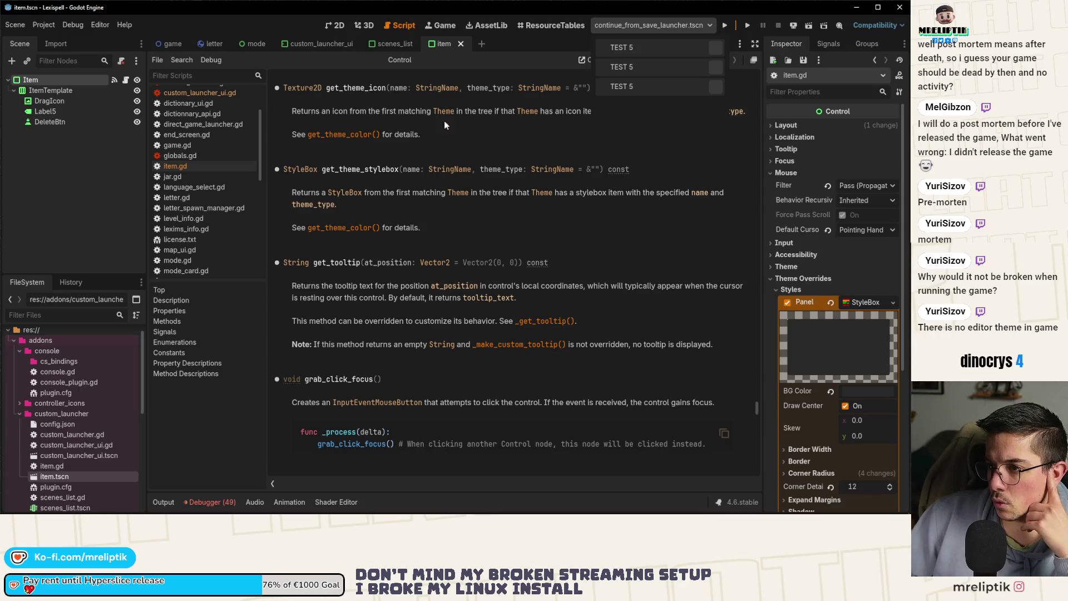
Step: Show item.gd instead of the Control docs and view the item scene in 2D with Label5 selected
click(126, 80)
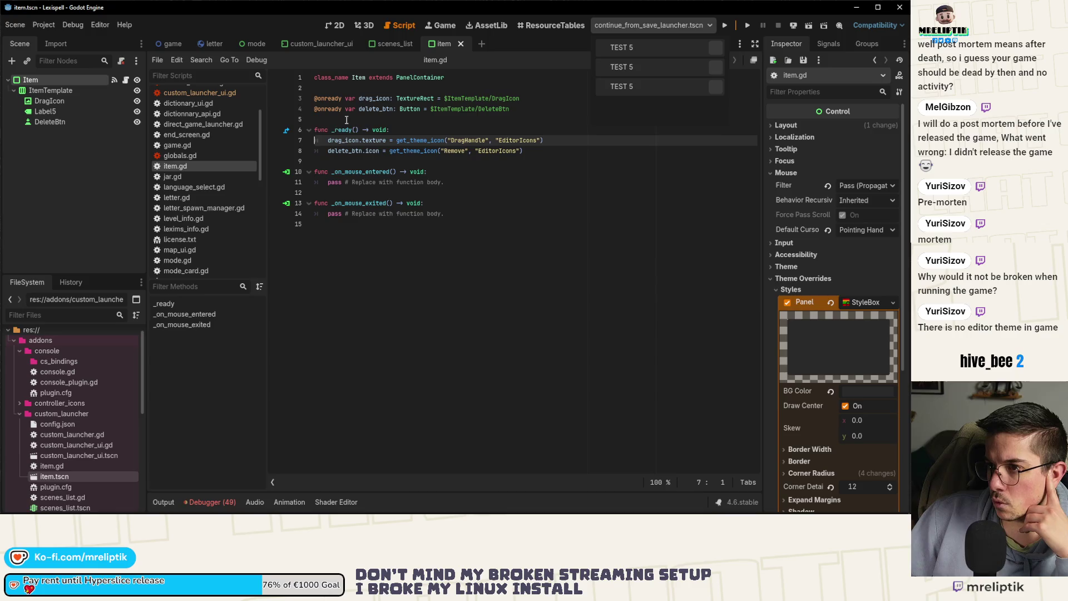
click(334, 25)
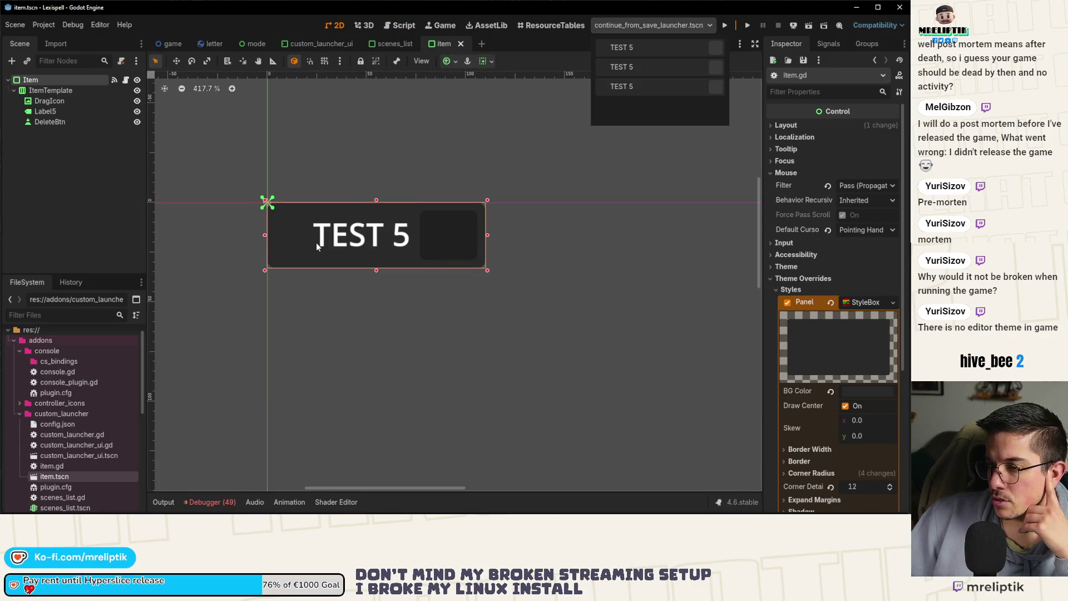
click(60, 108)
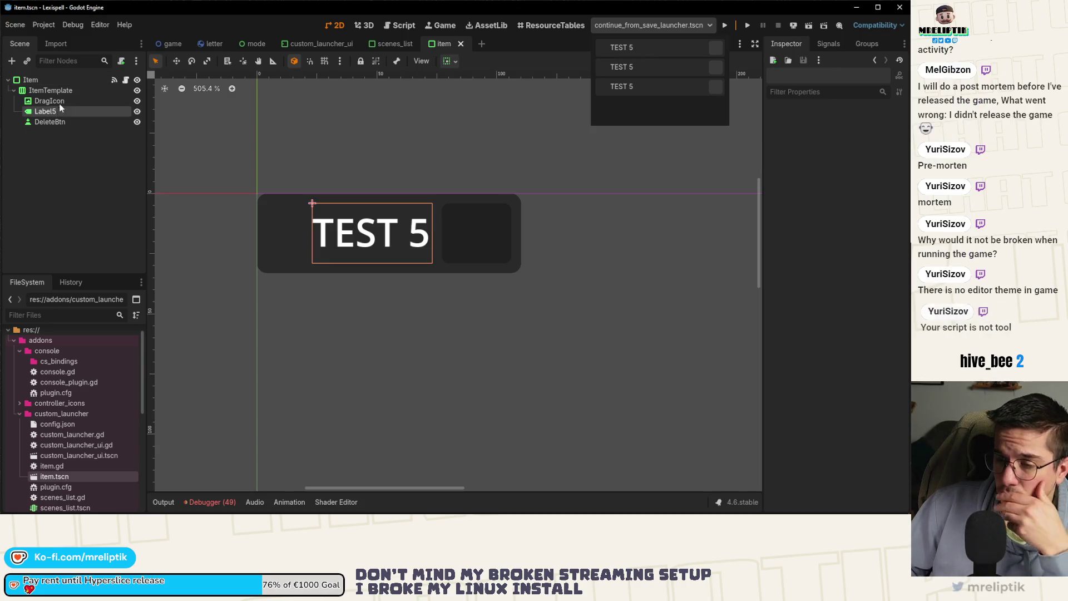
click(52, 162)
Step: Reopen the Item node's script and return from scenes_list to item.gd's first line
click(126, 81)
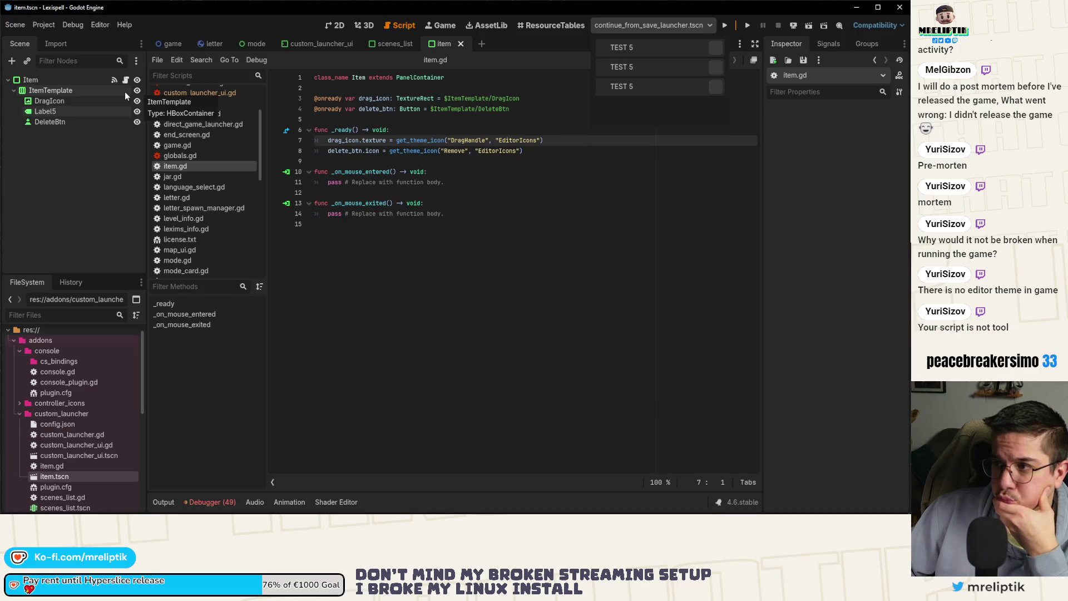
click(389, 45)
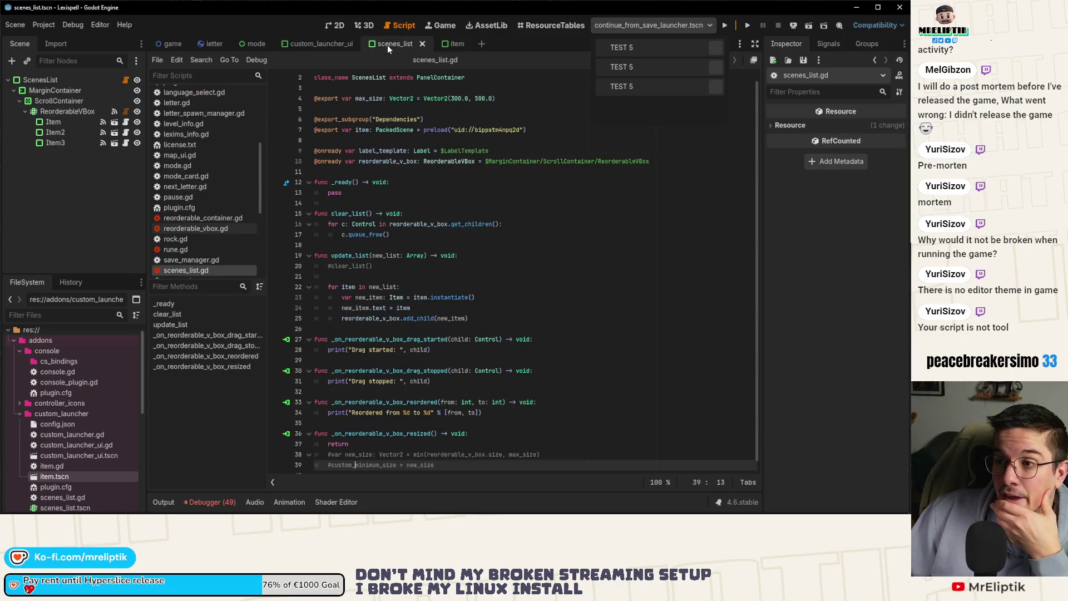
click(446, 43)
click(312, 79)
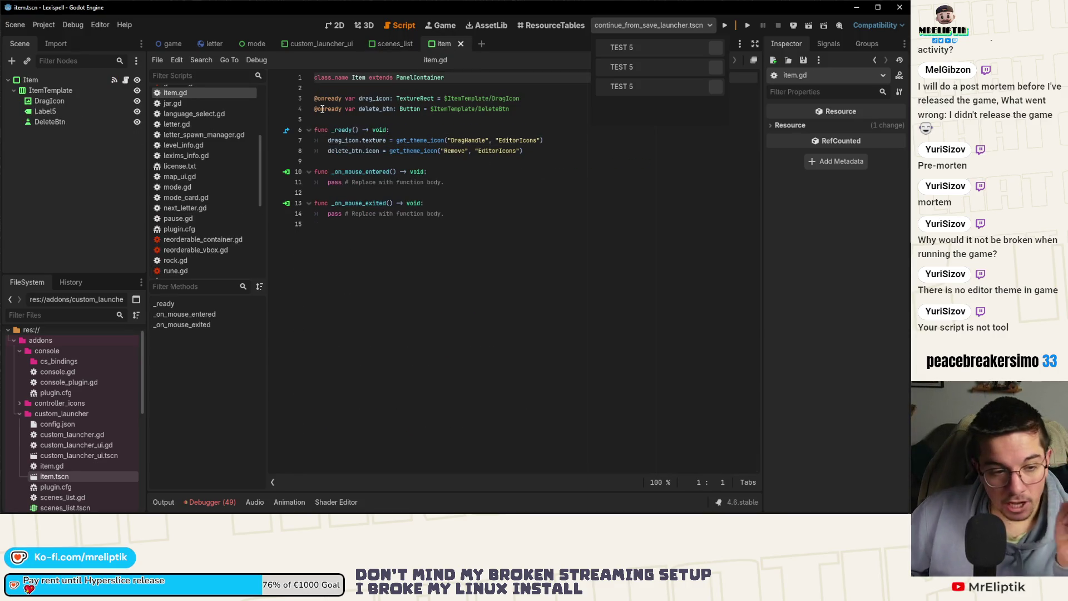
mouse_move(322, 109)
key(Return)
key(Up)
text(@tool)
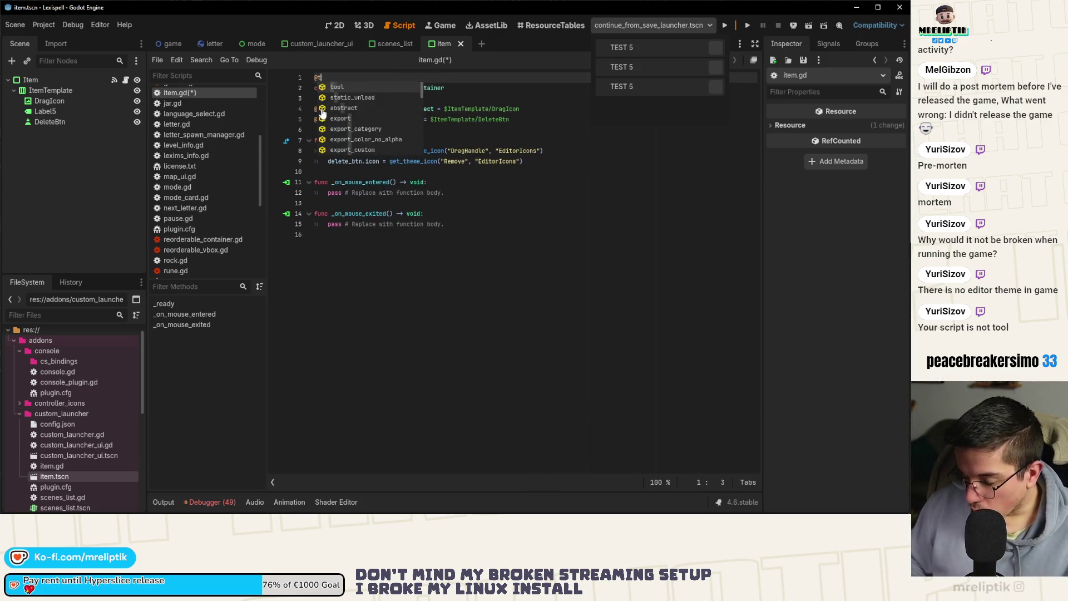
key(ctrl+s)
Step: Open Project Settings from the Project menu
click(474, 203)
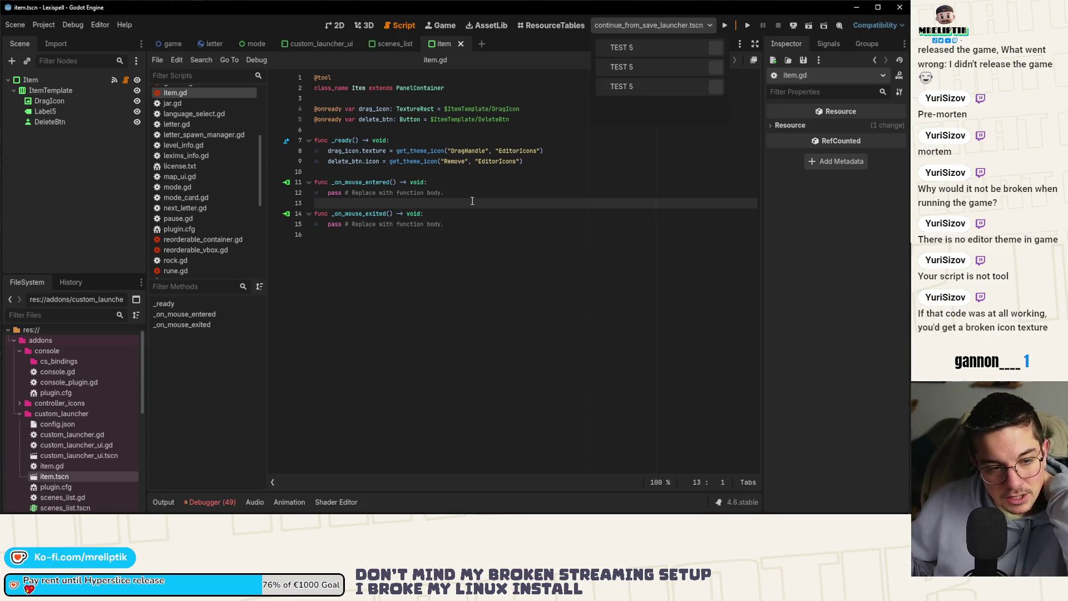
click(459, 265)
click(555, 83)
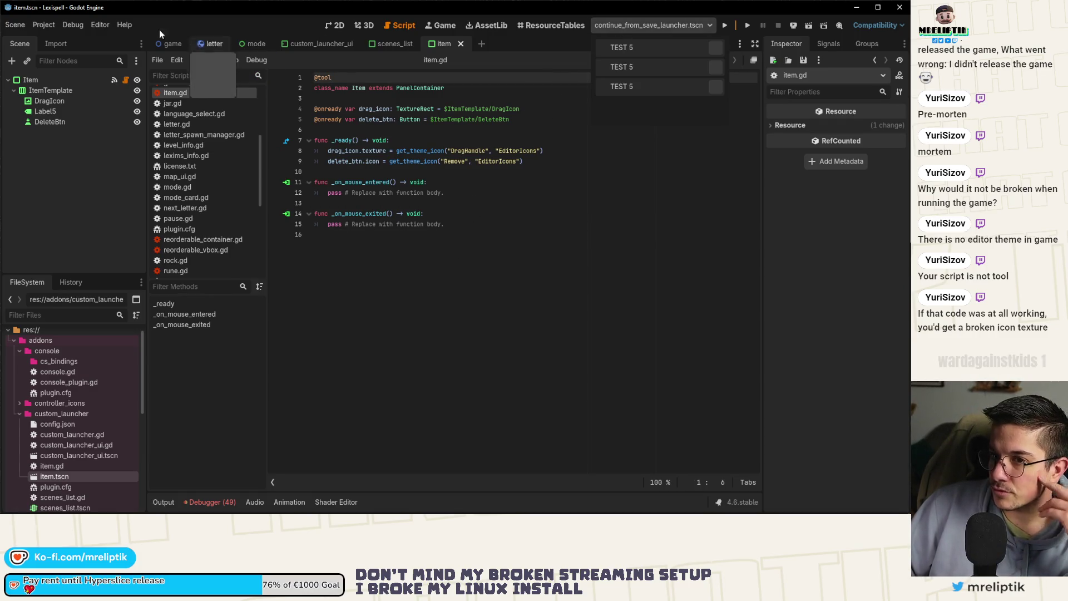
click(43, 24)
click(66, 39)
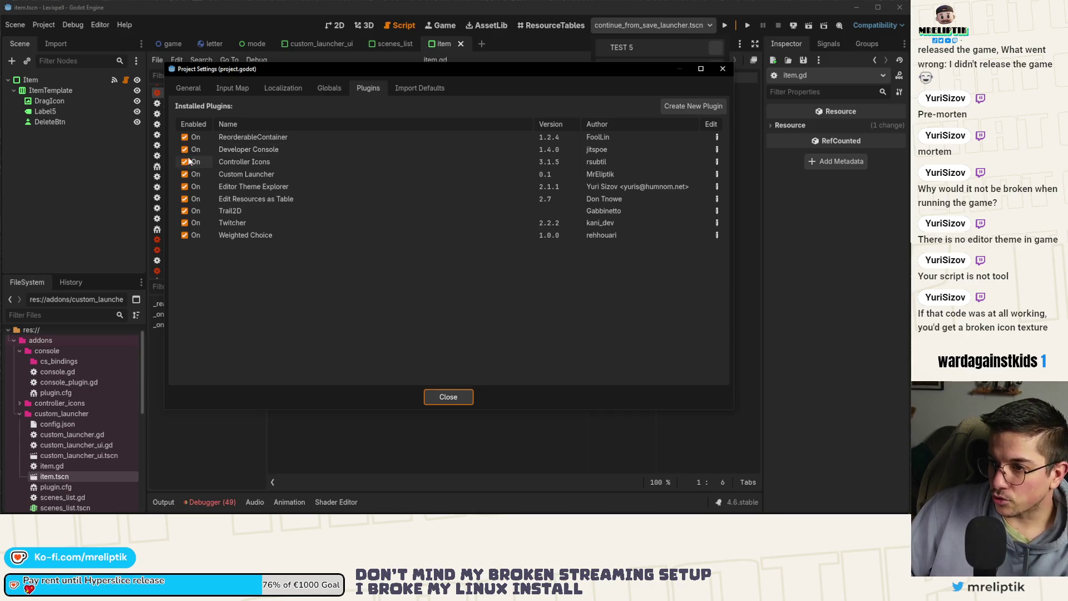
Step: Reload the Custom Launcher plugin by disabling and re-enabling it, then close Project Settings
click(184, 177)
click(183, 177)
click(448, 397)
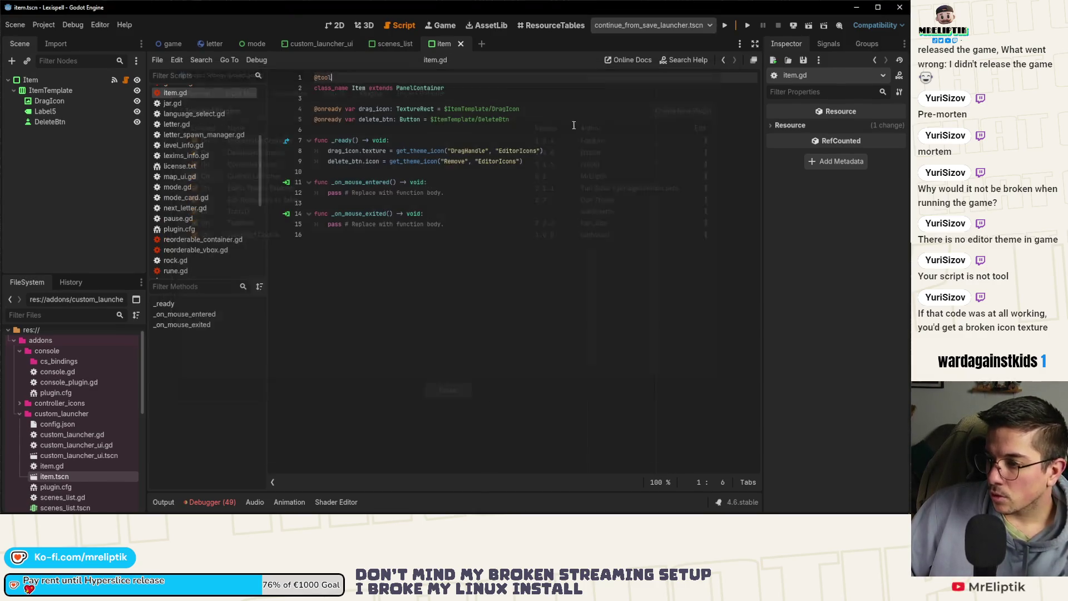
Step: Show the launcher's TEST 5 entries and select the DragIcon node in the 2D view
click(649, 25)
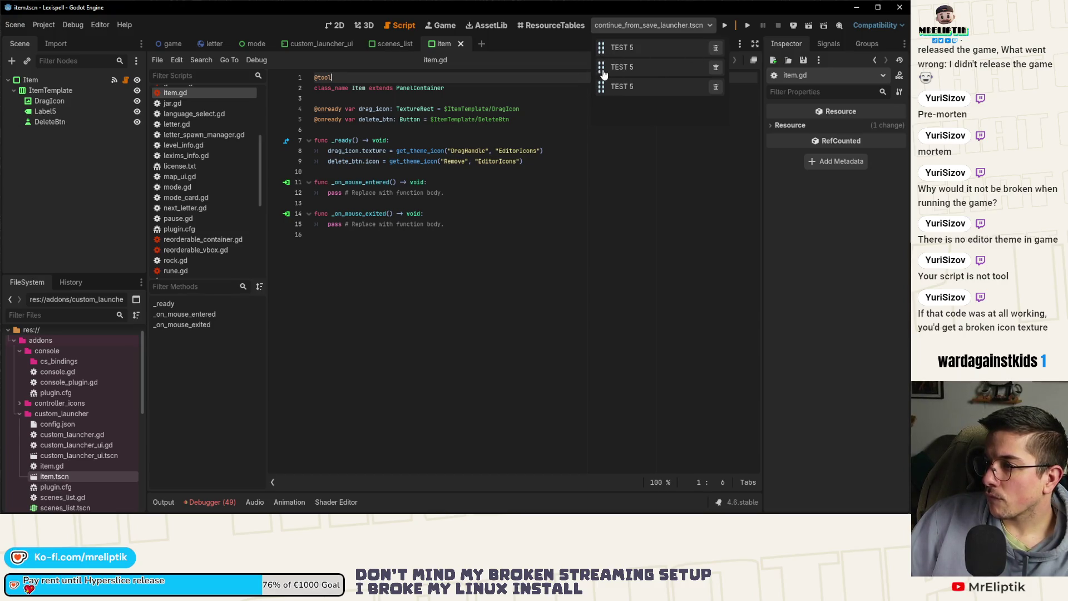
click(644, 196)
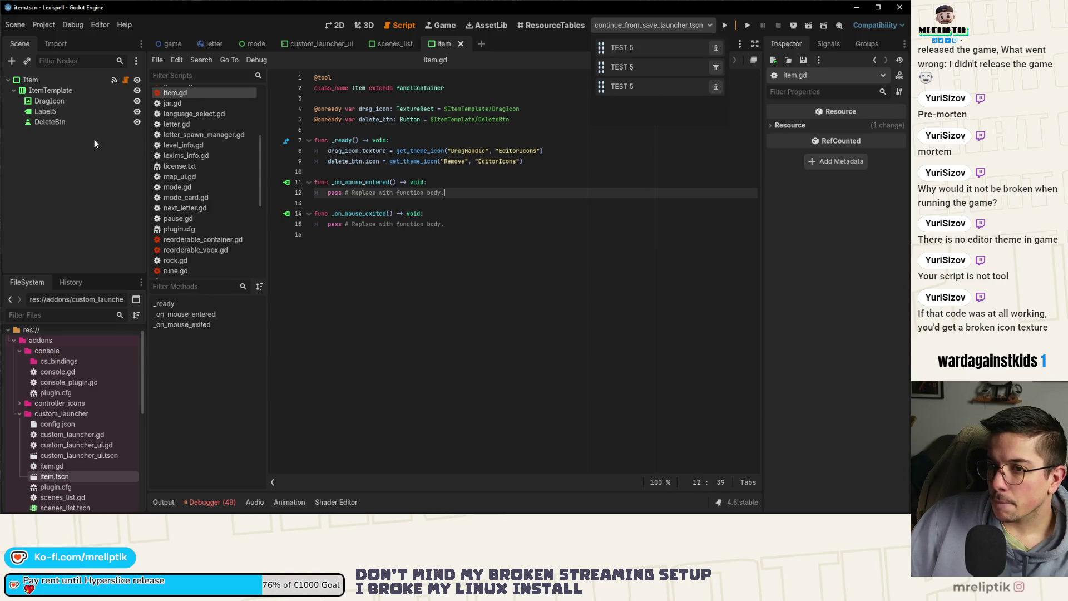
click(62, 101)
click(389, 172)
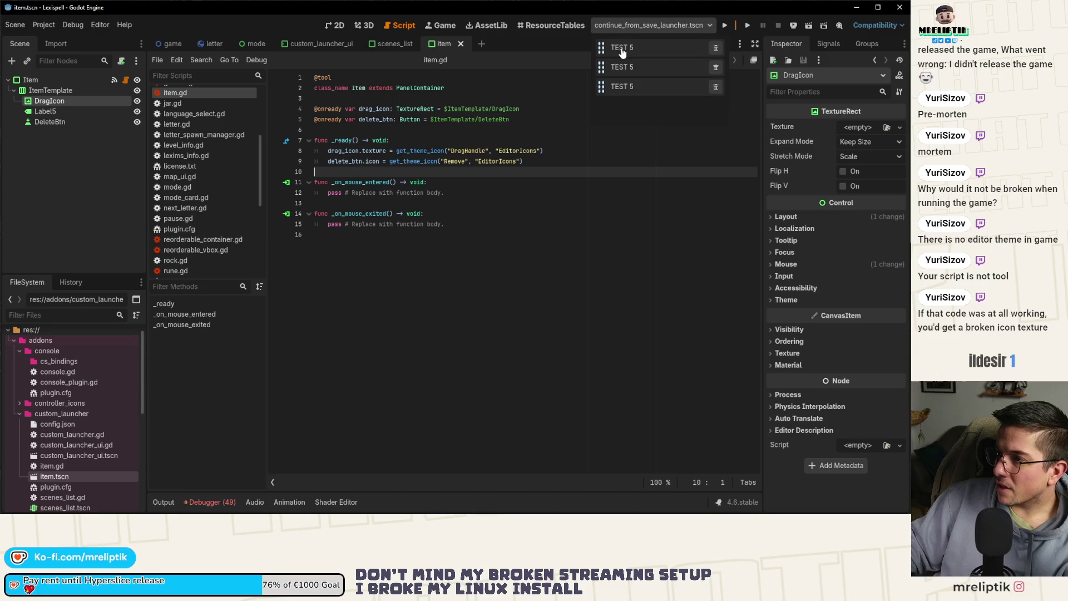
Step: Shorten the Item panel from height 33 to 31 in the 2D view
click(331, 28)
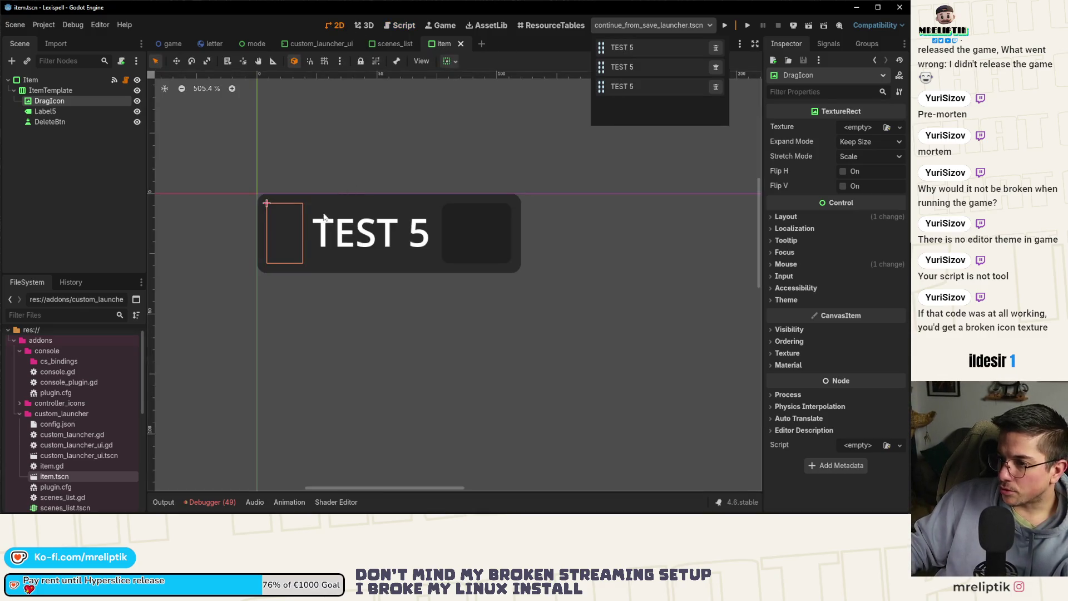
click(33, 80)
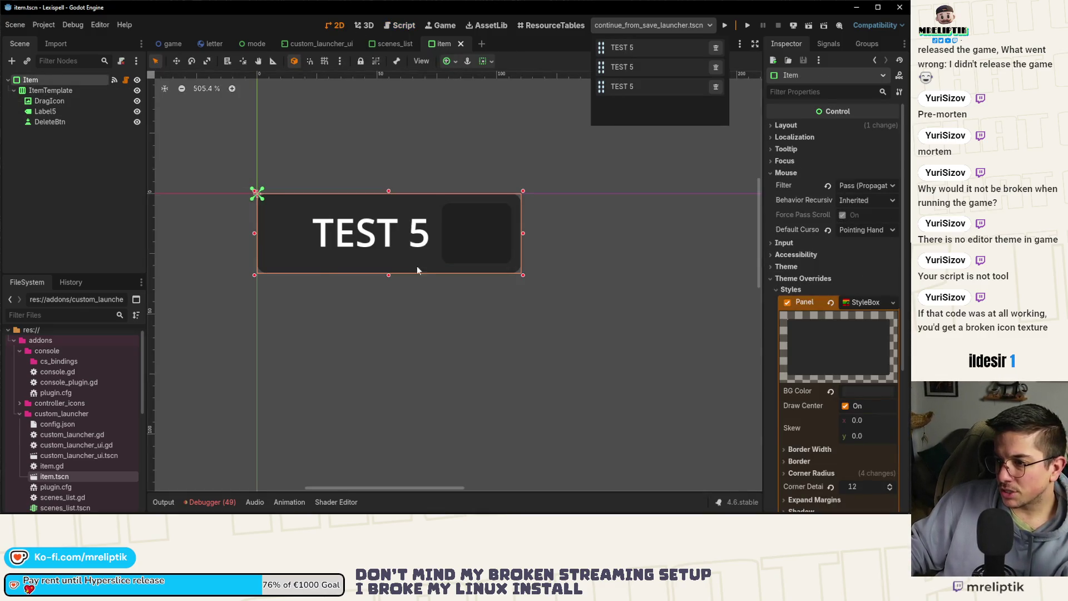
click(388, 275)
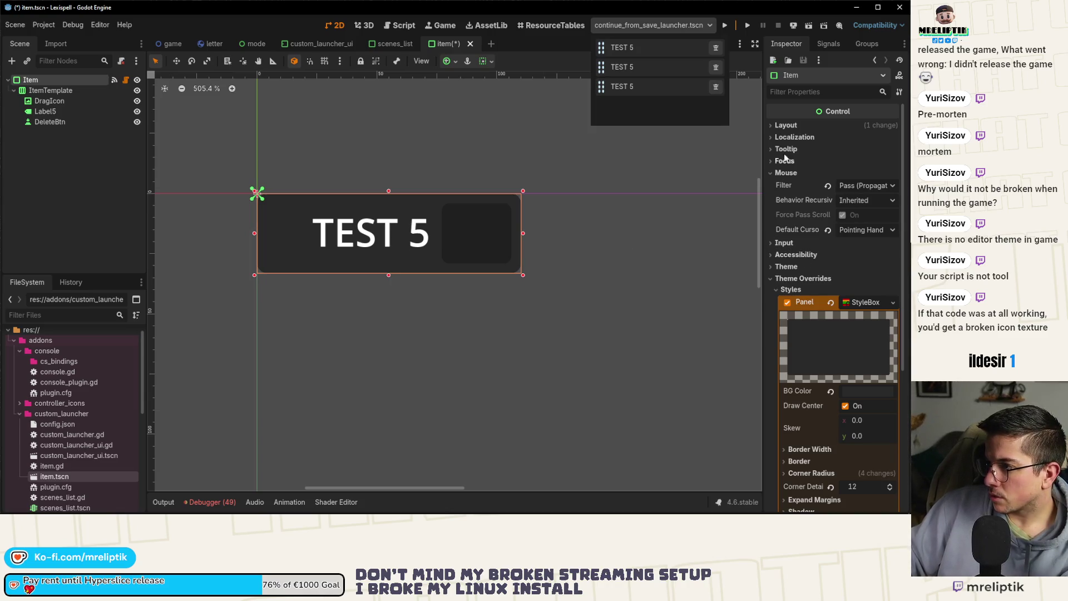
click(786, 125)
click(795, 259)
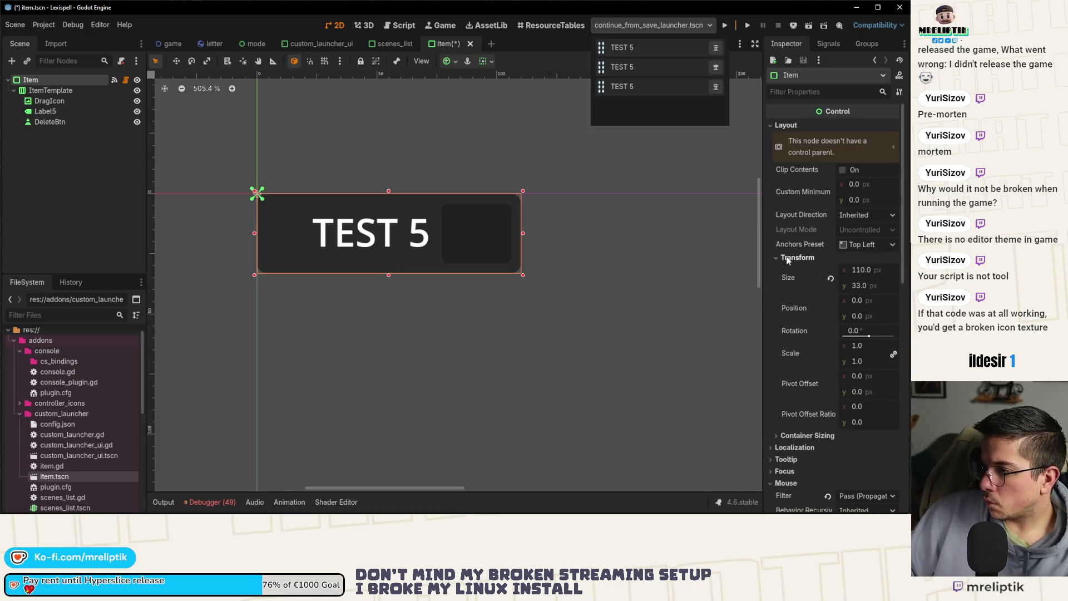
click(380, 242)
scroll(801, 282, down, 5)
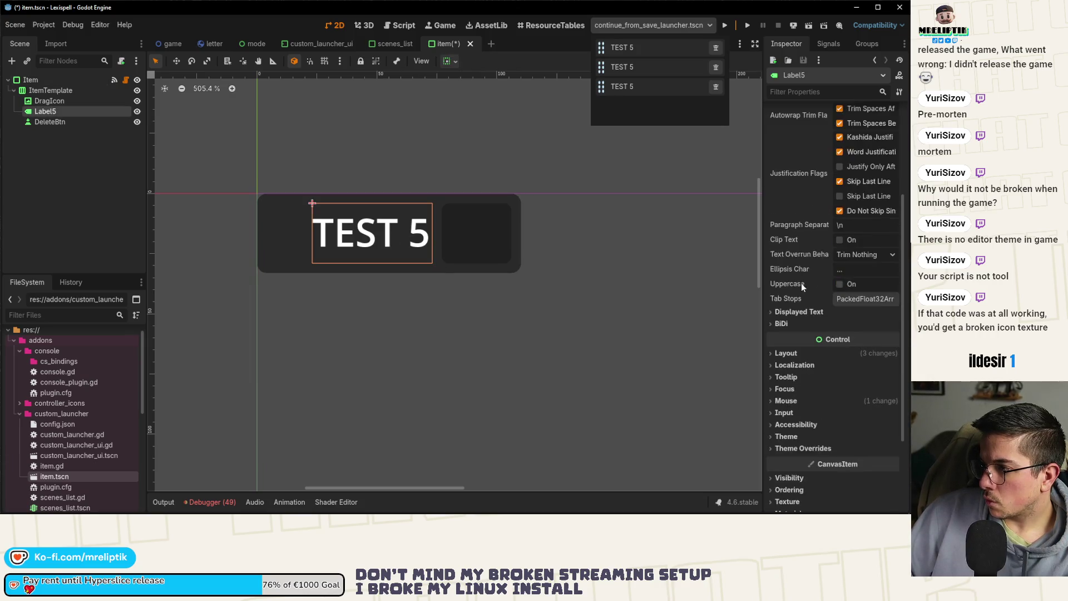
click(785, 352)
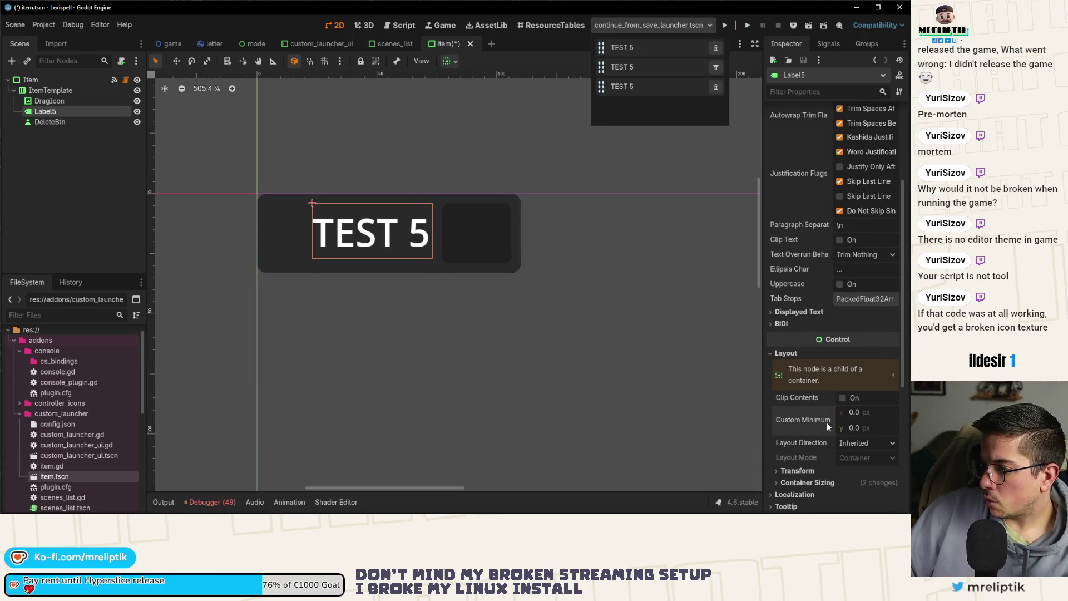
click(30, 79)
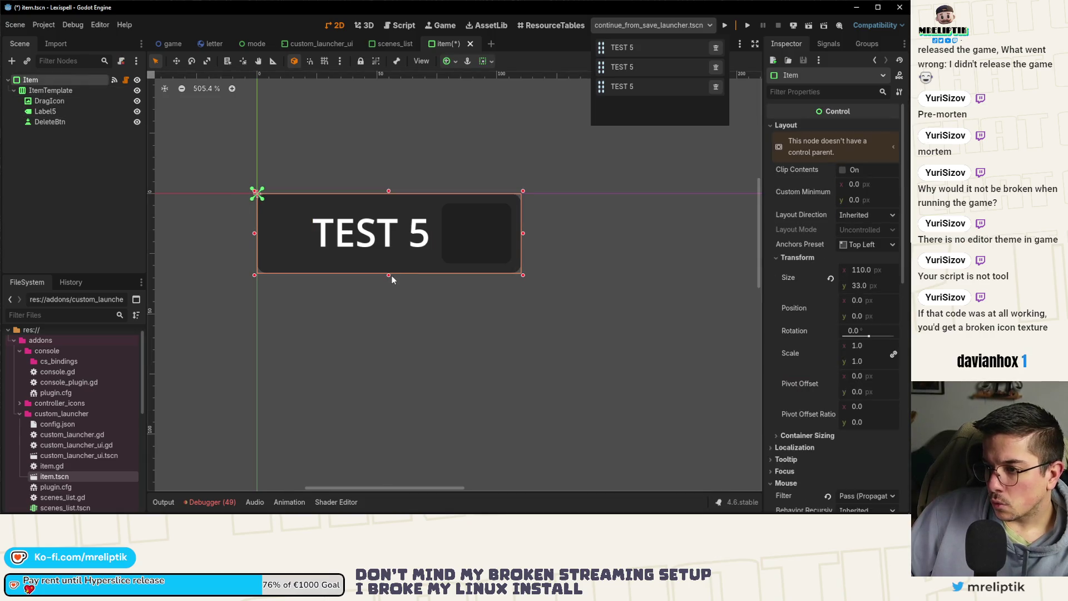
drag(393, 276, 394, 232)
Step: Review Label5's container sizing and DragIcon's minimum size layout settings
click(368, 233)
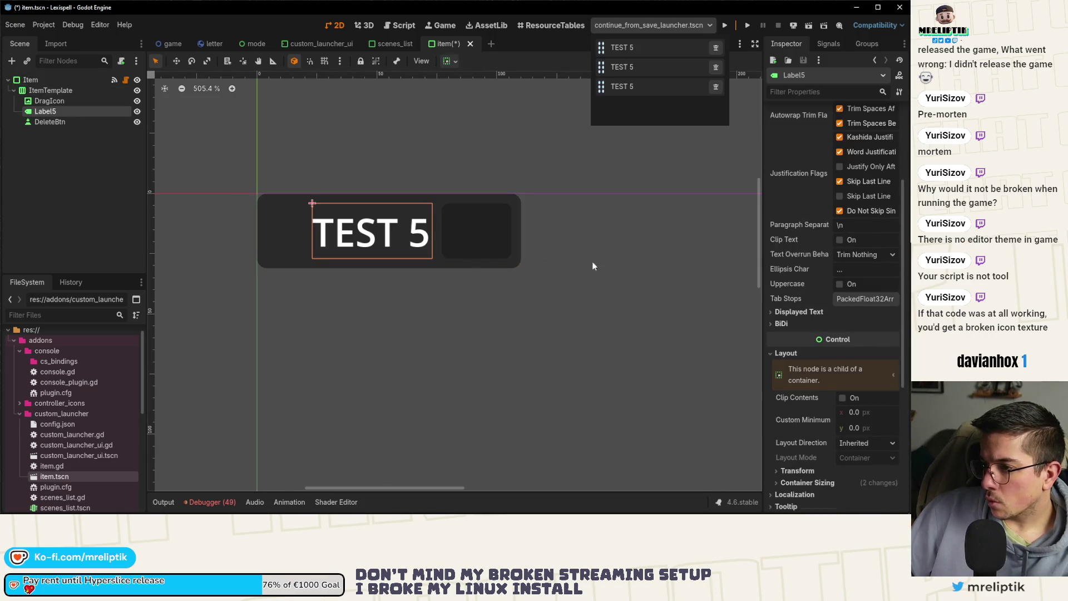
scroll(798, 378, down, 3)
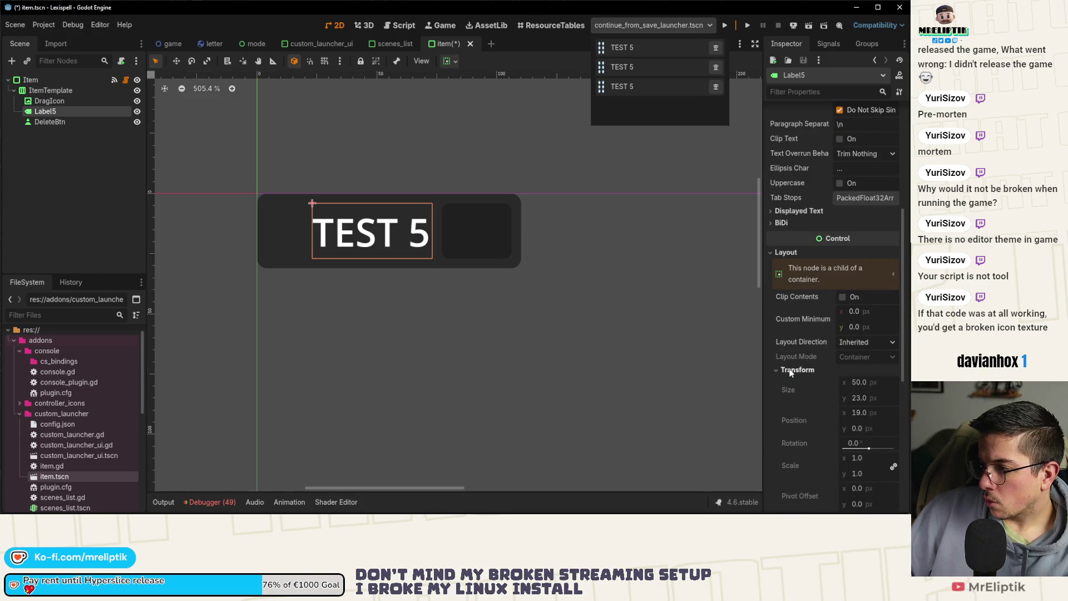
click(801, 382)
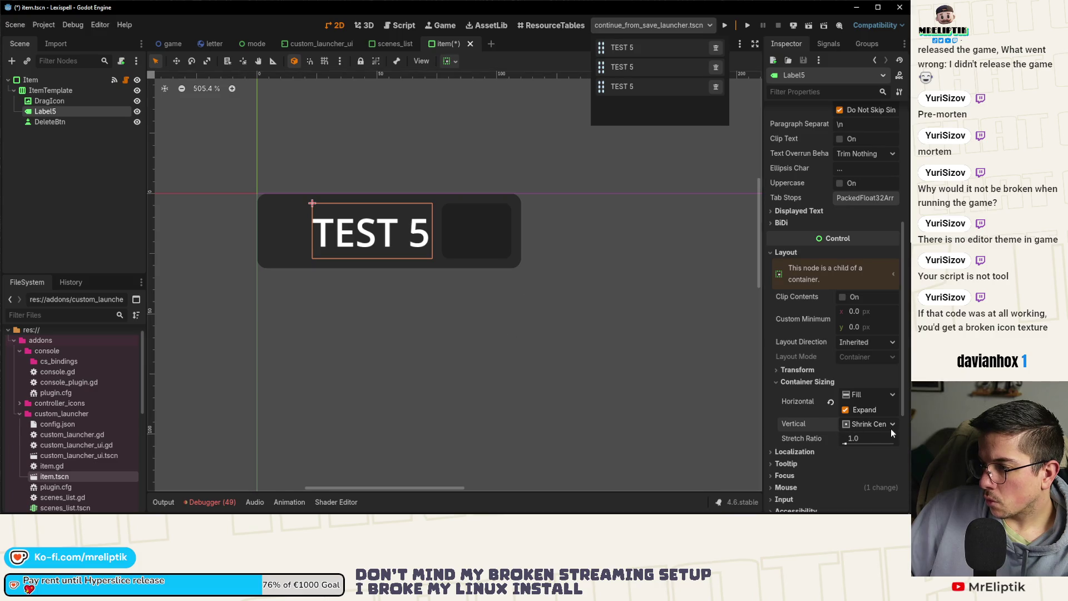
click(58, 98)
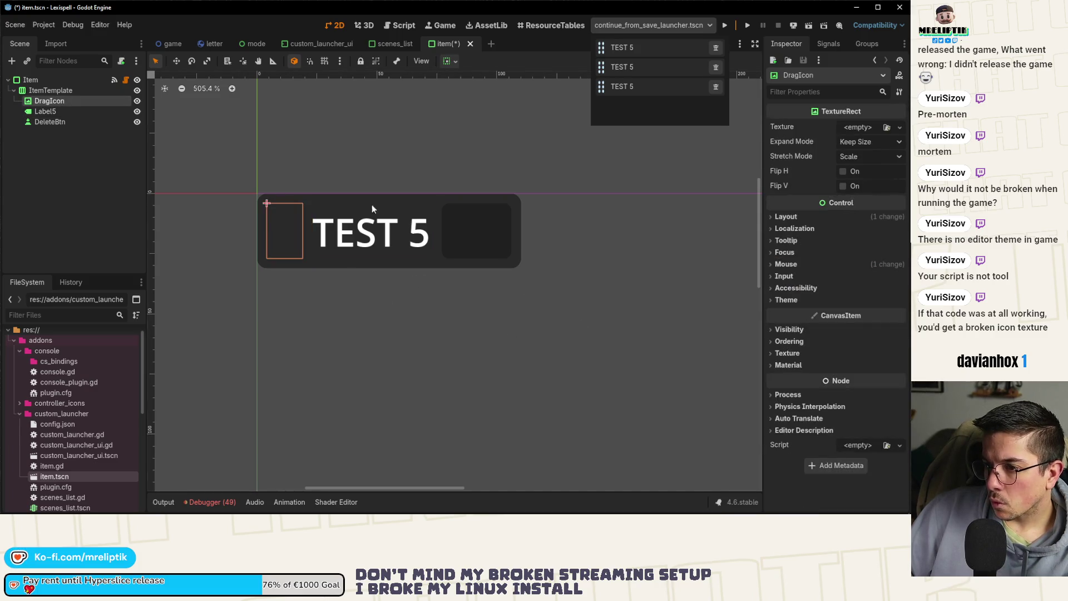
click(786, 217)
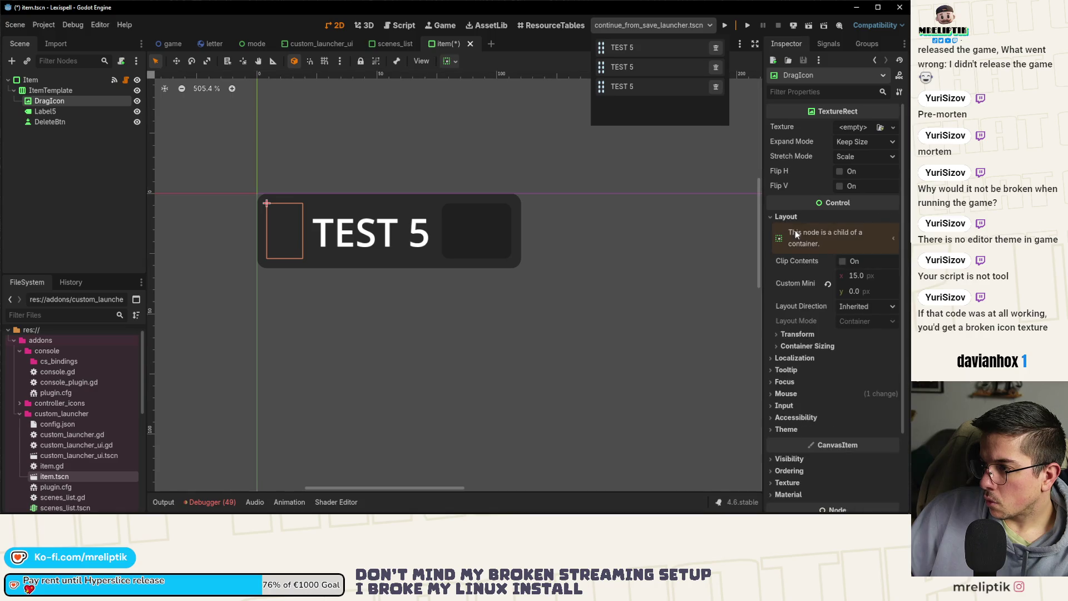
click(831, 287)
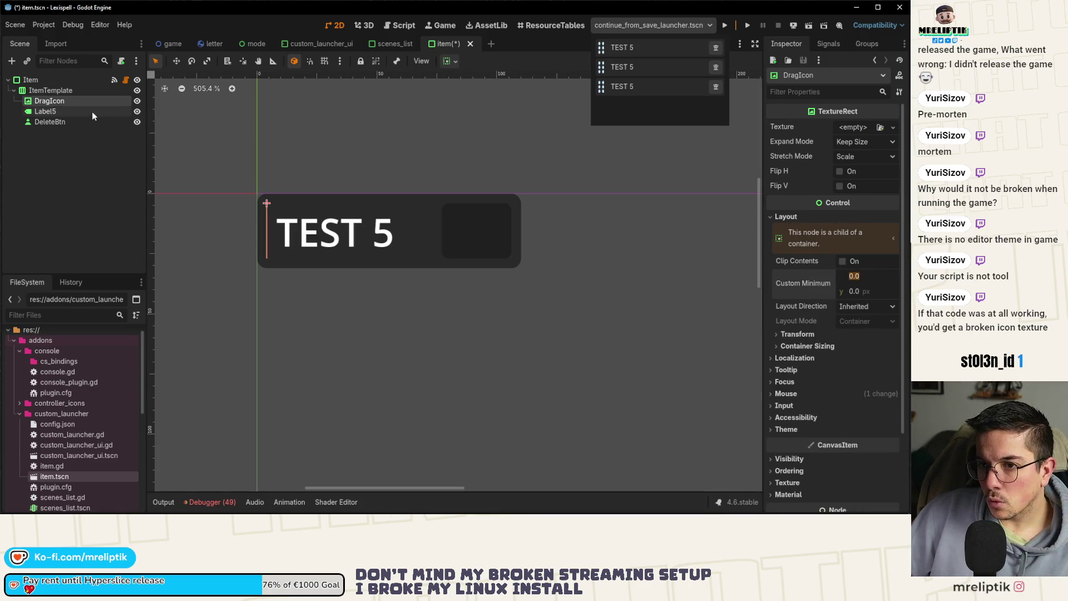
Step: Check DeleteBtn's layout properties and save item.tscn
click(82, 92)
click(508, 229)
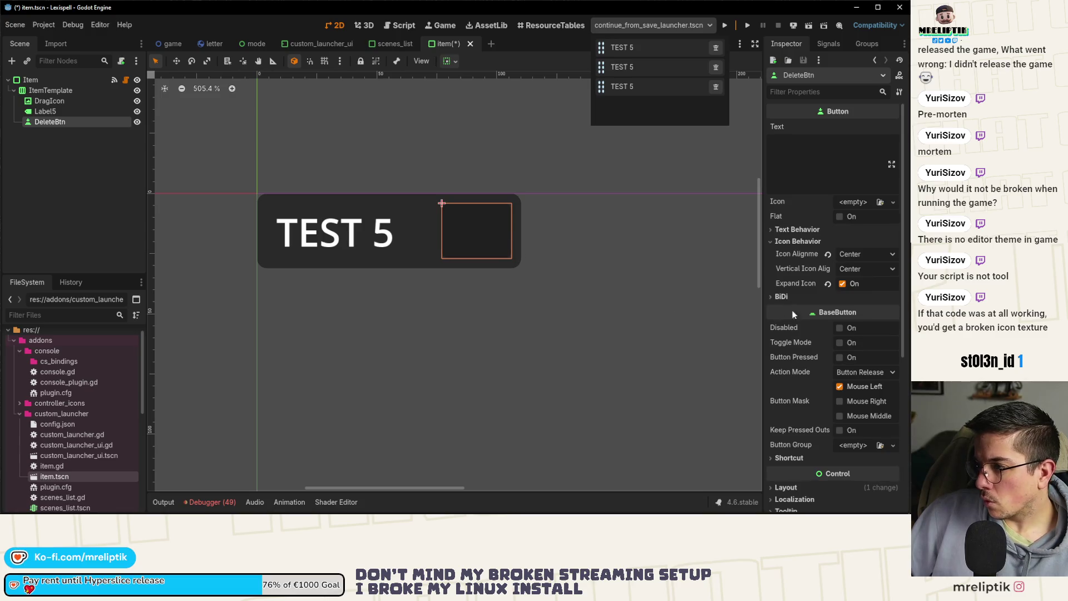
scroll(819, 279, up, 2)
scroll(819, 278, down, 2)
click(786, 336)
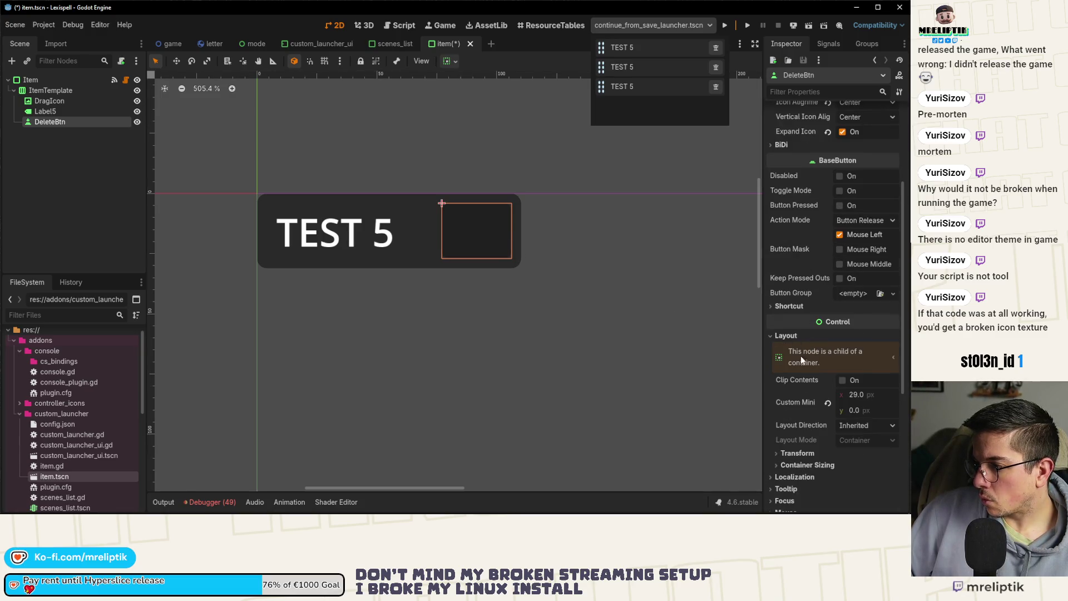
click(49, 91)
click(49, 102)
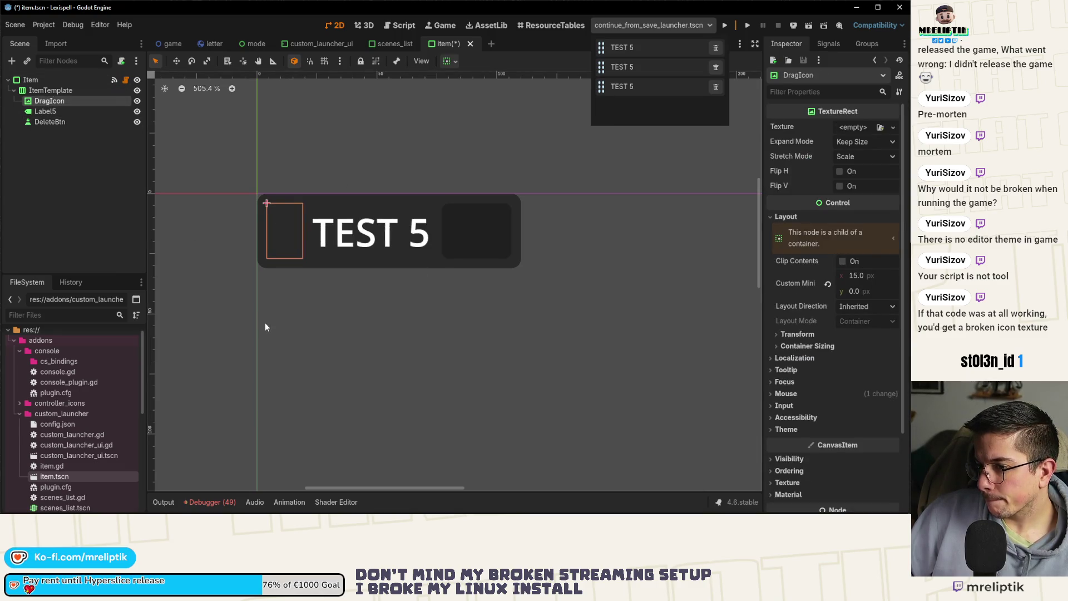
key(ctrl+s)
click(39, 91)
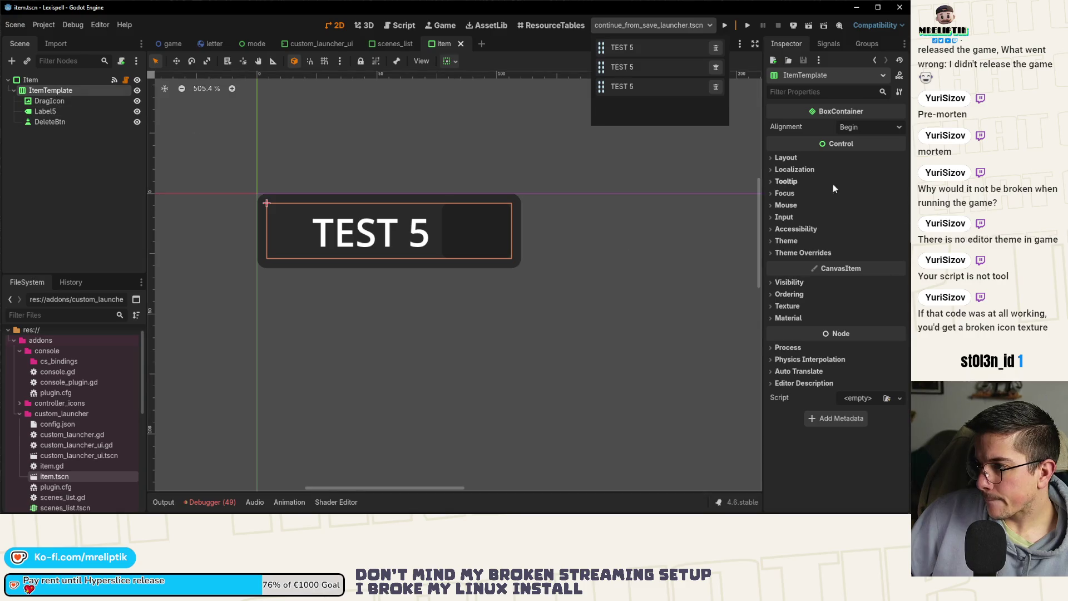
Step: Inspect the Item, Label5, ItemTemplate and DeleteBtn nodes in turn
click(293, 226)
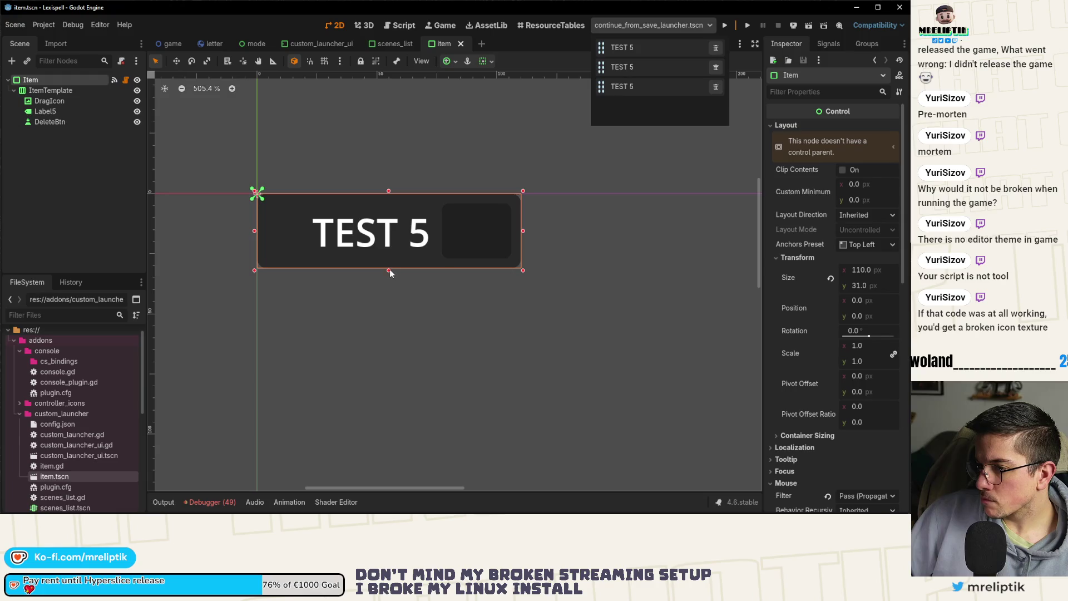
click(380, 239)
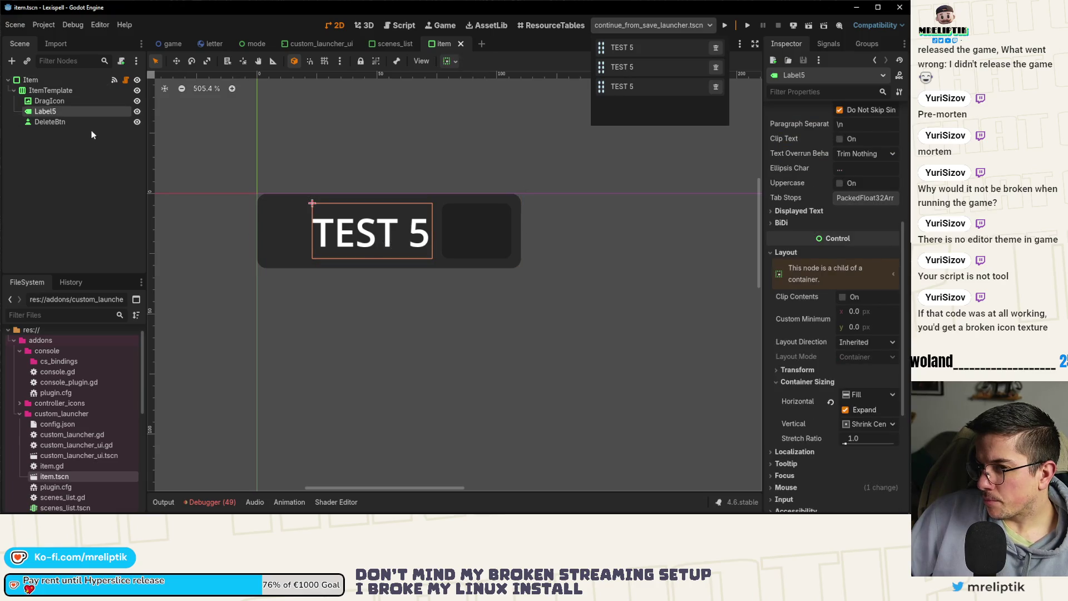
click(100, 91)
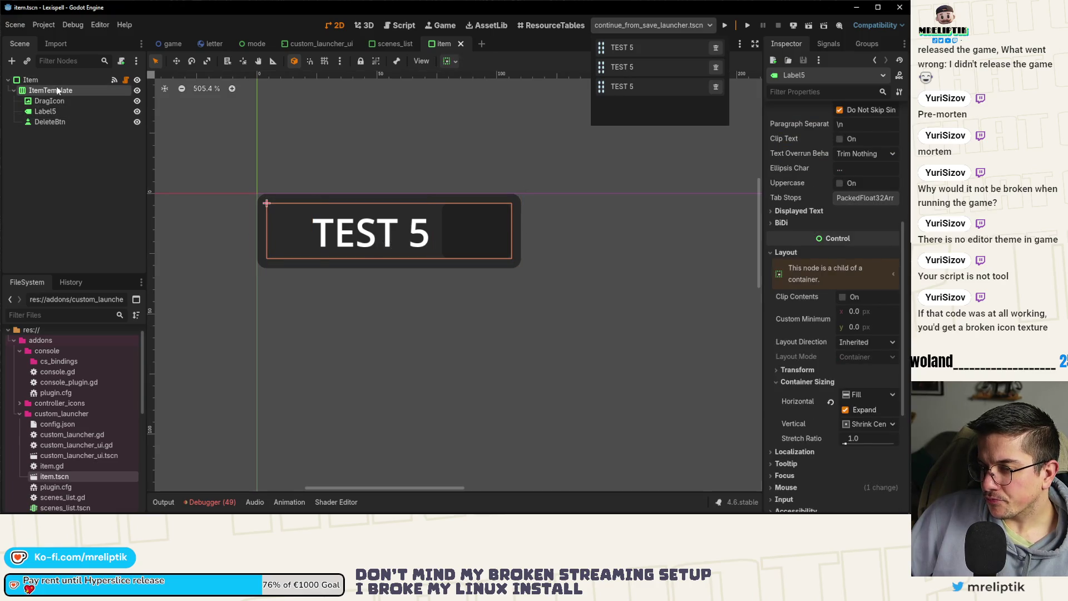
click(89, 111)
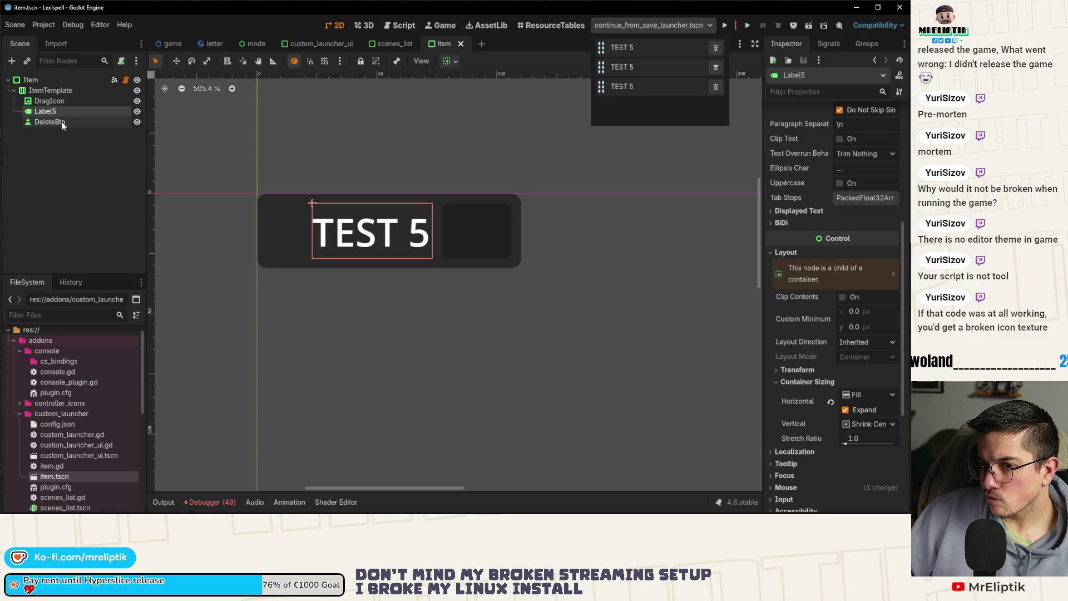
click(65, 123)
Step: Check DragIcon's Mouse settings and save the item scene
click(55, 103)
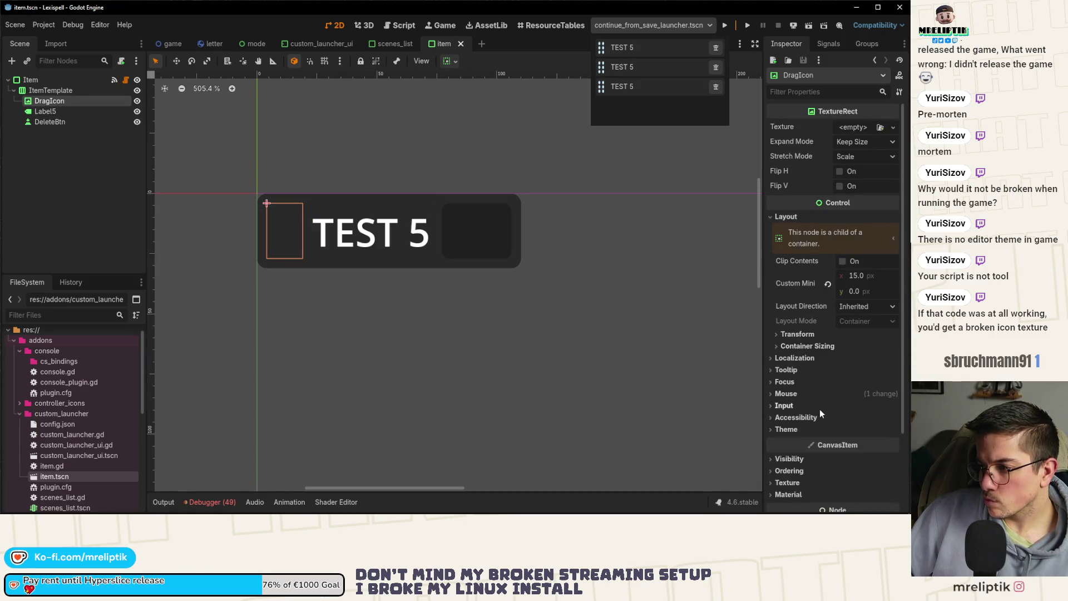
click(786, 394)
click(786, 393)
key(ctrl+s)
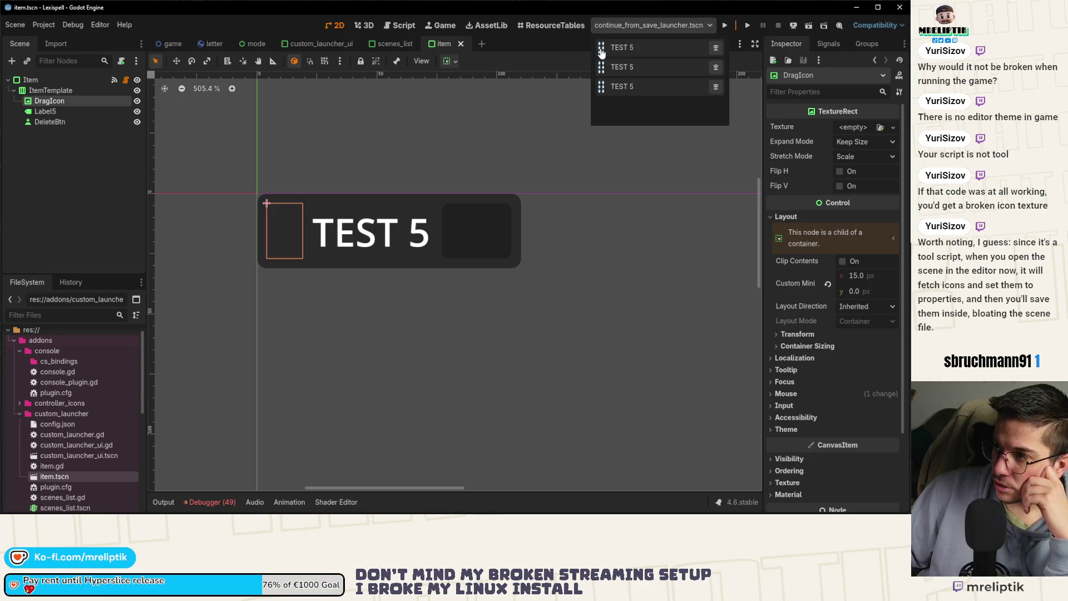
click(63, 97)
Step: Set the DragIcon texture's Stretch Mode to Keep Aspect Centered, then select Label5
click(856, 143)
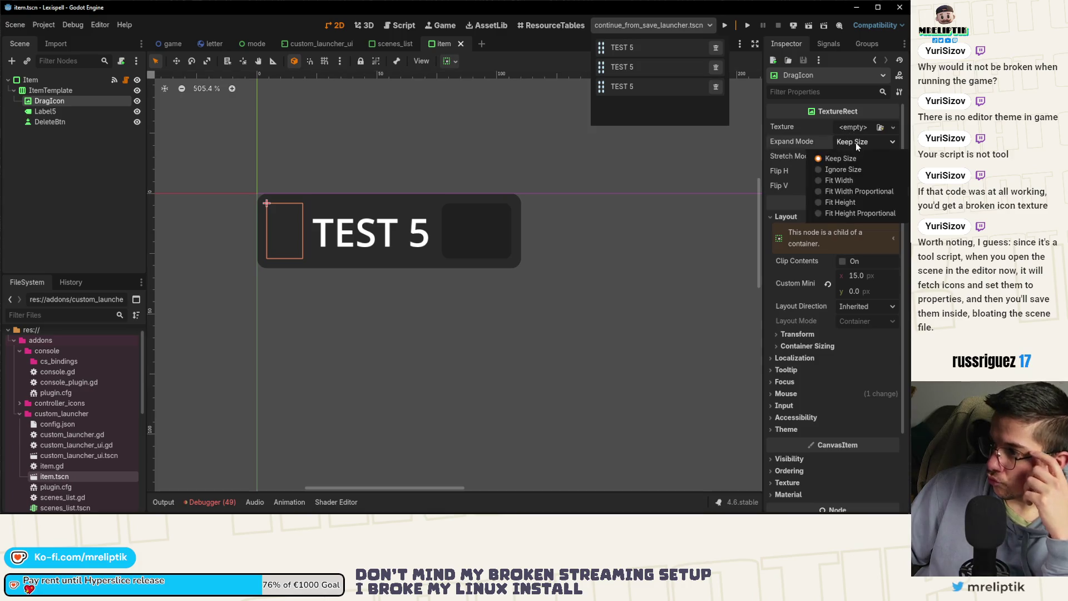
click(856, 156)
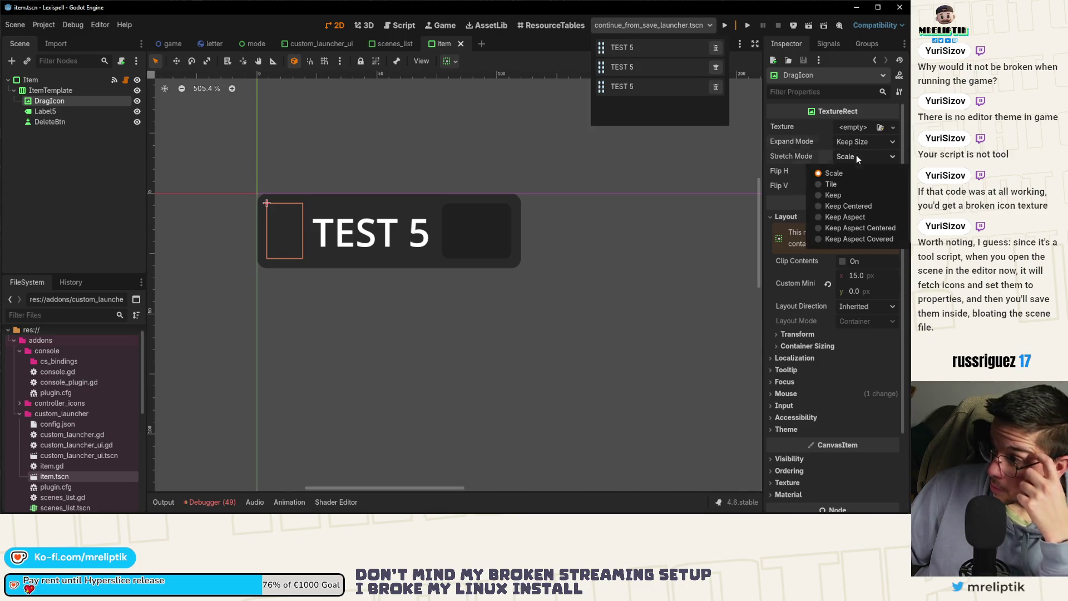
click(863, 228)
click(112, 174)
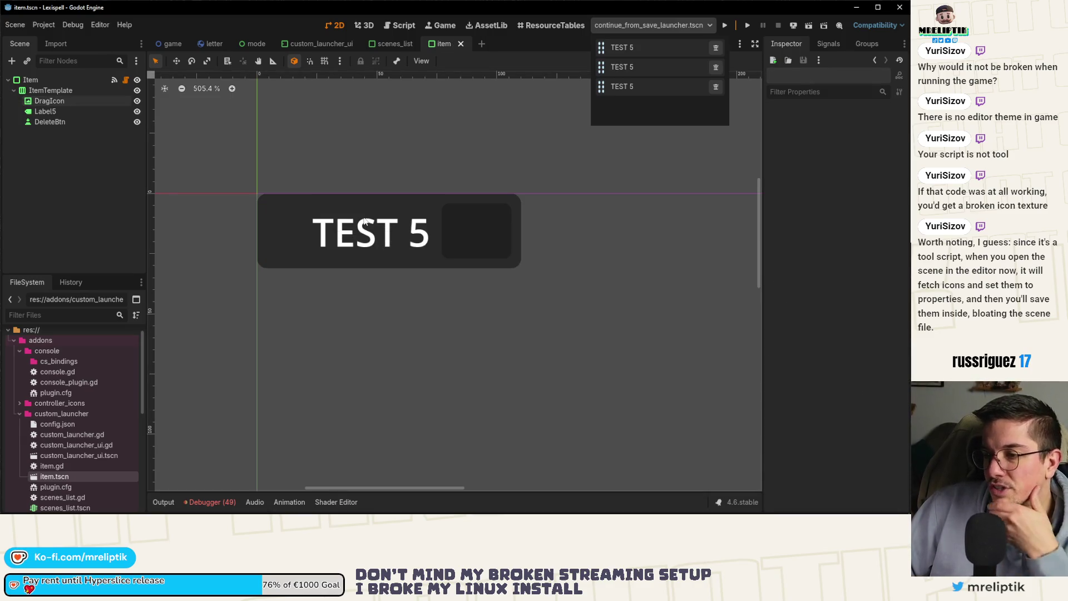
click(84, 111)
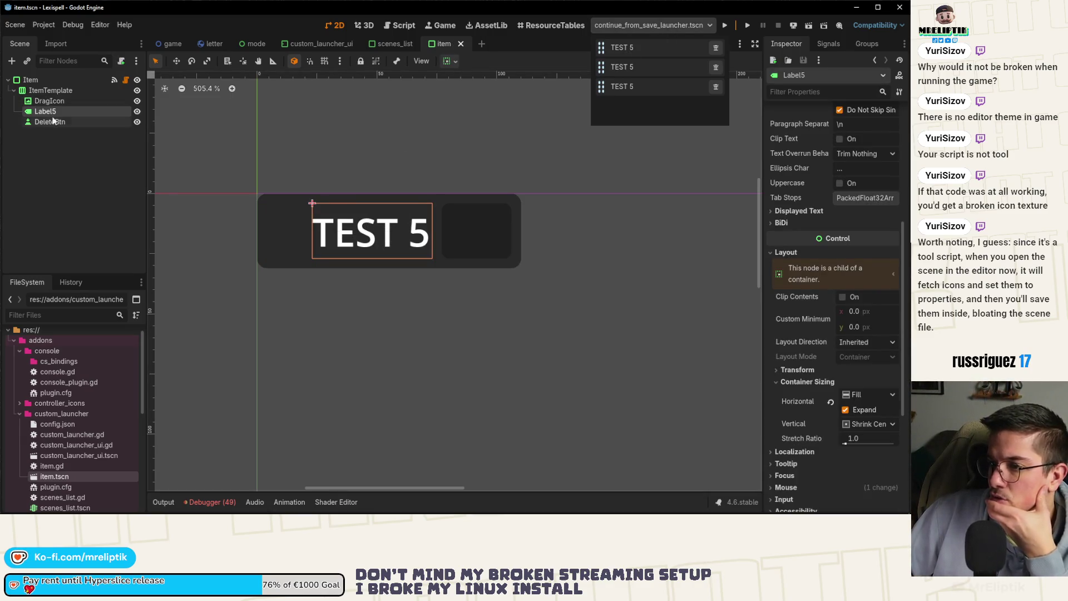
scroll(786, 379, down, 5)
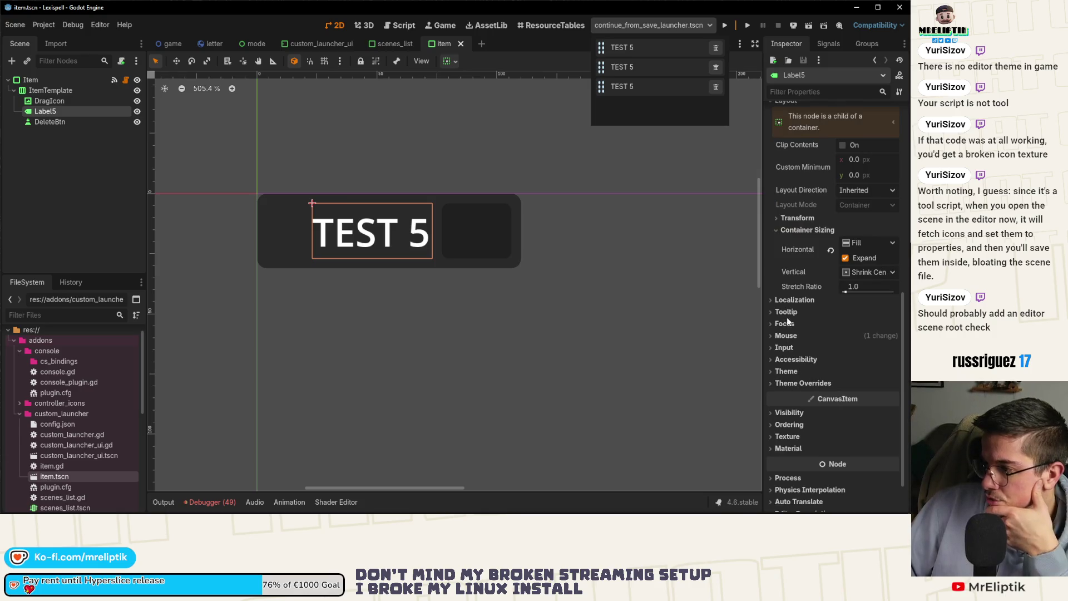
Step: Override Label5's font size to 12 px and save the scene
click(787, 383)
click(783, 418)
click(783, 419)
click(791, 430)
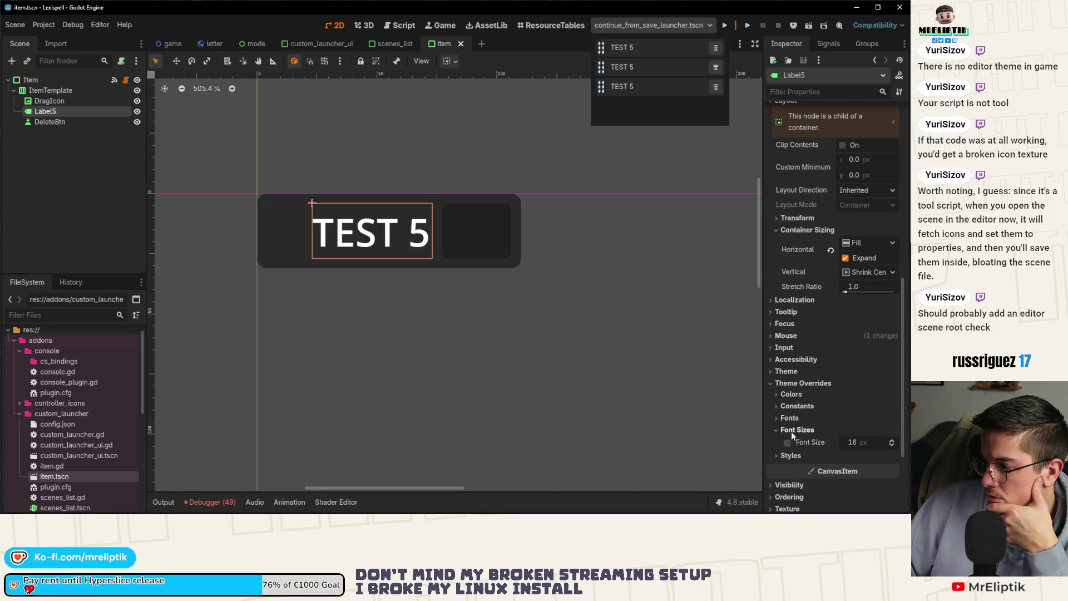
click(892, 446)
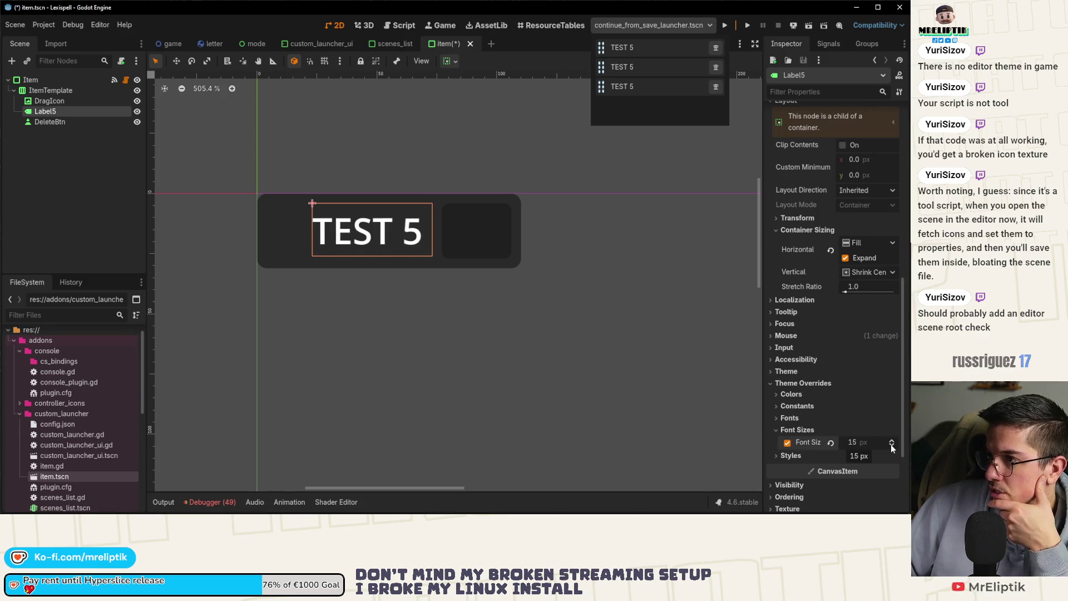
click(892, 446)
click(892, 445)
click(891, 446)
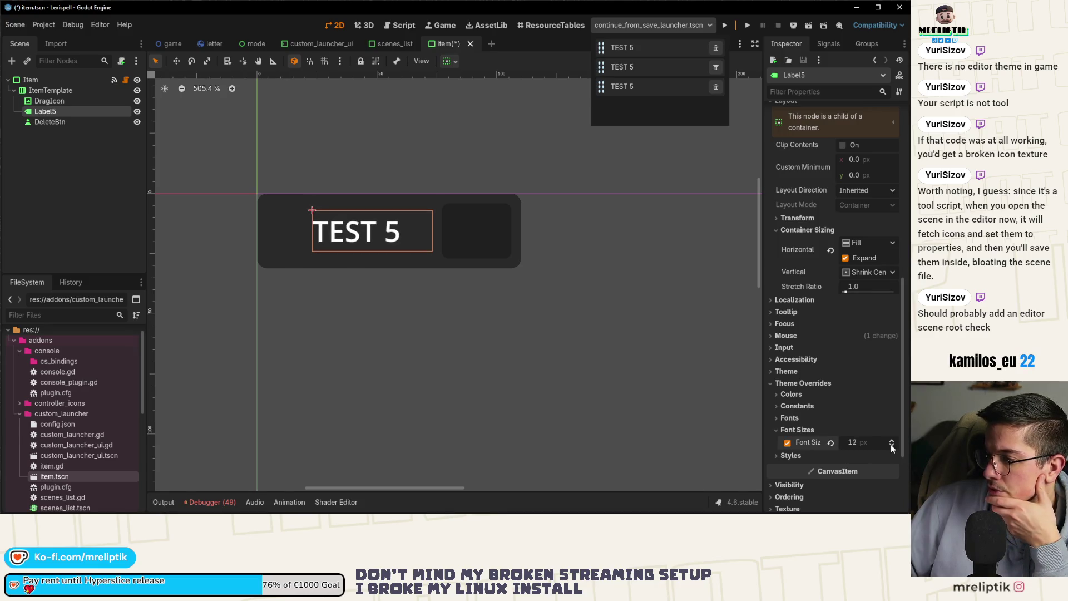
key(ctrl+s)
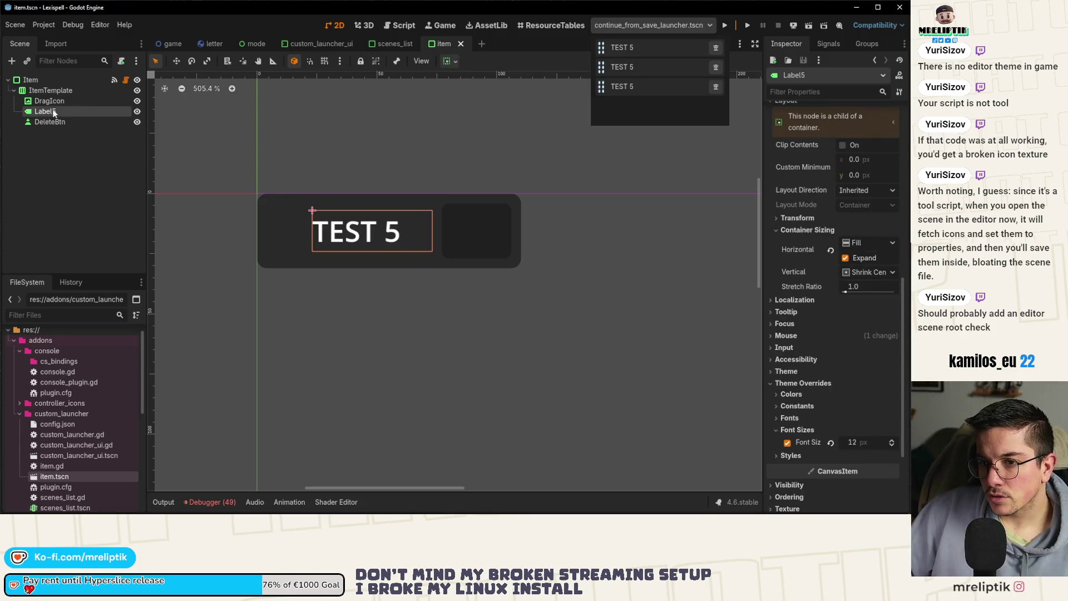
Step: Shorten the Item panel to 25 px tall and save
click(55, 82)
drag(389, 271, 389, 253)
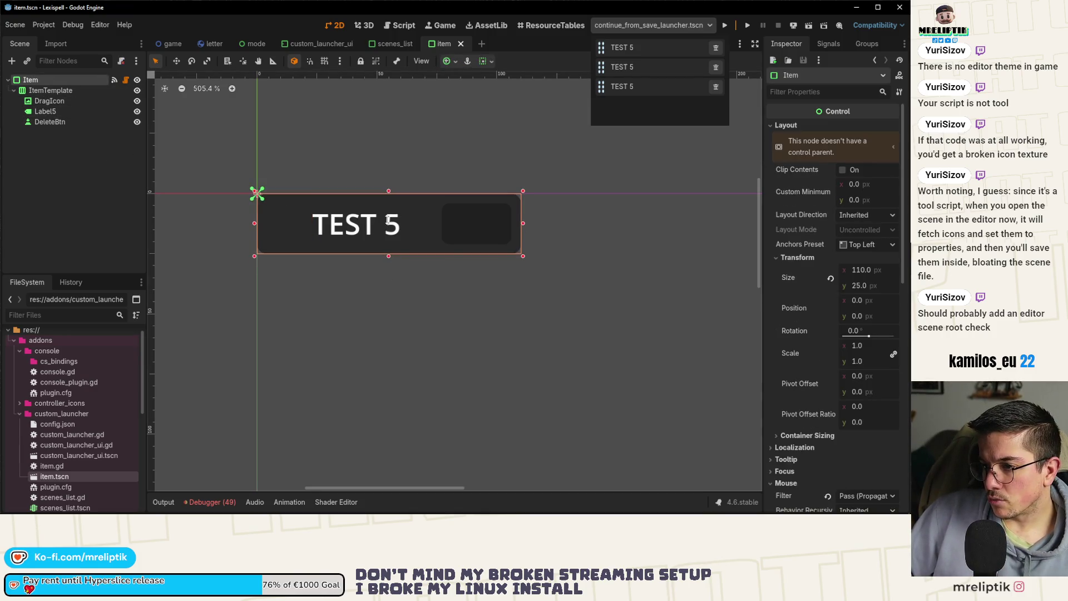
key(ctrl+s)
Step: Set DeleteBtn's custom minimum width to 17 px
click(490, 226)
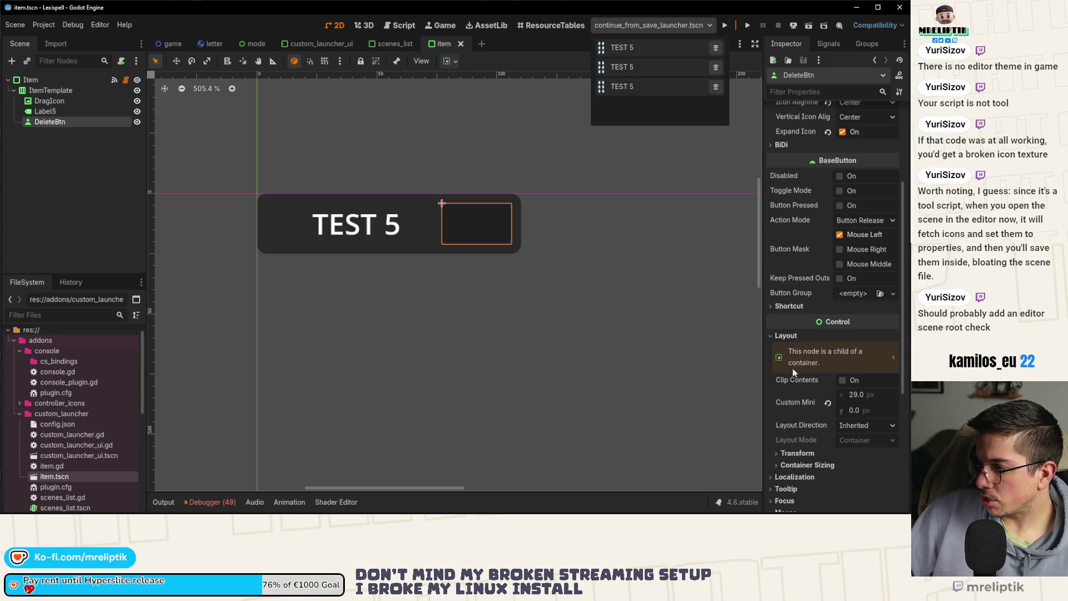
click(791, 453)
scroll(809, 456, down, 2)
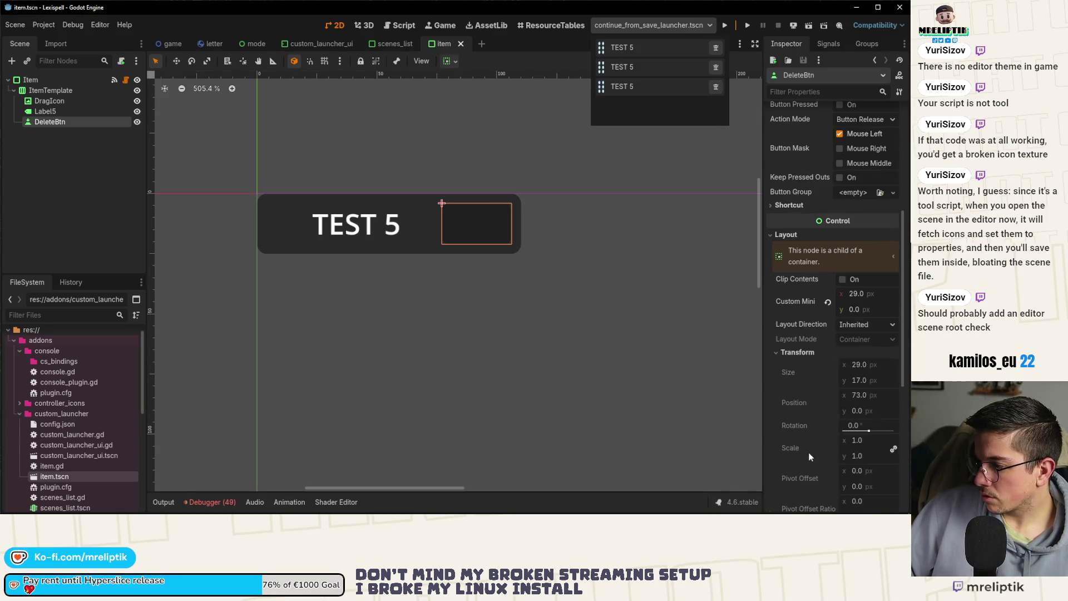
click(866, 300)
text(0)
key(Return)
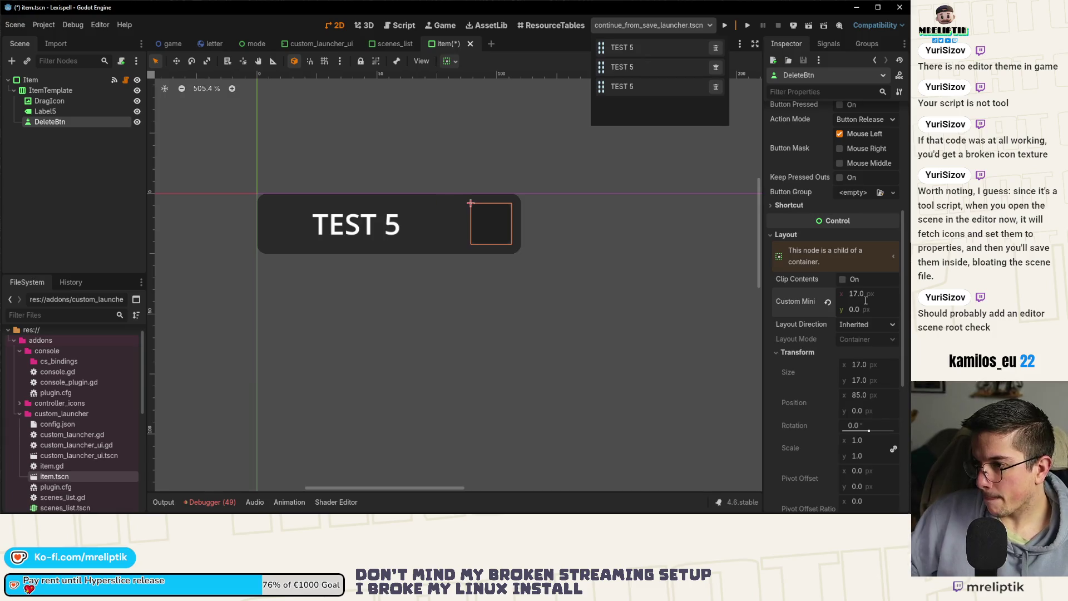
click(484, 317)
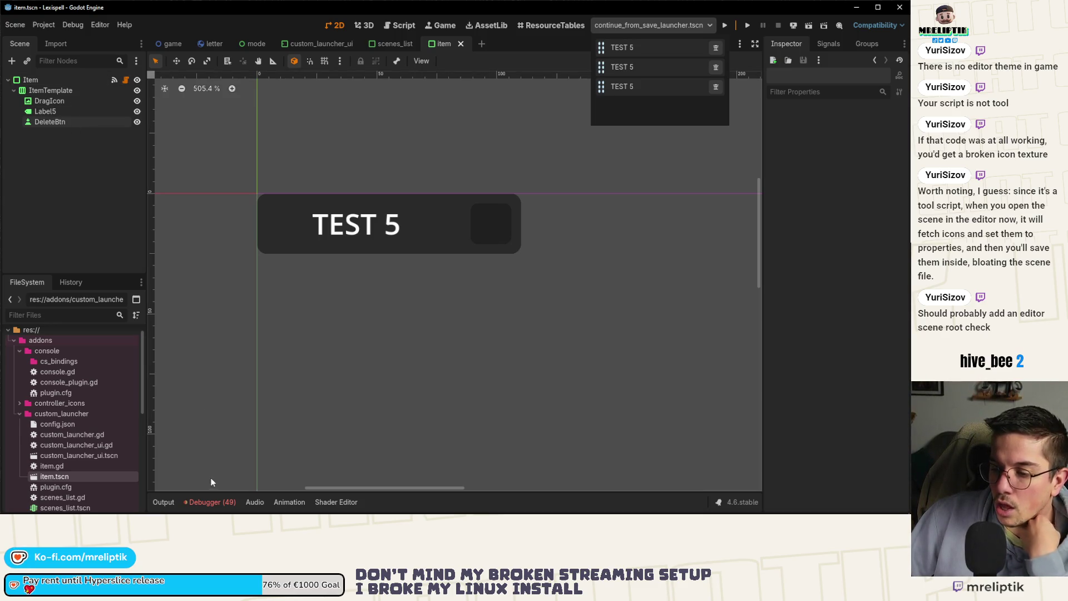
click(205, 504)
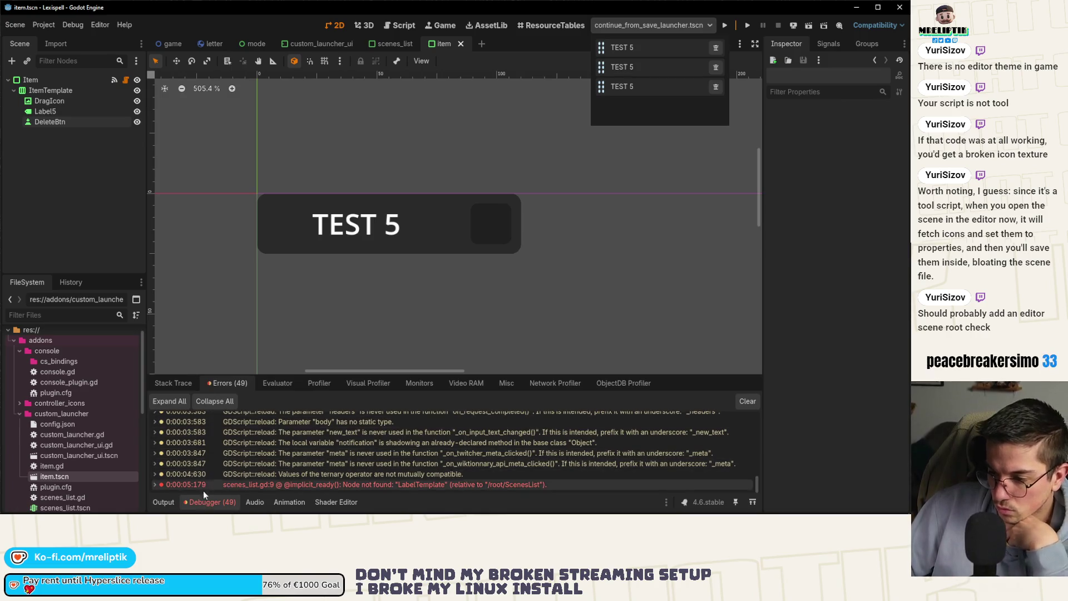
click(172, 502)
click(172, 502)
click(126, 79)
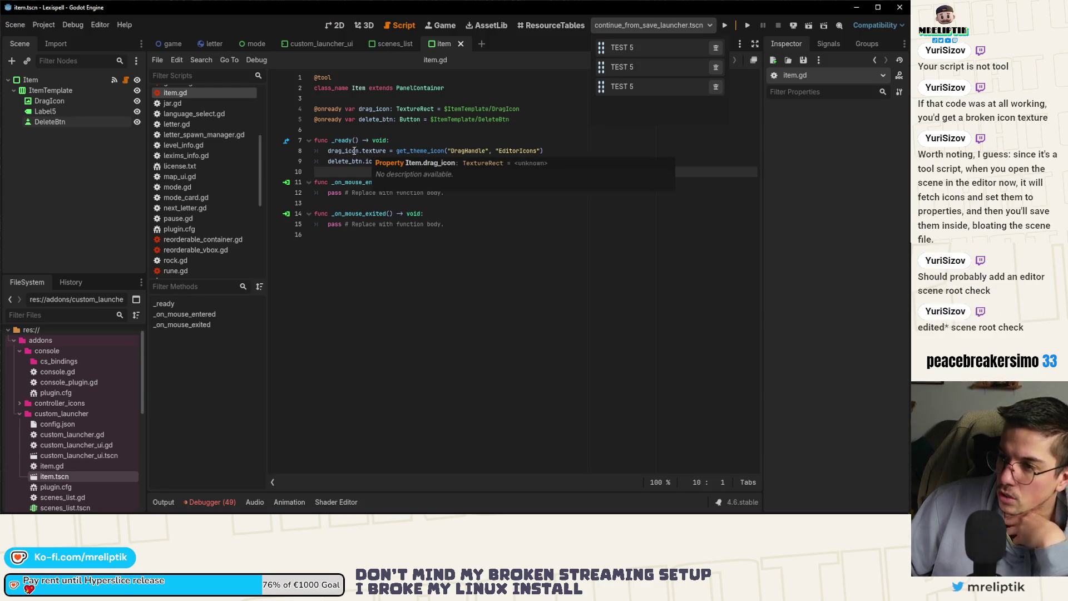
click(111, 145)
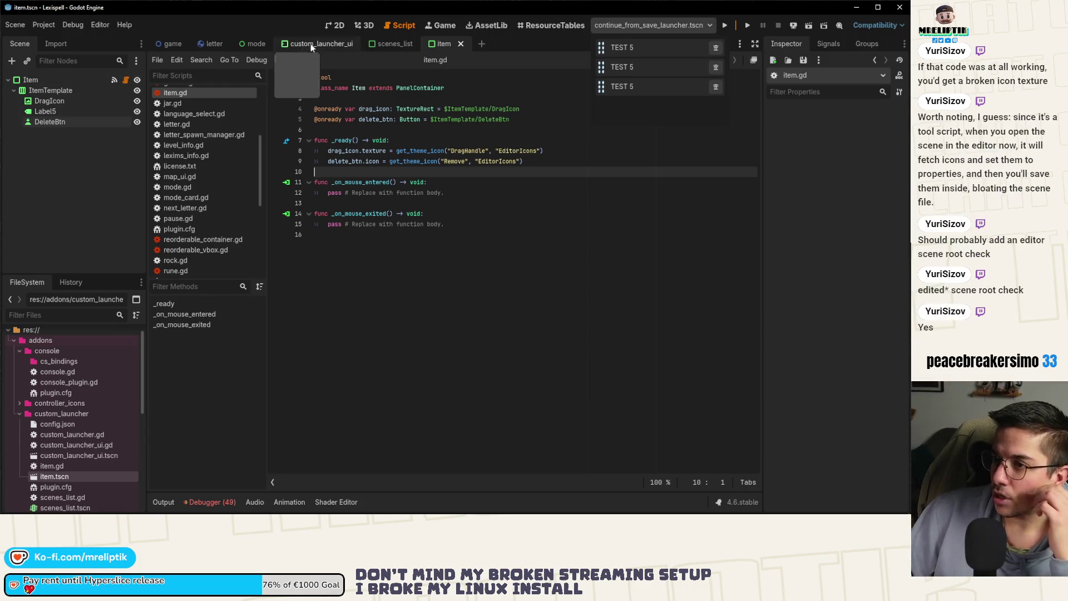
click(448, 44)
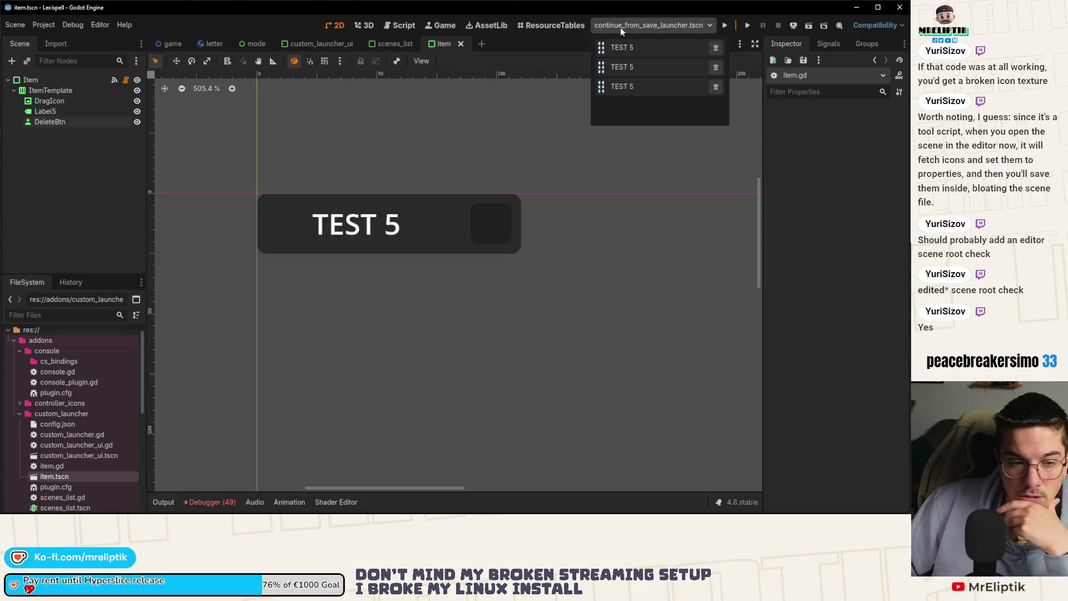
click(43, 24)
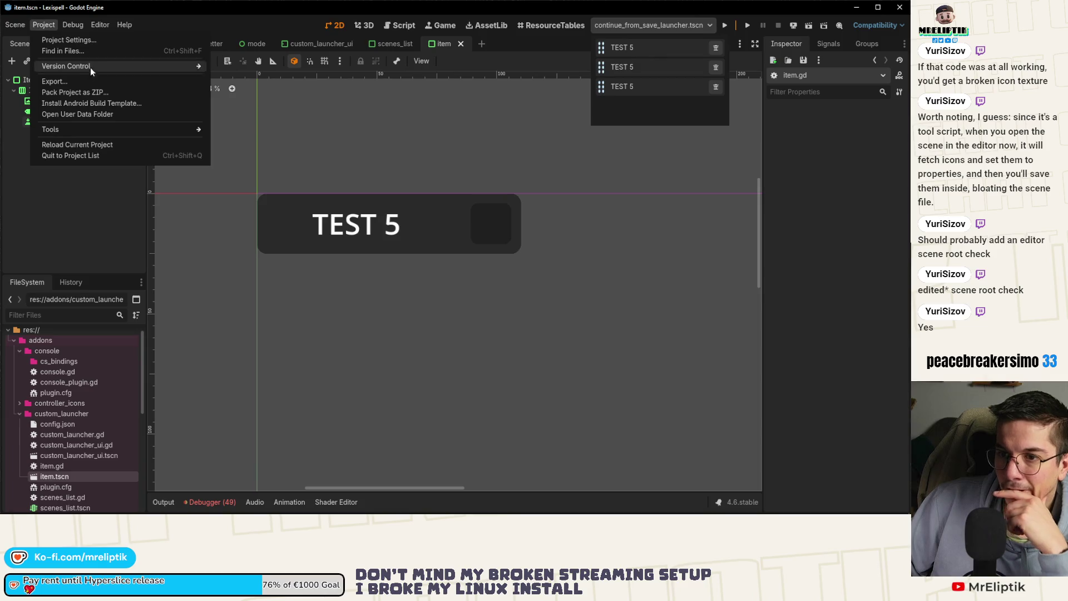
Step: Reopen and close Project Settings, then view the launcher list's three TEST 5 rows
click(81, 39)
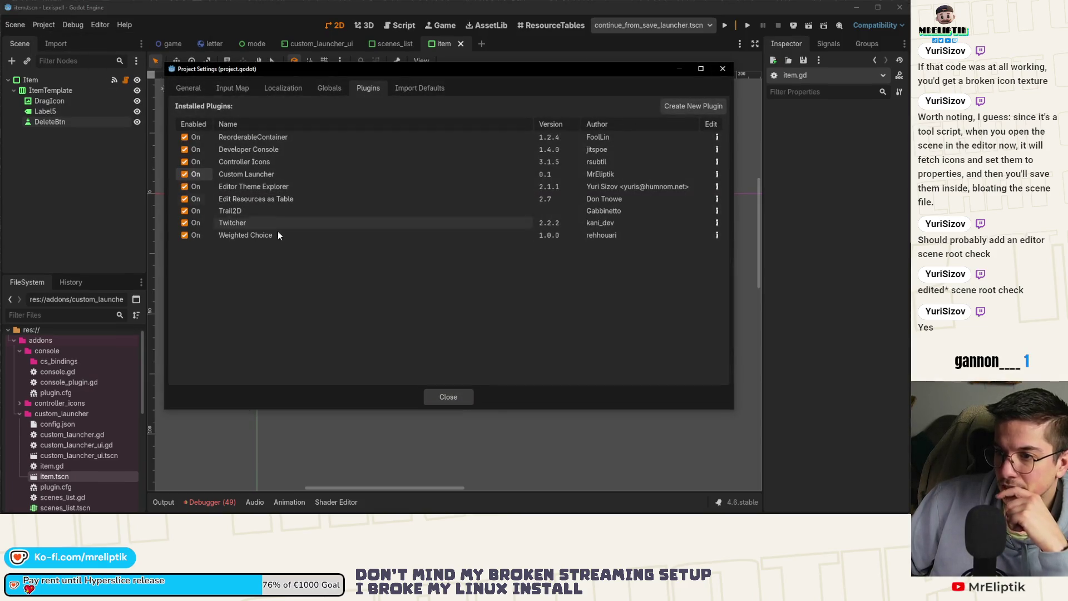
click(450, 397)
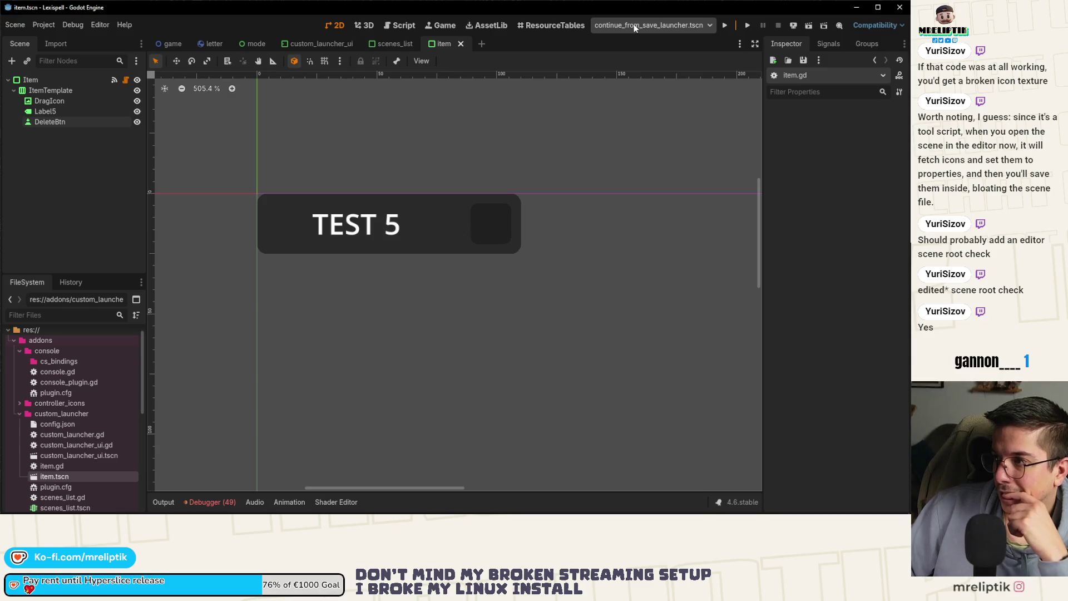
click(634, 24)
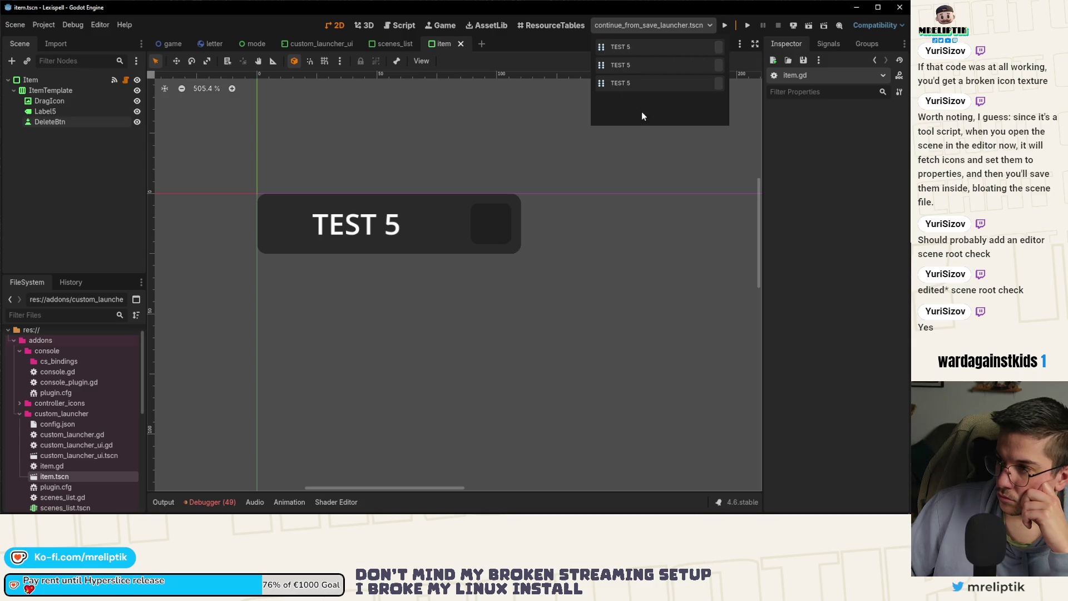
click(113, 165)
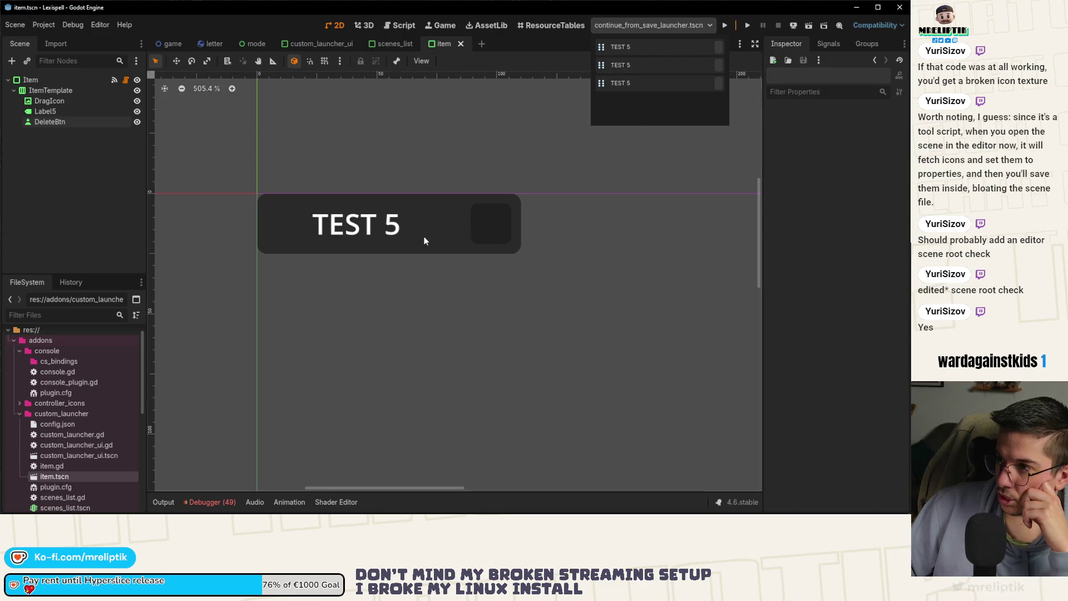
Step: Preview the item canvas with the editor theme via the view options
click(421, 61)
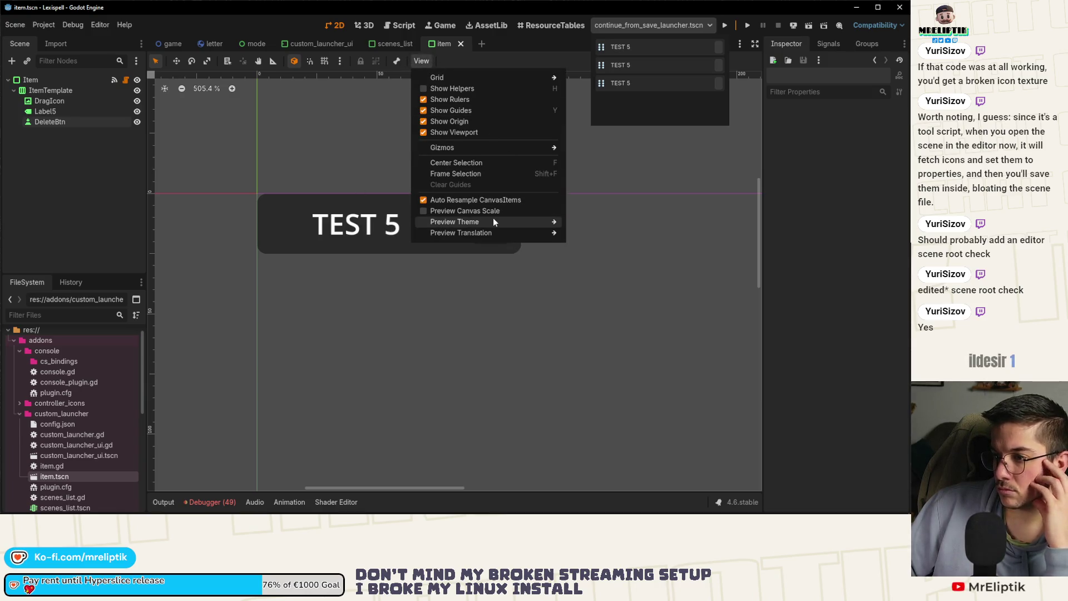
mouse_move(493, 220)
click(607, 232)
Step: Try 14 px on Label5's font size override, settle on 12 px, then select ItemTemplate
click(423, 218)
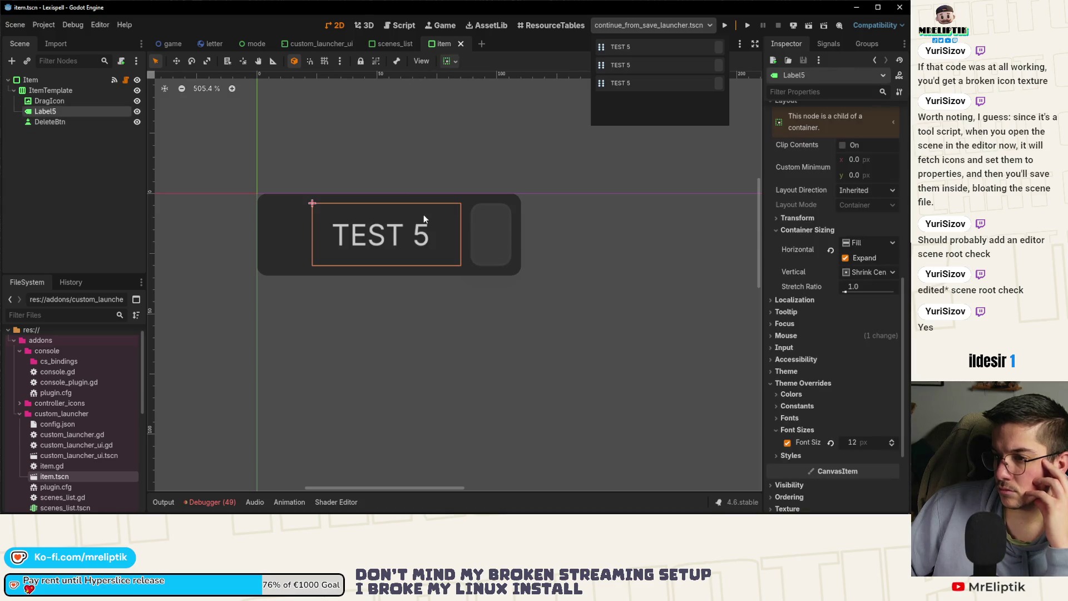
click(787, 443)
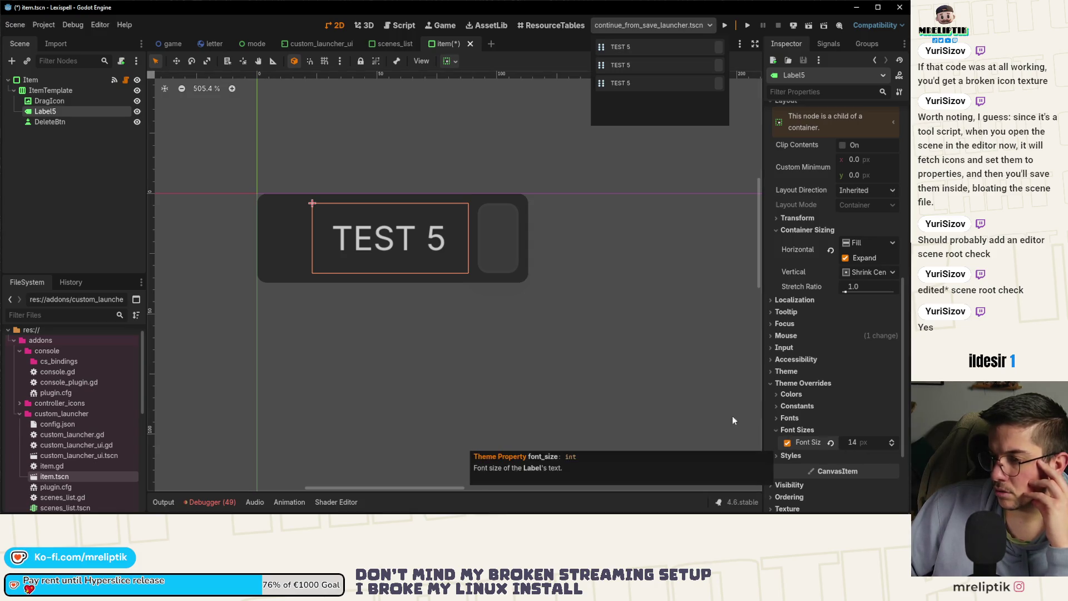
click(892, 446)
click(891, 445)
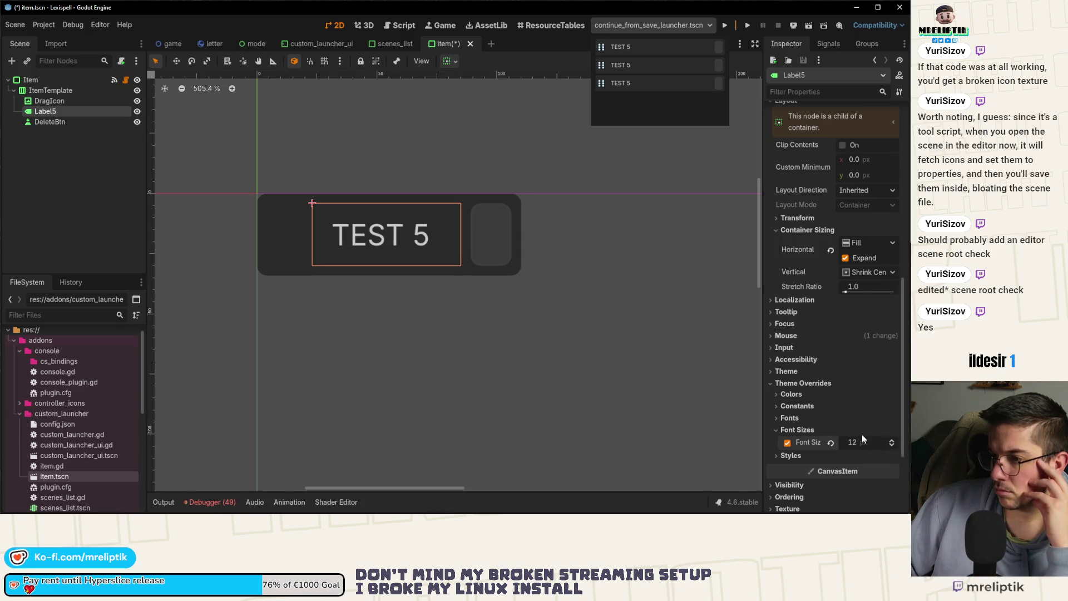
click(62, 89)
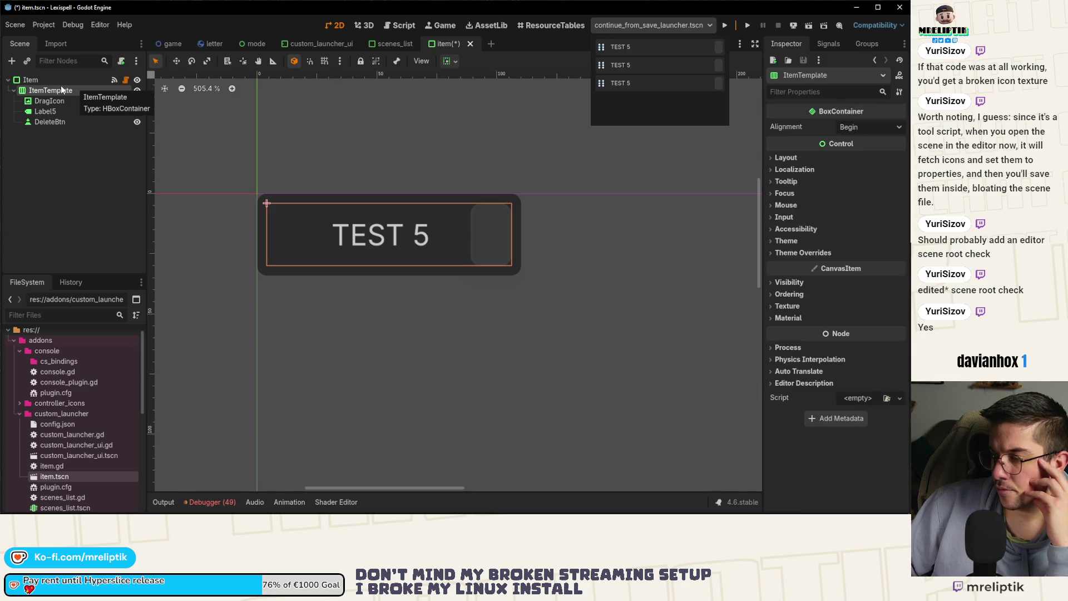
Step: Give the Item panel StyleBox 4 px content margins on all sides and save
click(59, 80)
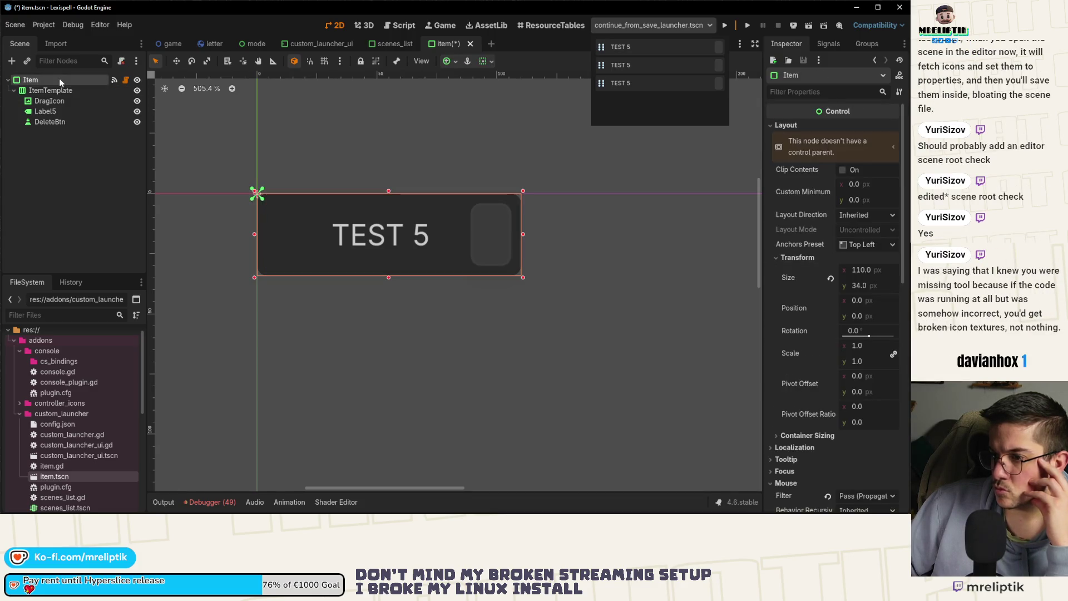
scroll(833, 390, down, 3)
scroll(833, 390, down, 5)
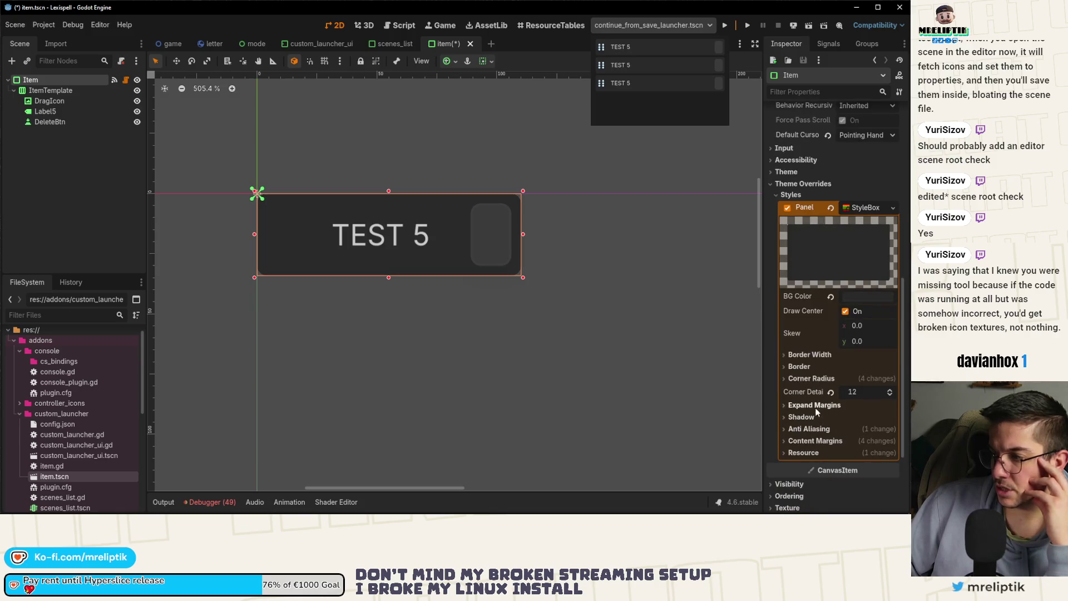
click(809, 441)
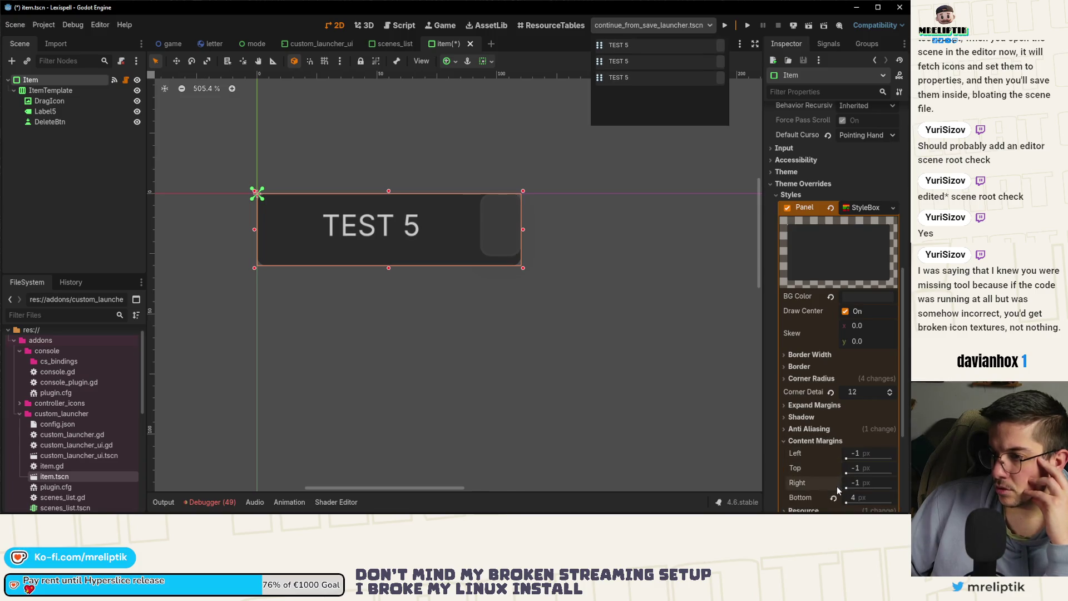
key(ctrl+s)
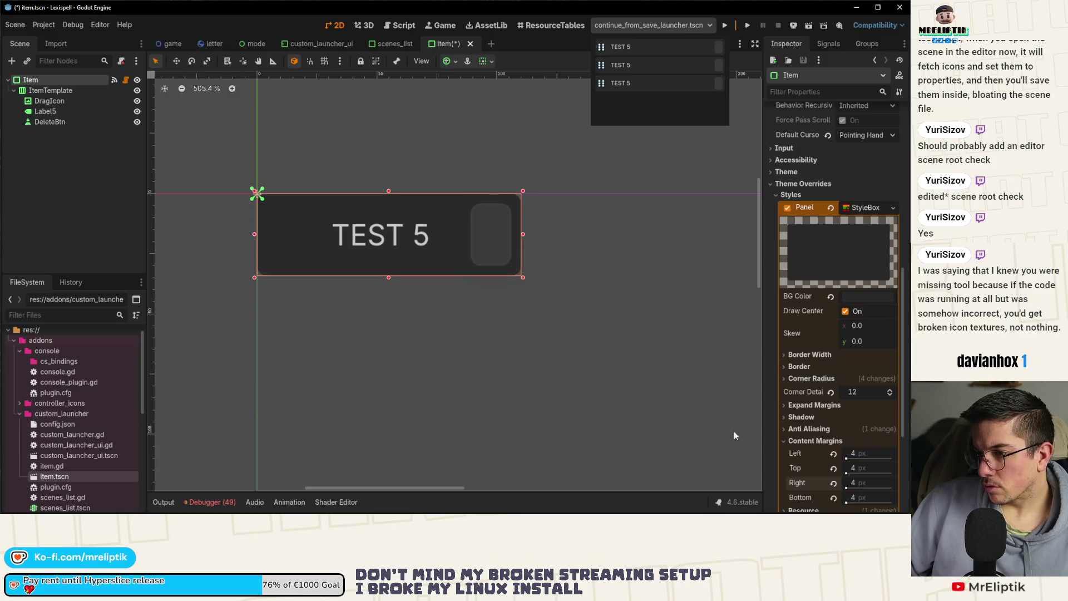
Step: Select the TEST 5 label and Item panel on the canvas to check the new margins
click(400, 247)
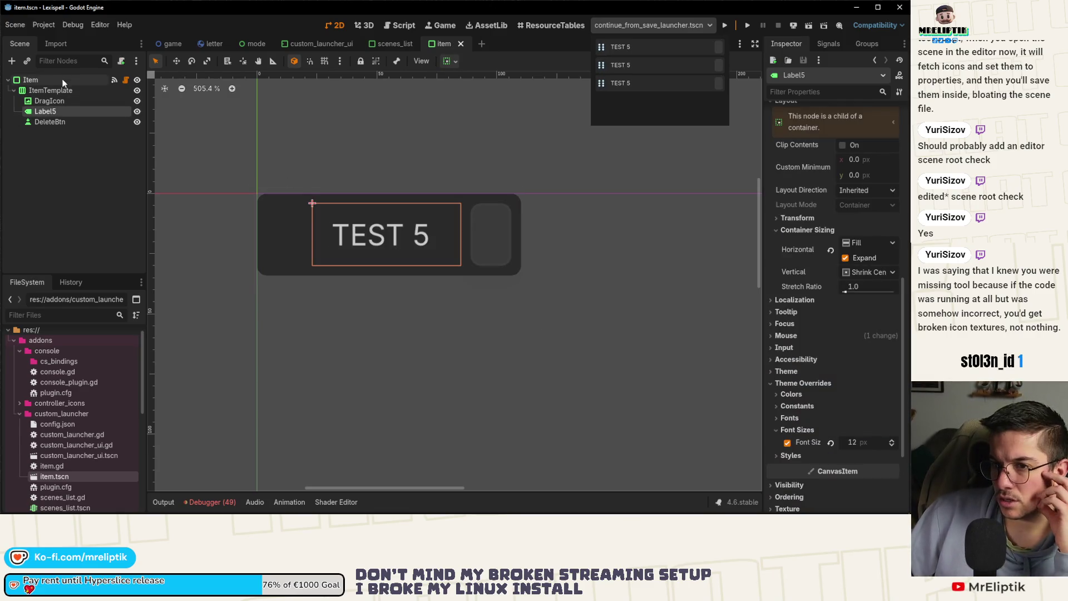
click(34, 80)
click(388, 222)
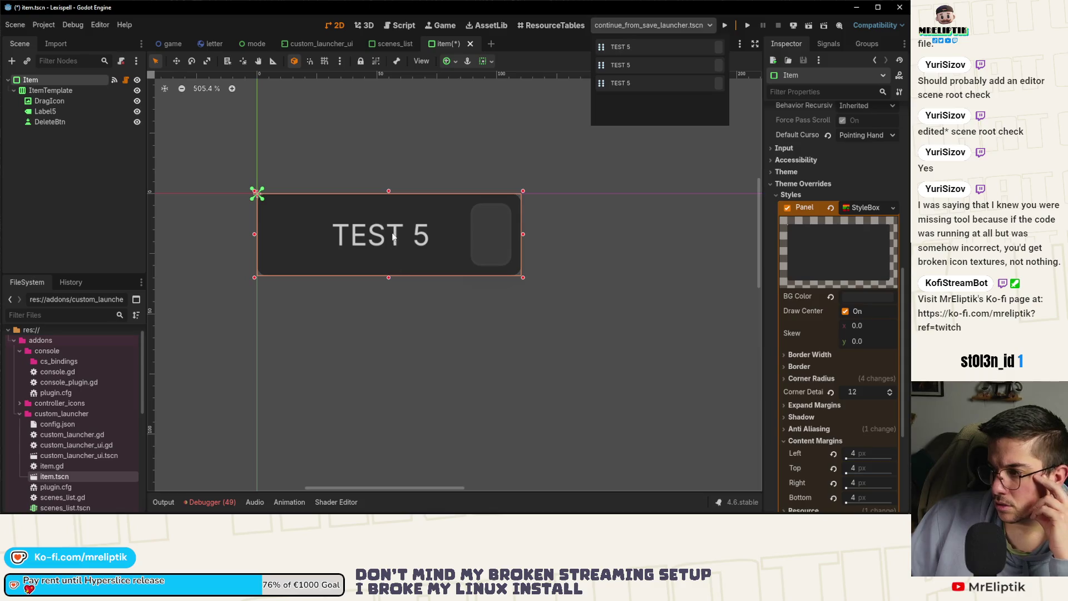
scroll(813, 332, up, 10)
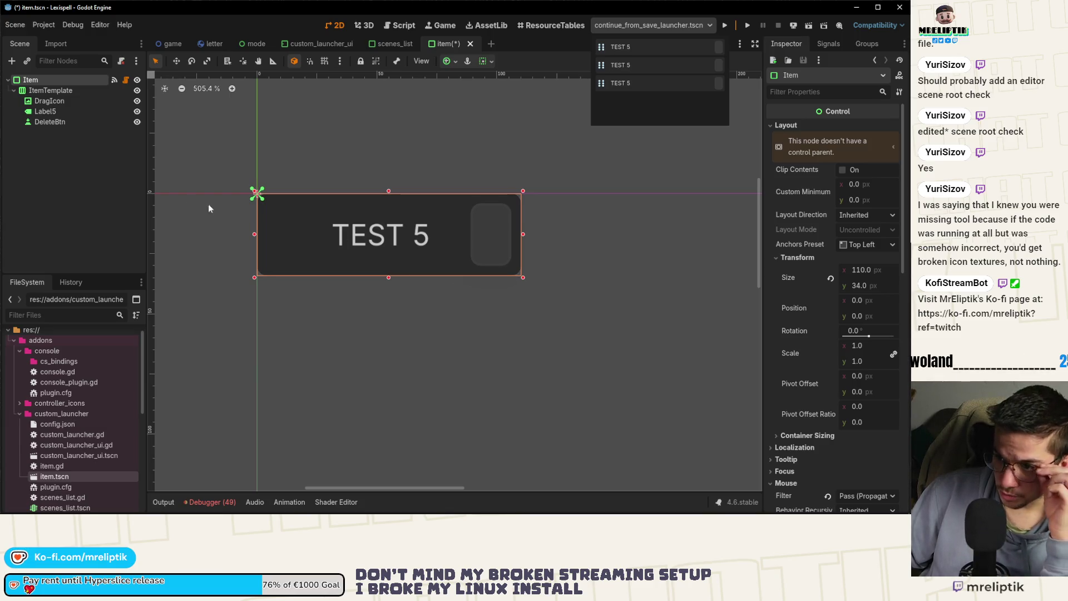
scroll(817, 397, down, 5)
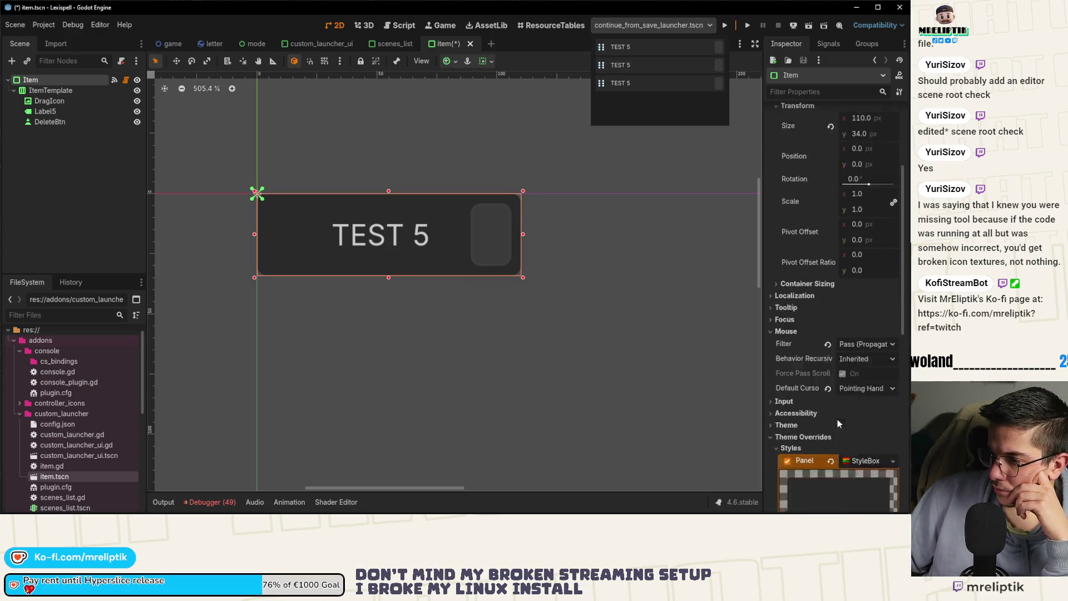
scroll(837, 419, down, 1)
scroll(787, 391, down, 3)
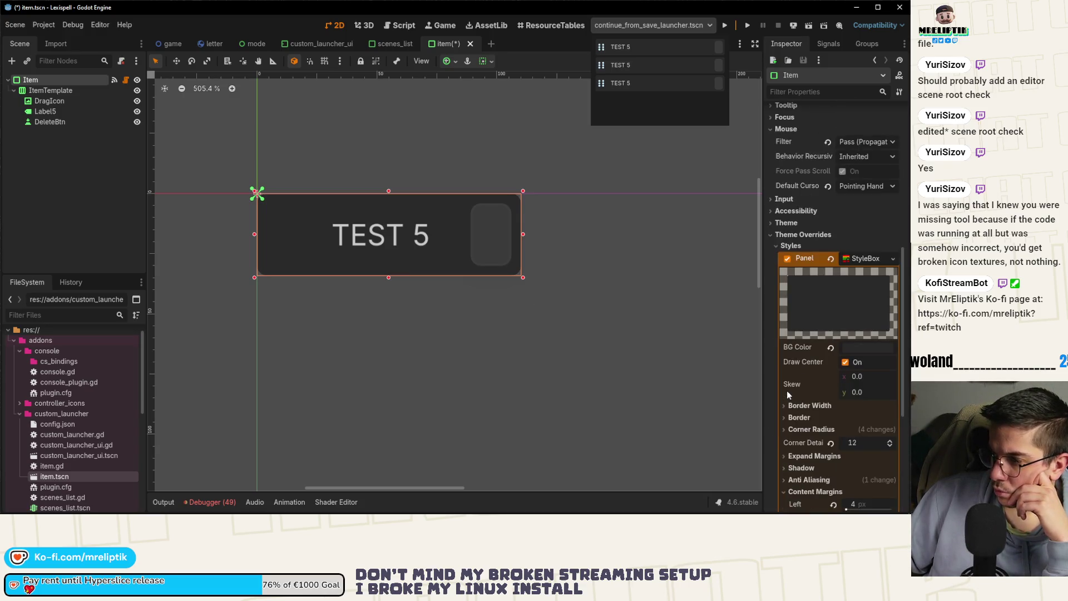
scroll(787, 390, down, 3)
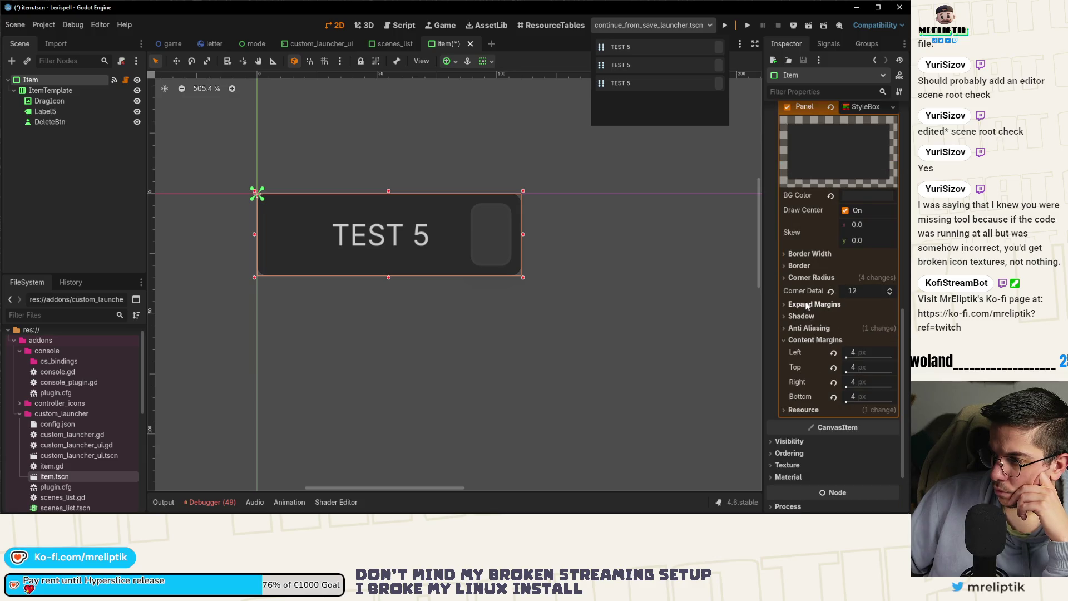
click(395, 228)
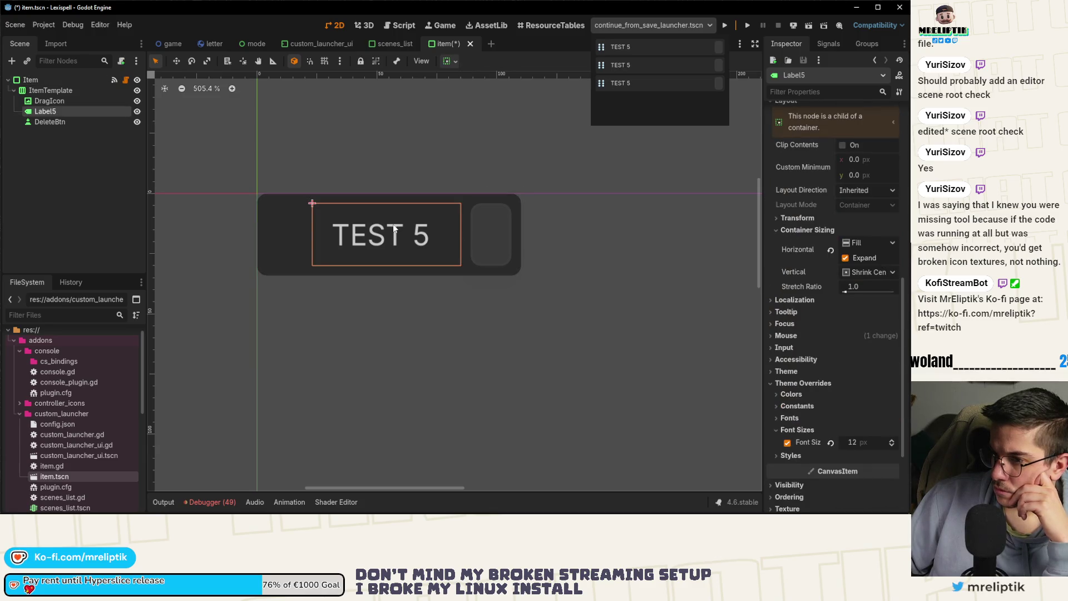
Step: Look over the TEST 5 label's style overrides in the Inspector
scroll(816, 387, down, 3)
click(787, 355)
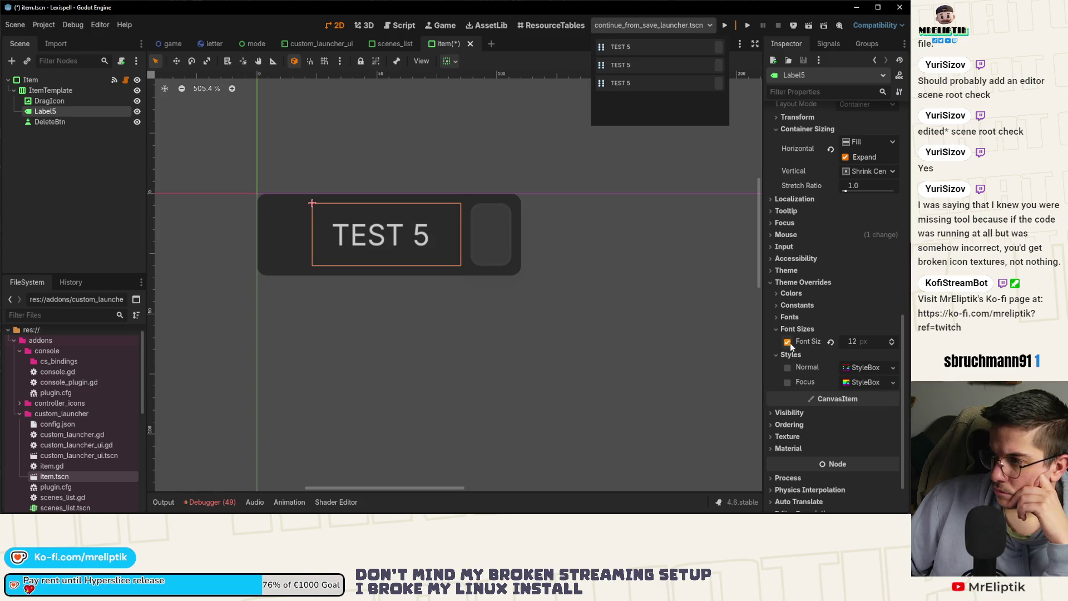
scroll(798, 369, up, 2)
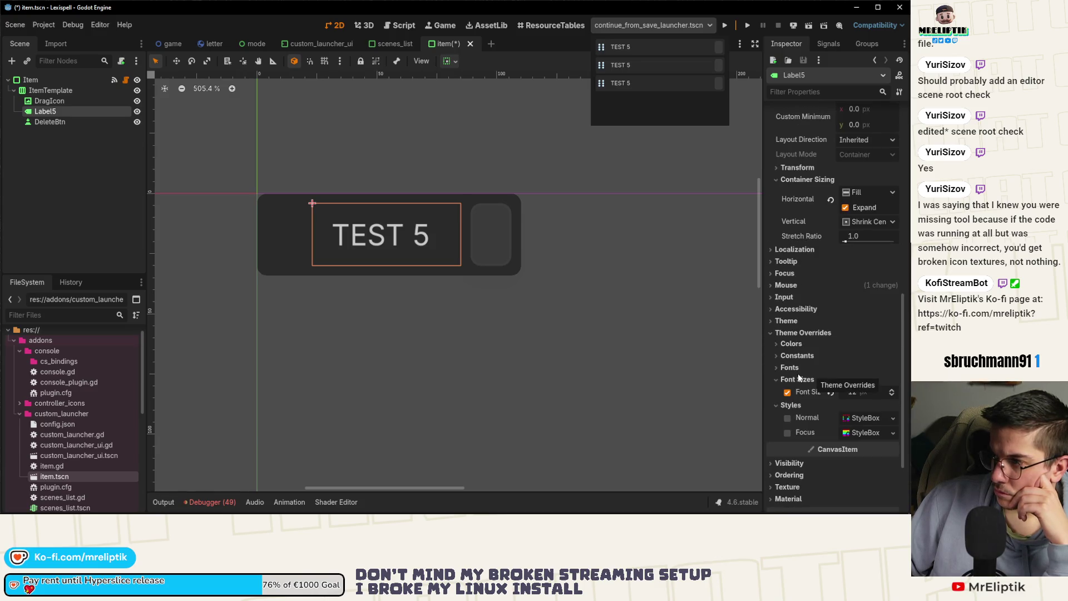
scroll(799, 377, up, 10)
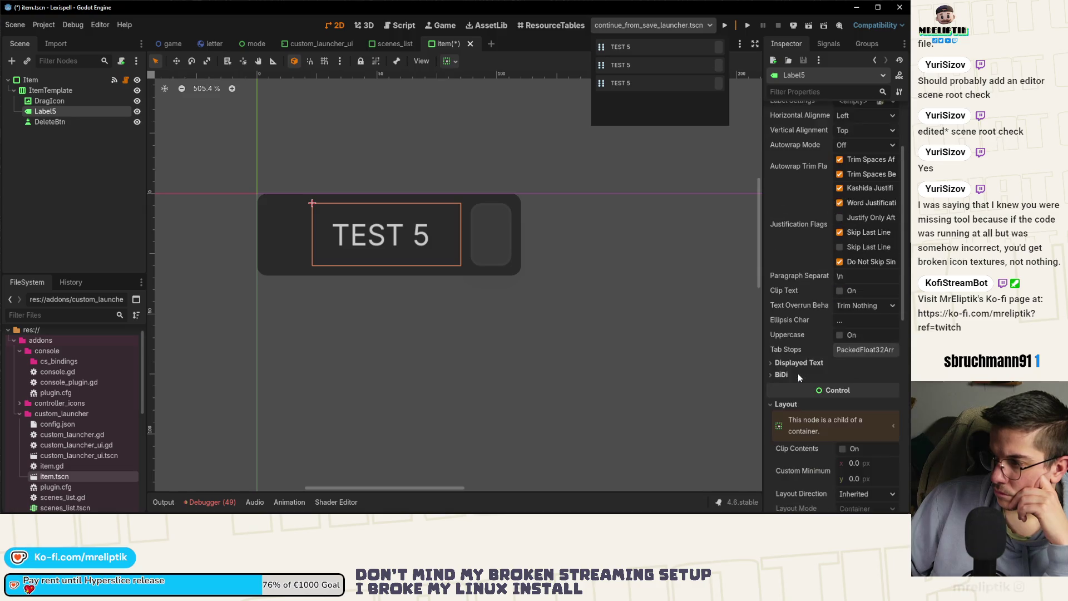
scroll(798, 377, down, 4)
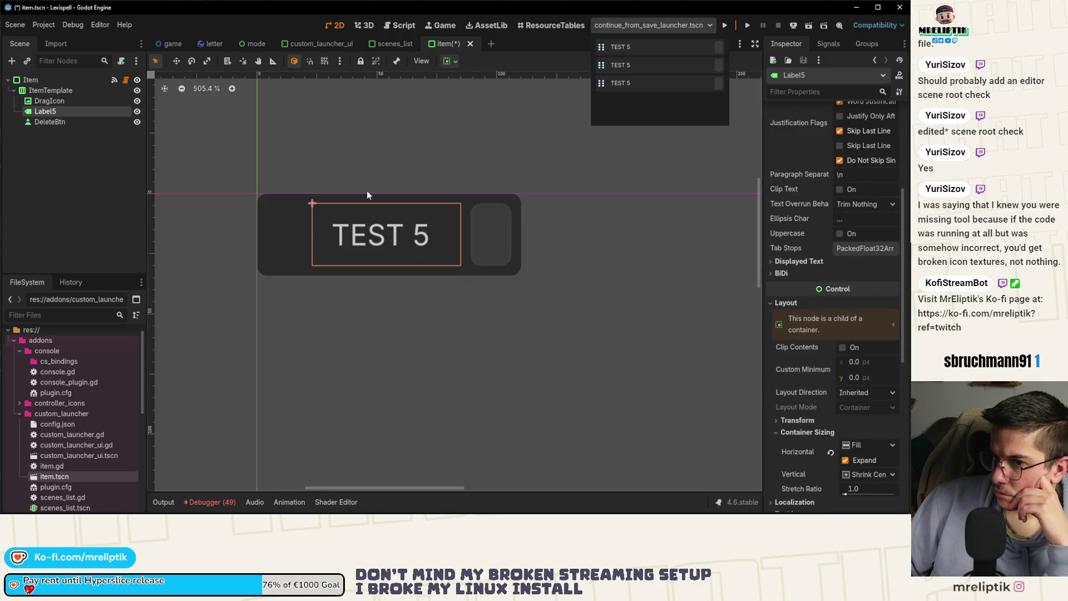
Step: Give DeleteBtn a Custom Minimum Size x of 26 and save the item scene
click(66, 89)
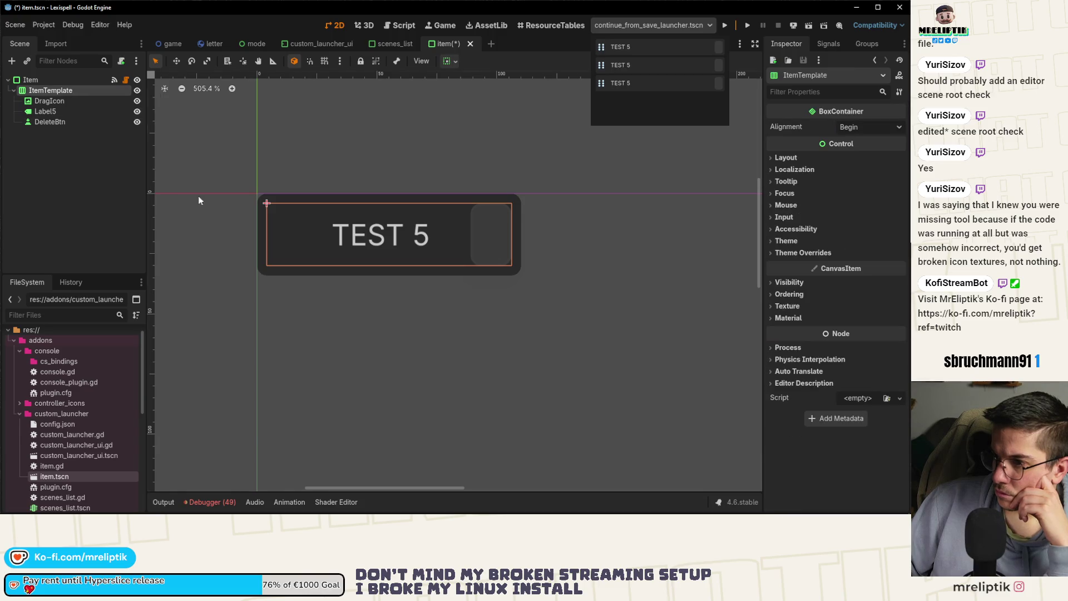
click(495, 213)
scroll(849, 390, down, 7)
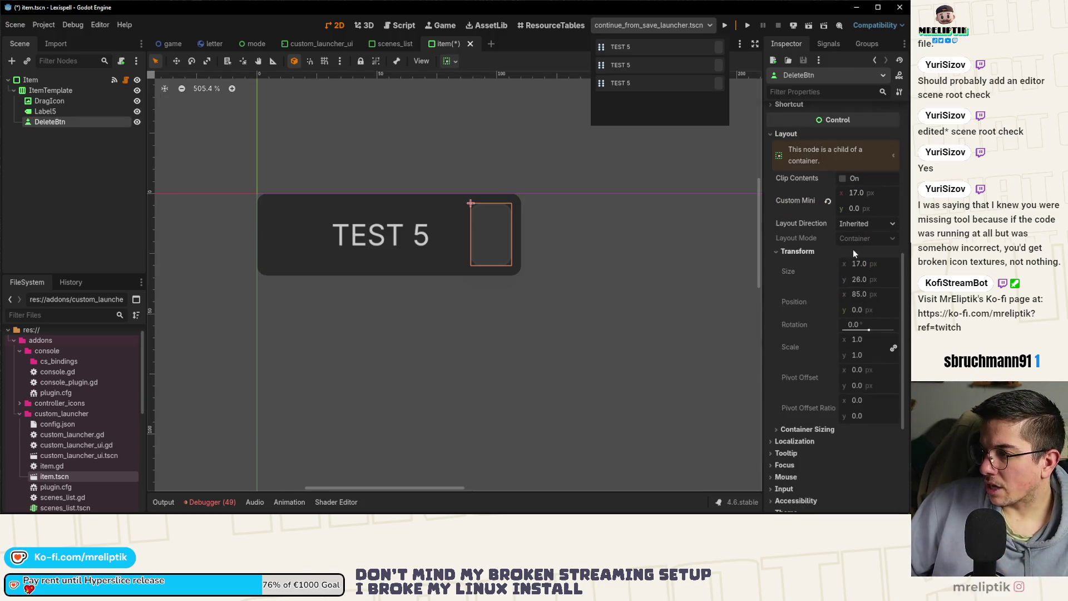
click(871, 195)
text(26)
key(Return)
key(ctrl+s)
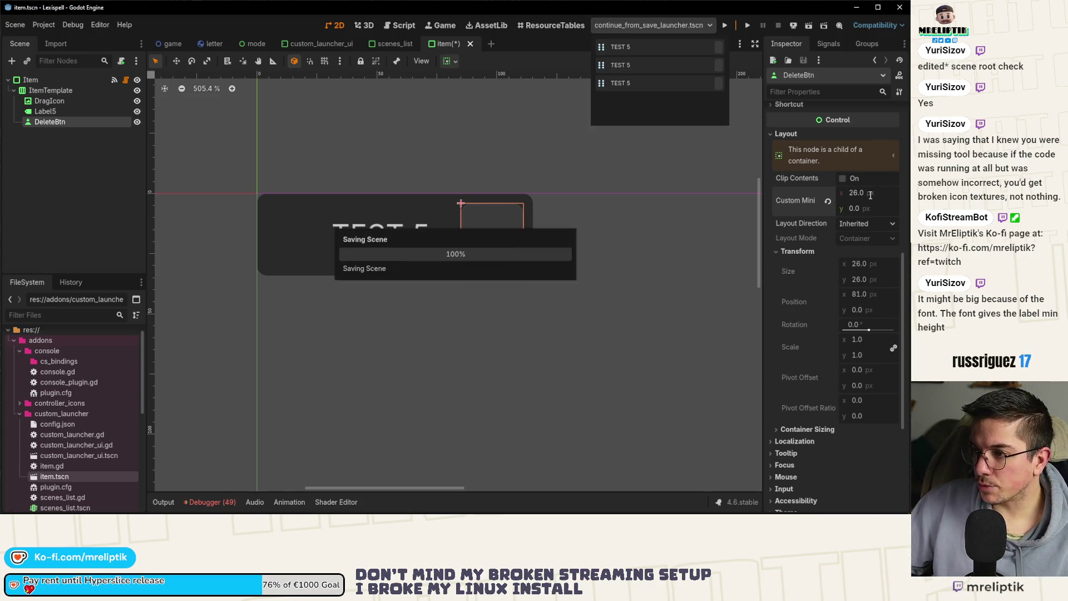
click(597, 386)
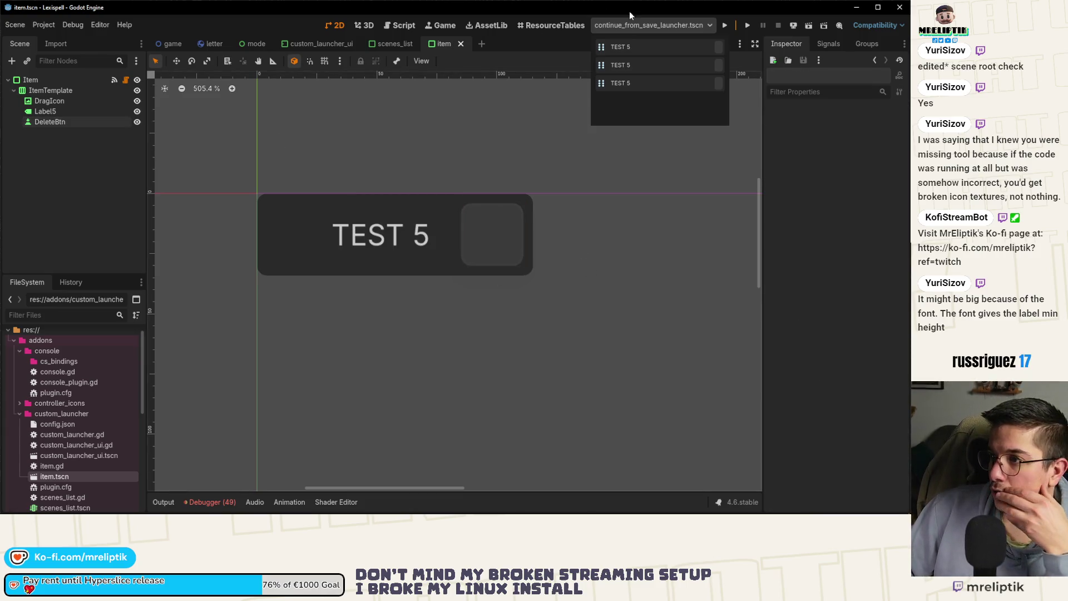
mouse_move(606, 51)
mouse_down()
mouse_move(646, 78)
mouse_move(630, 49)
mouse_move(640, 91)
mouse_move(641, 68)
mouse_up()
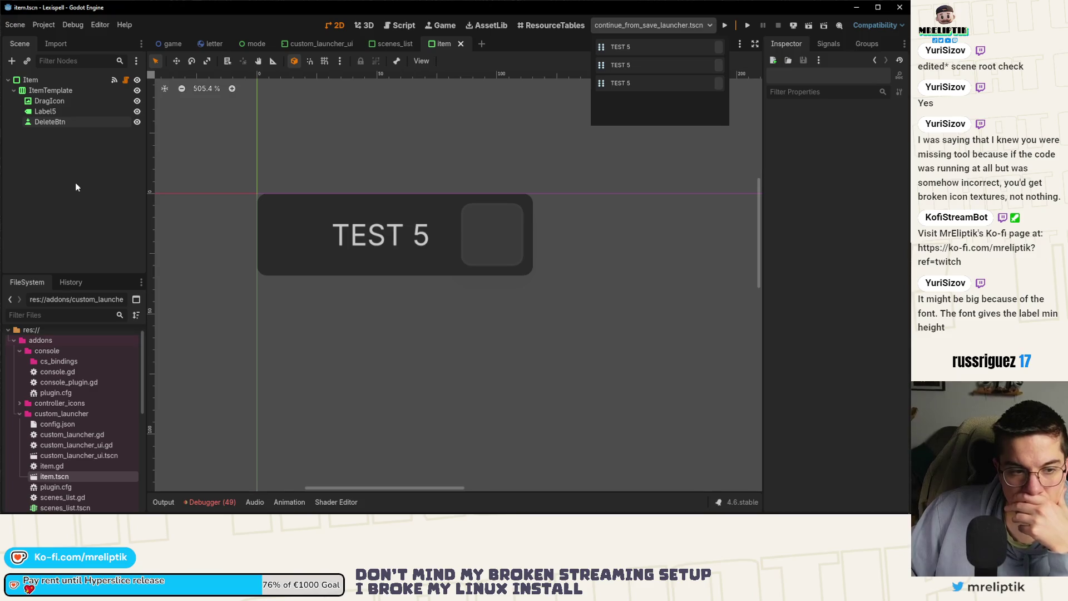
click(429, 249)
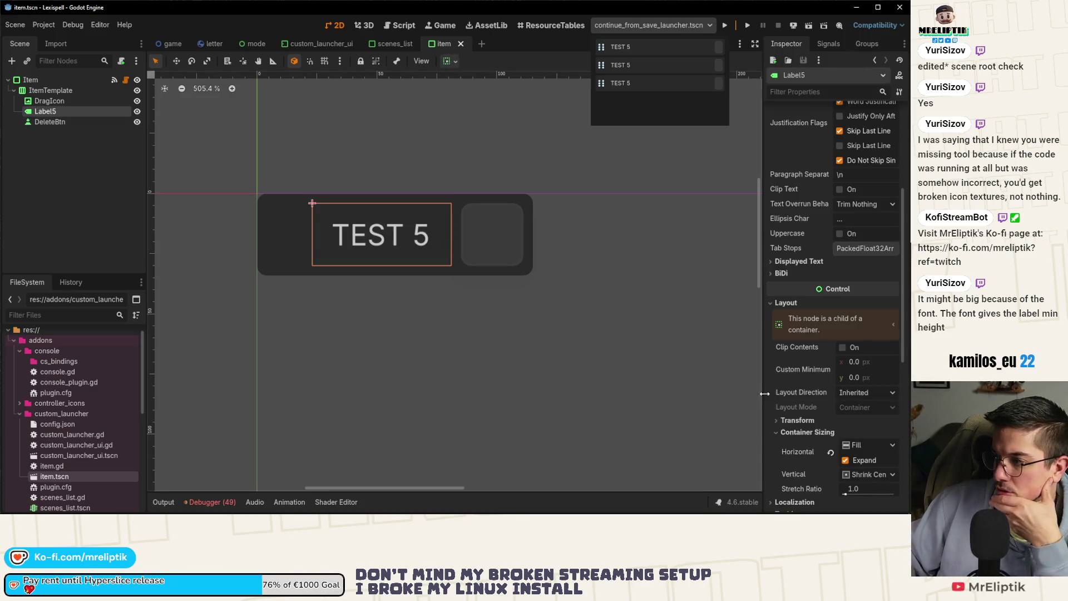
scroll(830, 356, down, 5)
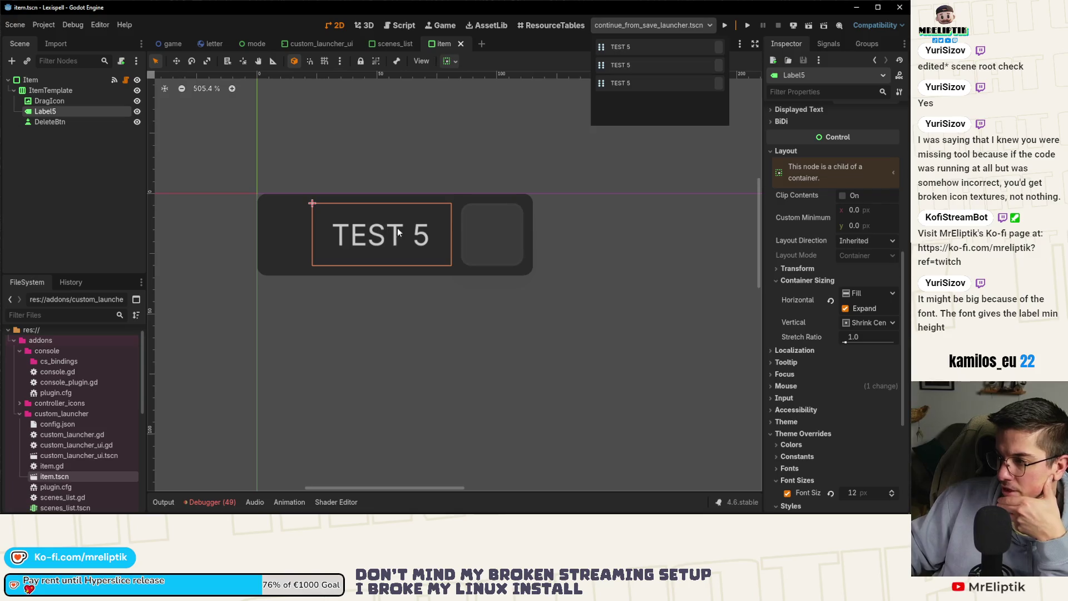
scroll(826, 356, down, 5)
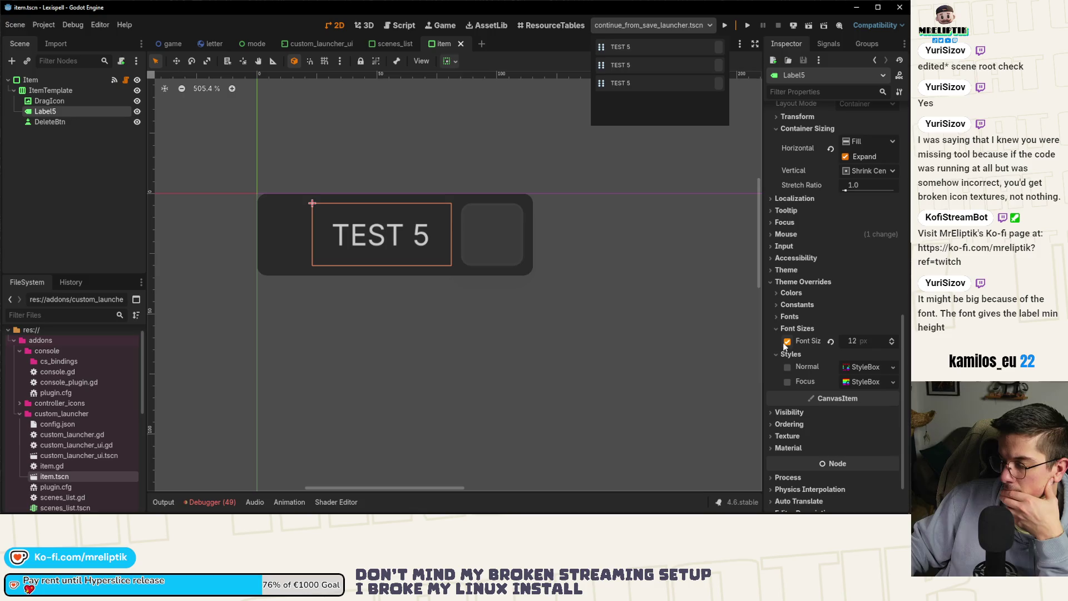
click(788, 306)
click(787, 305)
click(788, 304)
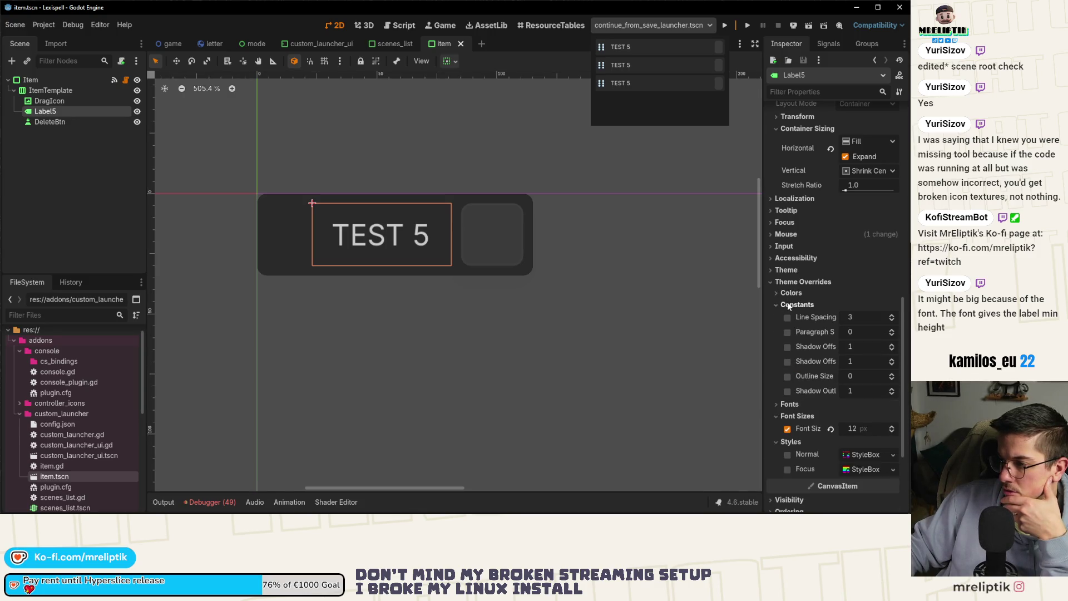
click(788, 305)
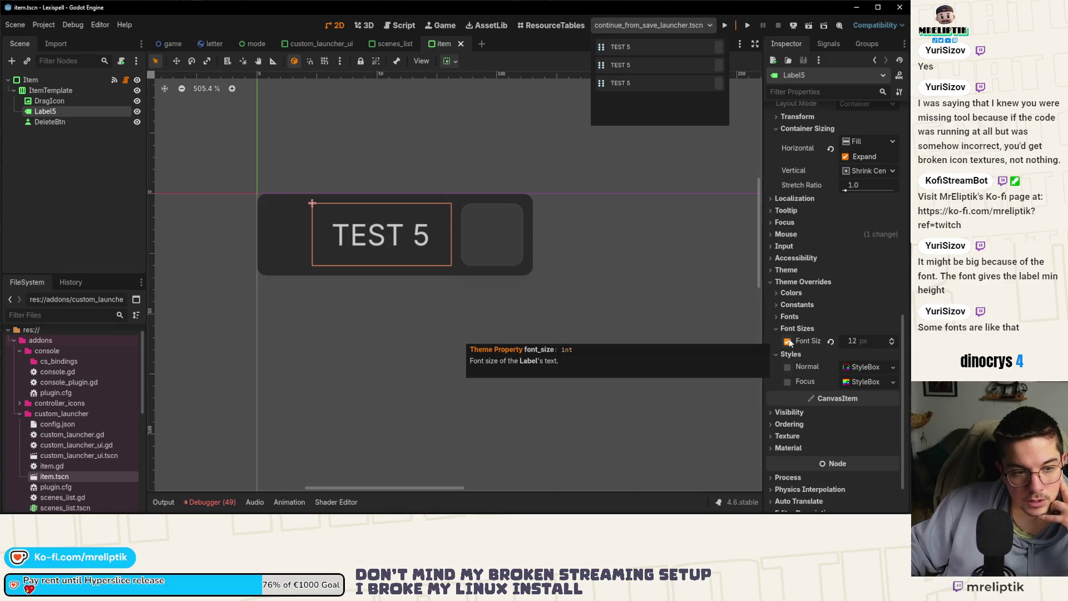
click(92, 199)
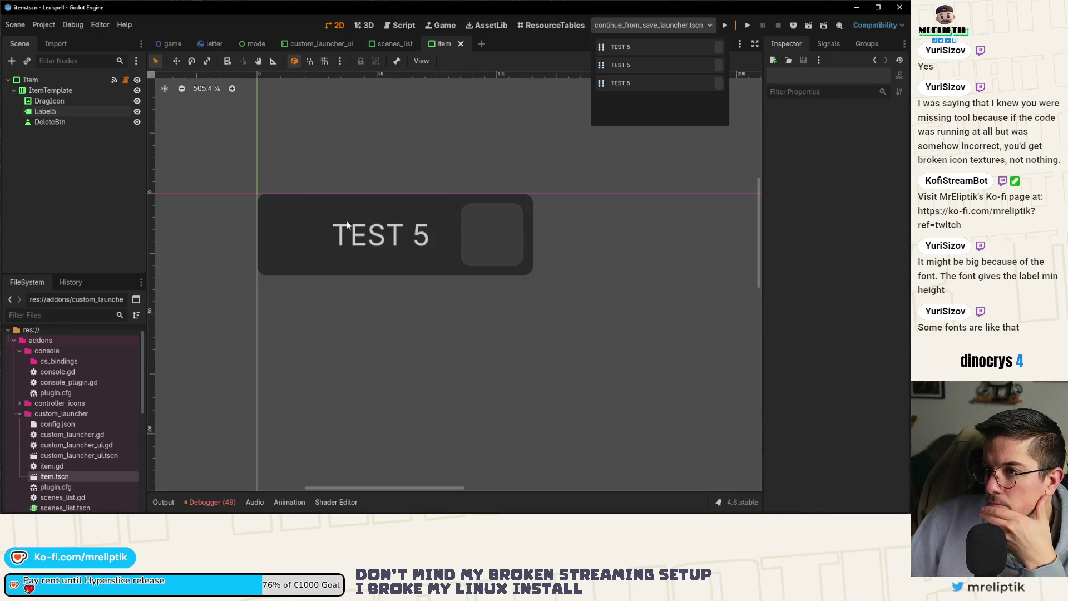
scroll(385, 228, up, 3)
Step: Inspect the TEST 5 label, Item root and delete button in the item scene
click(385, 227)
scroll(385, 225, down, 2)
click(92, 185)
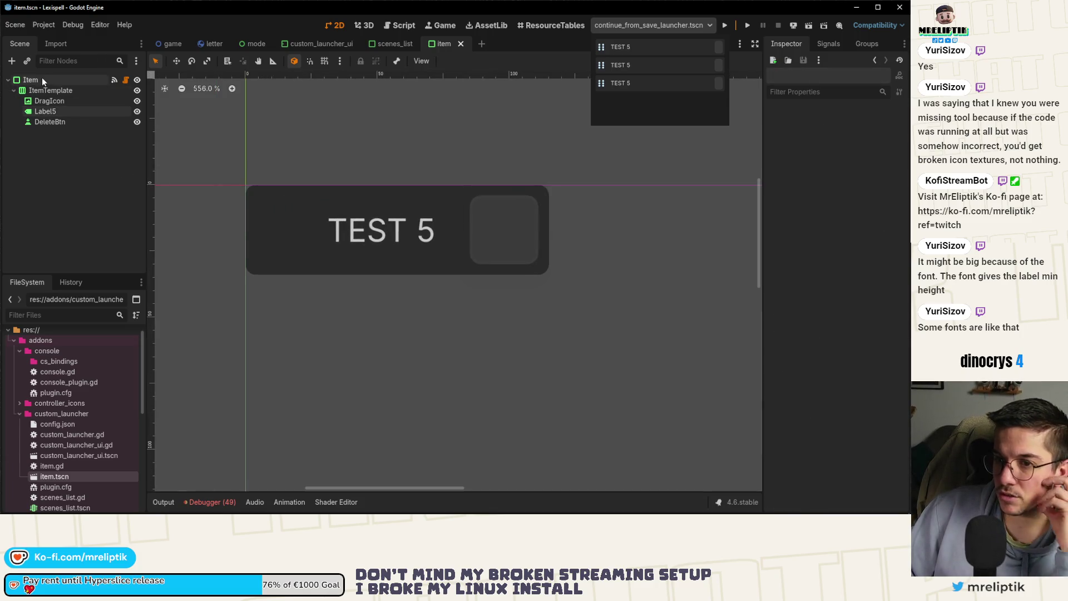
click(42, 79)
mouse_move(635, 65)
mouse_down()
mouse_move(638, 78)
mouse_move(637, 23)
mouse_move(643, 92)
mouse_up()
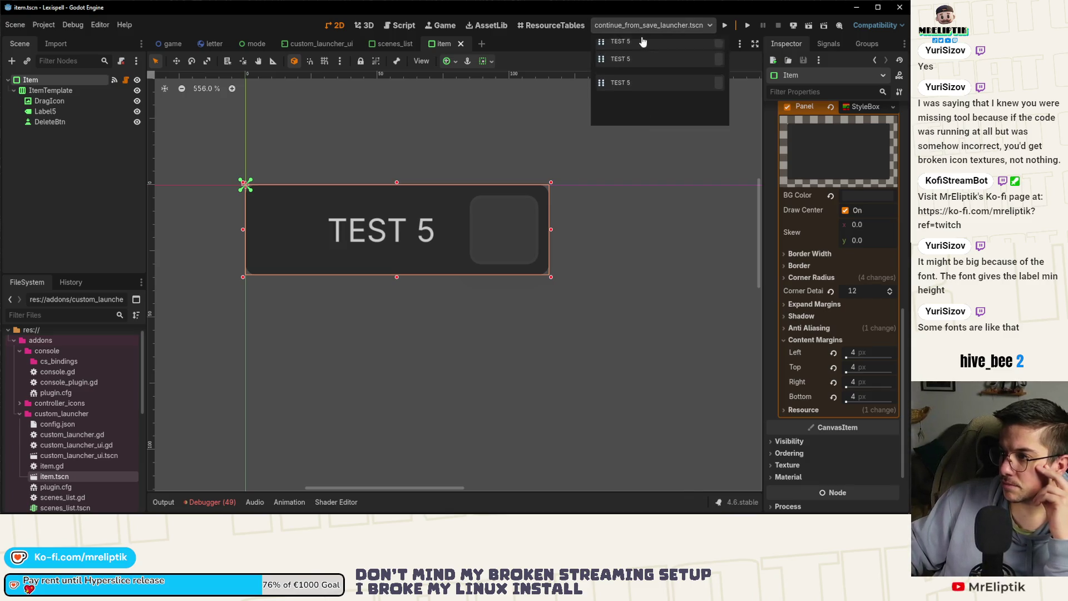
click(512, 229)
click(222, 232)
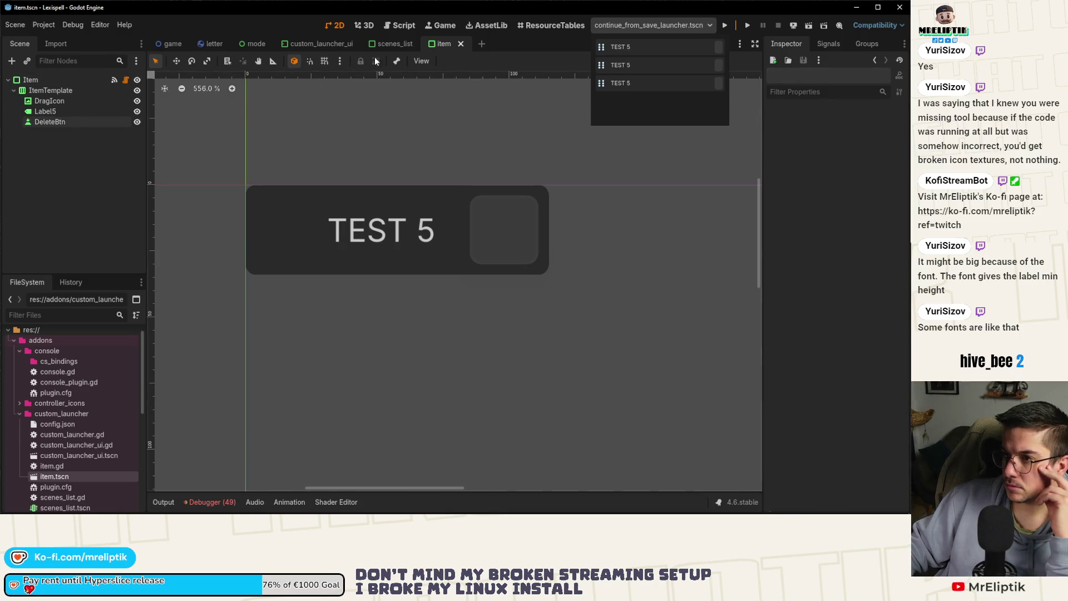
Step: Reload the Custom Launcher plugin from Project Settings and open its item list
click(44, 24)
click(61, 57)
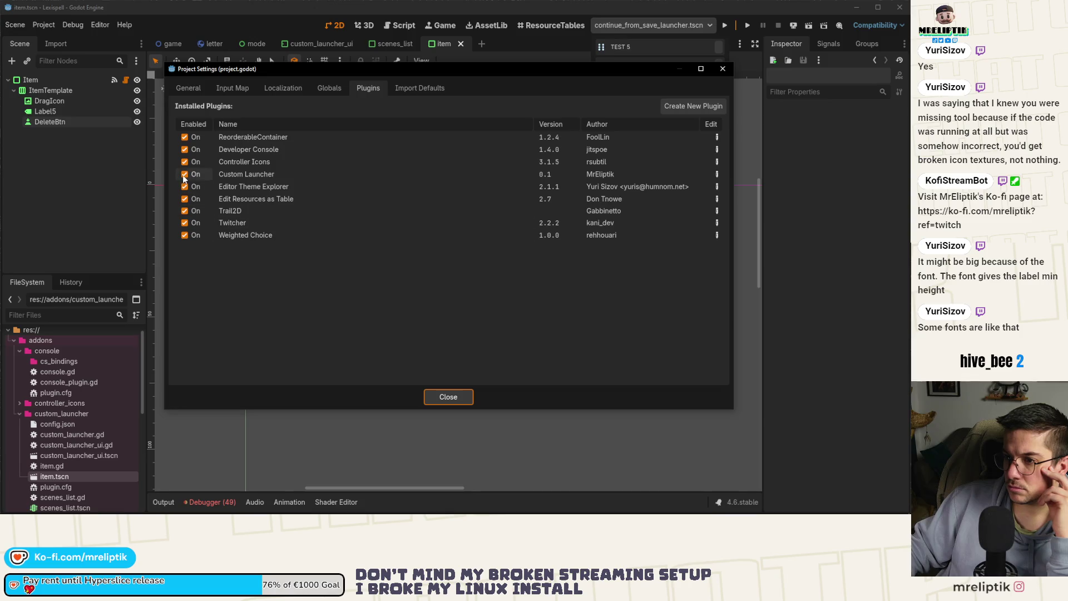
click(449, 397)
click(652, 25)
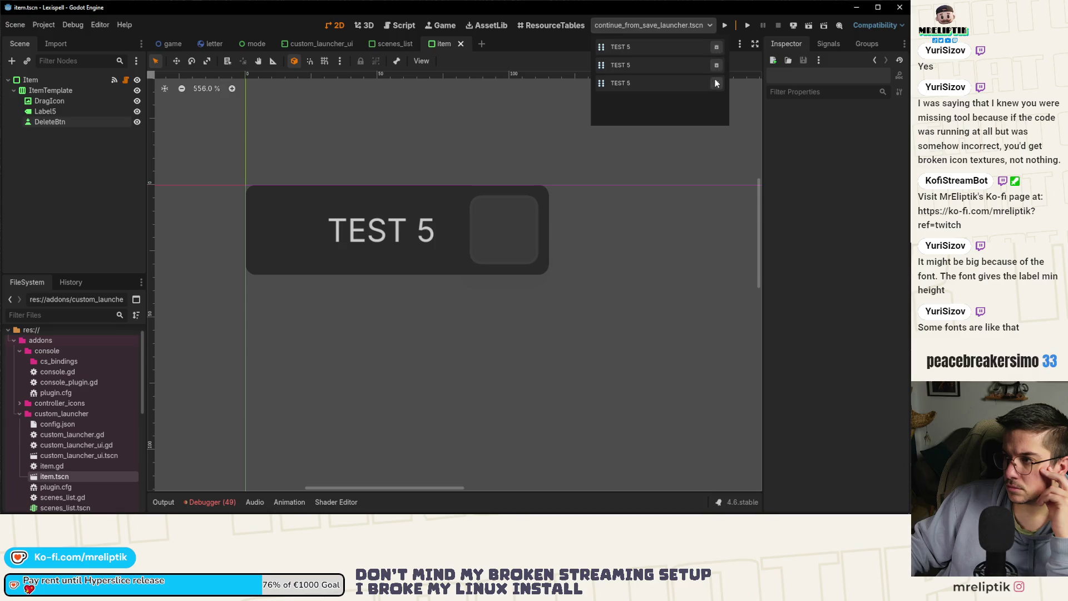
Step: Set DeleteBtn's Mouse Default Cursor Shape to Pointing Hand
click(66, 120)
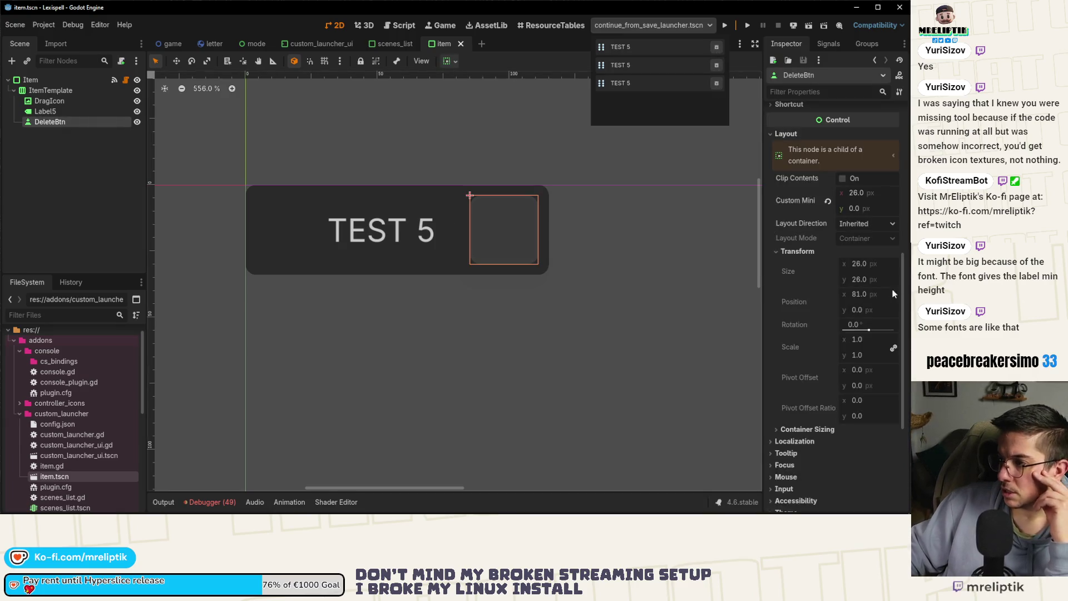
scroll(814, 328, down, 10)
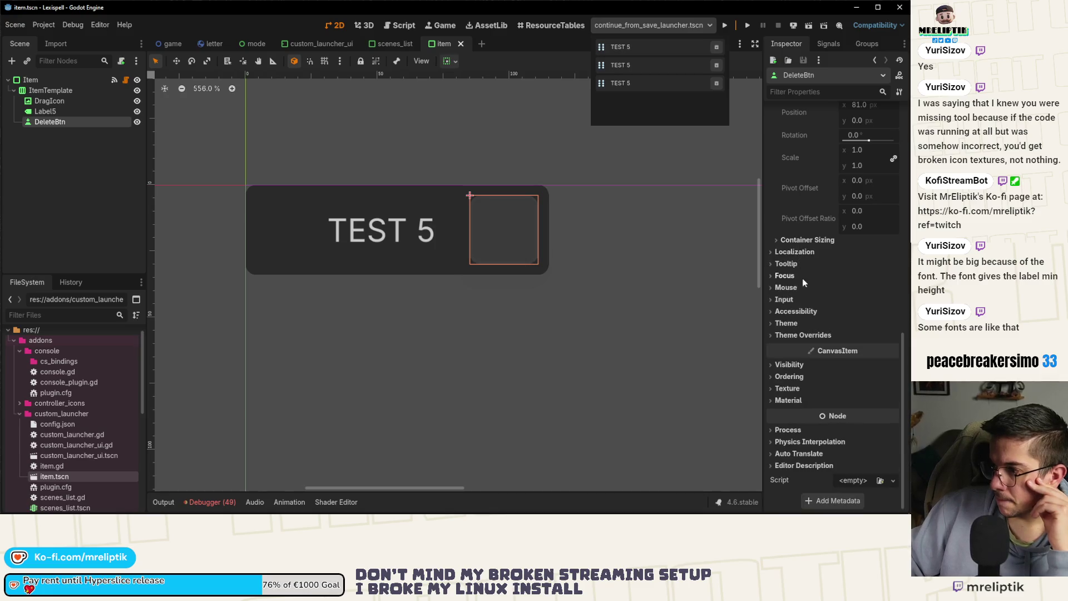
click(786, 288)
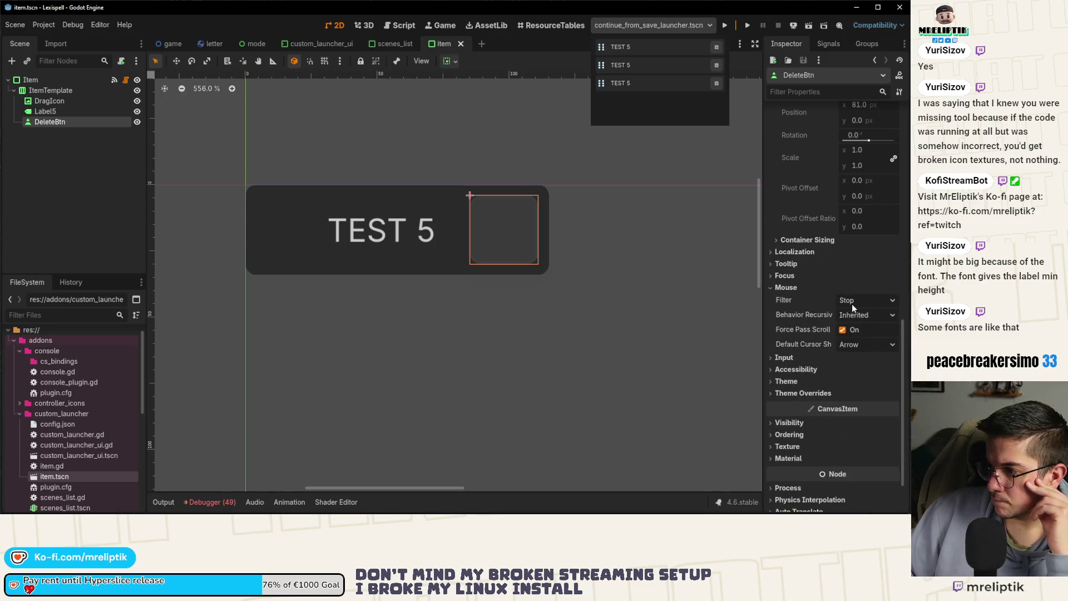
click(857, 299)
click(860, 316)
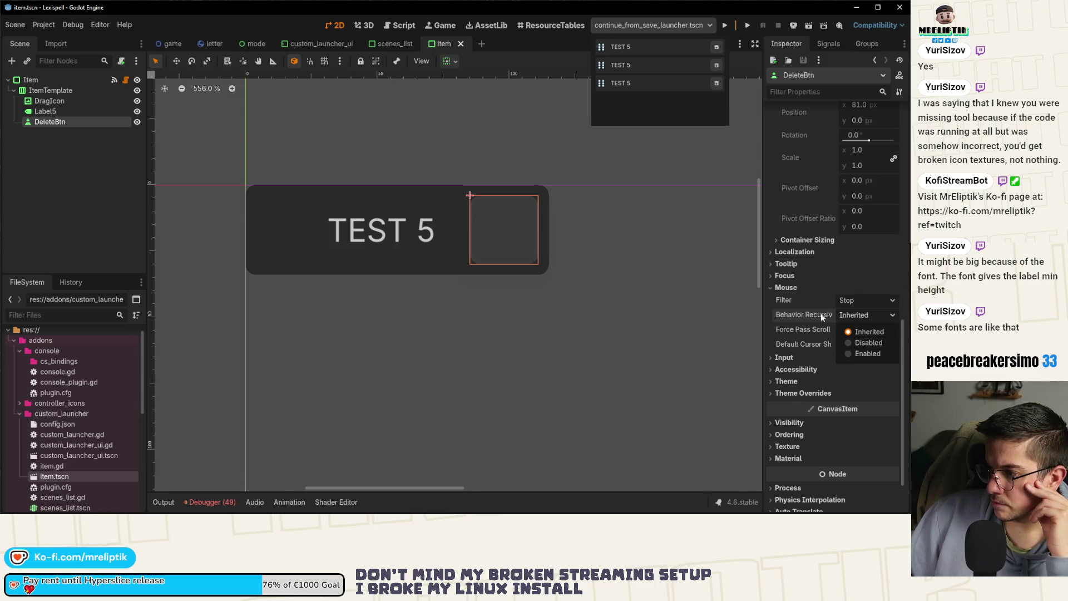
click(877, 368)
click(868, 344)
click(848, 350)
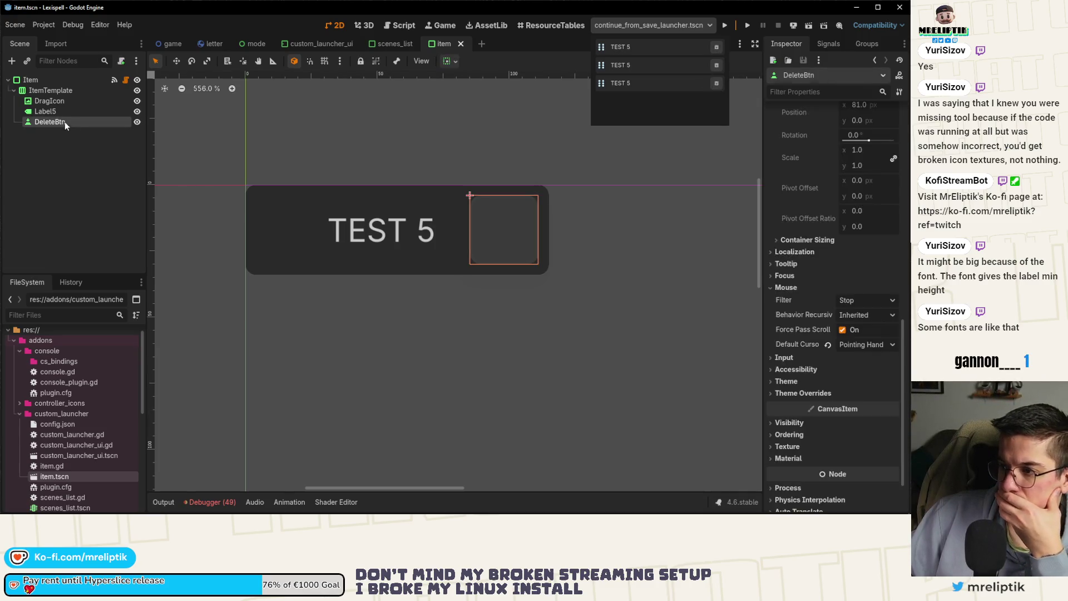
Step: Expand DeleteBtn's Theme Overrides to show its Styles list
scroll(840, 377, down, 2)
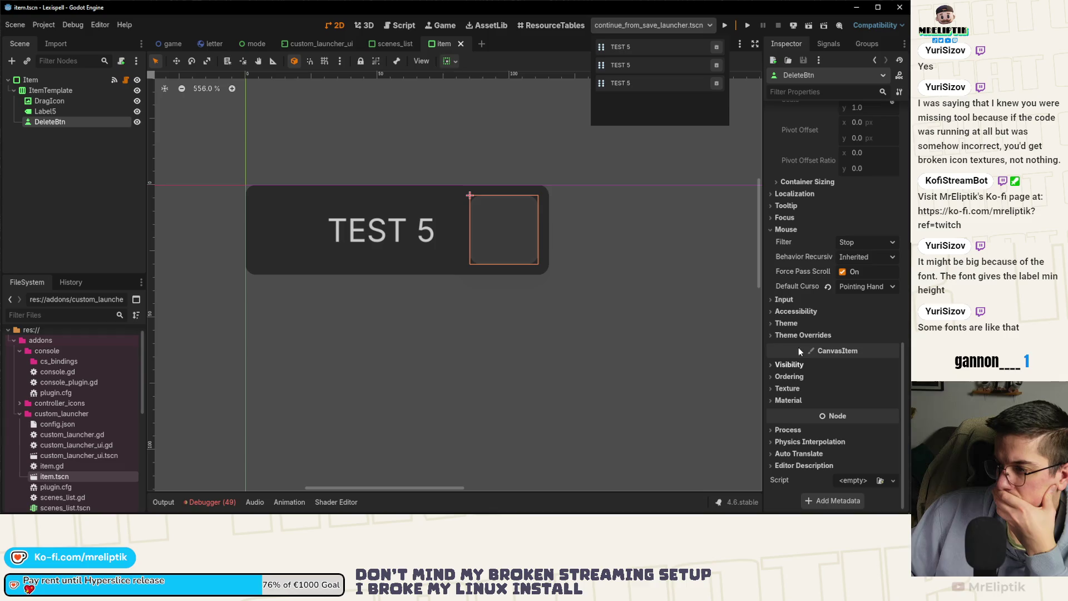
click(788, 335)
click(790, 406)
scroll(787, 409, down, 5)
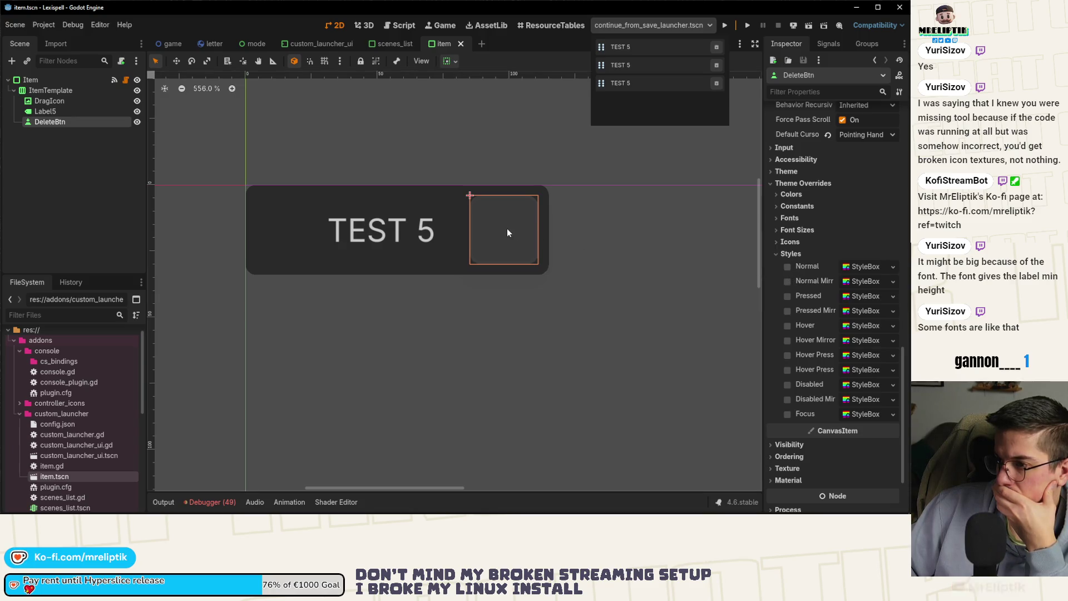
scroll(508, 233, up, 5)
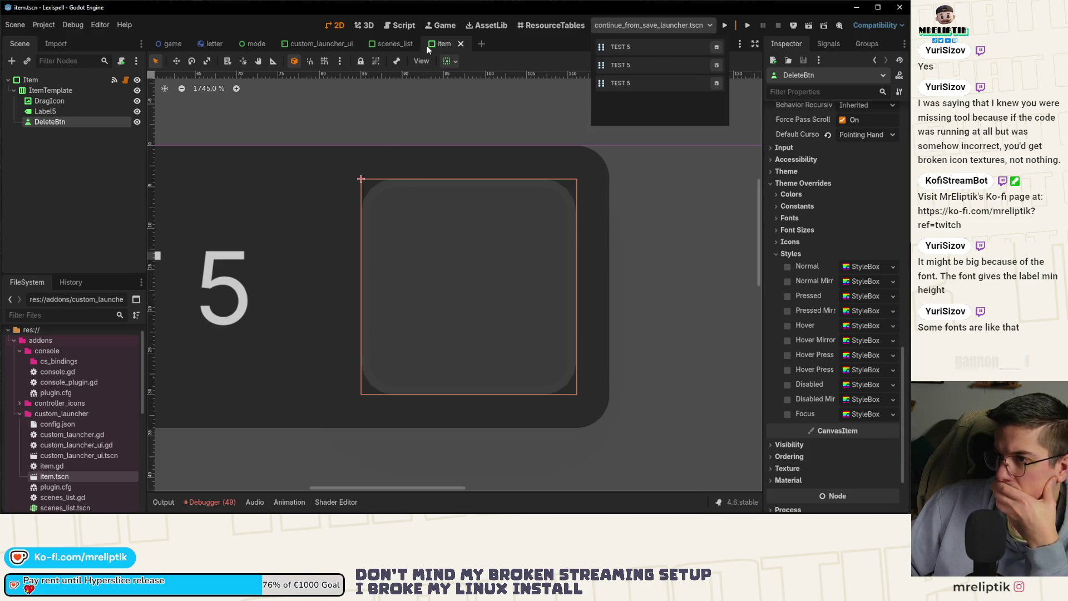
Step: Open the Editor Theme Explorer on its Styleboxes tab
click(45, 25)
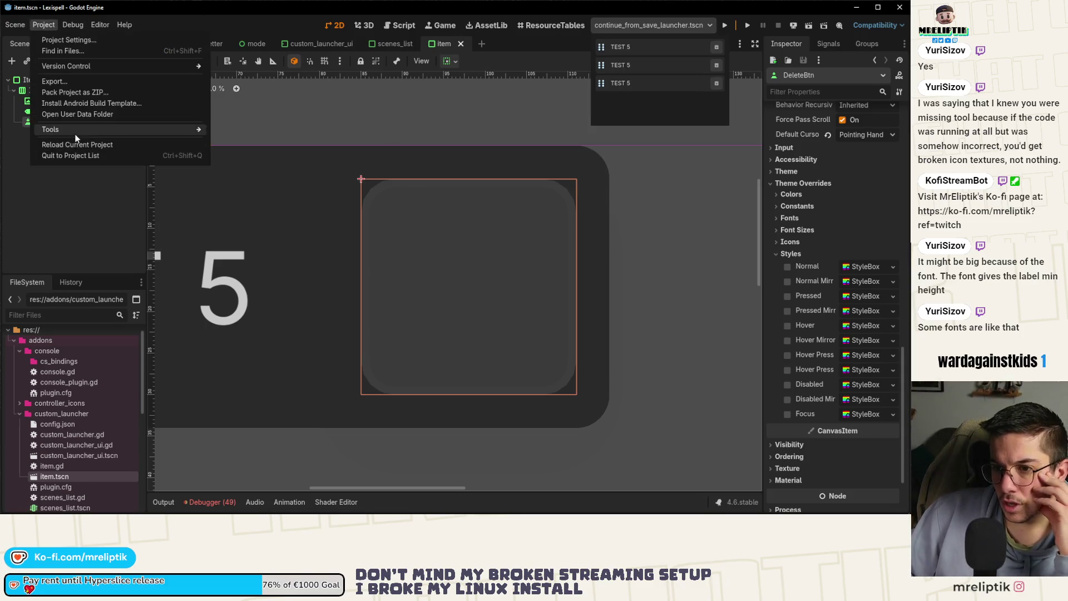
mouse_move(97, 128)
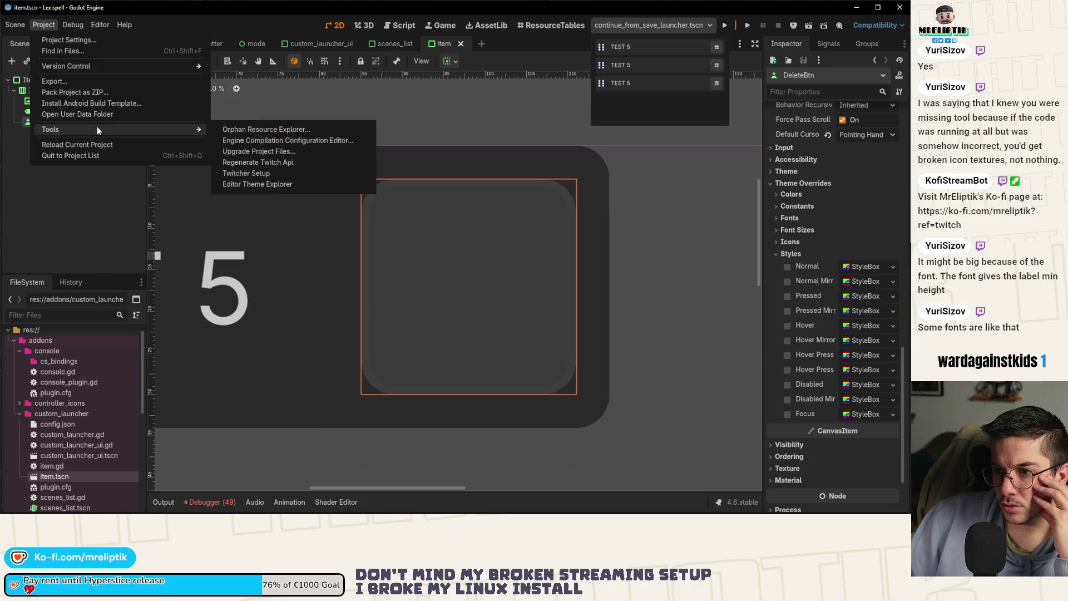
click(258, 185)
click(195, 115)
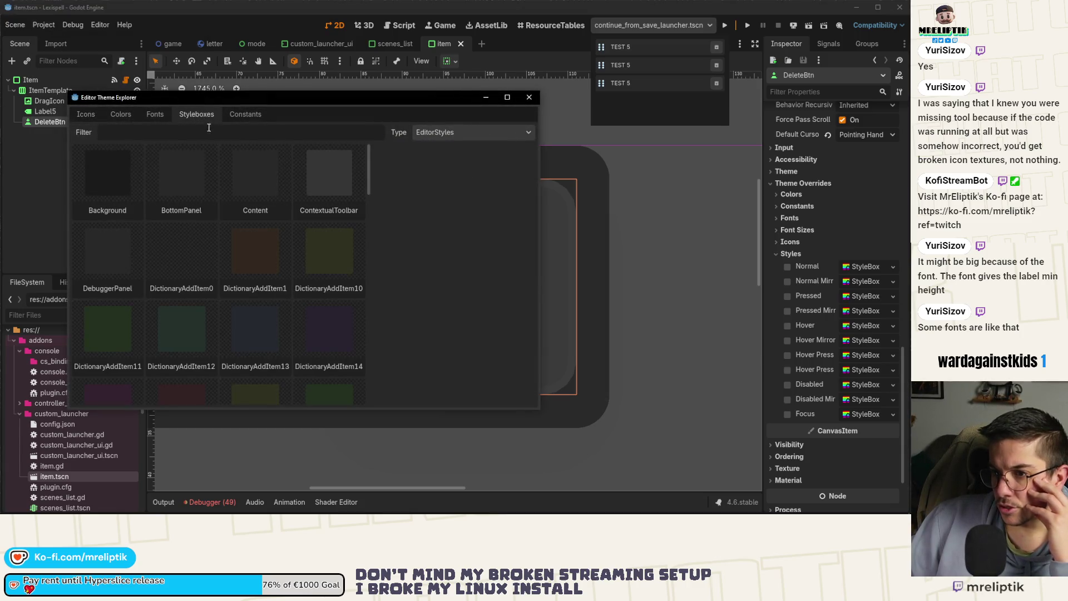
click(176, 132)
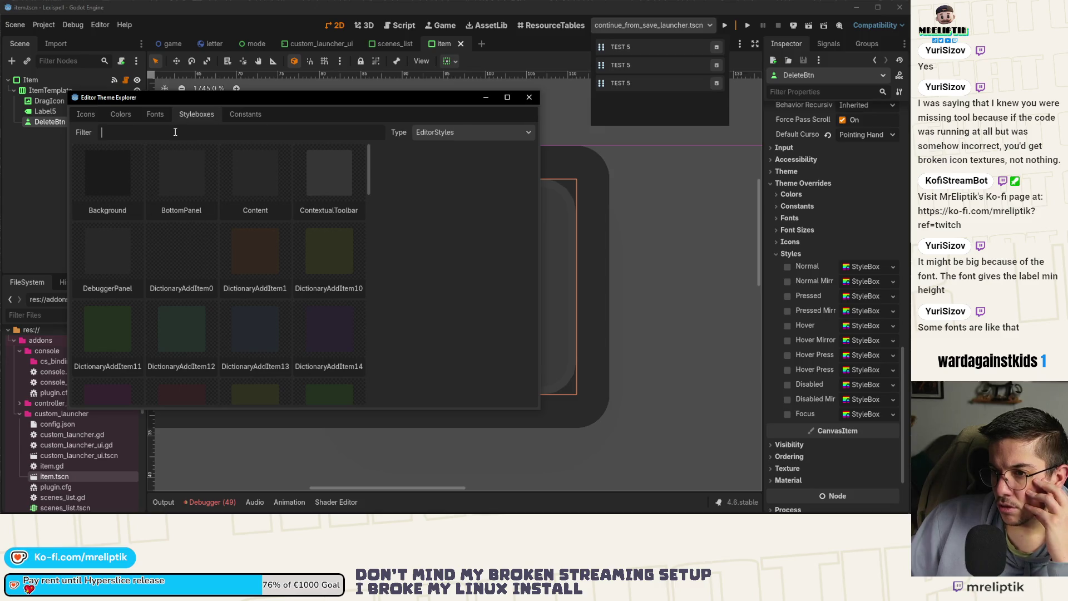
text(button)
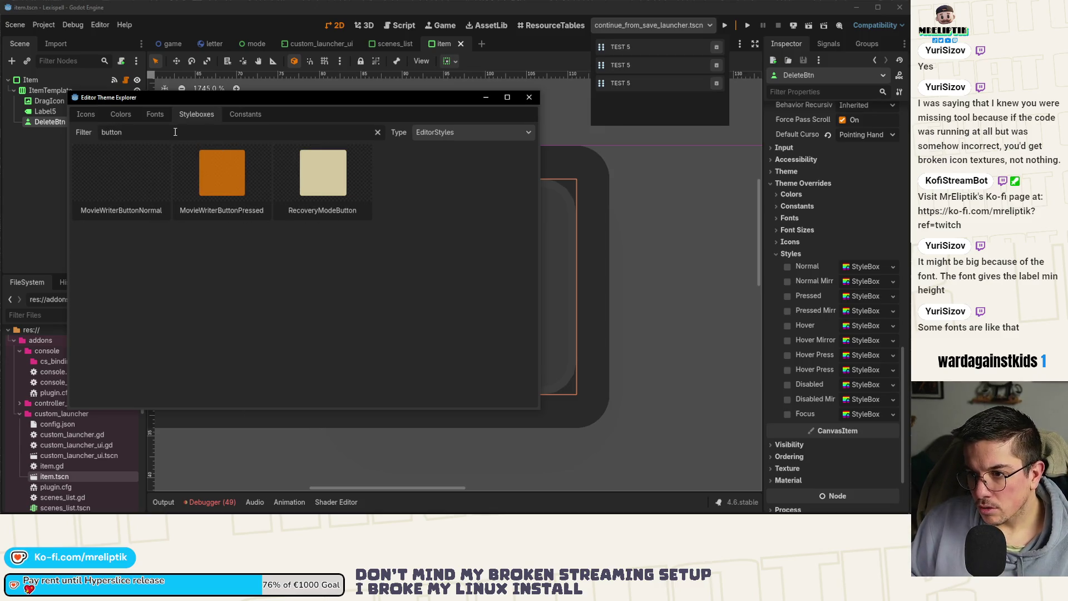
key(BackSpace)
key(BackSpace)
key(BackSpace)
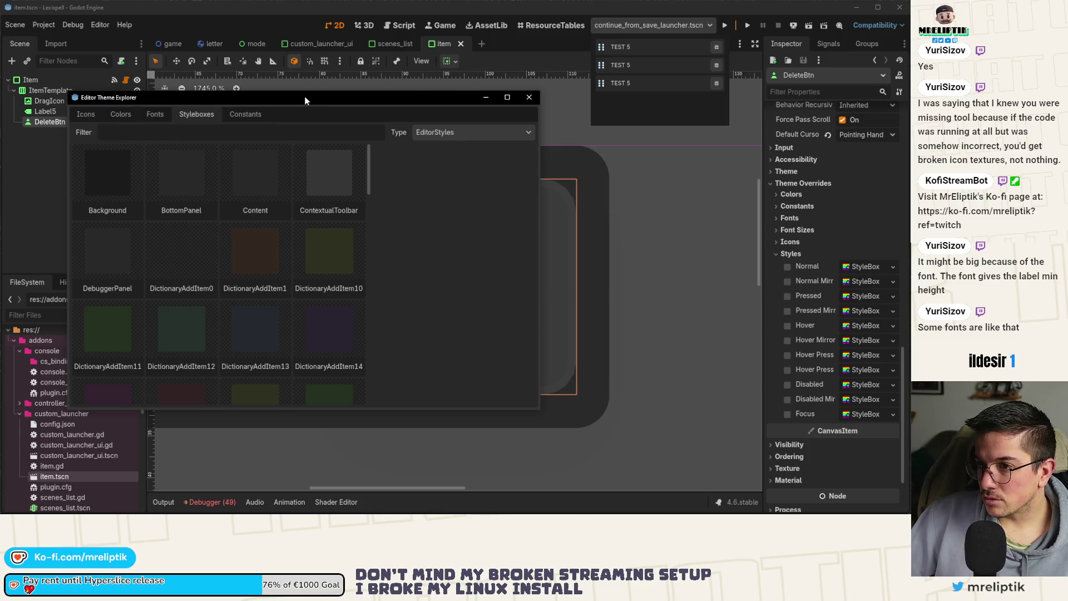
drag(305, 97, 330, 332)
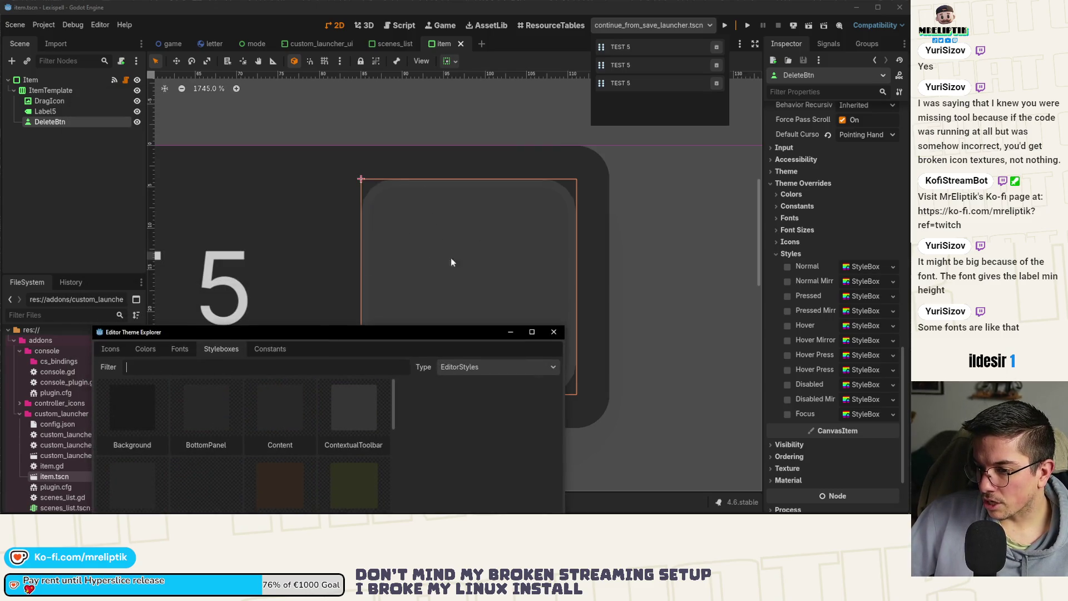
drag(277, 336, 273, 143)
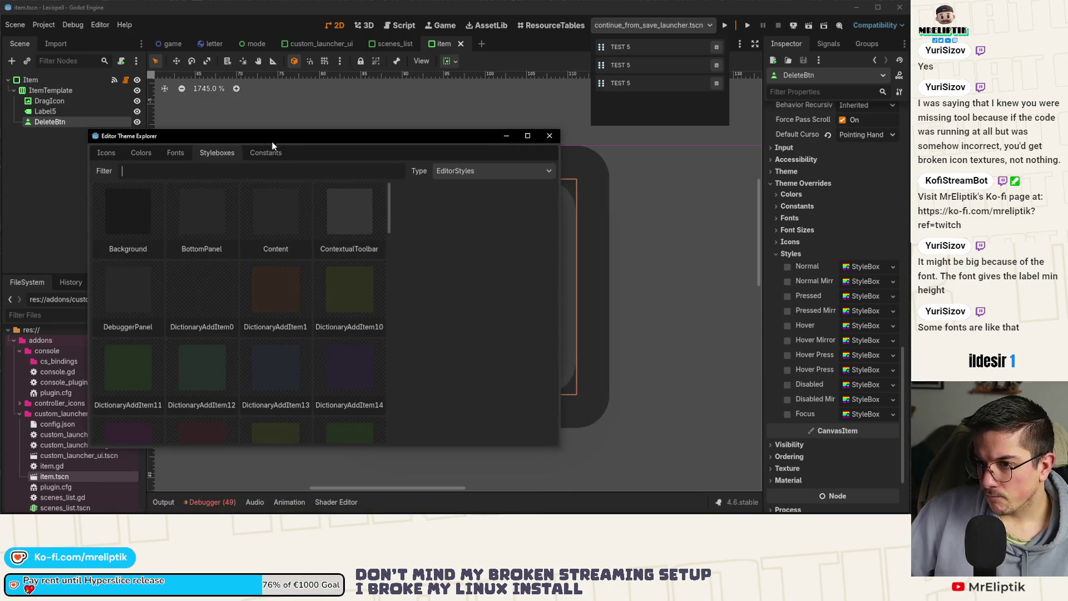
Step: Compare the Button and EditorStyles styleboxes in the Theme Explorer
click(450, 172)
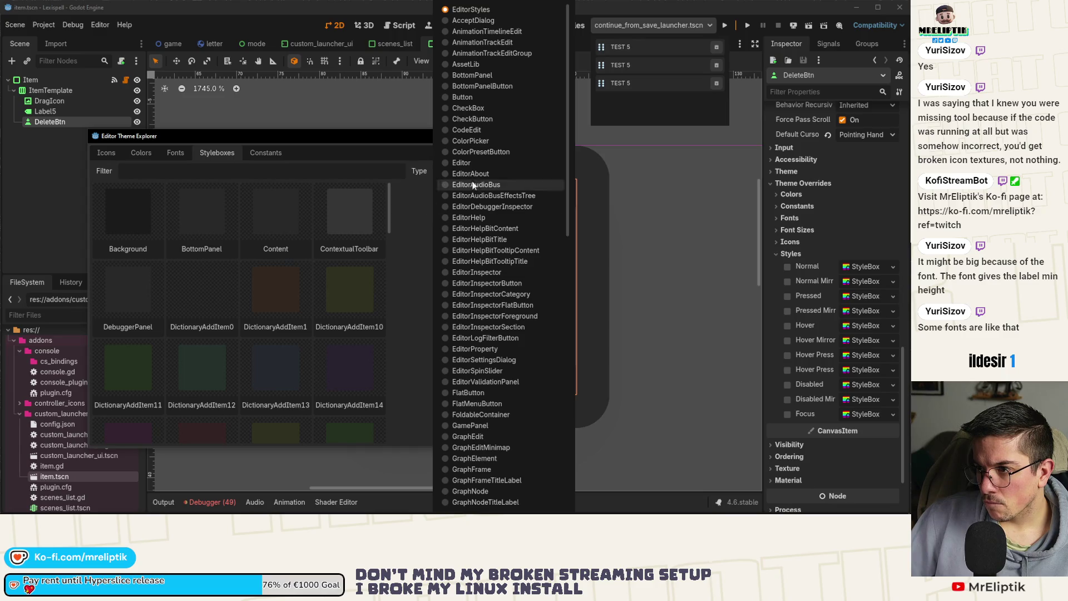
click(473, 97)
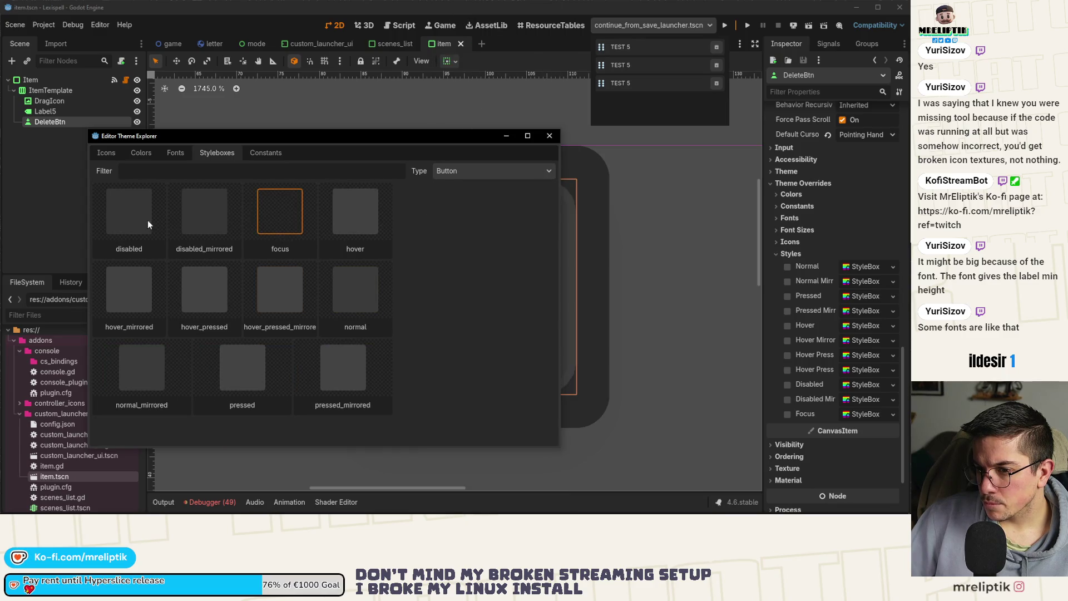
click(486, 173)
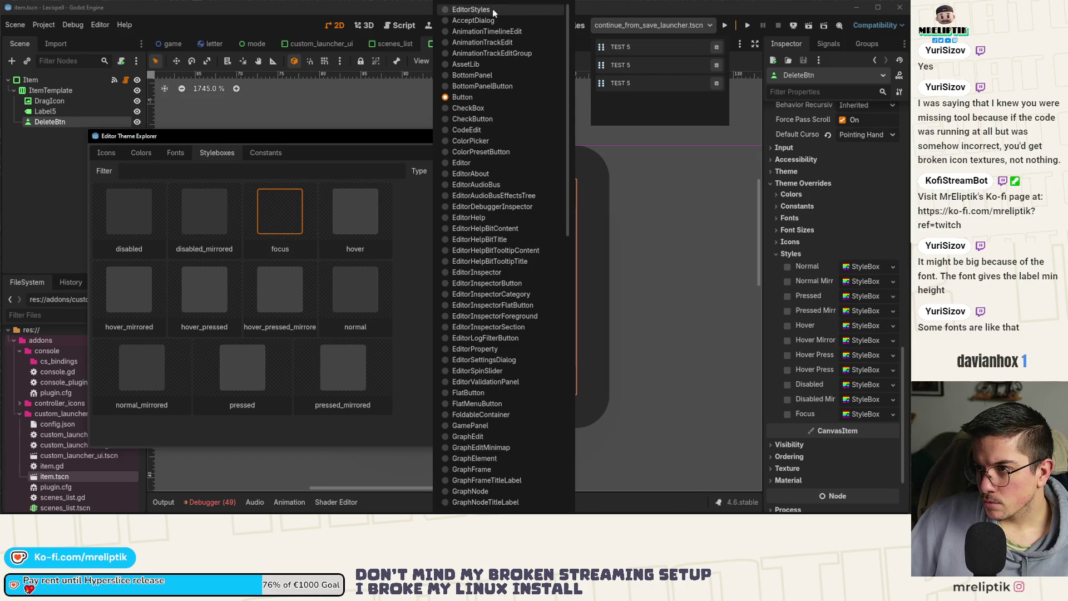
click(495, 10)
scroll(256, 266, down, 5)
scroll(267, 279, down, 15)
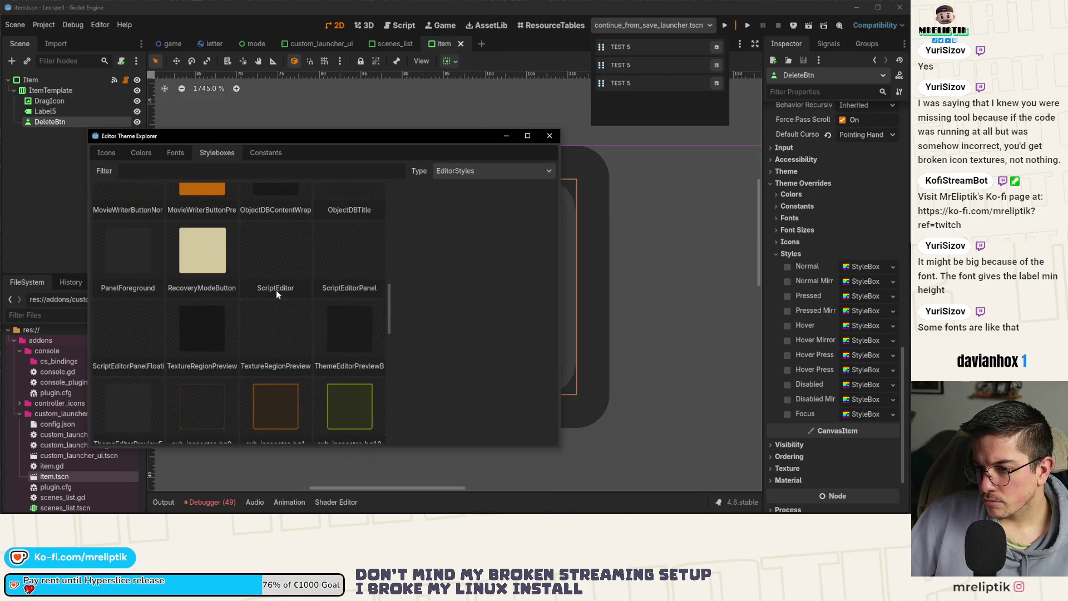
scroll(281, 293, down, 10)
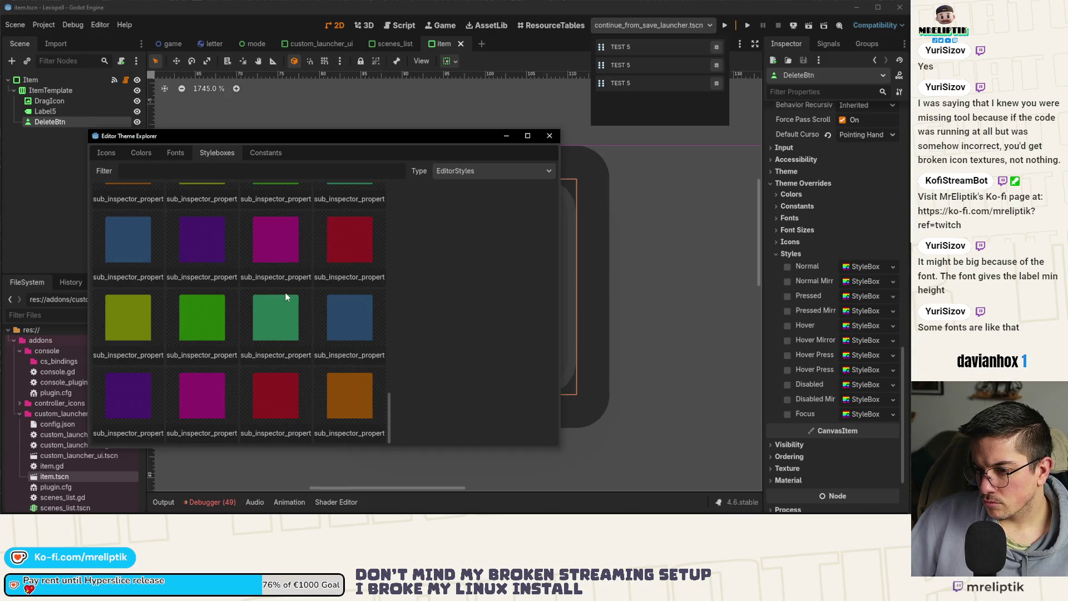
scroll(286, 312, up, 20)
Step: Copy the code fetching the Button normal stylebox and close the Theme Explorer
click(445, 171)
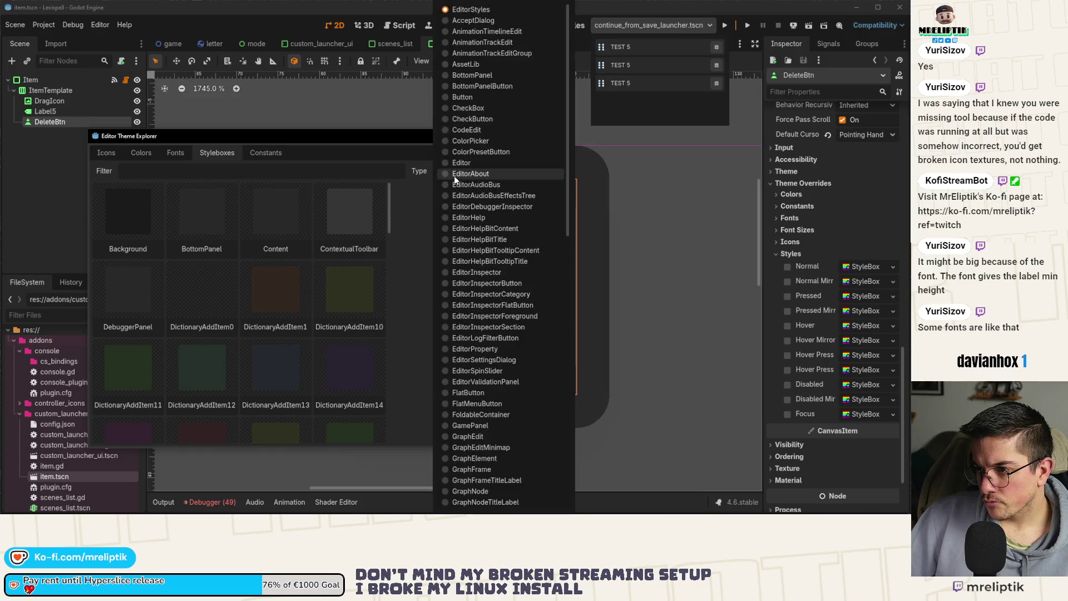
click(466, 114)
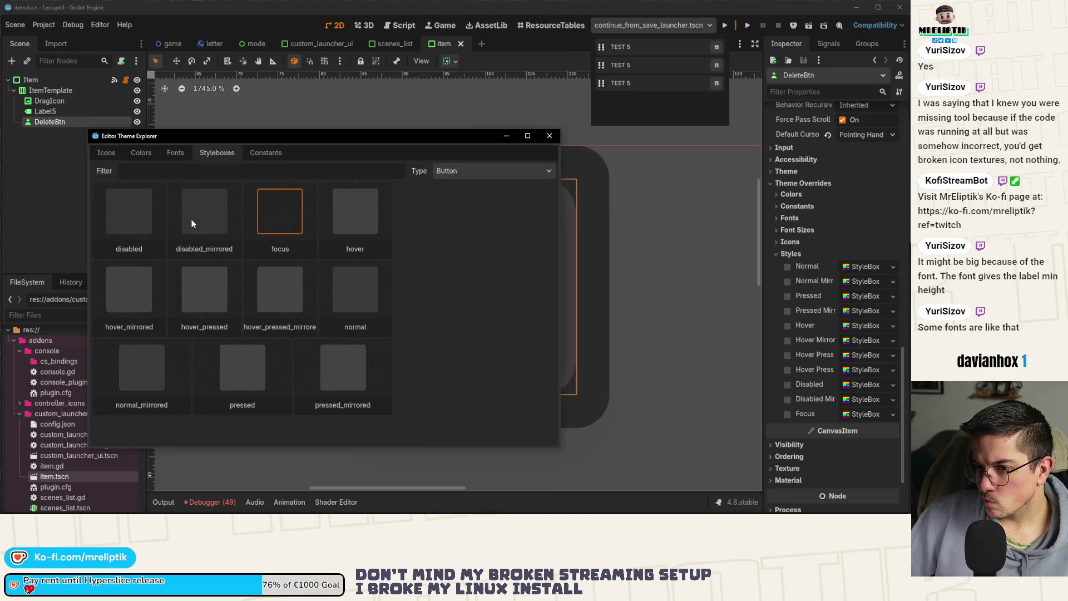
click(356, 216)
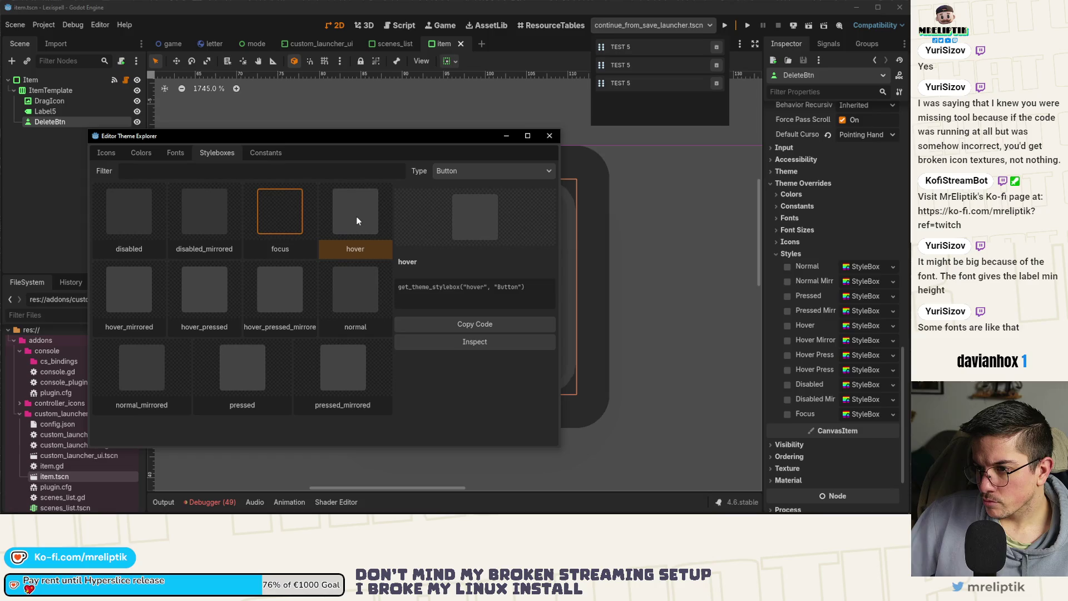
click(349, 309)
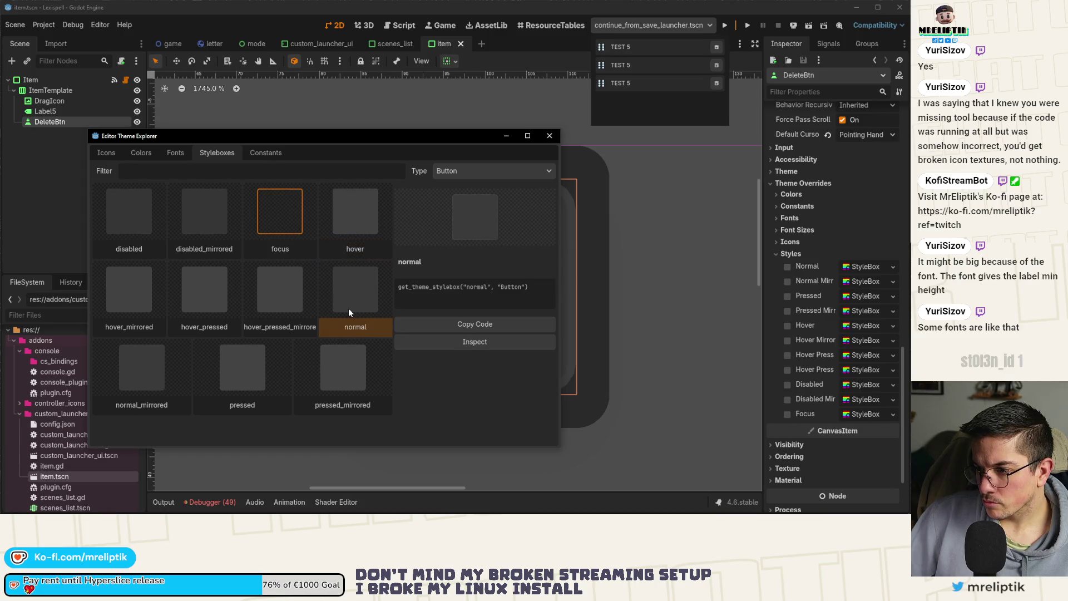
click(479, 325)
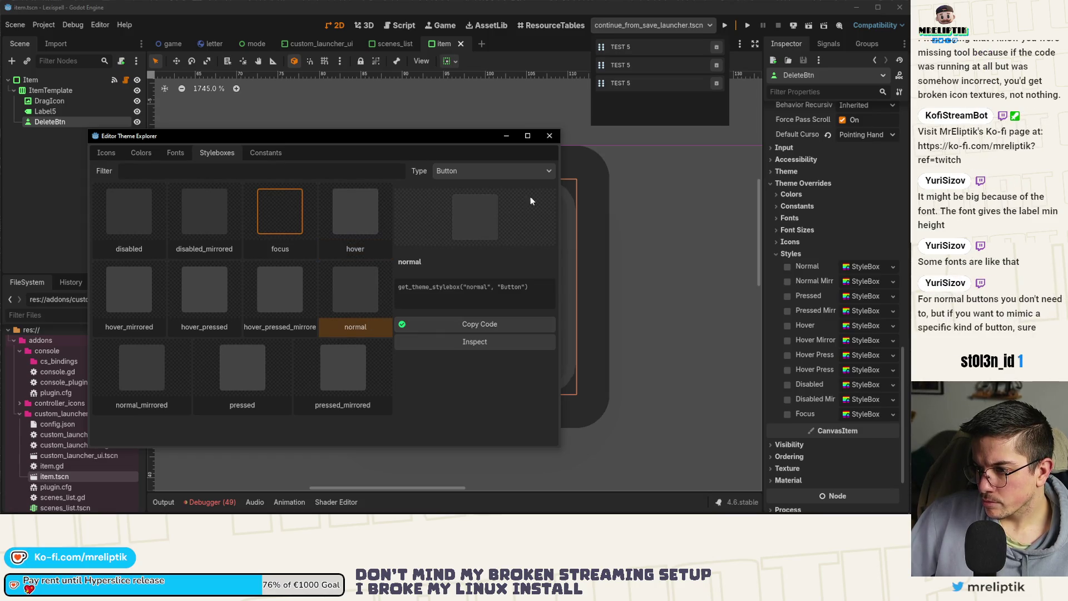
click(549, 136)
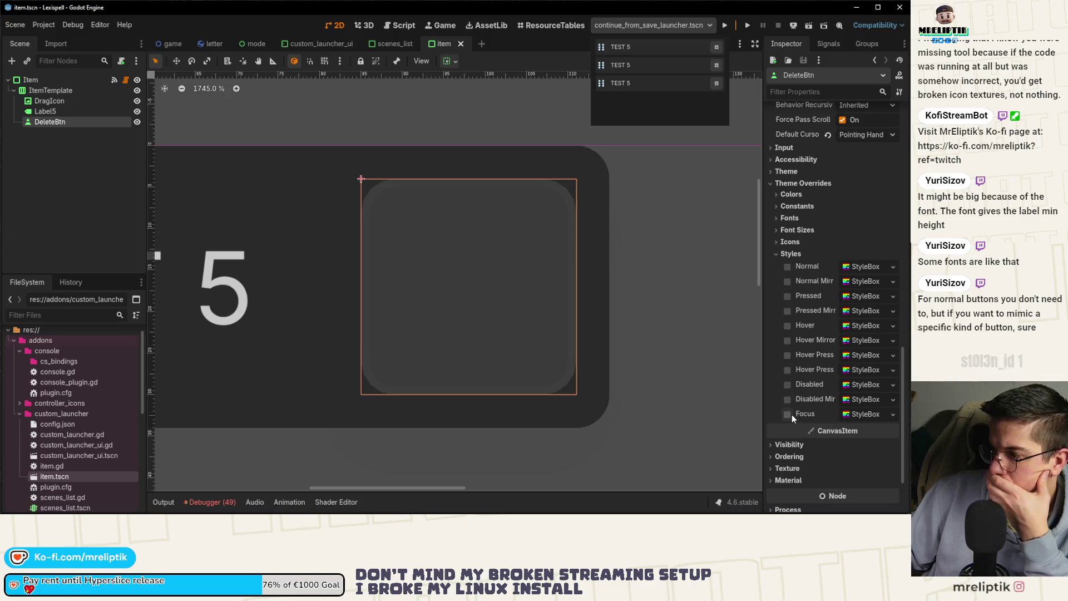
Step: Paste the copied stylebox as a unique Focus style override on DeleteBtn
click(883, 414)
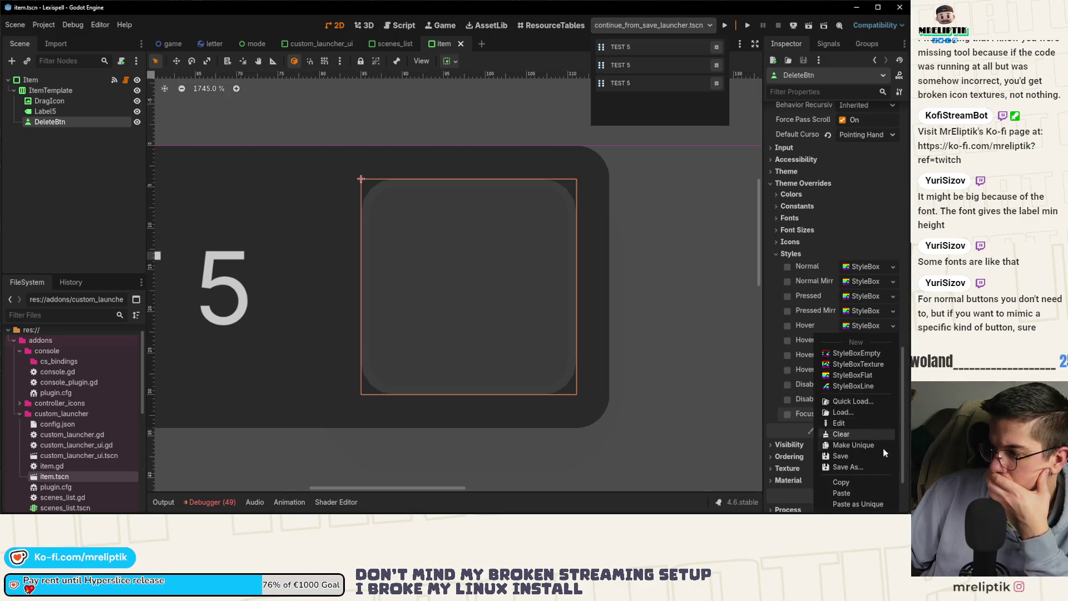
click(853, 503)
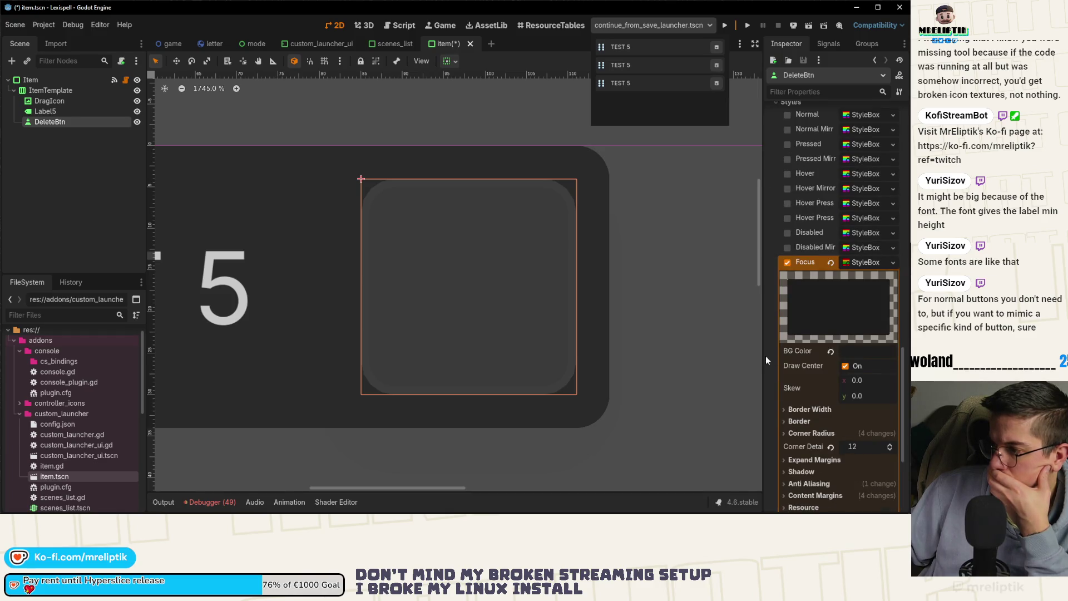
mouse_move(764, 355)
mouse_down()
mouse_move(629, 369)
mouse_move(666, 372)
mouse_up()
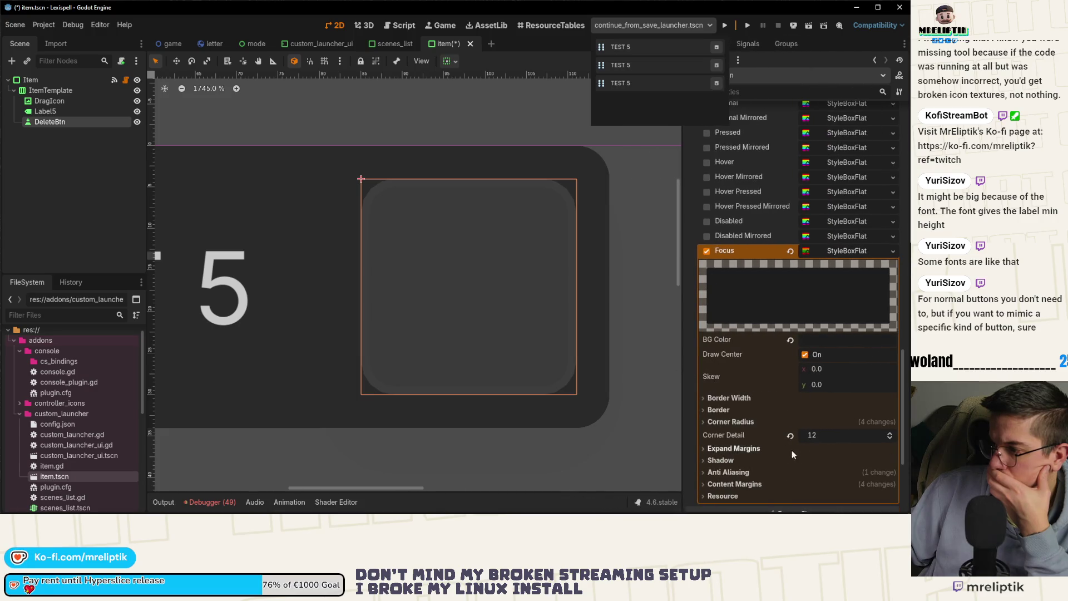
click(720, 422)
click(720, 422)
Step: Make the Focus style's BG Color red (ed1800) by sampling orange and shifting hue
click(825, 345)
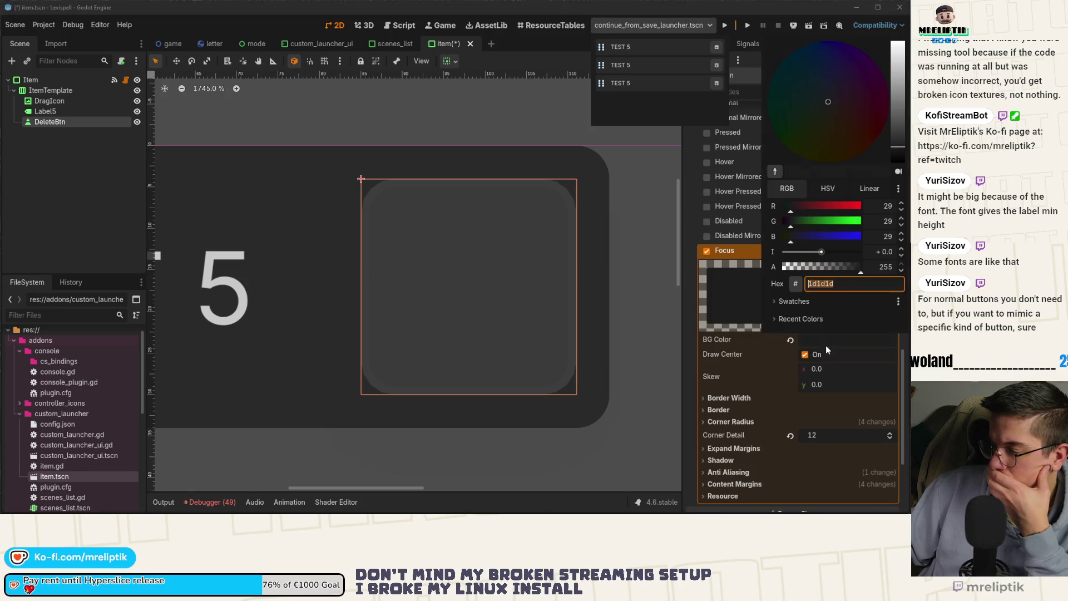
click(798, 302)
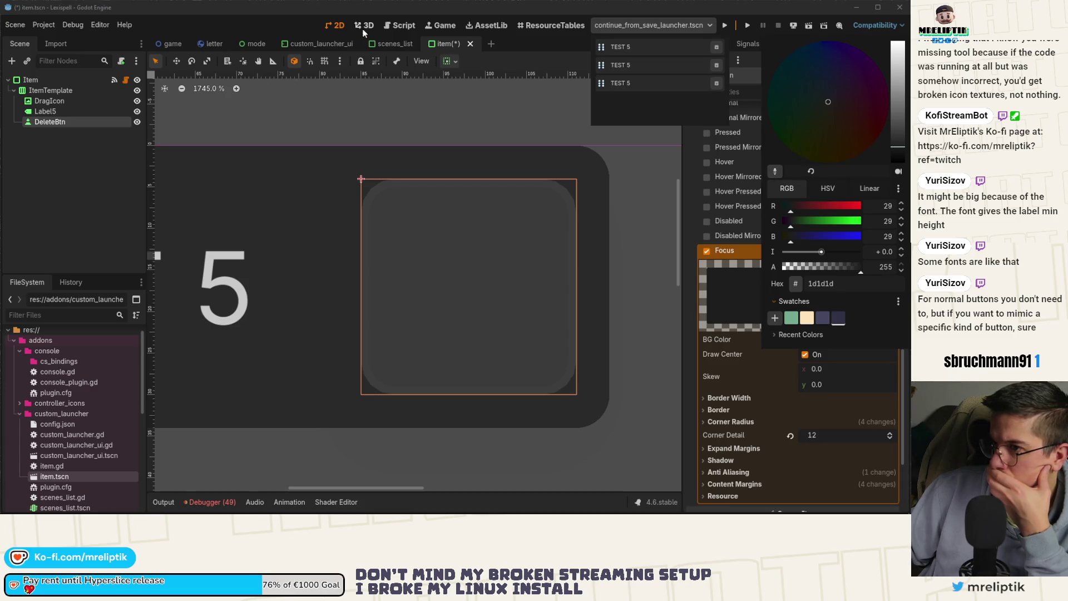
click(776, 172)
click(708, 255)
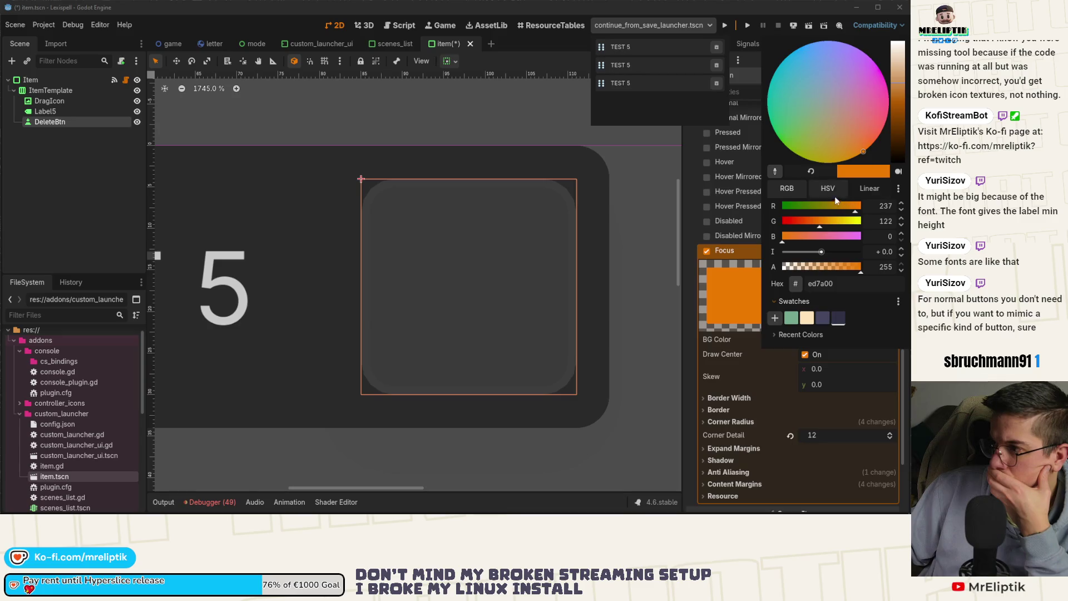
click(829, 188)
drag(793, 208, 785, 212)
click(693, 319)
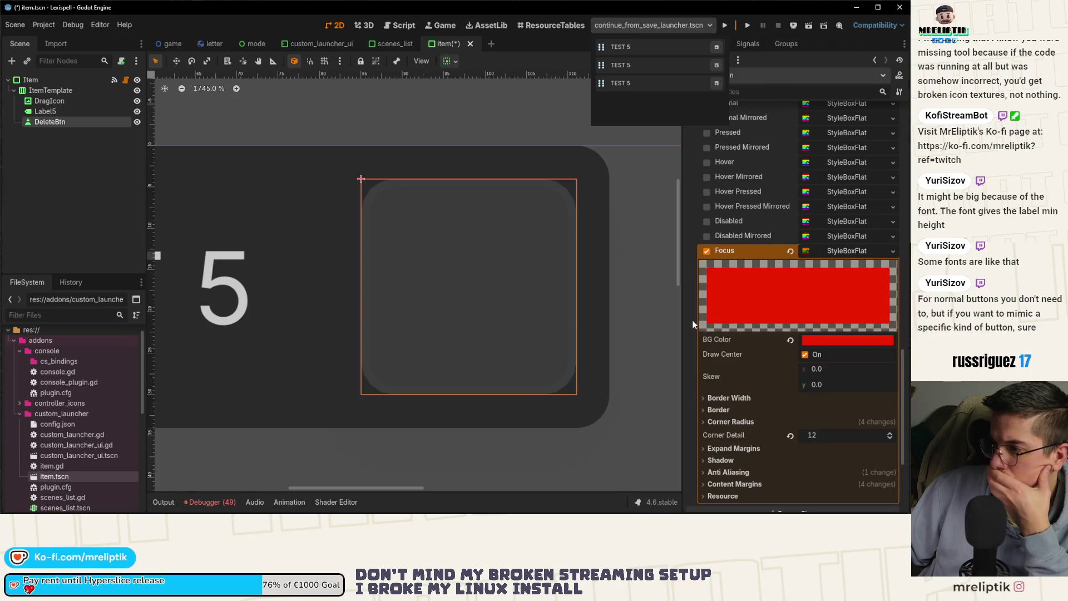
click(44, 25)
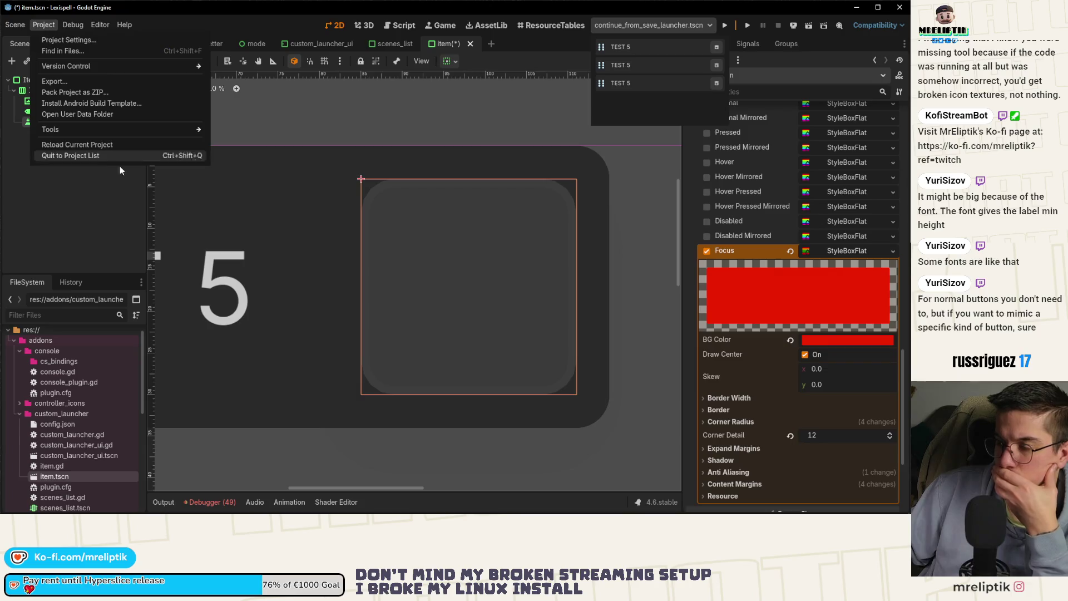
mouse_move(162, 132)
click(272, 181)
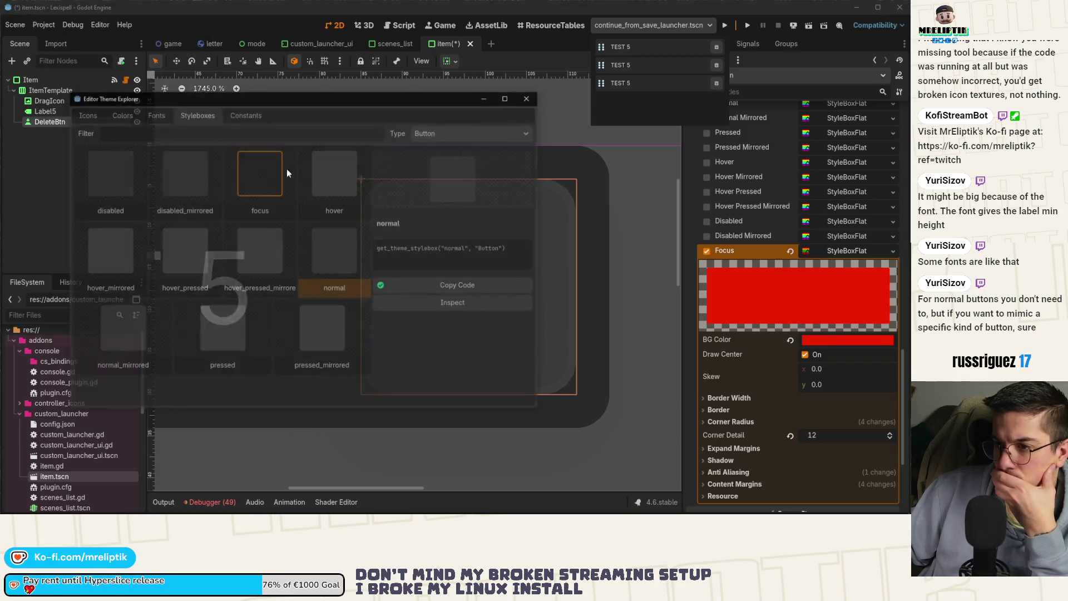
click(121, 114)
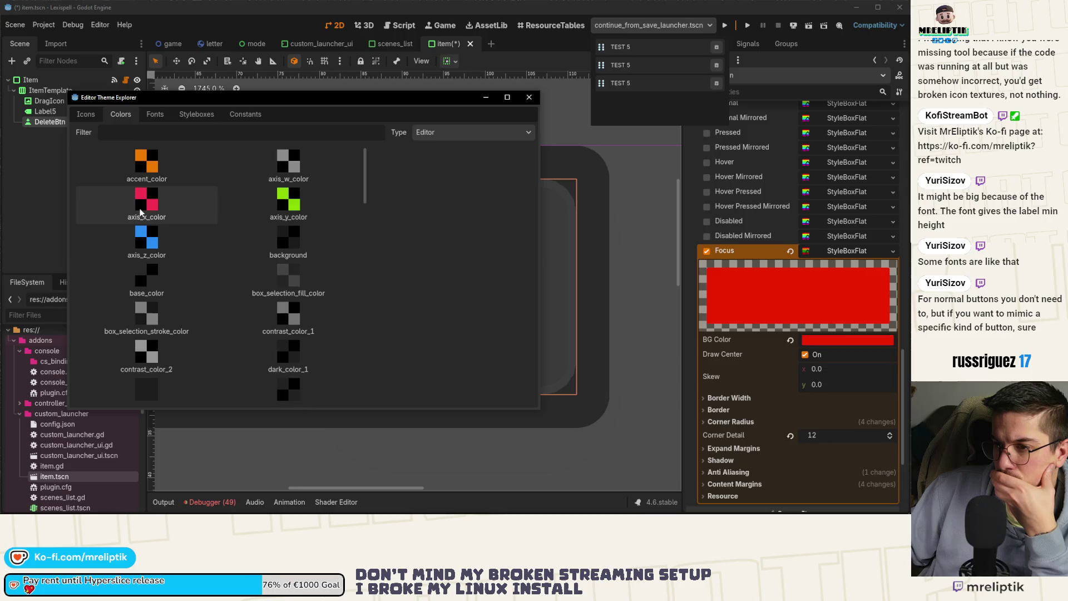
scroll(141, 212, down, 5)
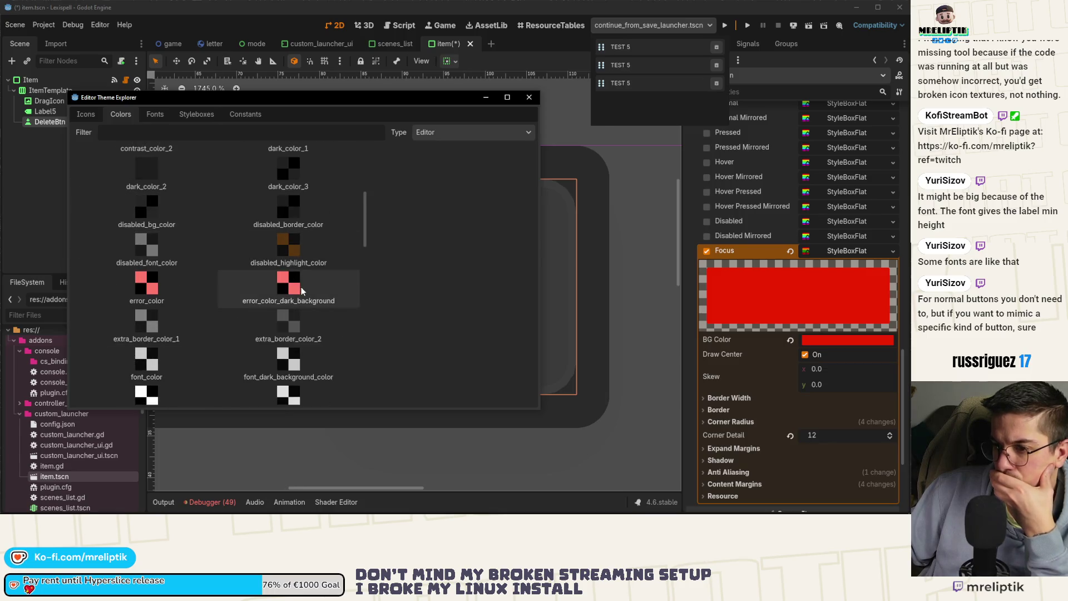
scroll(260, 294, down, 8)
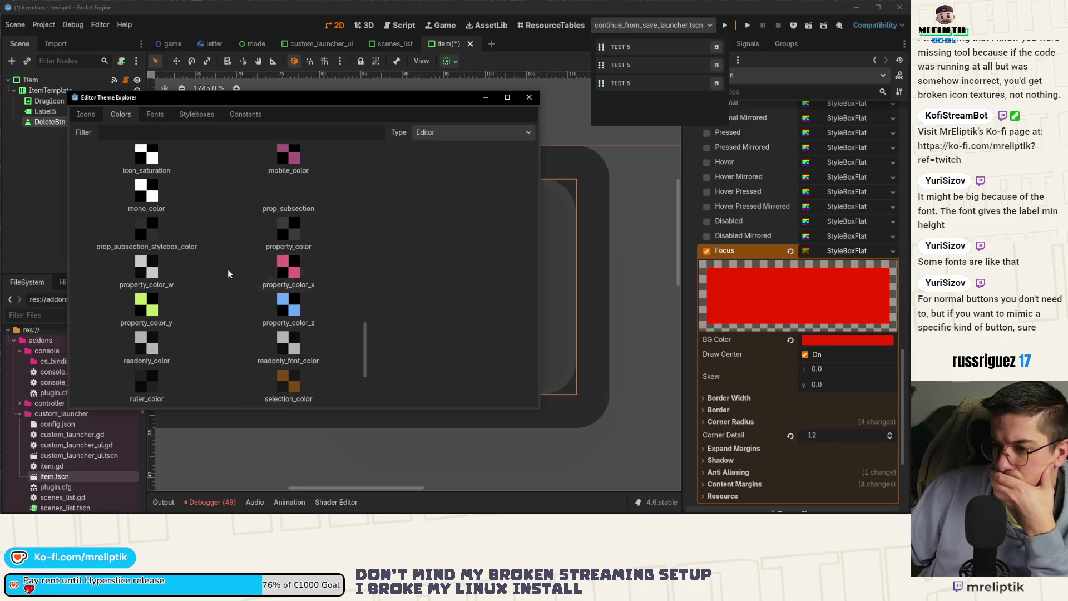
scroll(217, 277, up, 3)
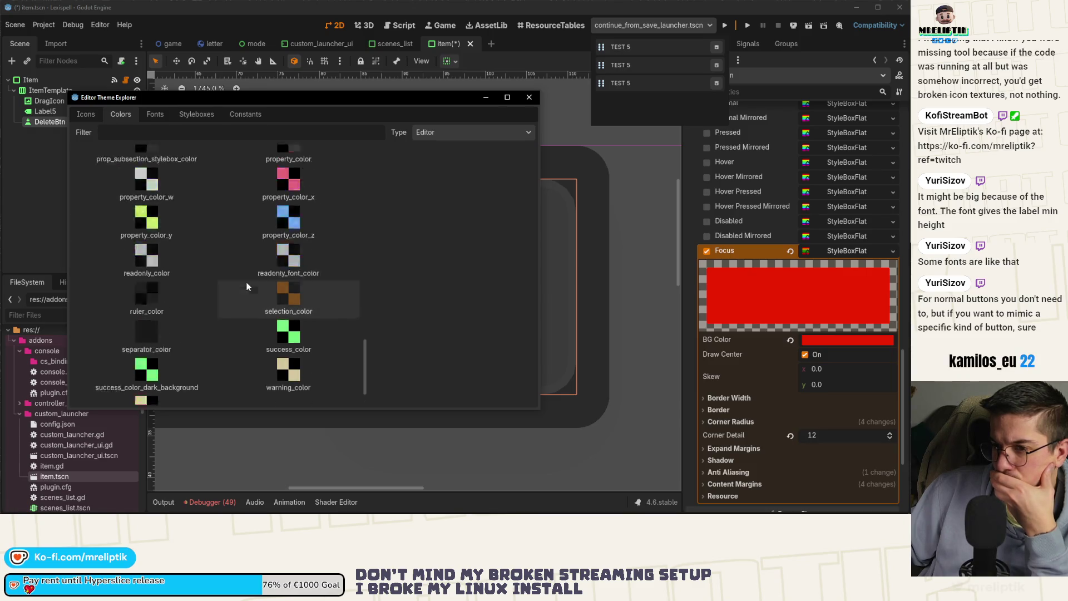
scroll(256, 281, up, 2)
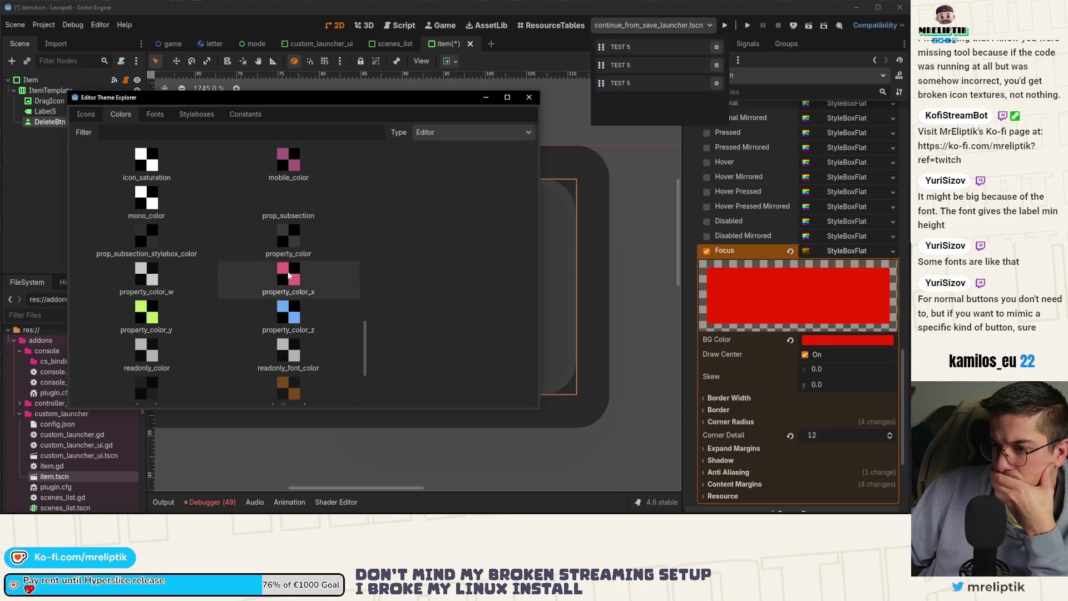
scroll(258, 281, up, 10)
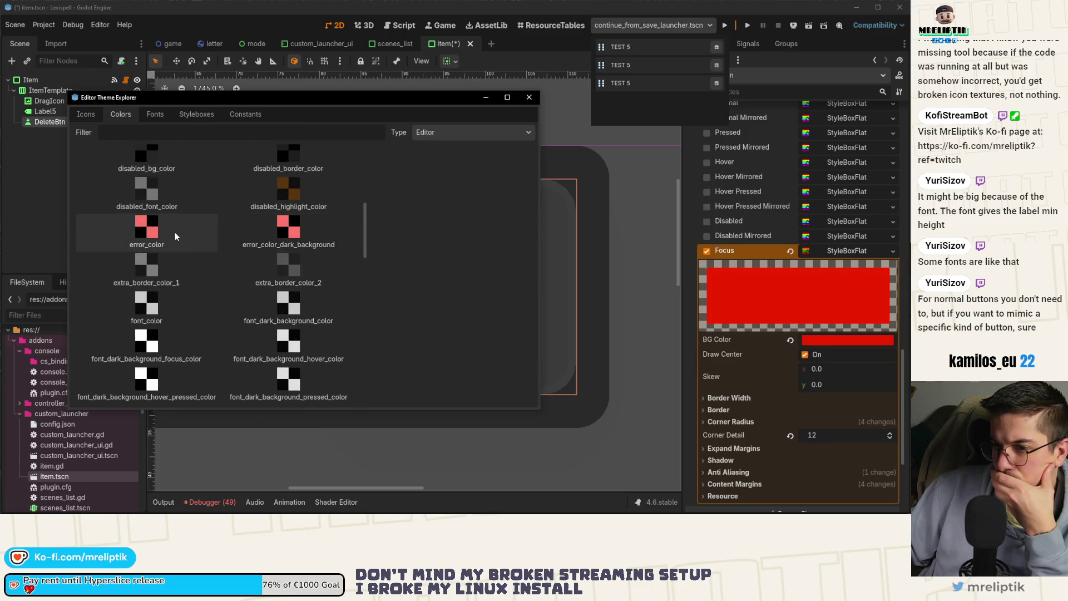
click(173, 233)
click(458, 274)
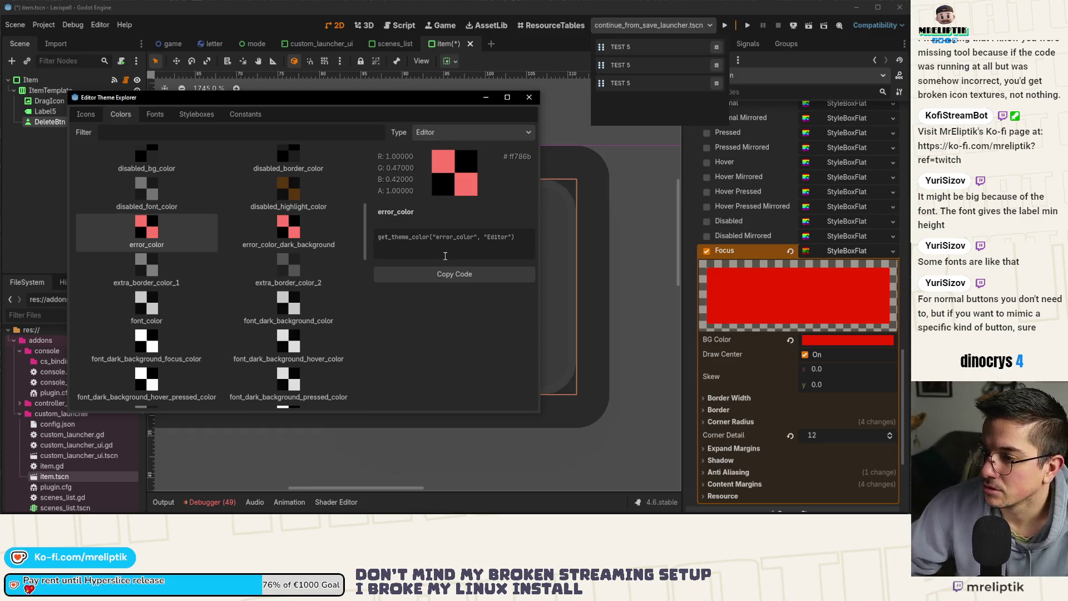
Step: Reopen the Editor Theme Explorer and move it aside
click(833, 356)
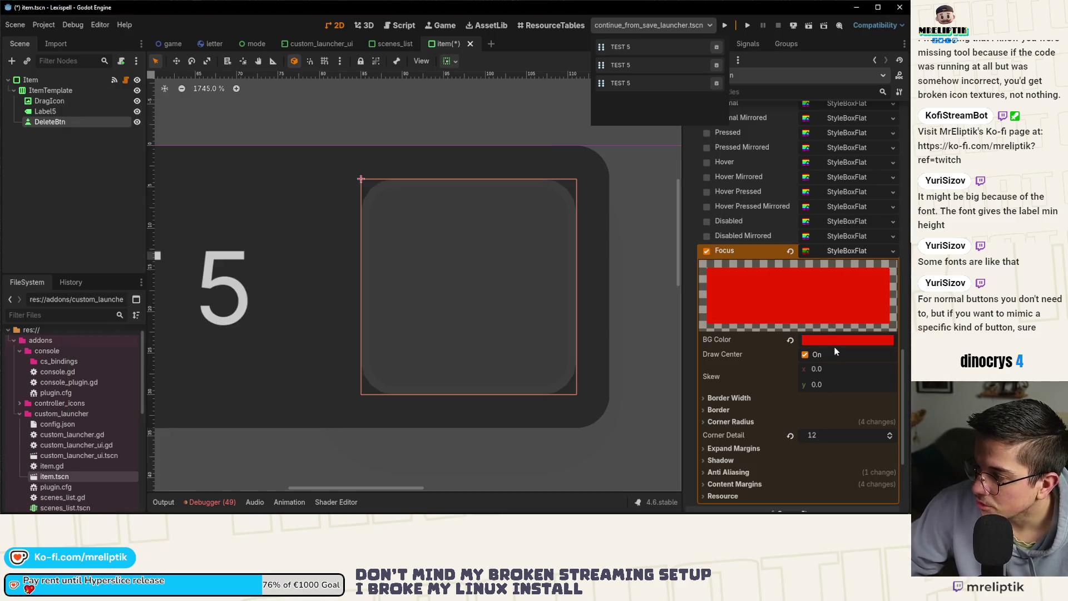
click(44, 24)
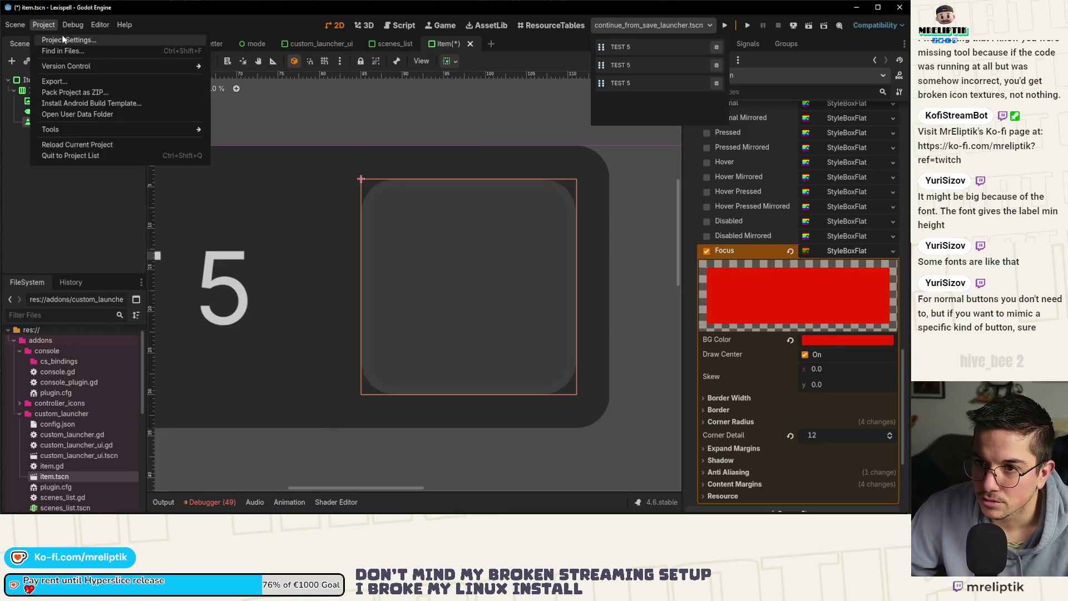
click(55, 41)
click(50, 25)
click(51, 25)
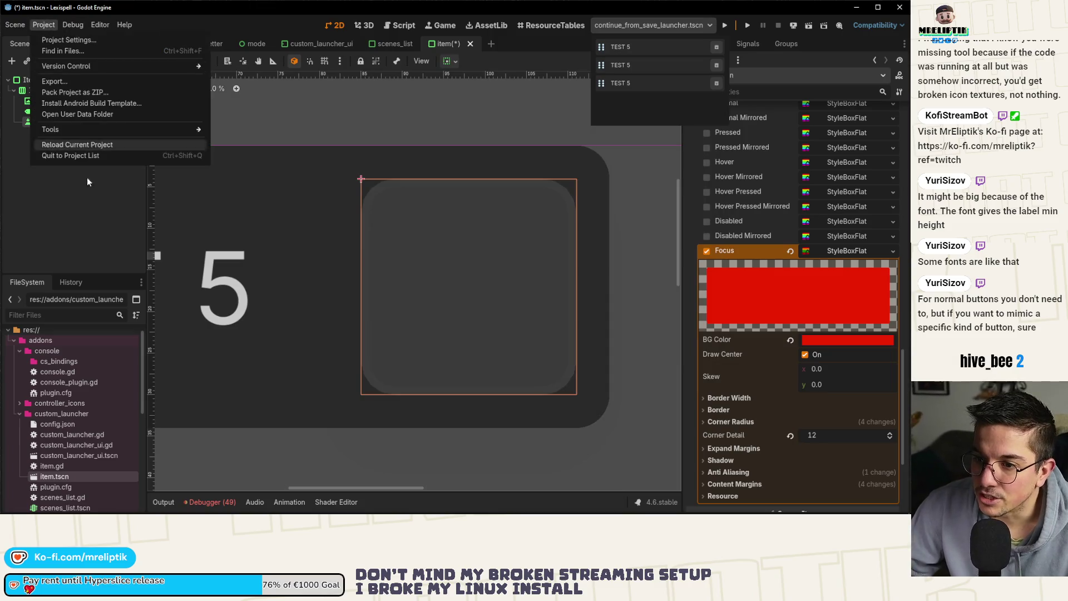
mouse_move(75, 129)
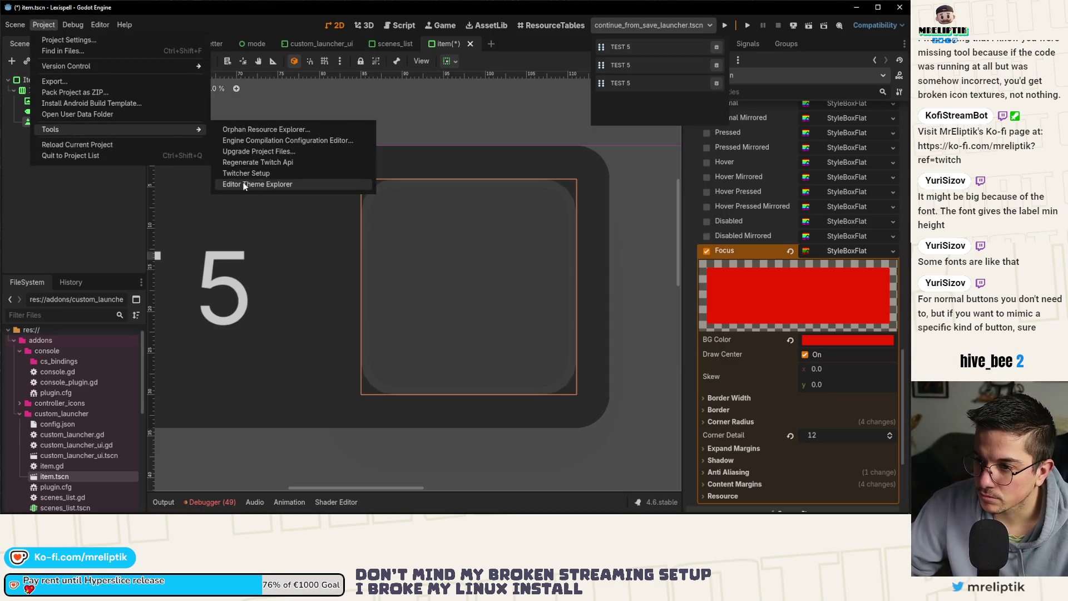
click(257, 184)
click(43, 24)
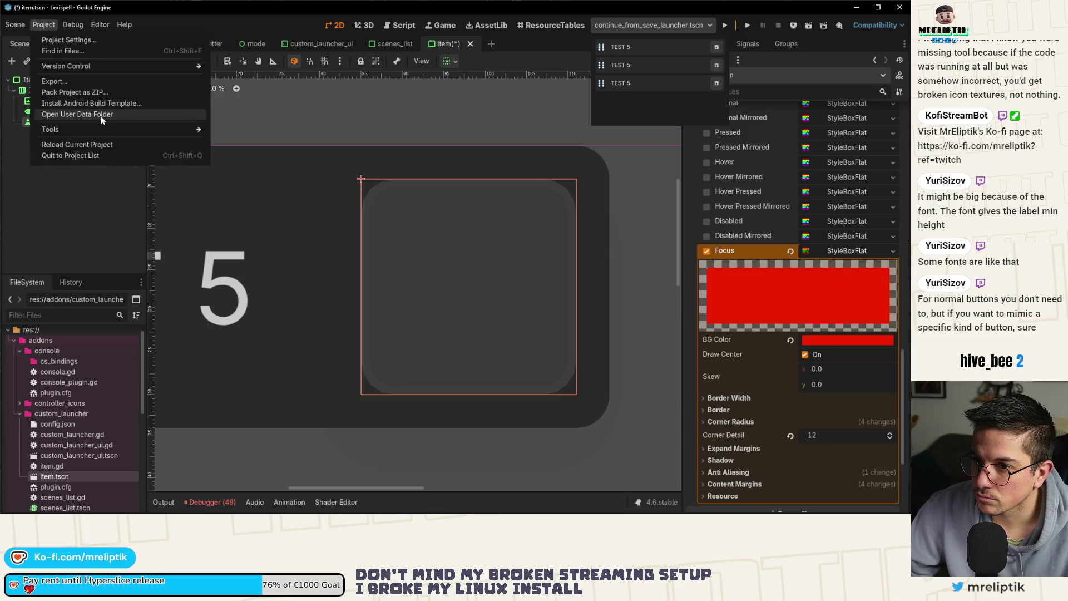
mouse_move(111, 130)
click(270, 175)
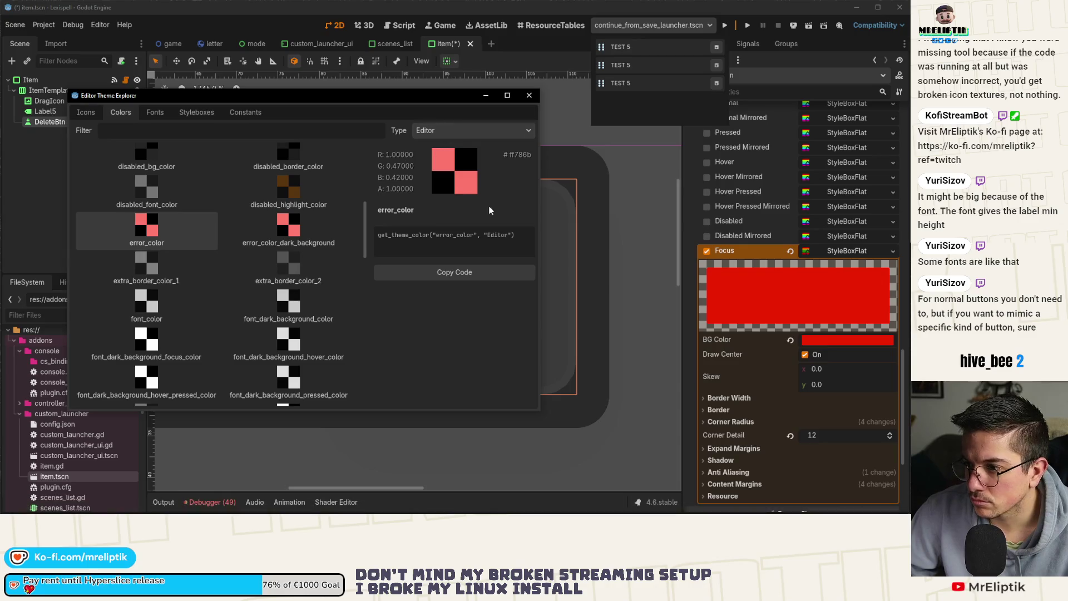
drag(466, 98, 0, 109)
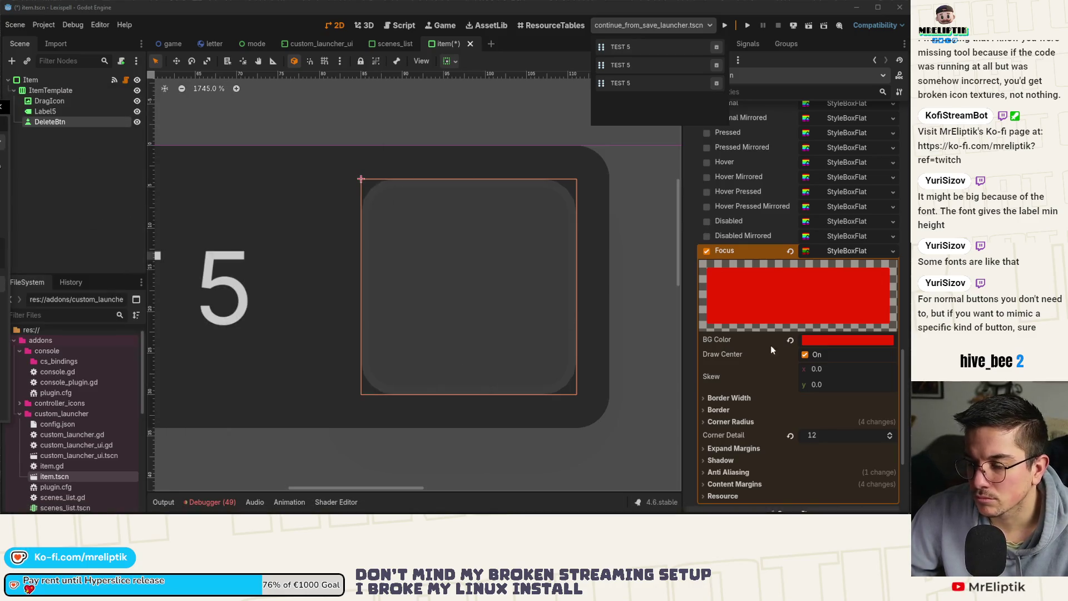
Step: Set the Focus BG Color to ff7878, close the Theme Explorer and save the scene
click(823, 337)
click(825, 268)
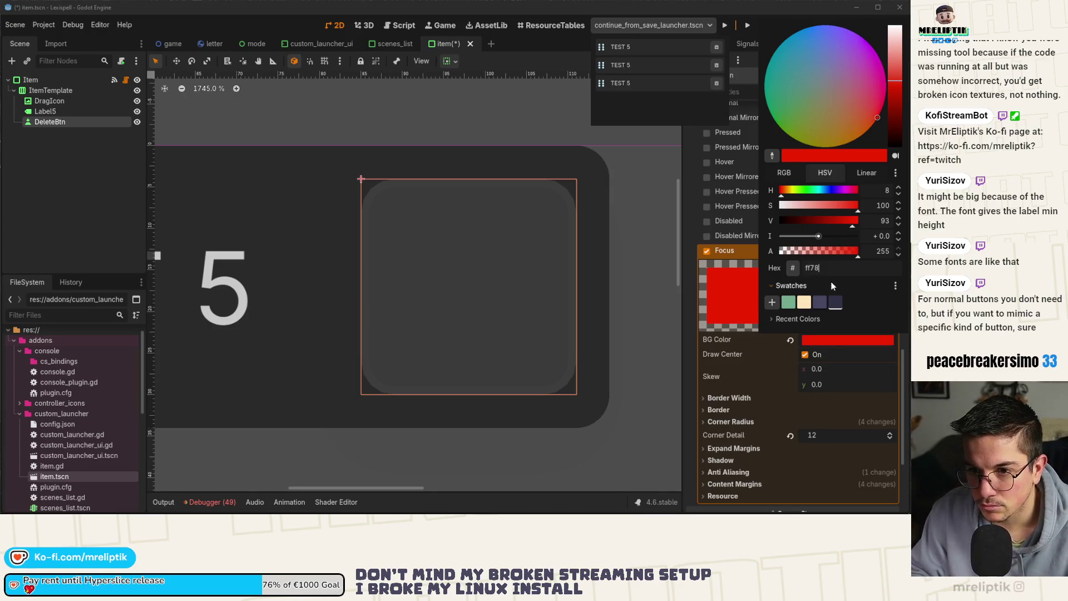
text(78)
key(Return)
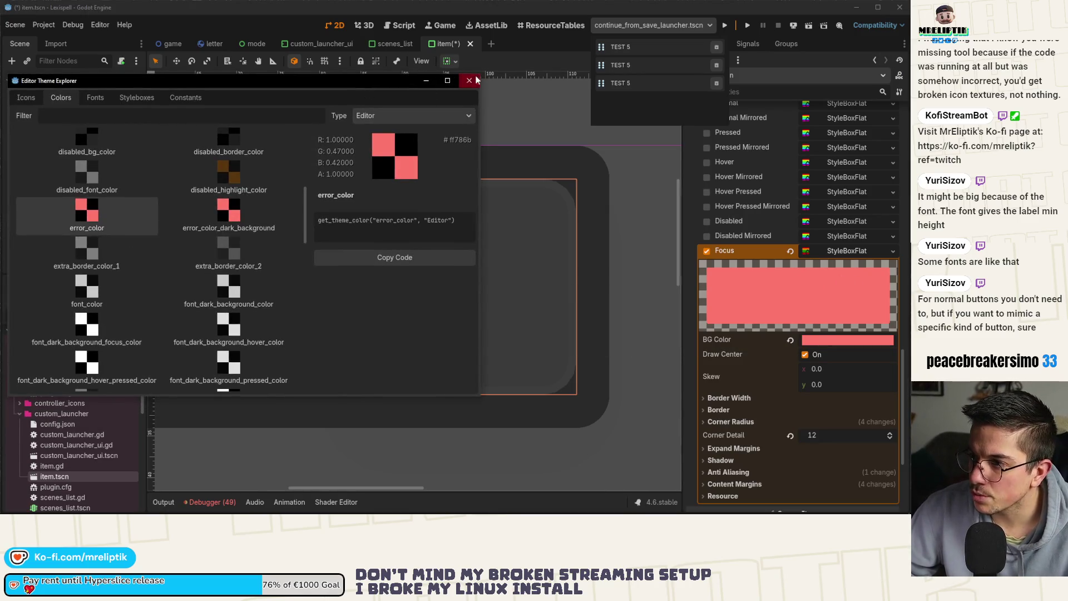
click(636, 348)
key(ctrl+s)
Step: Open the item.gd script for editing
click(839, 250)
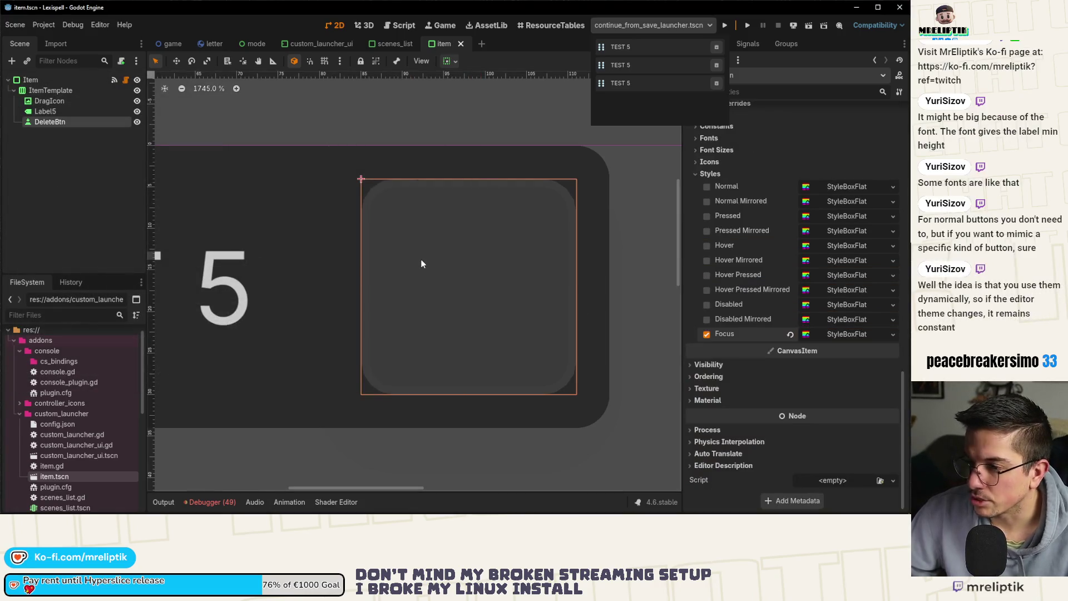
scroll(421, 257, down, 2)
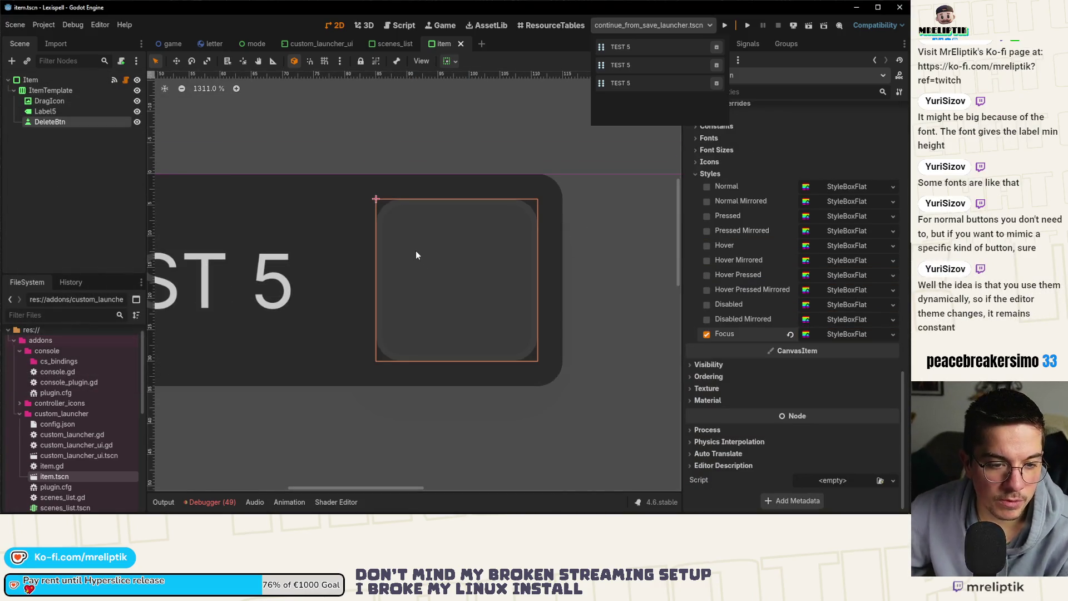
scroll(407, 240, down, 7)
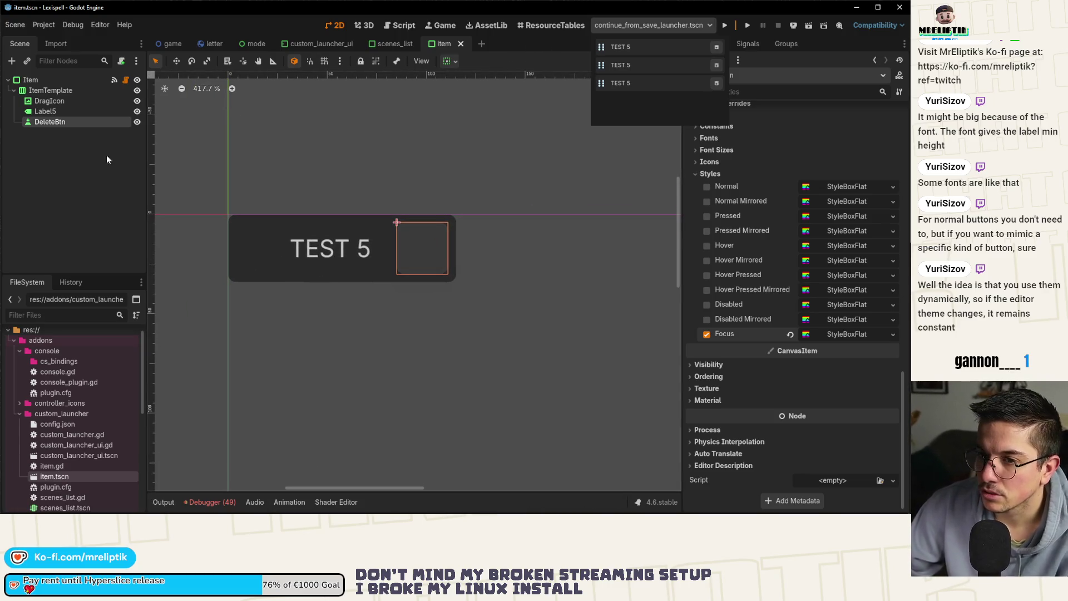
click(114, 79)
Step: Declare signal delete_pressed() on line 4 of item.gd, save, and return to the 2D view
click(345, 98)
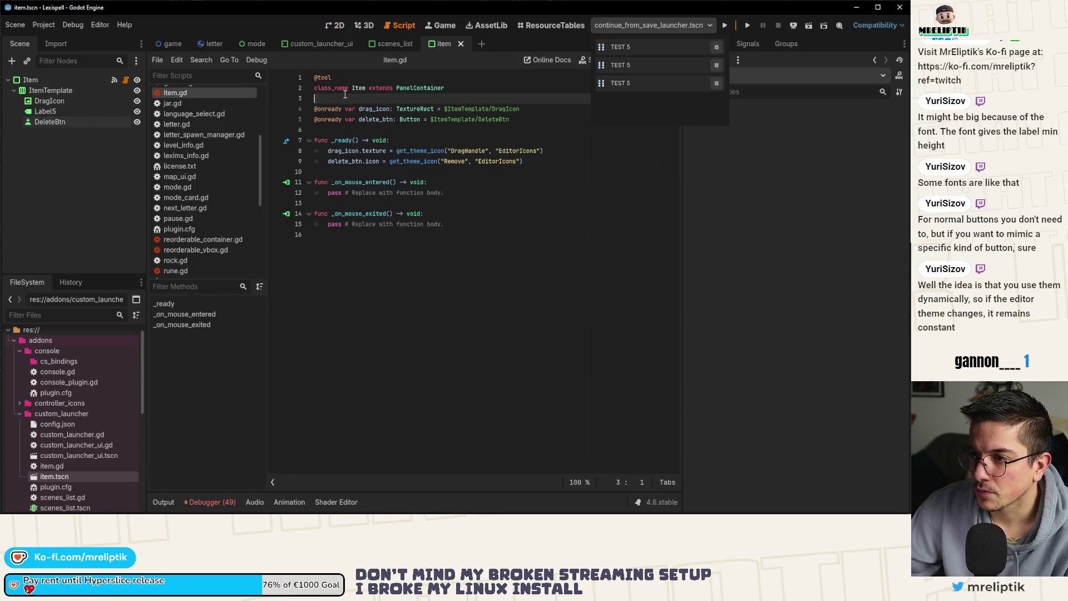
key(Return)
key(Return)
key(Up)
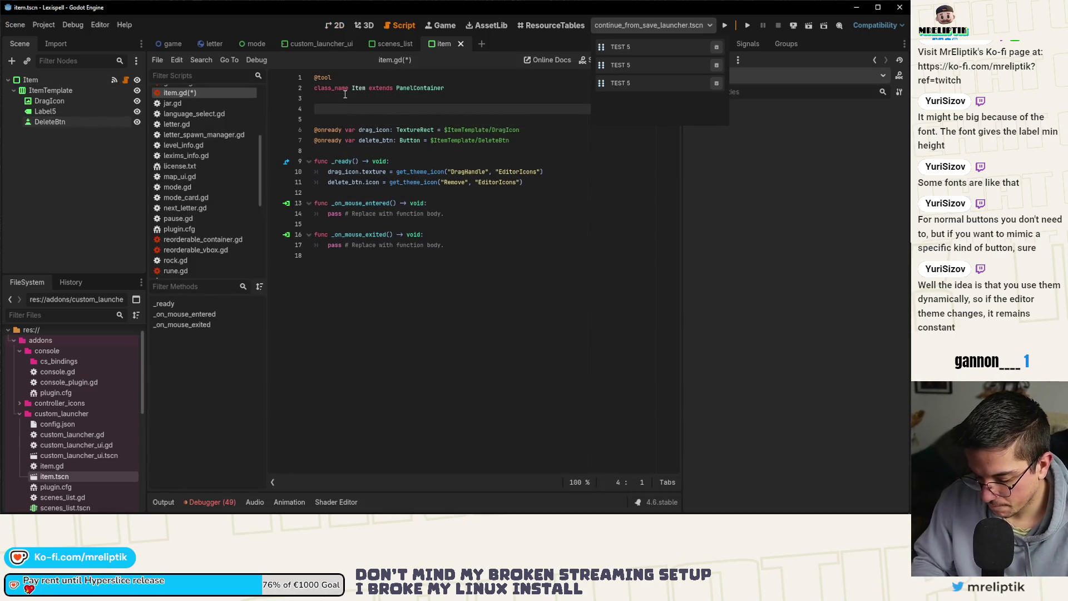
text(signal delete_pressed()
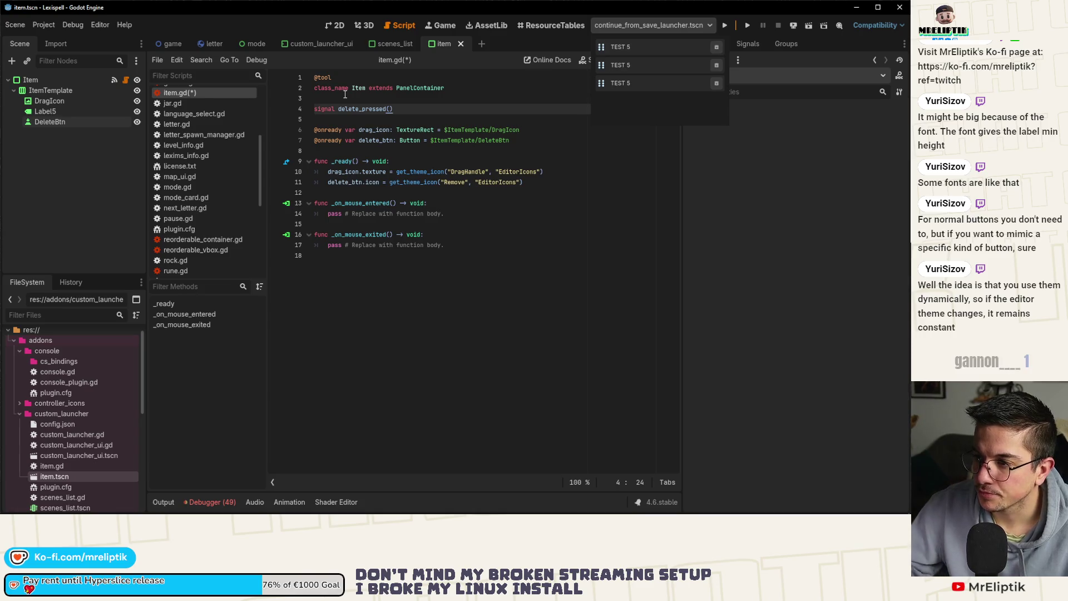
key(ctrl+s)
click(55, 92)
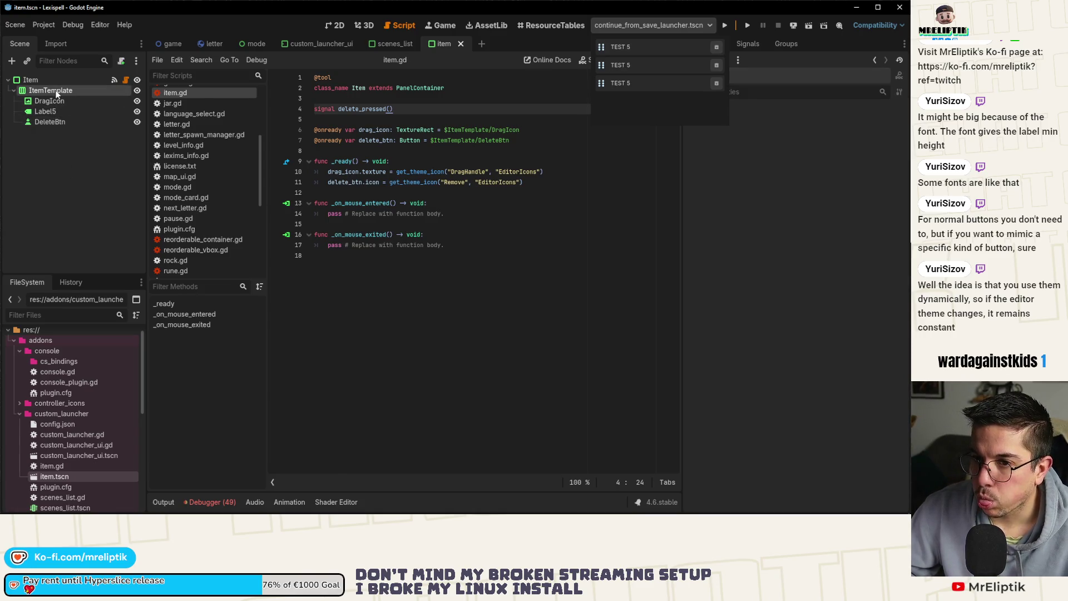
click(337, 26)
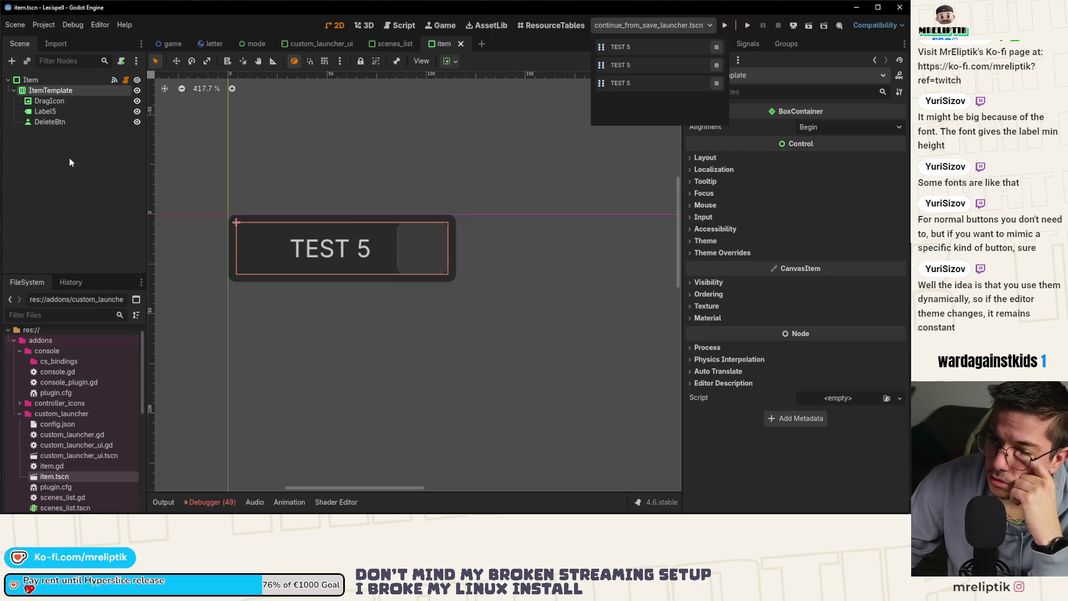
click(56, 101)
click(139, 103)
click(138, 103)
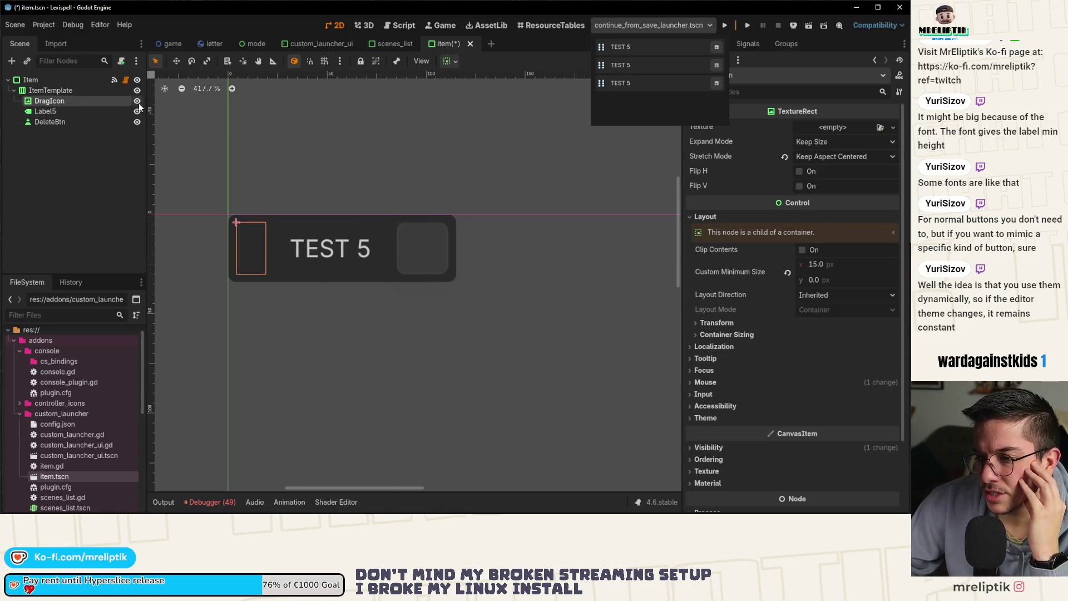
click(139, 102)
click(138, 102)
click(138, 103)
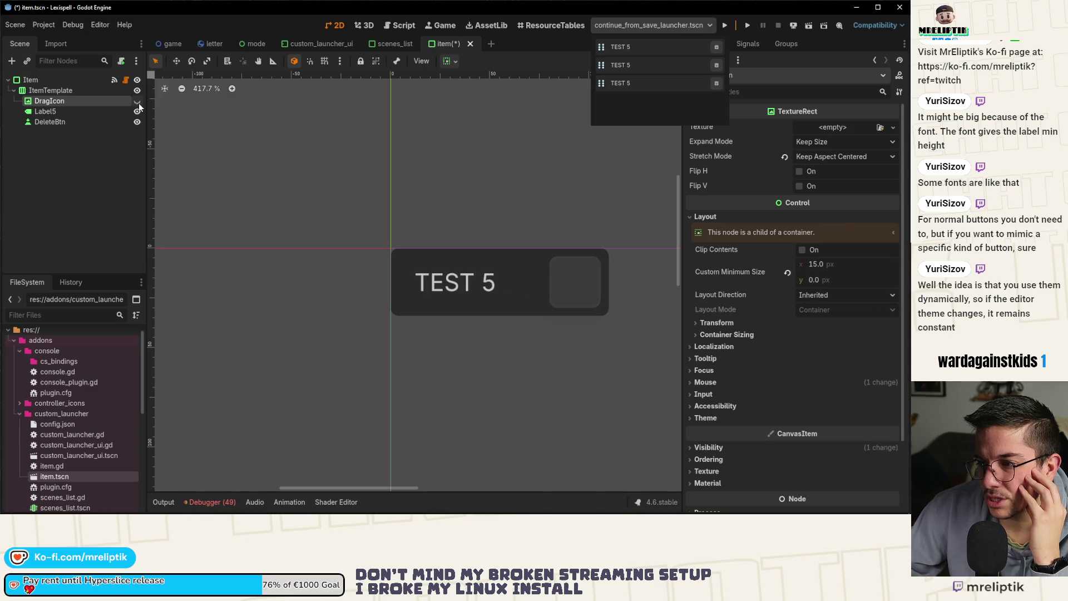
click(138, 103)
click(138, 102)
click(139, 102)
click(138, 102)
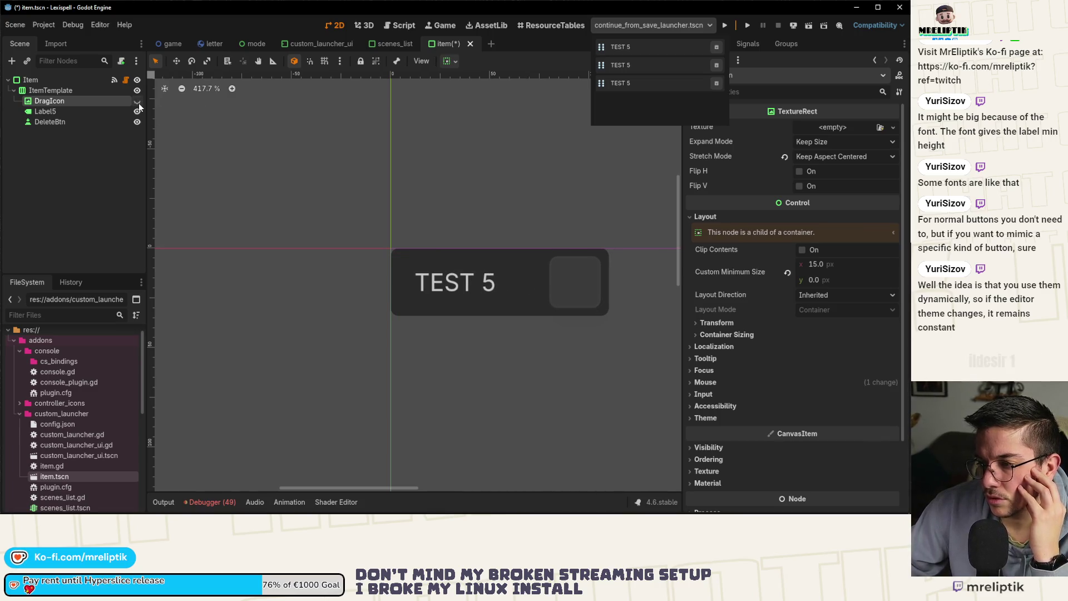
click(139, 102)
click(139, 102)
click(139, 103)
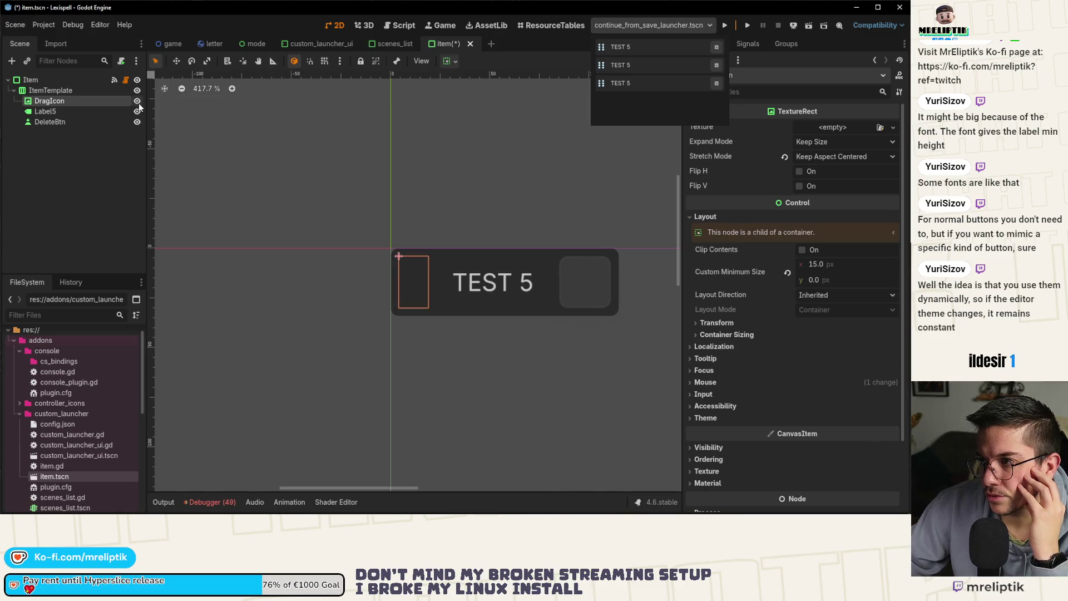
click(139, 102)
click(138, 102)
click(138, 102)
click(139, 102)
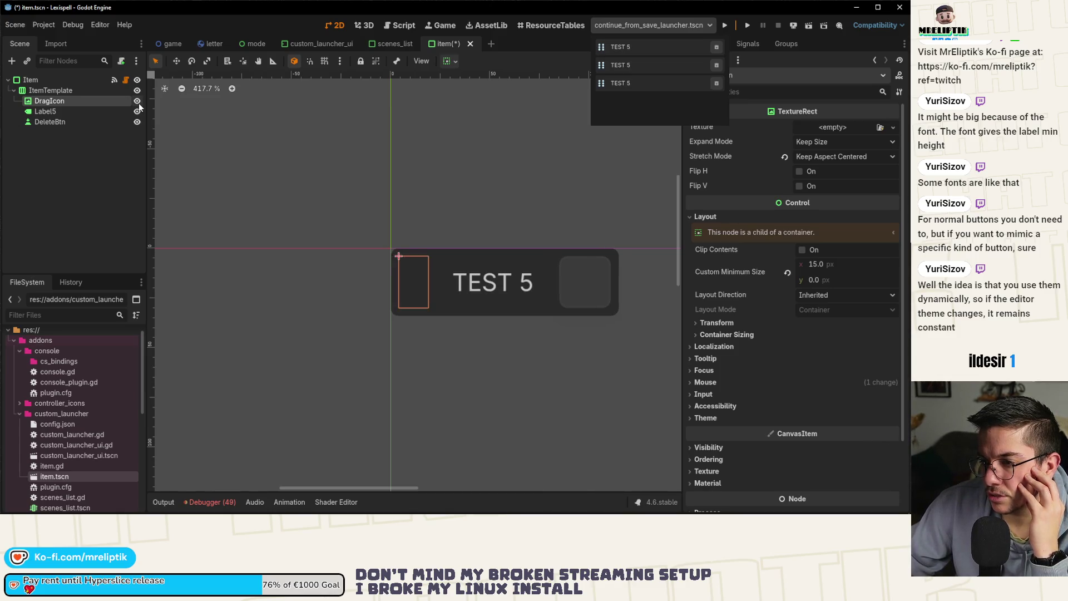
click(138, 103)
click(138, 103)
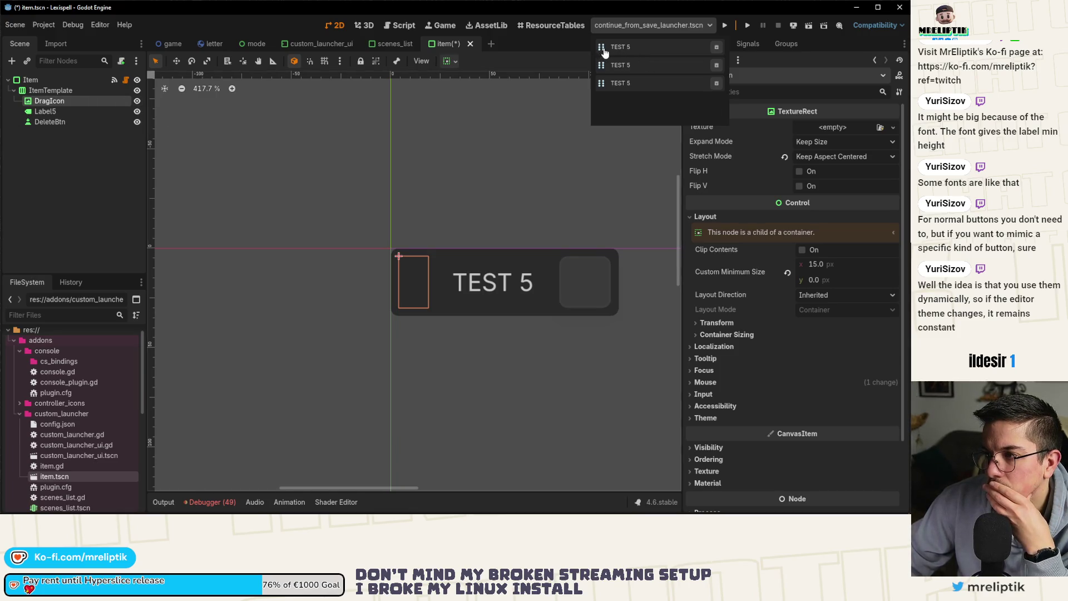
mouse_move(604, 52)
mouse_down()
mouse_move(638, 71)
mouse_move(632, 107)
mouse_move(638, 88)
mouse_up()
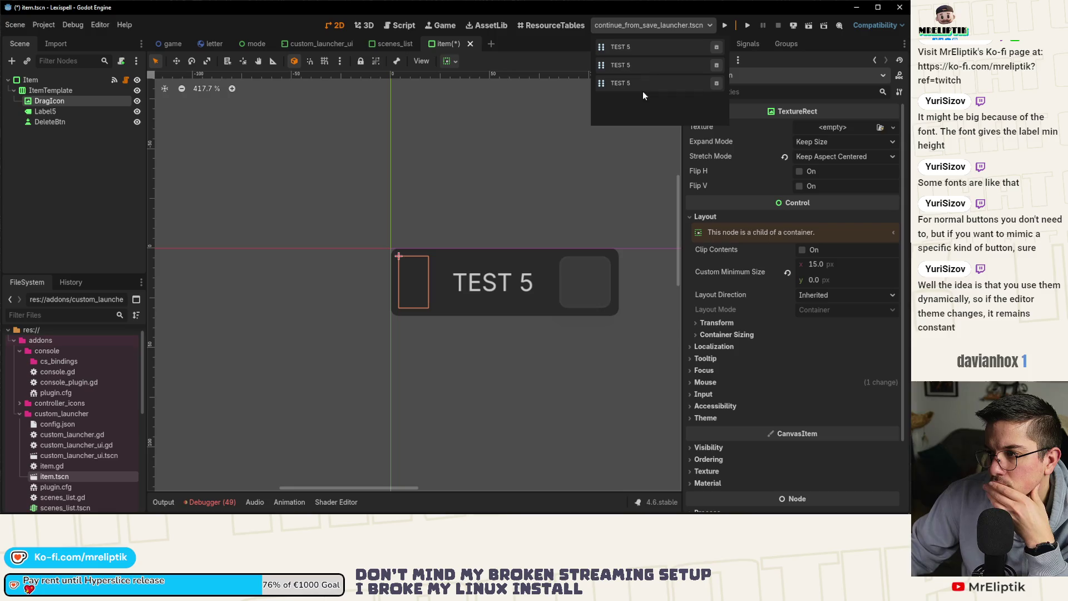
mouse_move(646, 78)
mouse_down()
mouse_move(644, 97)
mouse_move(640, 47)
mouse_up()
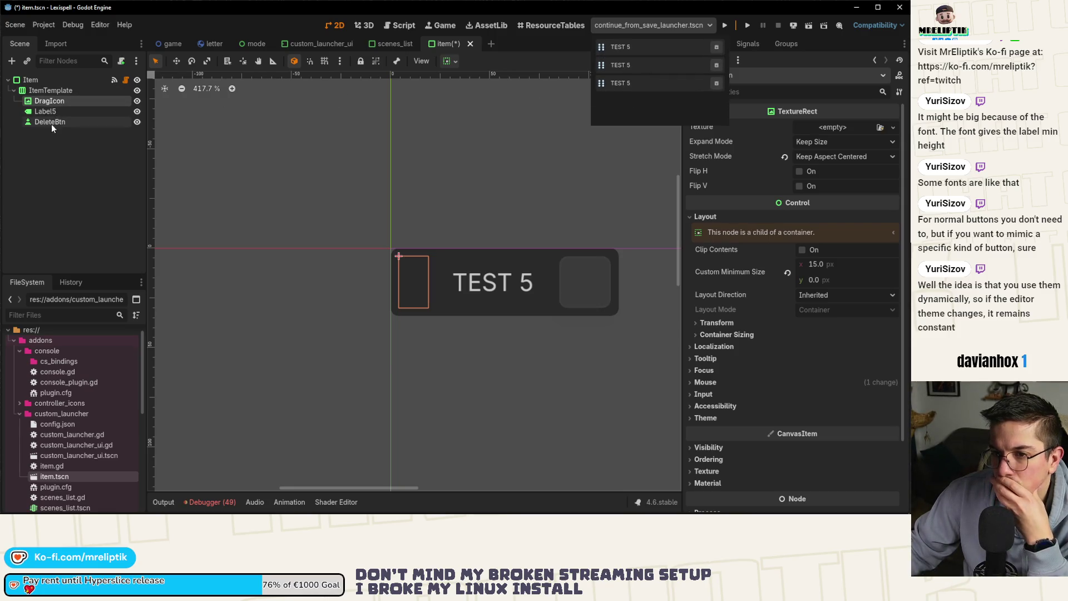
Step: Save the Item's Panel StyleBoxFlat as addons/custom_launcher/item_panel.tres
click(53, 78)
scroll(707, 285, up, 3)
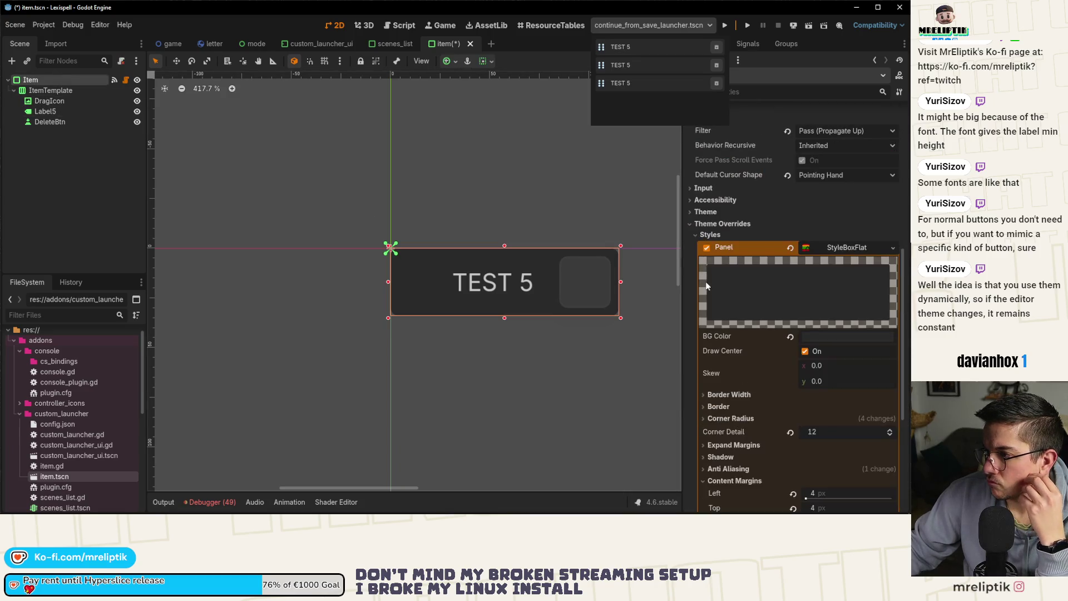
click(832, 247)
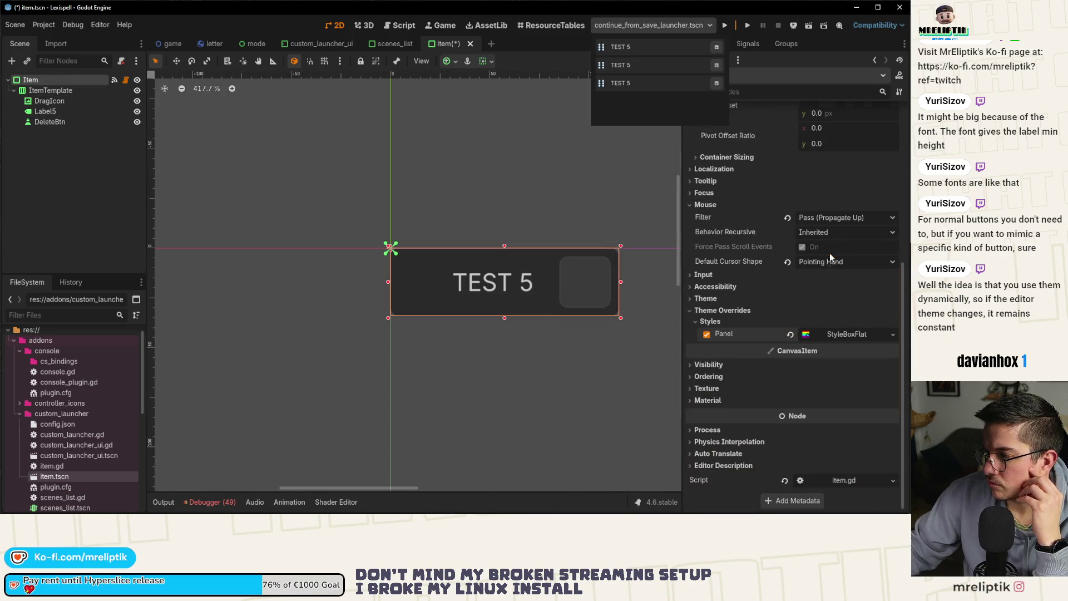
click(895, 335)
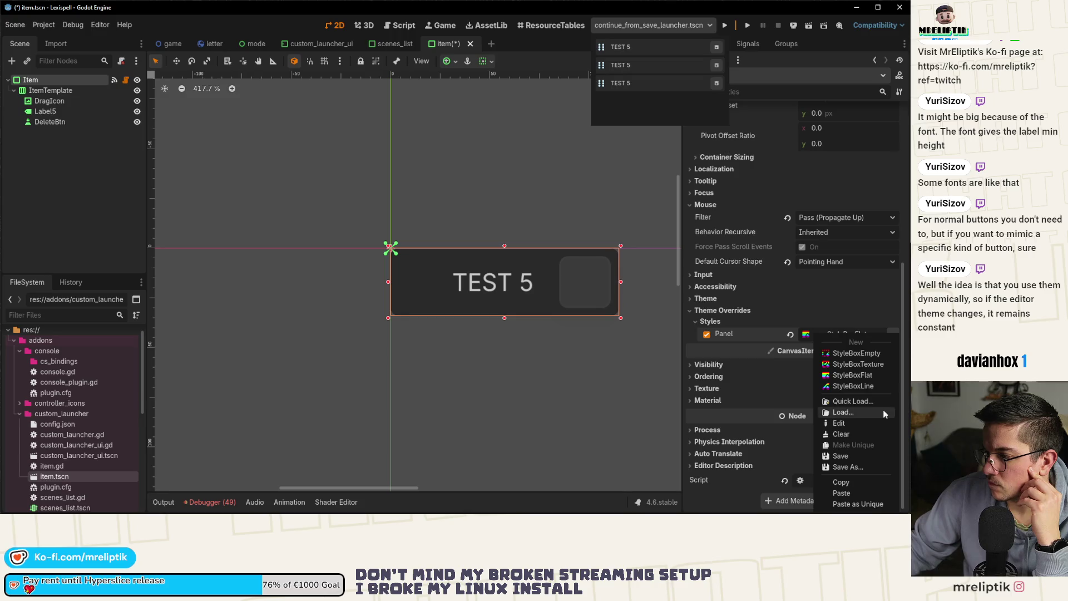
click(846, 456)
click(893, 334)
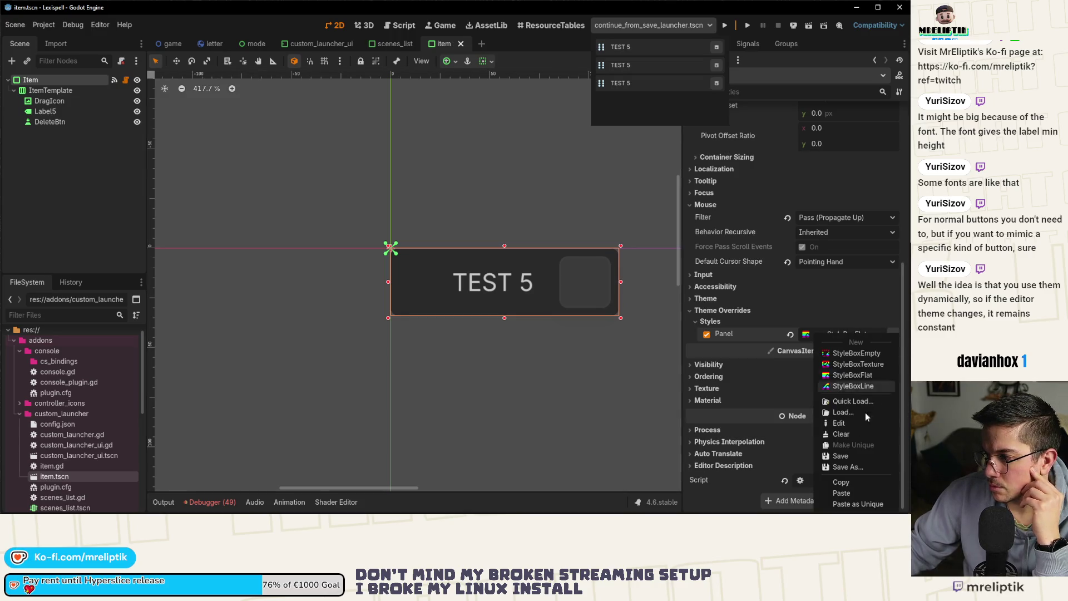
click(844, 466)
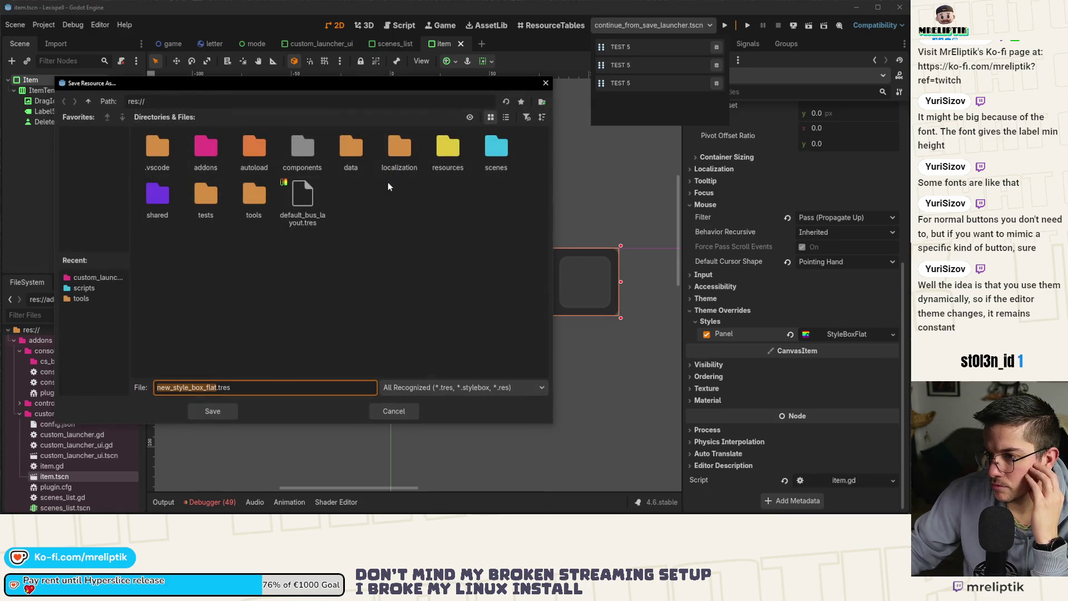
double_click(196, 148)
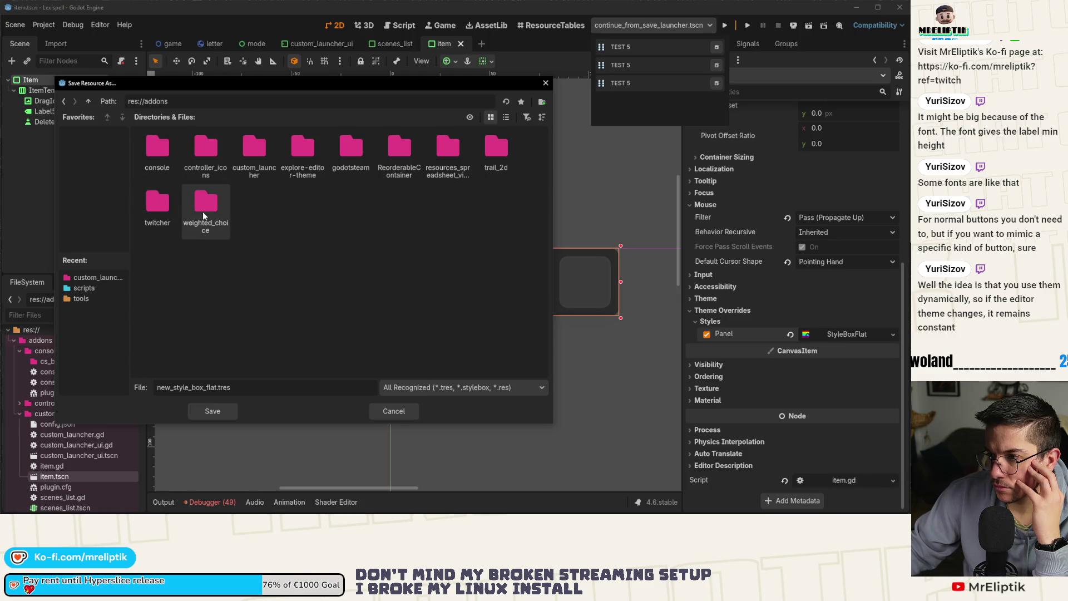
double_click(264, 149)
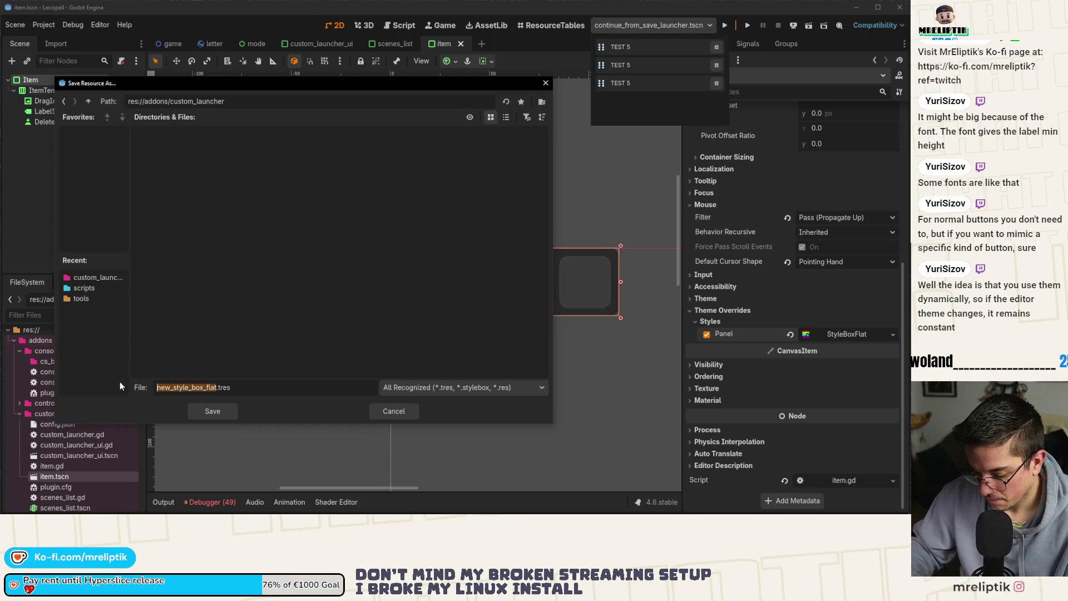
text(item_panel)
key(Return)
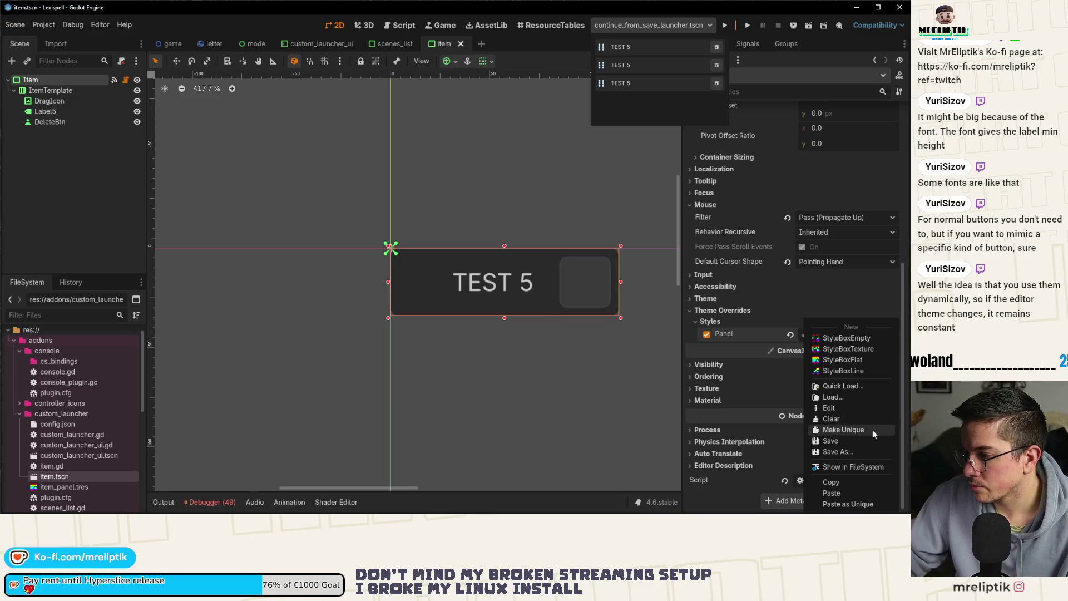
Step: Make the Panel stylebox unique and lighten its BG Color to 323232
click(842, 360)
click(843, 338)
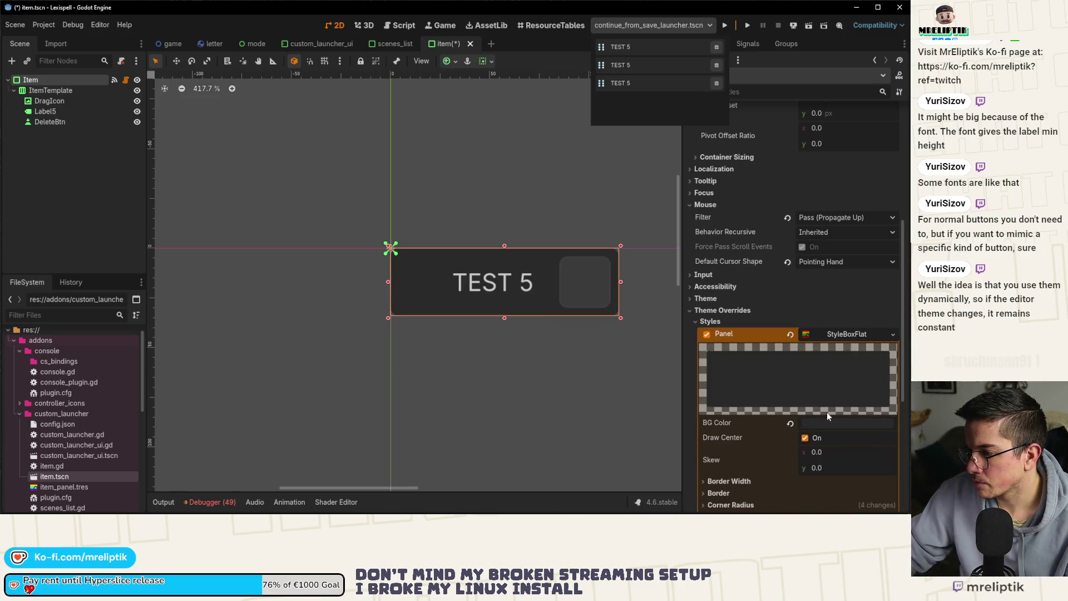
click(829, 423)
drag(903, 225, 903, 223)
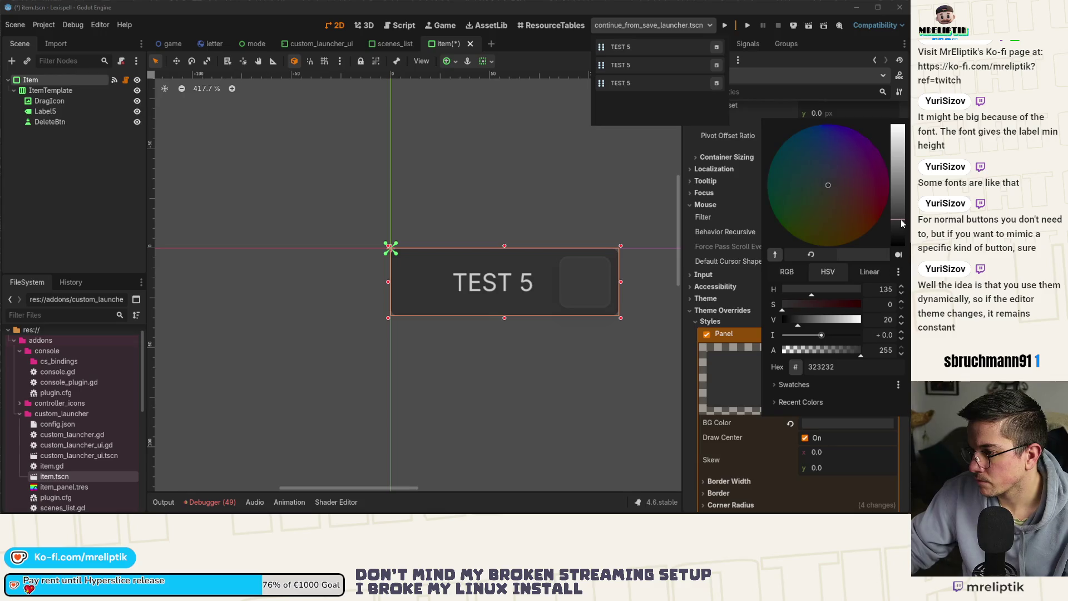
click(689, 409)
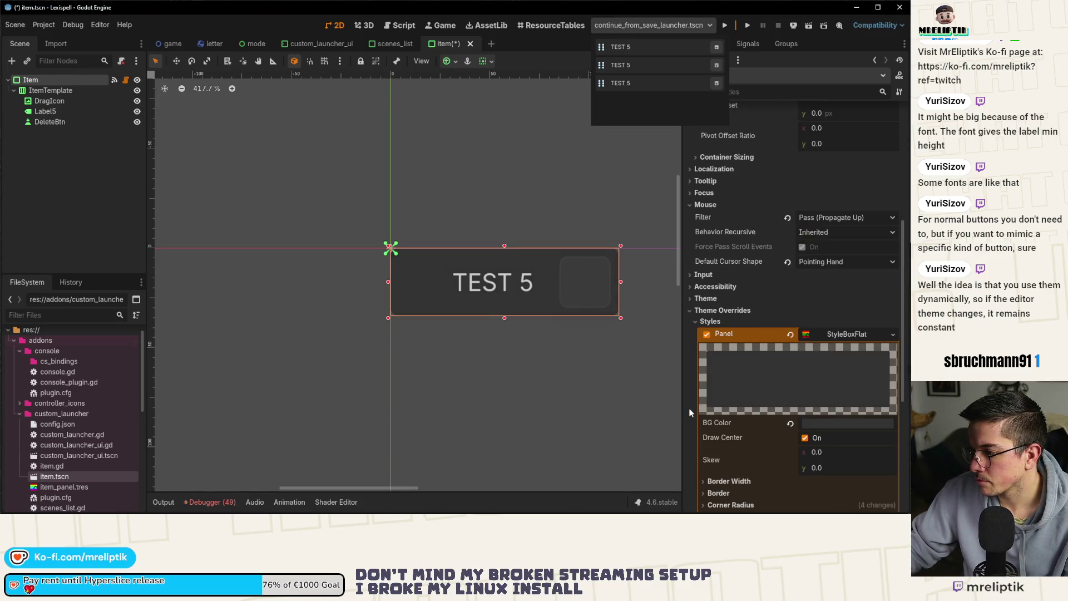
key(ctrl+s)
Step: Save the lighter stylebox as item_panel_hover.tres
click(893, 333)
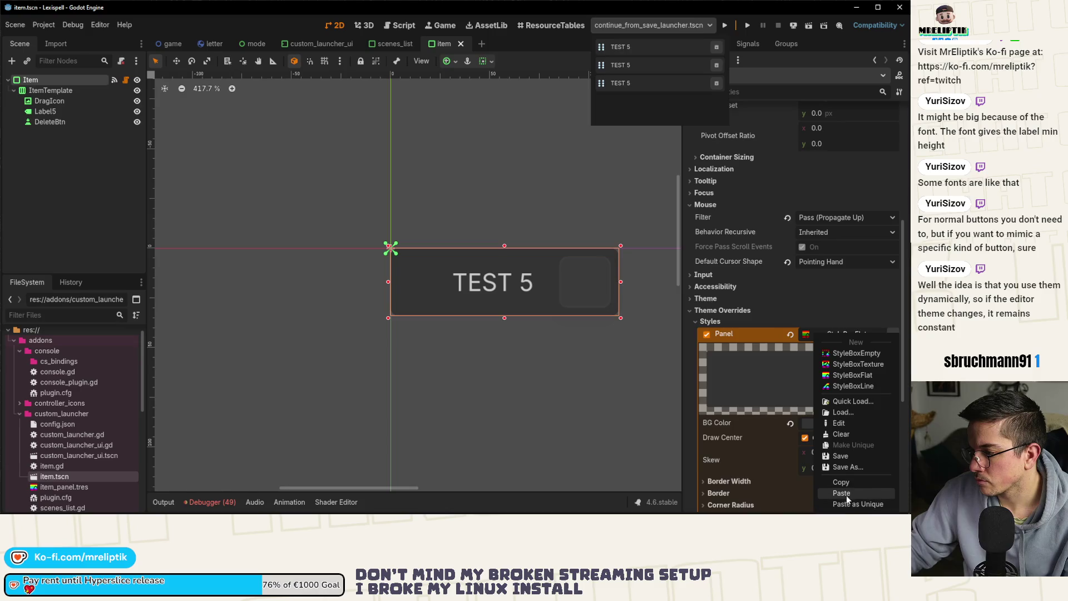
click(855, 470)
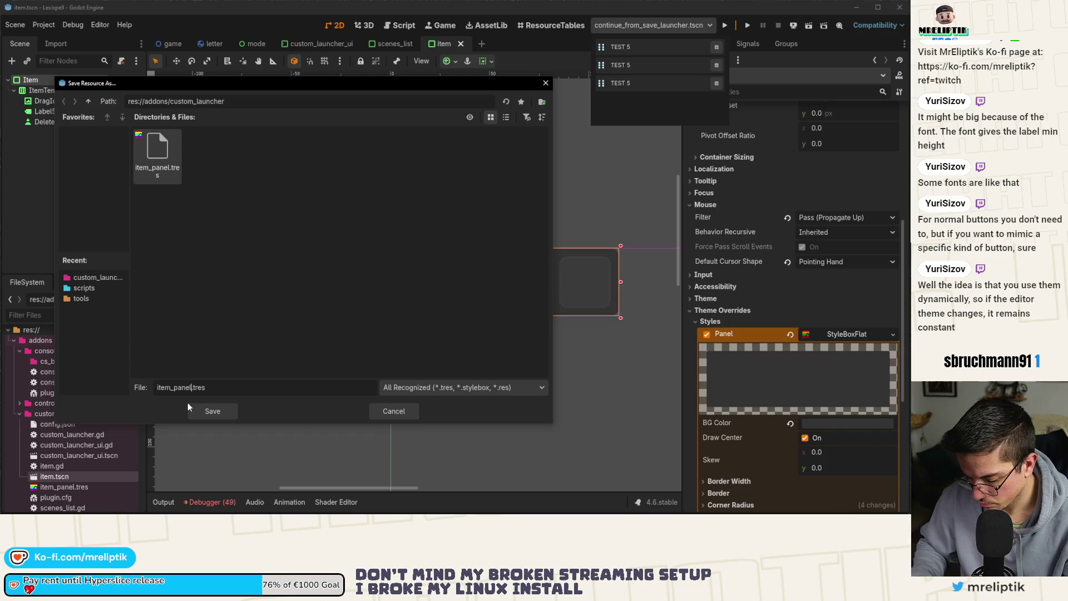
text(_hover)
key(Return)
key(ctrl+s)
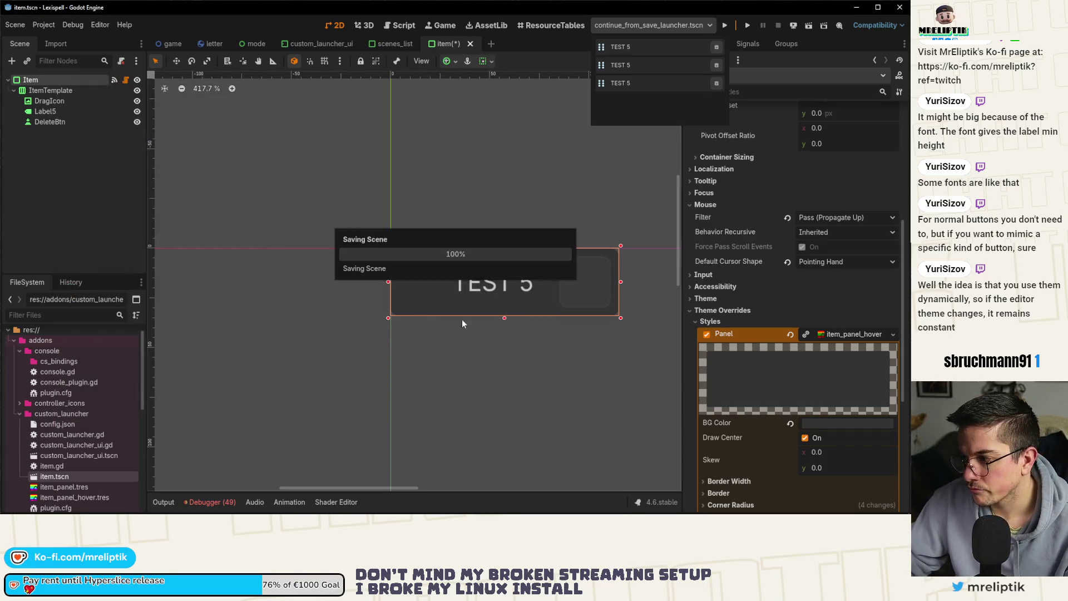
Step: Put item_panel.tres back in the Item's Panel slot and save the scene
click(893, 334)
click(839, 387)
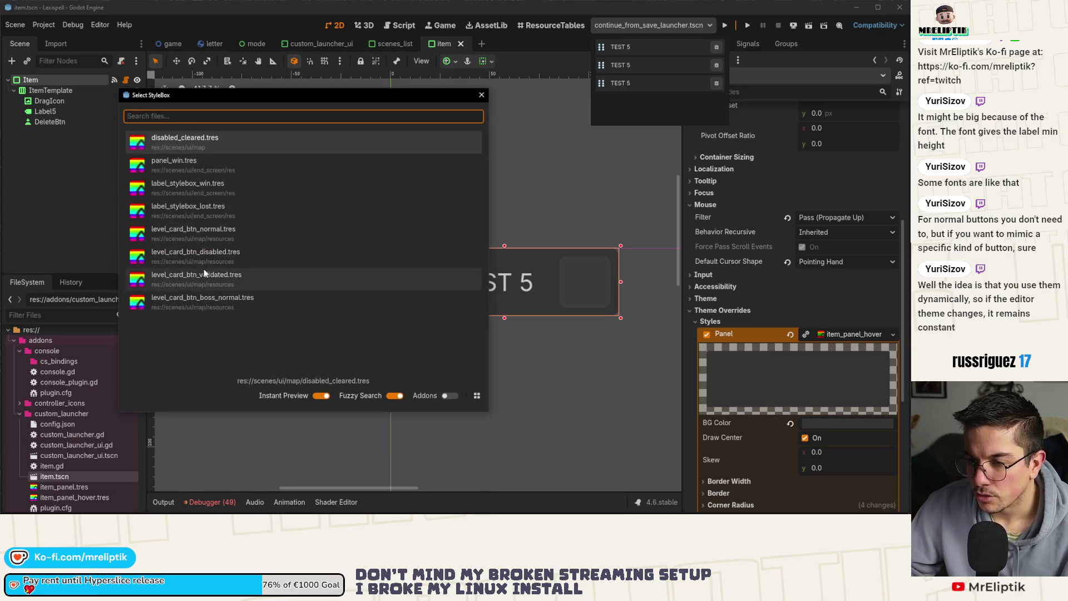
text(item)
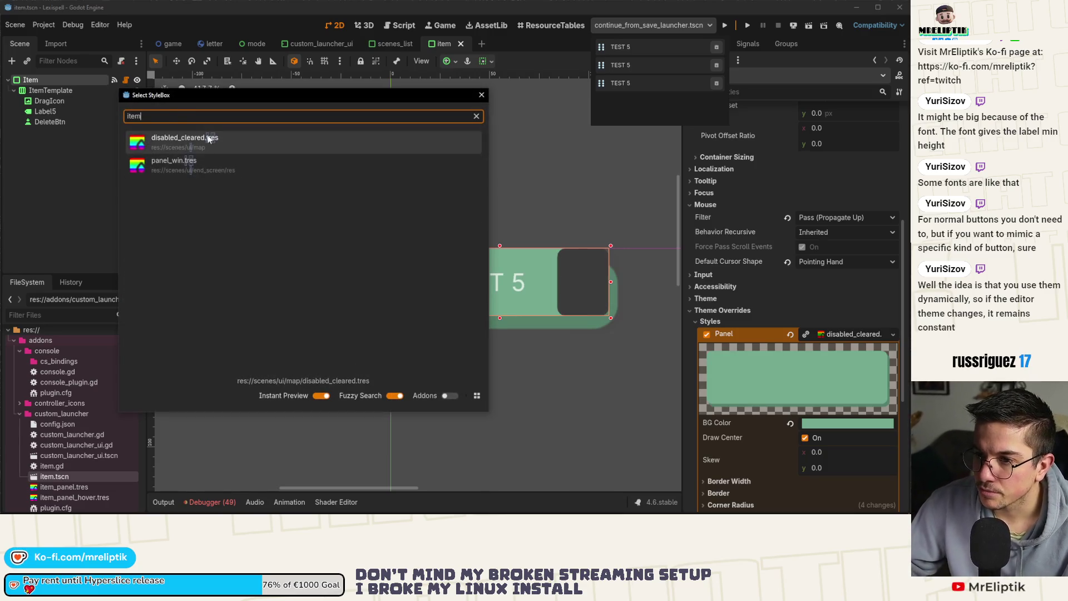
key(Return)
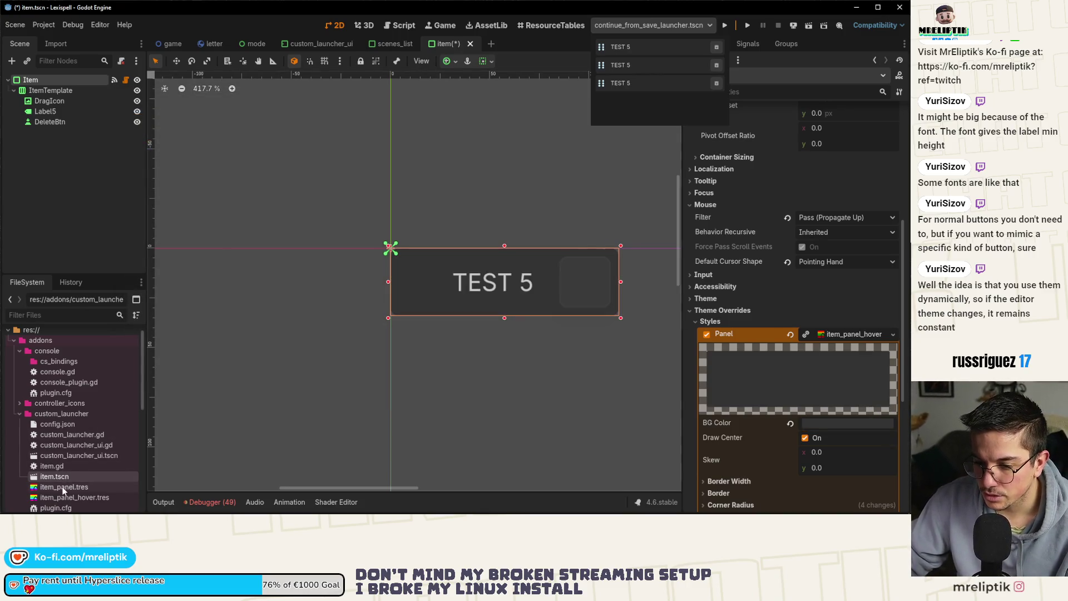
mouse_move(63, 487)
mouse_down()
mouse_move(855, 335)
mouse_move(859, 346)
mouse_up()
key(ctrl+s)
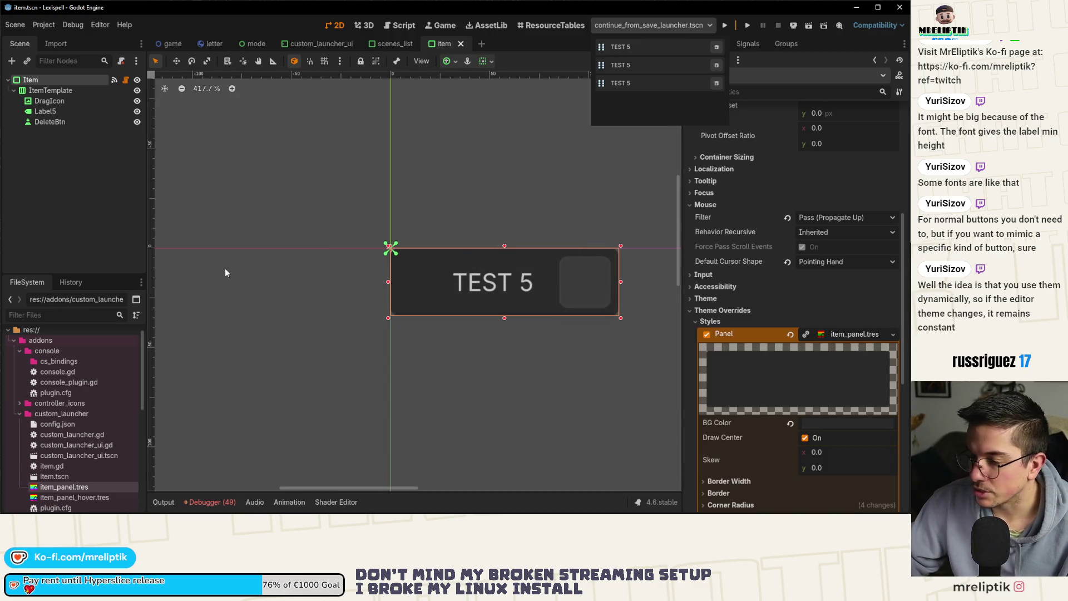
Step: Open the Item node's item.gd script and add blank lines below the signal
click(105, 183)
click(114, 80)
click(126, 80)
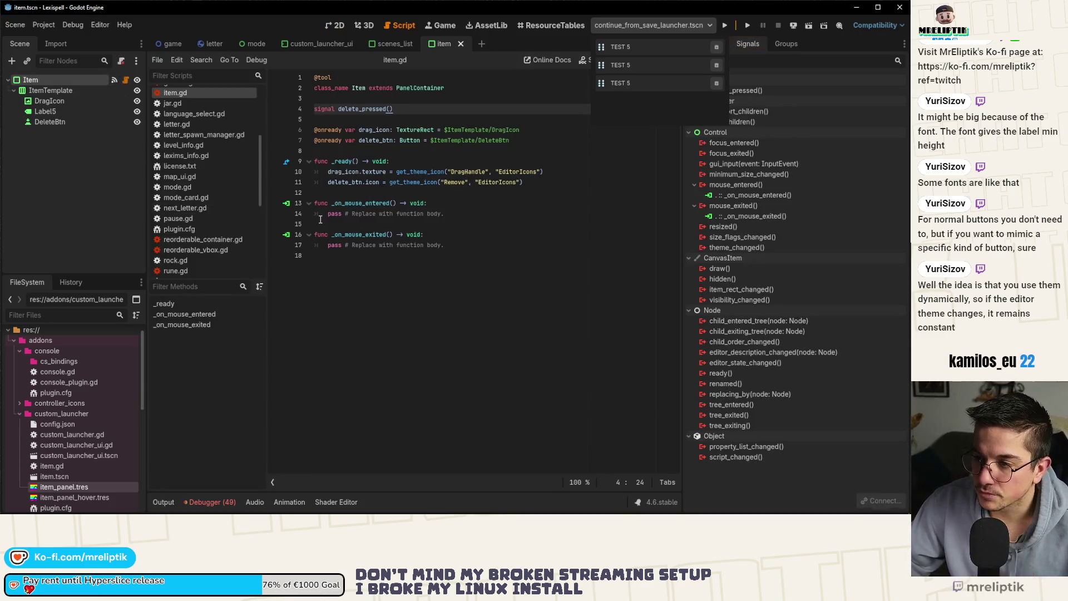
key(Up)
click(357, 121)
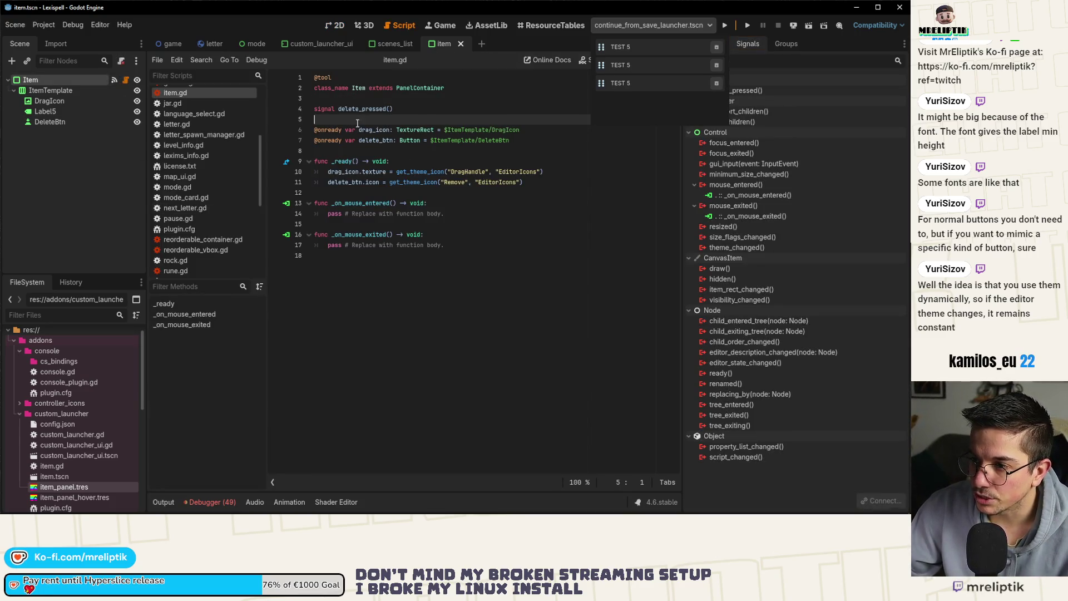
key(Return)
key(Return)
key(Up)
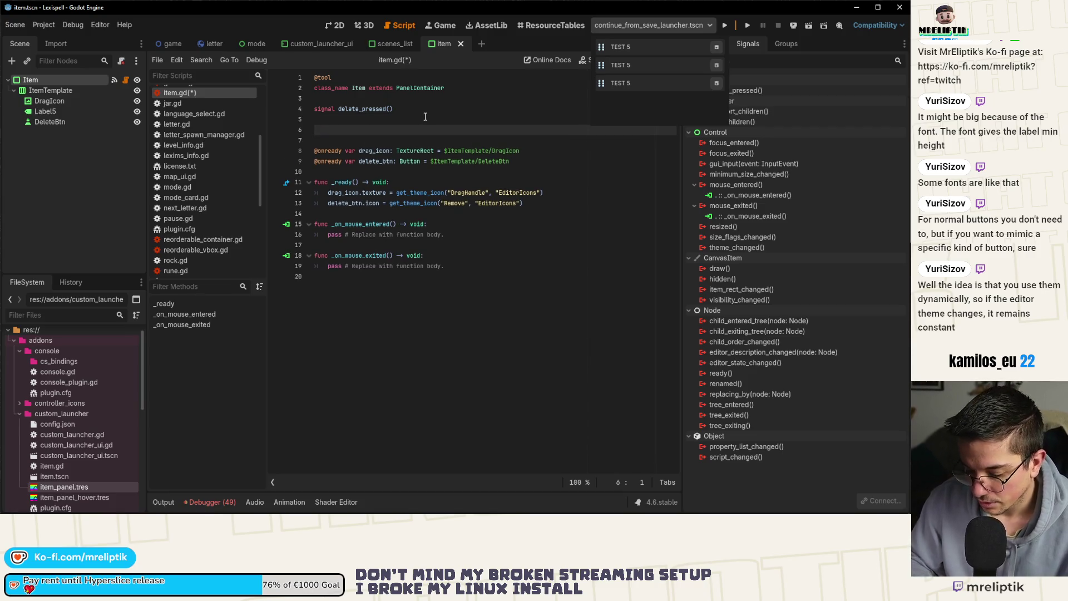
text(@export_s)
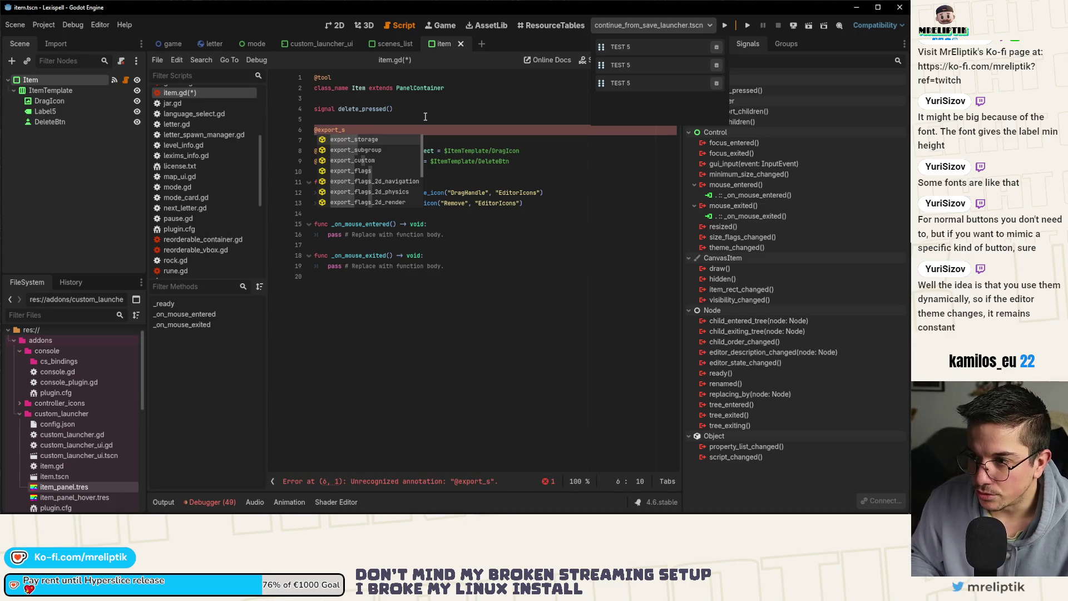
key(Down)
key(Return)
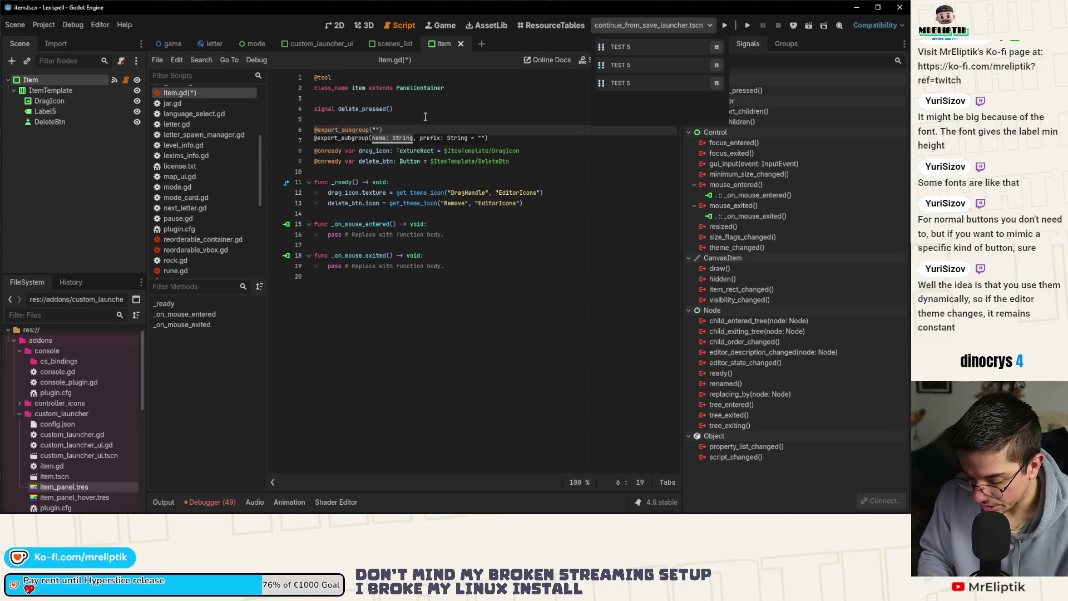
text(Dep)
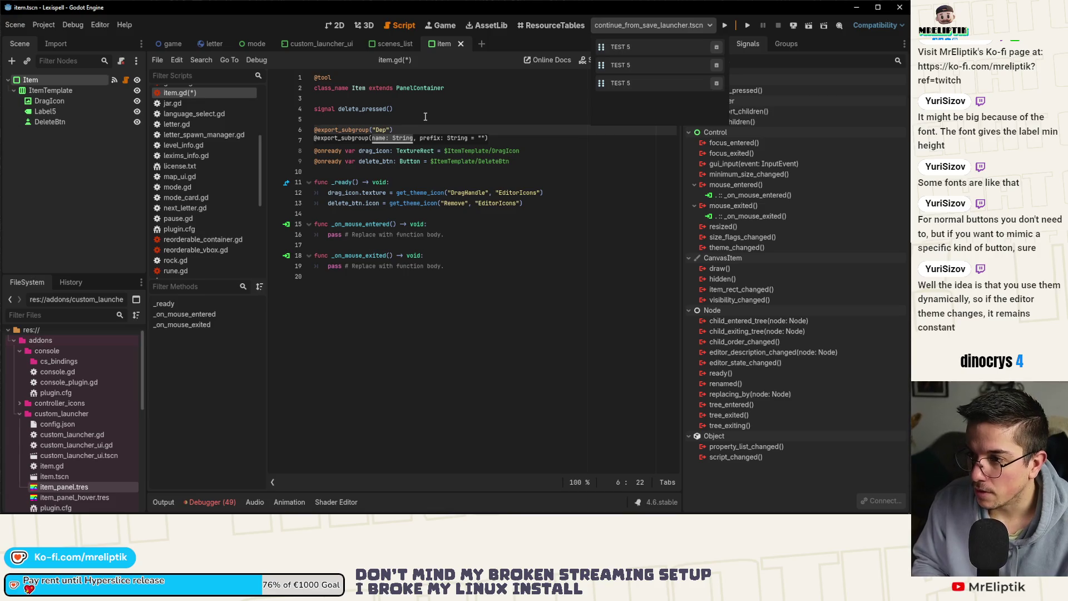
text(")
key(Return)
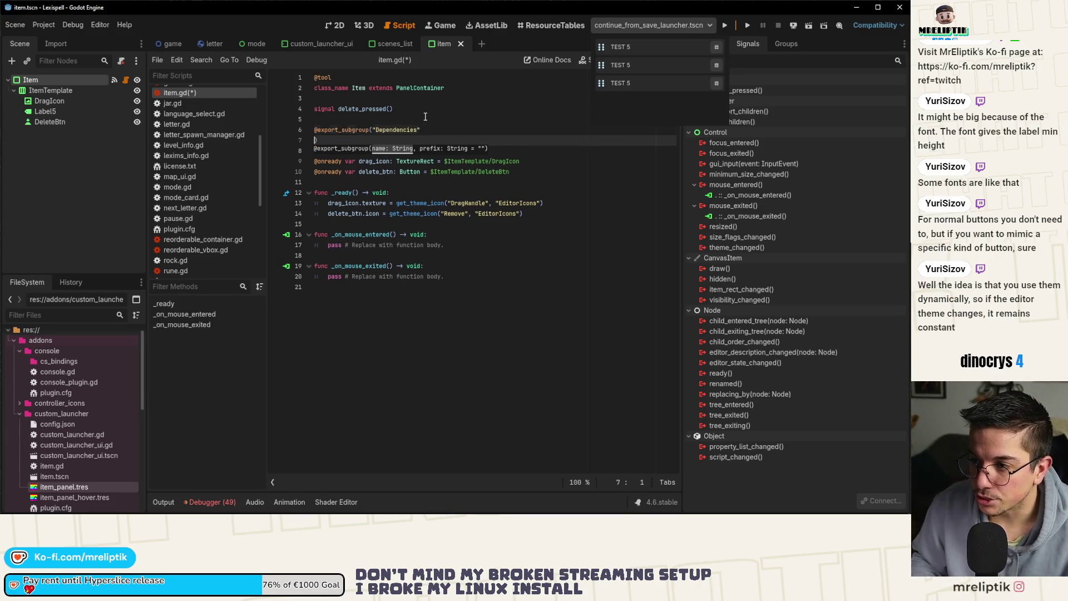
key(BackSpace)
key(End)
key(Return)
text(@export v)
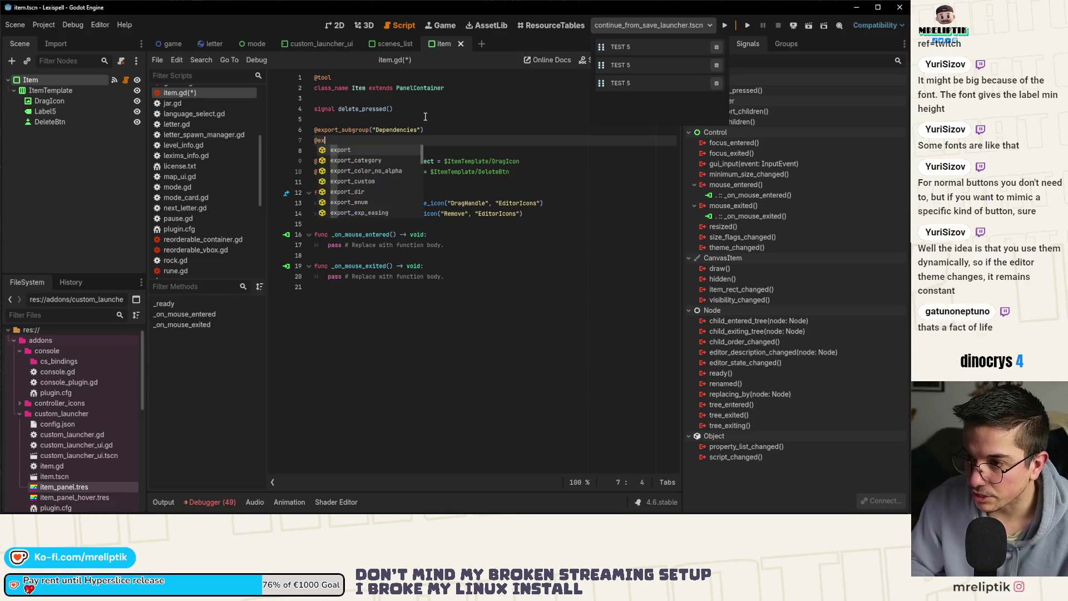
text(ar)
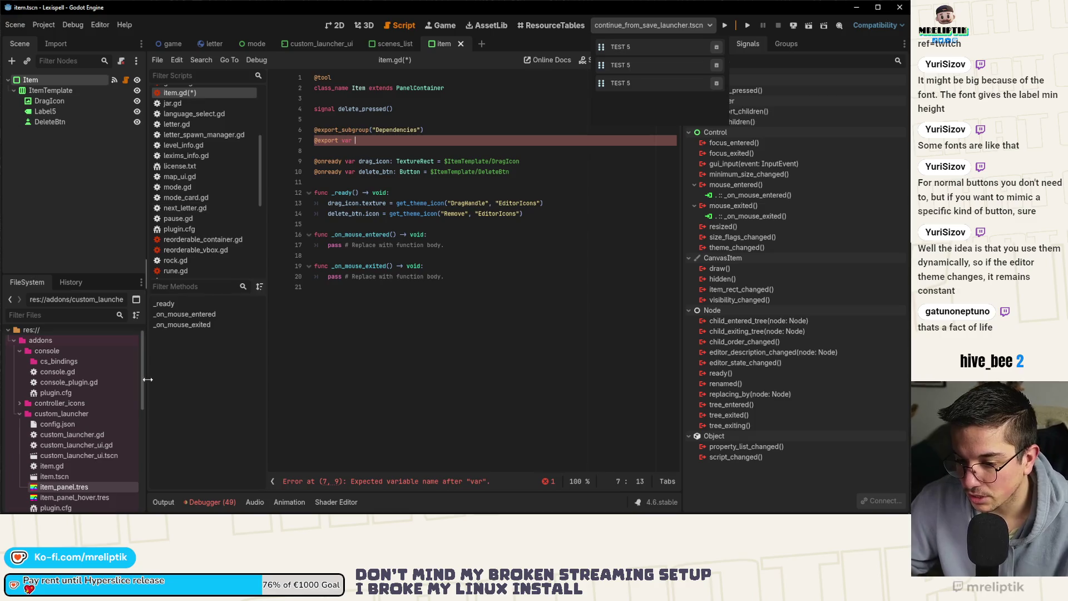
Step: Drop item_panel.tres and item_panel_hover.tres into line 7 as preloads assigned to item_panel
scroll(64, 451, down, 2)
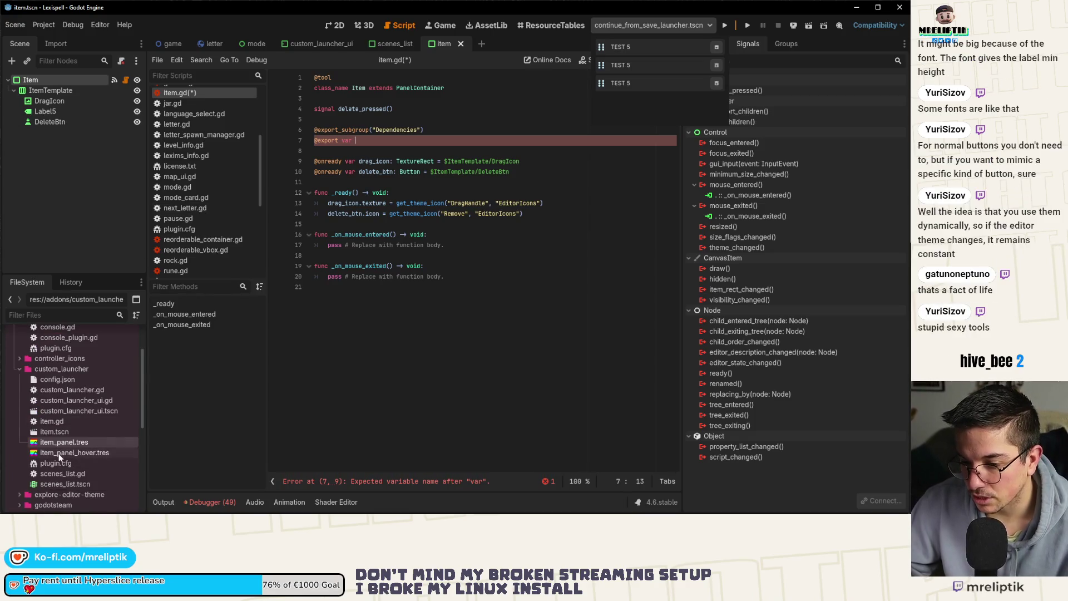
shift+click(59, 453)
mouse_move(59, 453)
mouse_down()
mouse_move(412, 155)
mouse_move(400, 138)
mouse_move(356, 140)
mouse_up()
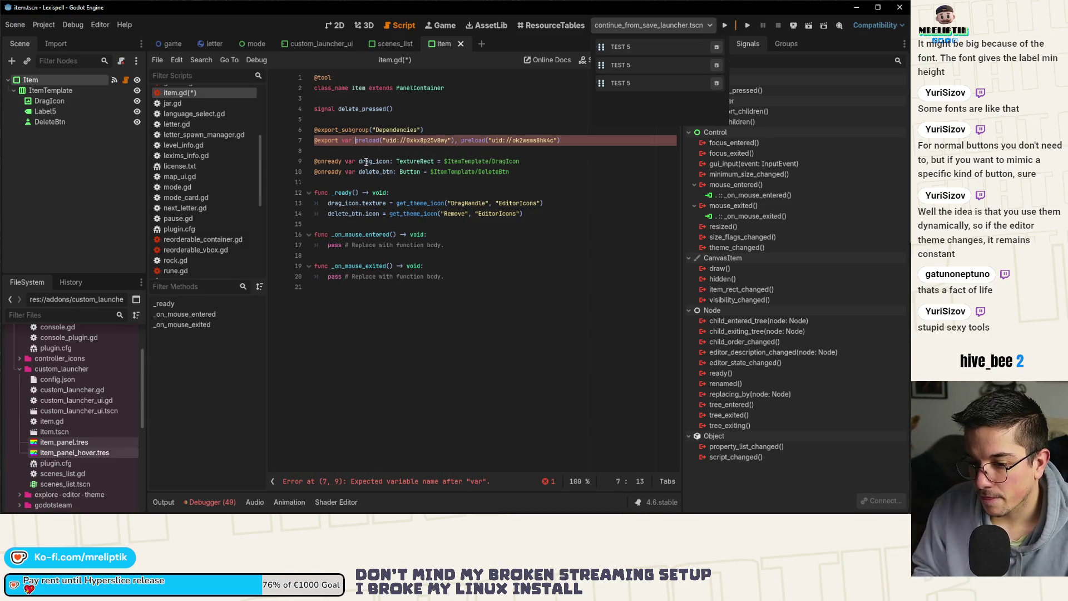
text(item_panel)
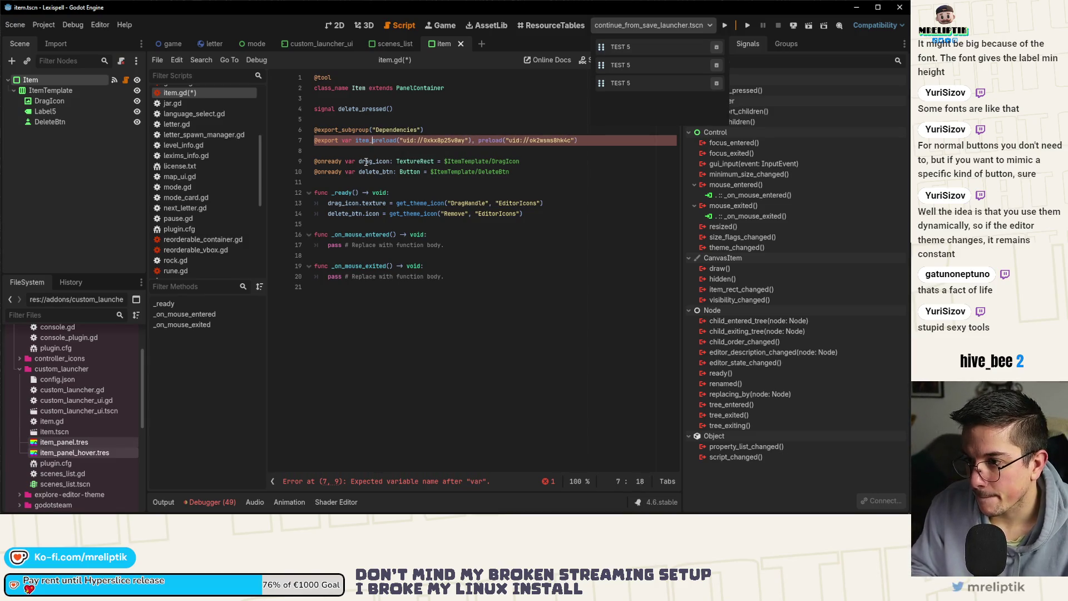
text( =)
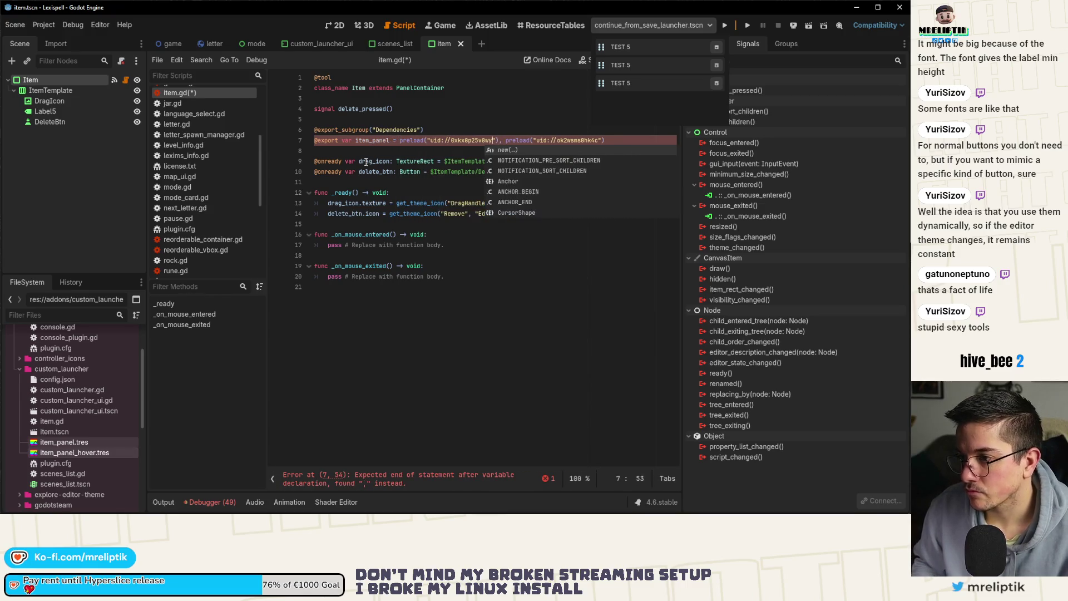
key(ctrl+Right)
key(ctrl+Right)
key(ctrl+Right)
key(BackSpace)
key(BackSpace)
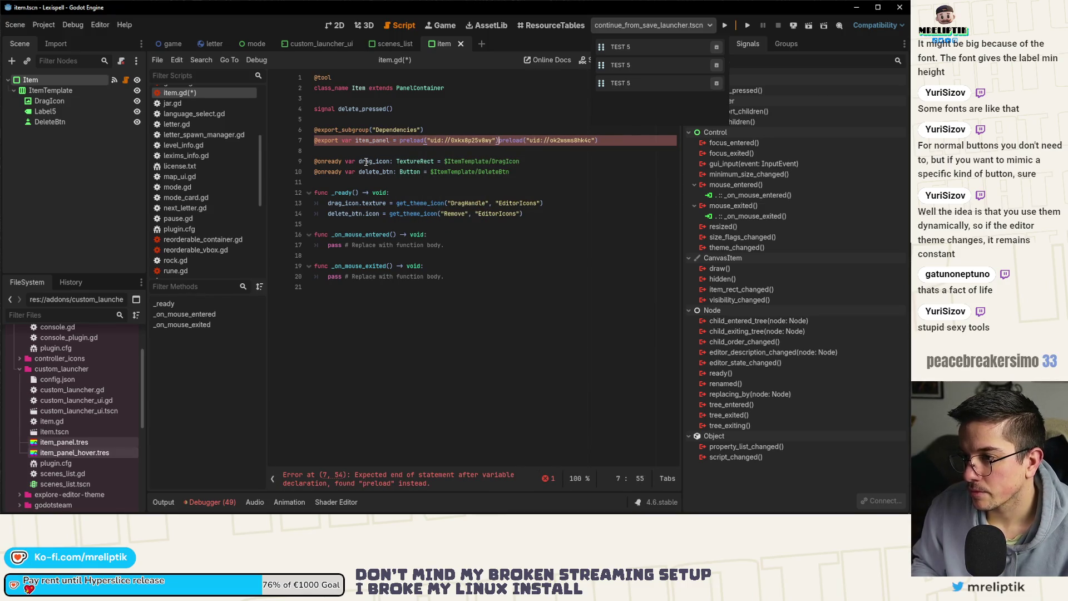
Step: Split the preloads into separate item_panel and item_panel_hover exports and save the script
key(ctrl+shift+d)
key(Home)
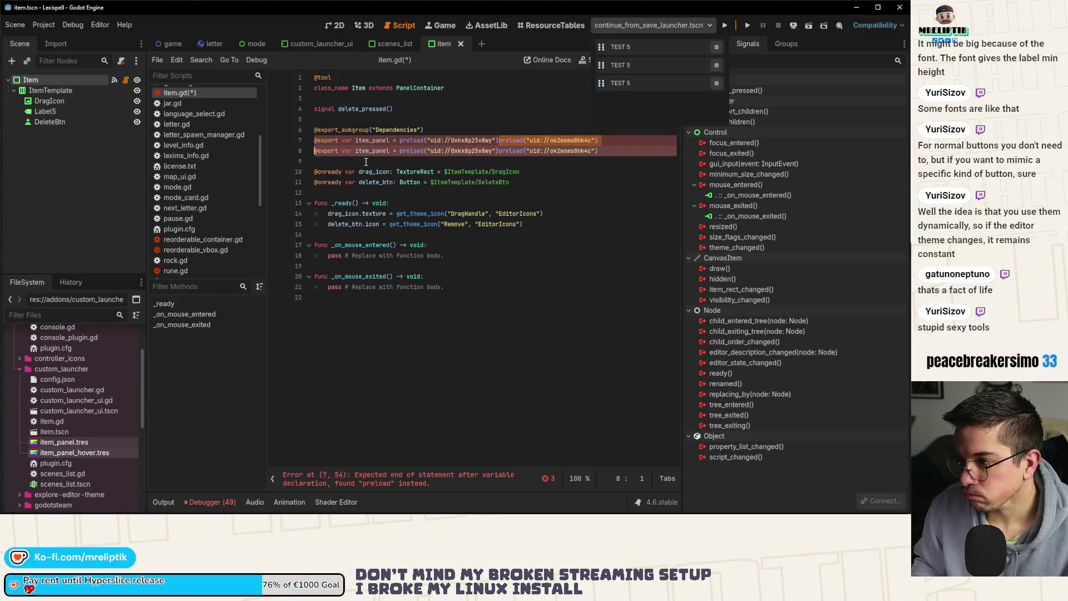
key(Up)
key(End)
key(shift+ctrl+Left)
key(shift+ctrl+Left)
key(shift+ctrl+Left)
key(Delete)
key(Down)
key(ctrl+Left)
key(ctrl+Left)
key(ctrl+Left)
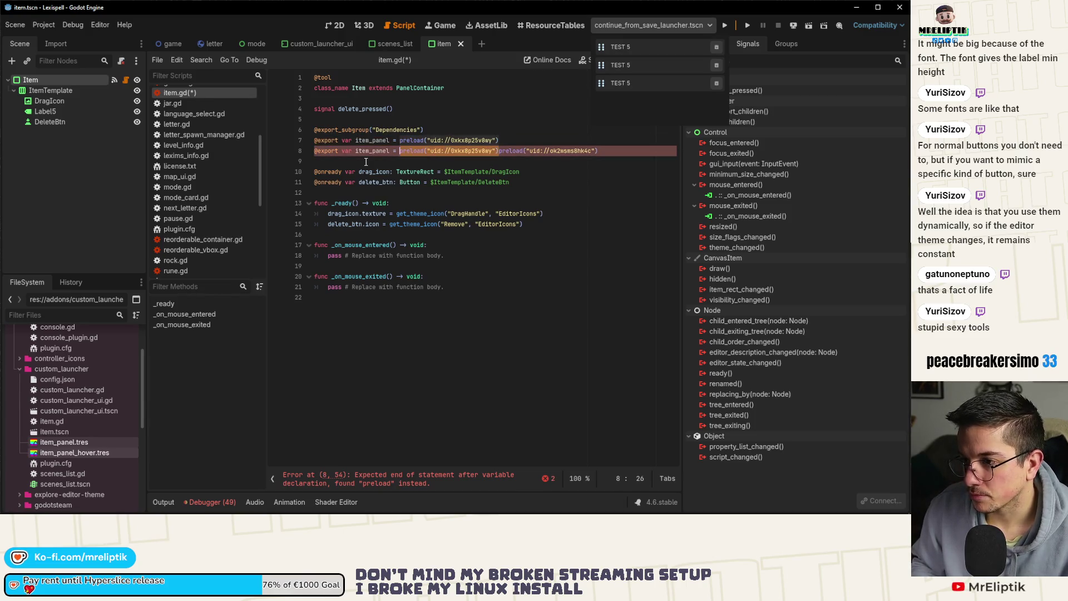
key(shift+ctrl+Right)
key(shift+ctrl+Right)
key(shift+ctrl+Right)
key(Delete)
key(Left)
key(Left)
key(Left)
text(_hover)
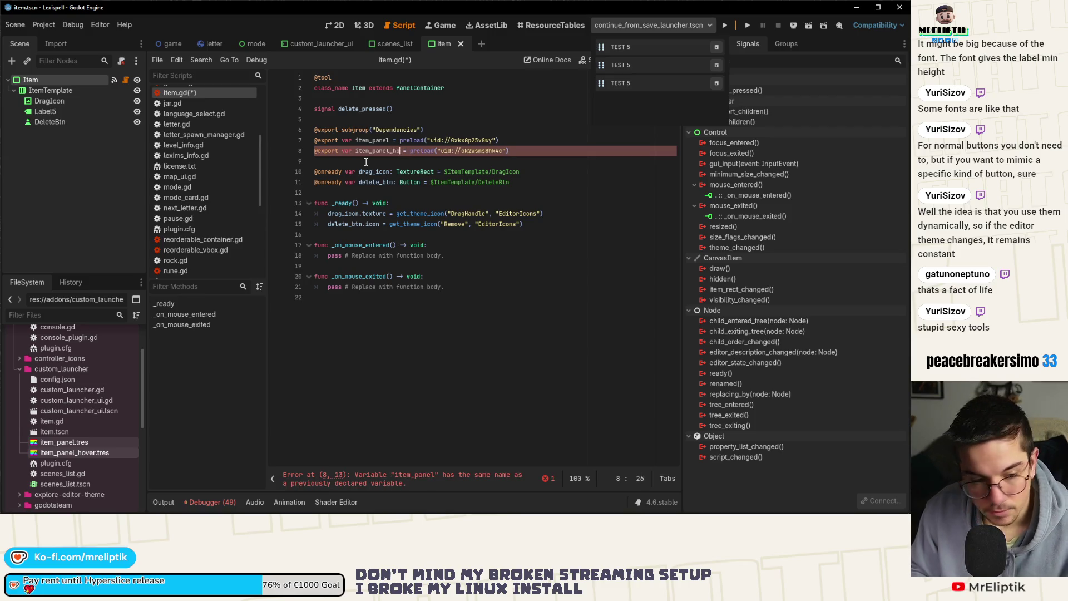
key(ctrl+s)
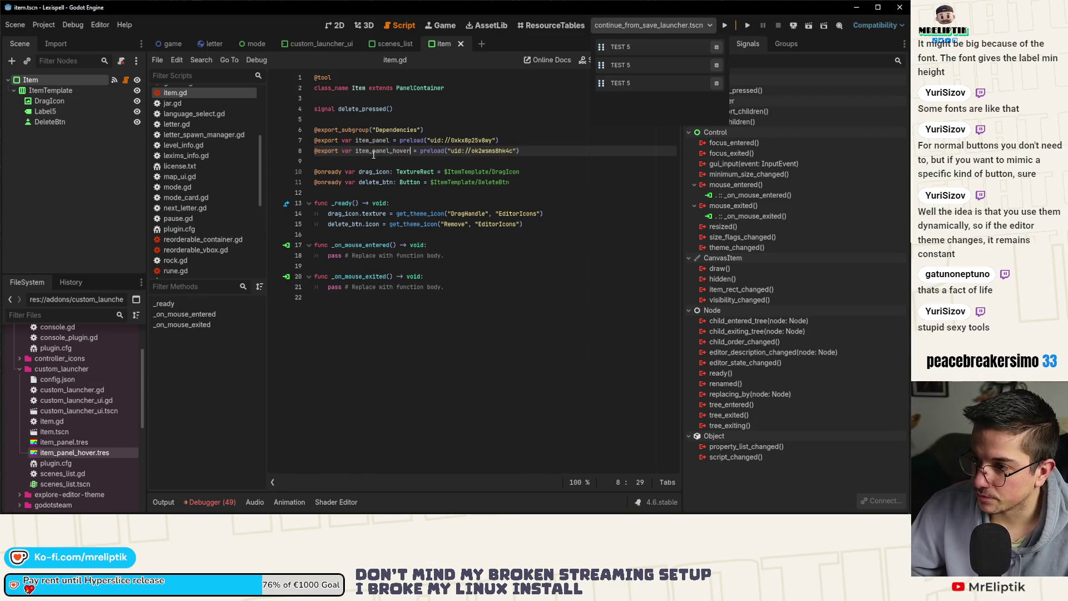
double_click(374, 155)
key(ctrl+c)
drag(326, 256, 489, 252)
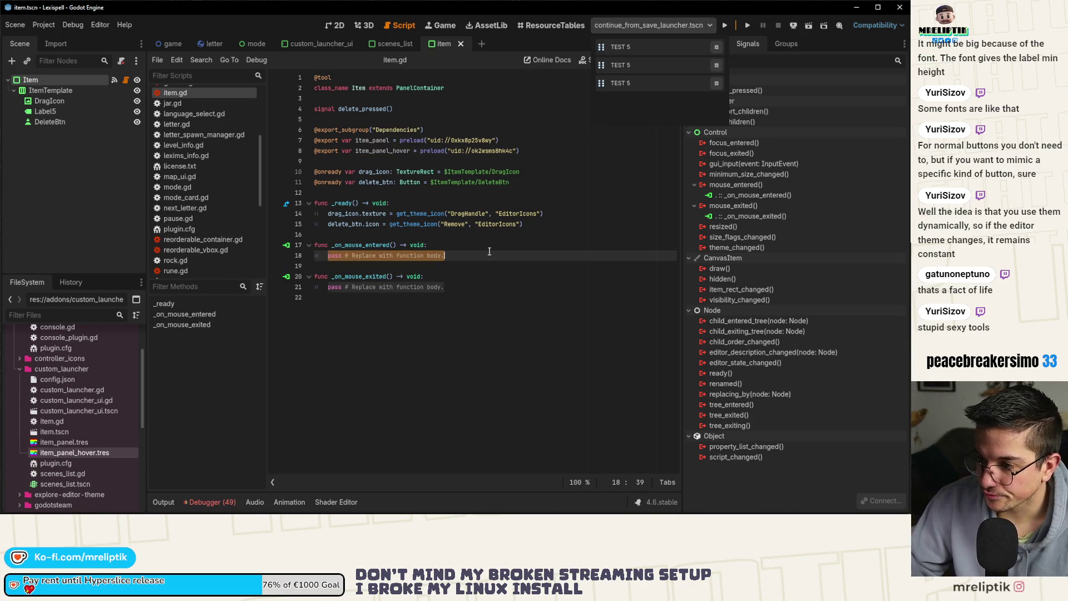
Step: Replace pass in _on_mouse_entered with add_theme_stylebox_override("panel", item_panel_hover)
key(BackSpace)
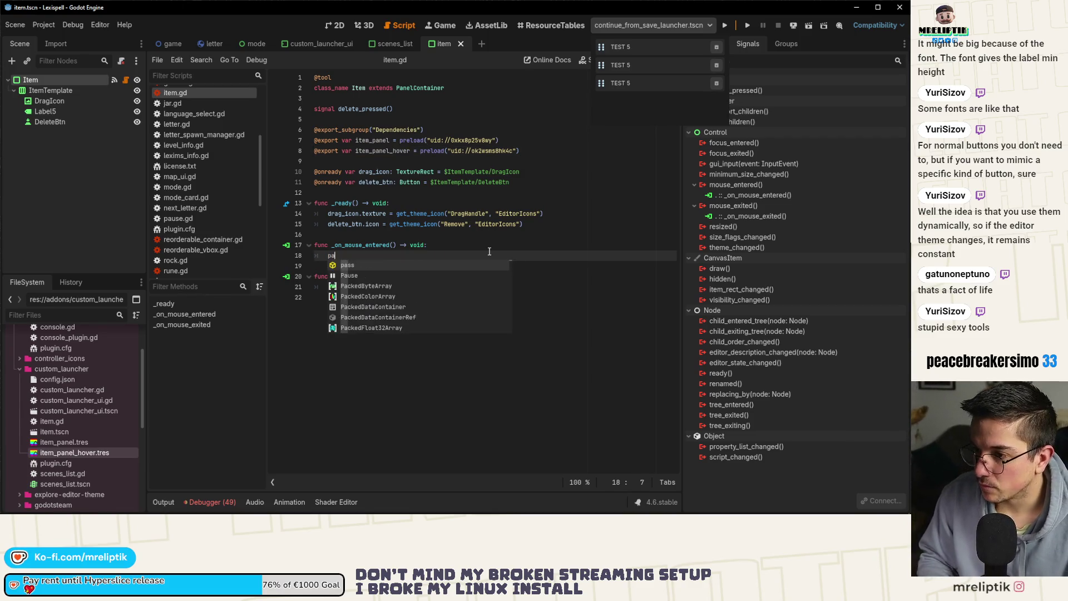
text(set_style)
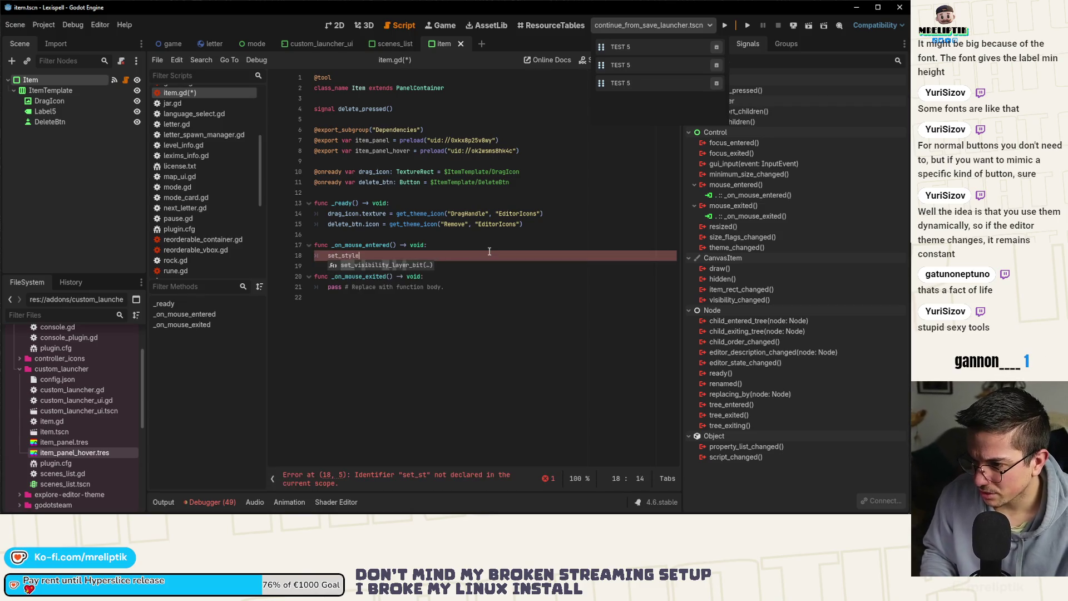
key(BackSpace)
key(BackSpace)
key(BackSpace)
text(yle)
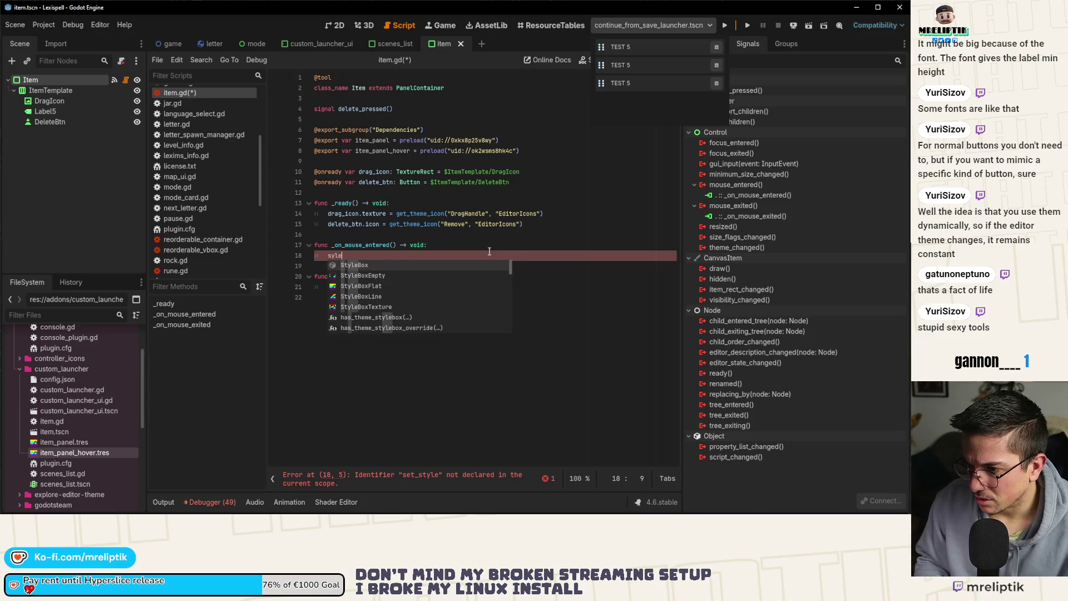
key(Home)
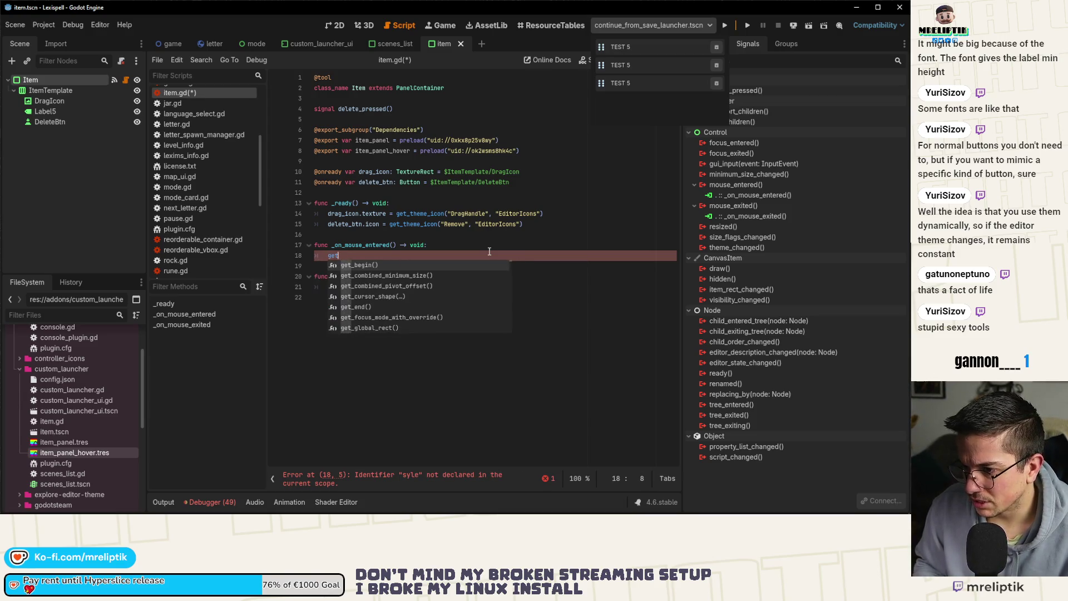
key(Delete)
key(Delete)
key(Delete)
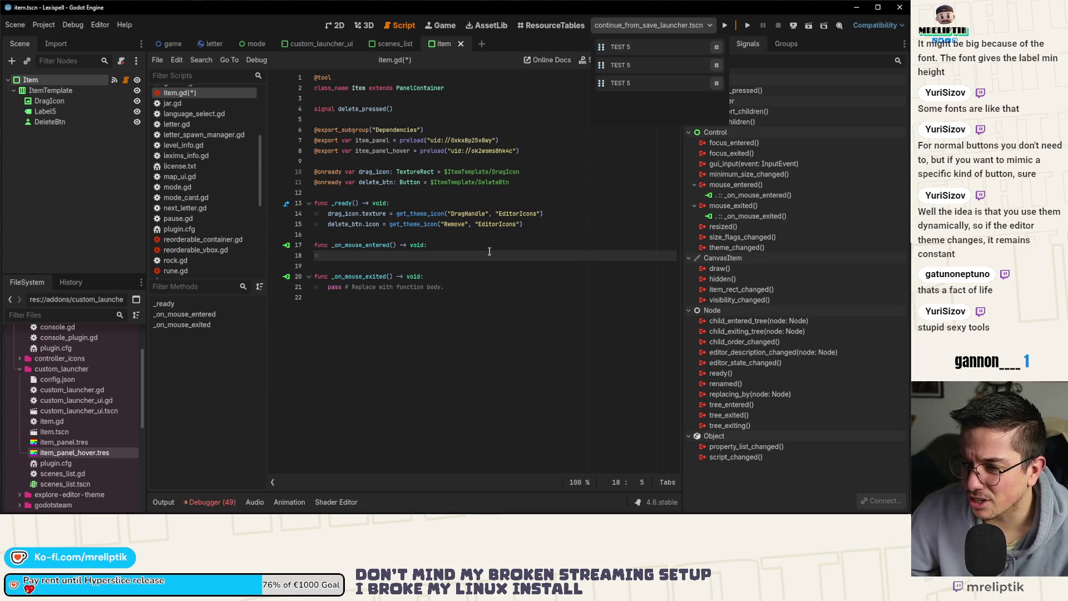
click(707, 44)
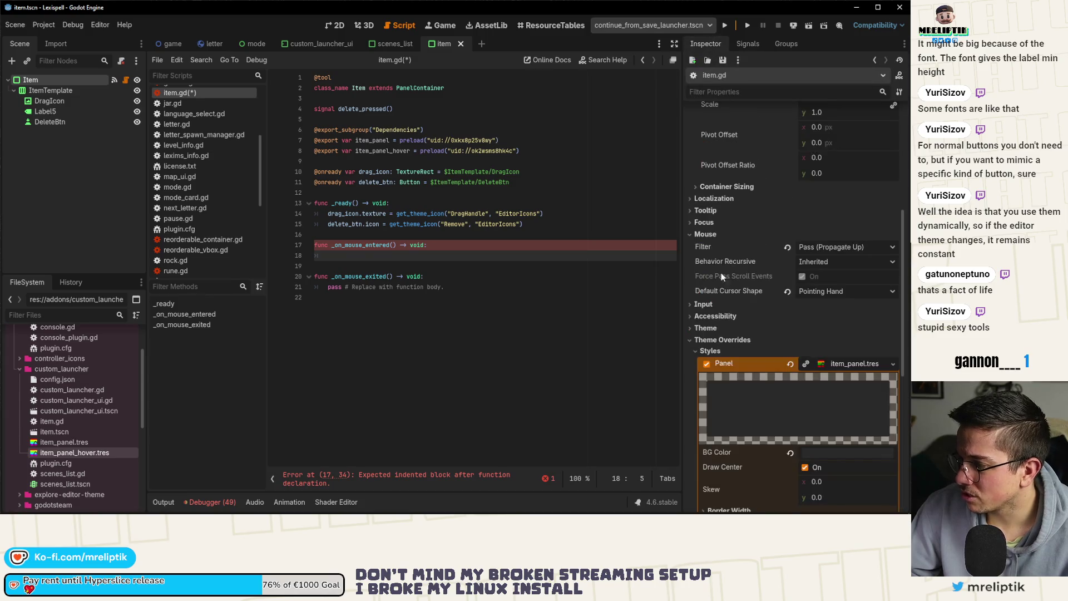
scroll(744, 237, down, 3)
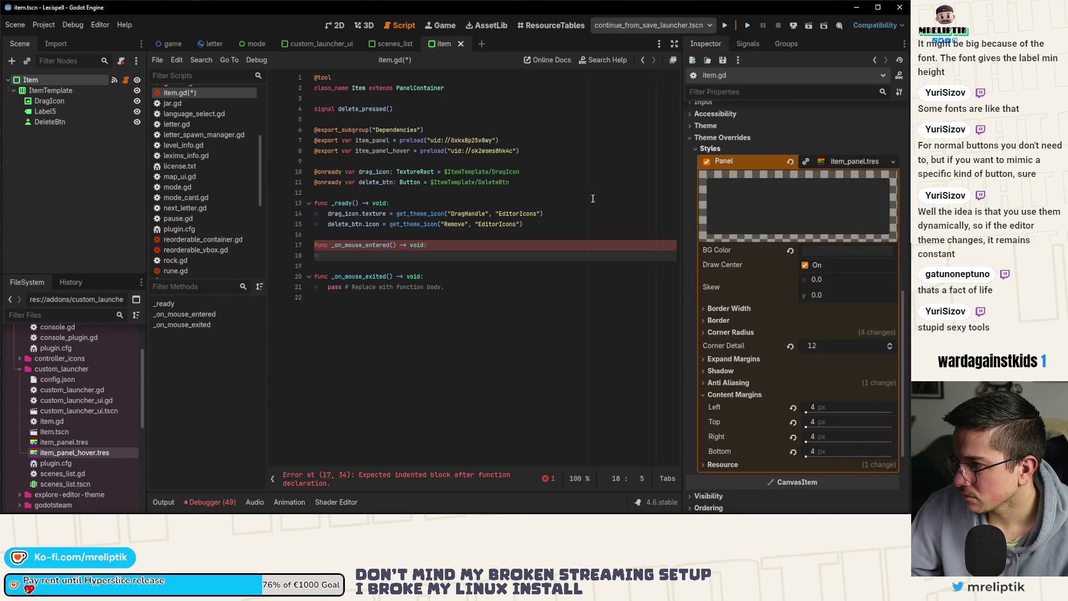
text(stylo)
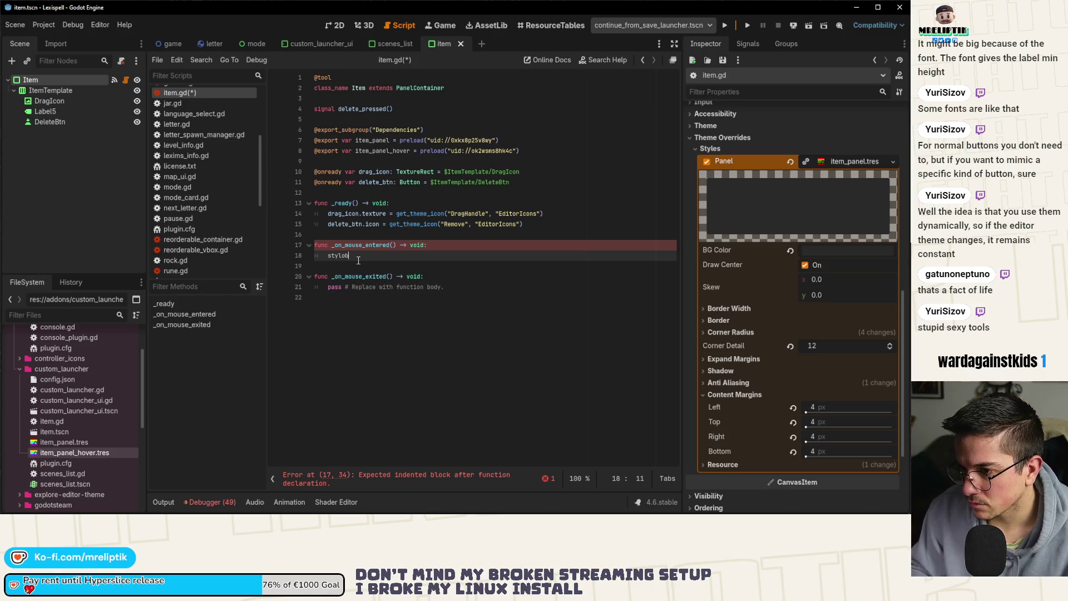
key(BackSpace)
text(ebox)
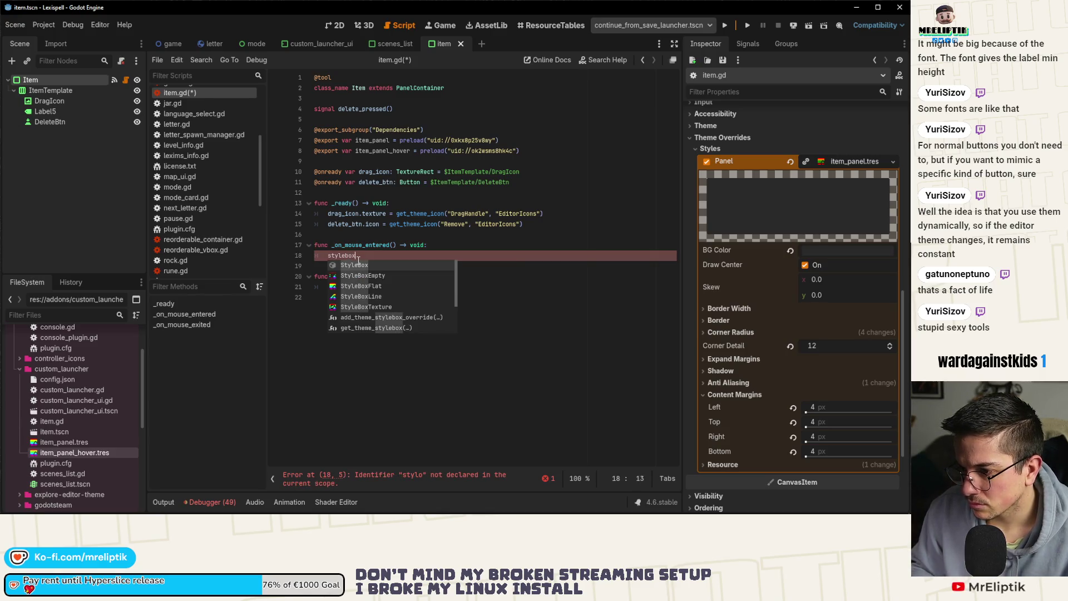
key(Down)
key(Down)
key(Down)
key(Return)
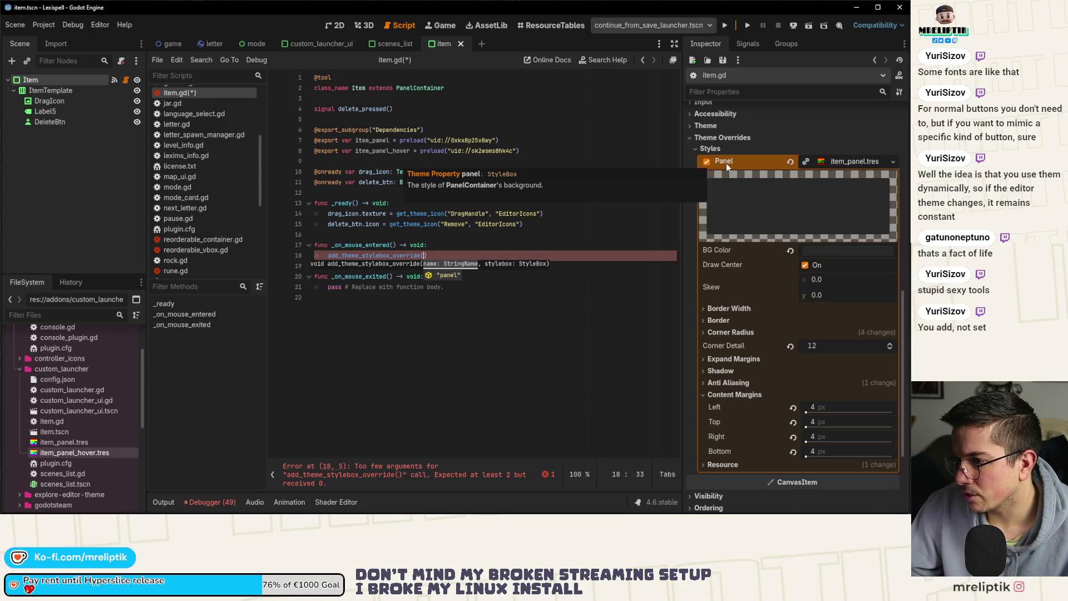
key(Return)
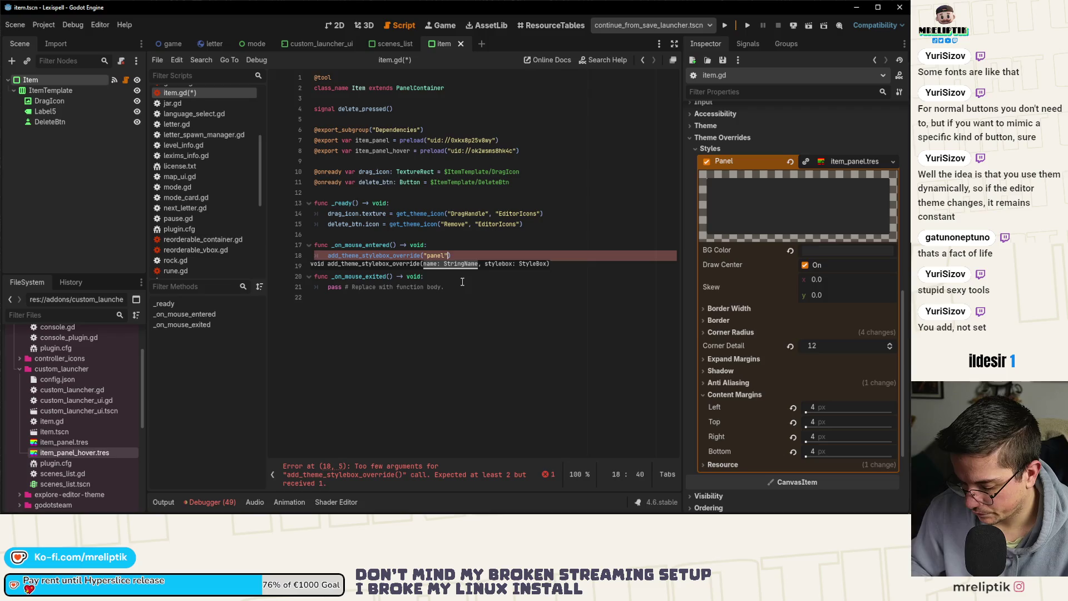
text(,)
key(ctrl+v)
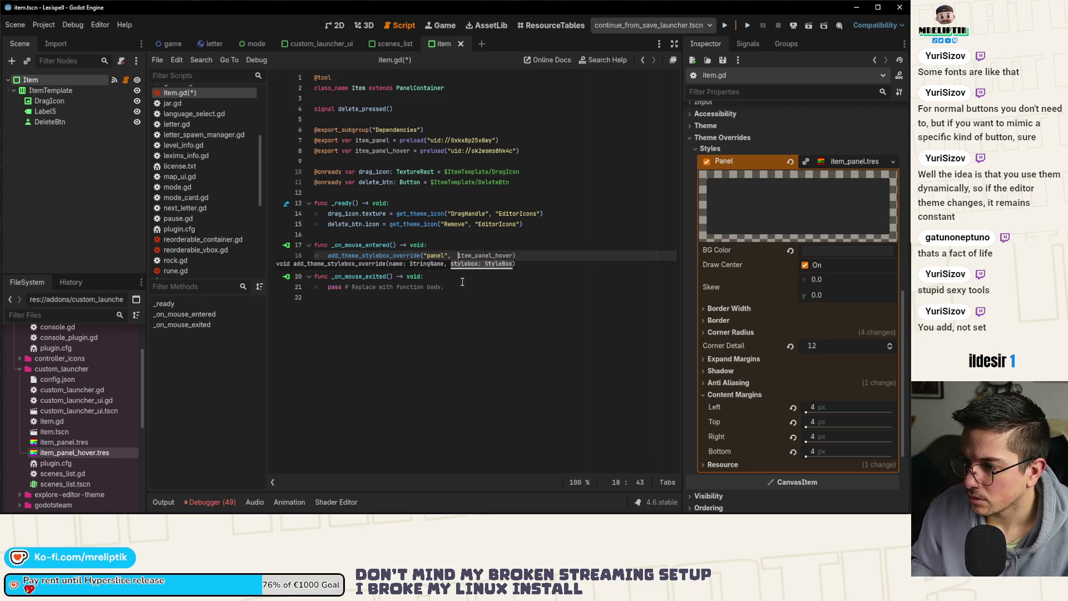
Step: Put the same override call in _on_mouse_exited using item_panel instead, then save
key(ctrl+shift+d)
key(alt+Down)
key(alt+Down)
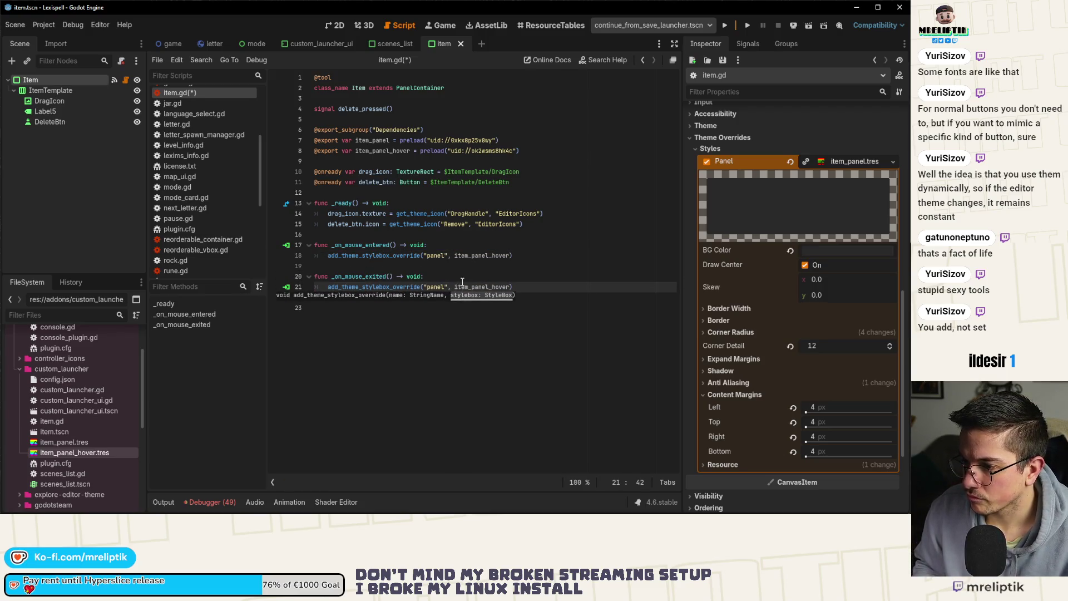
key(Left)
key(Left)
key(Left)
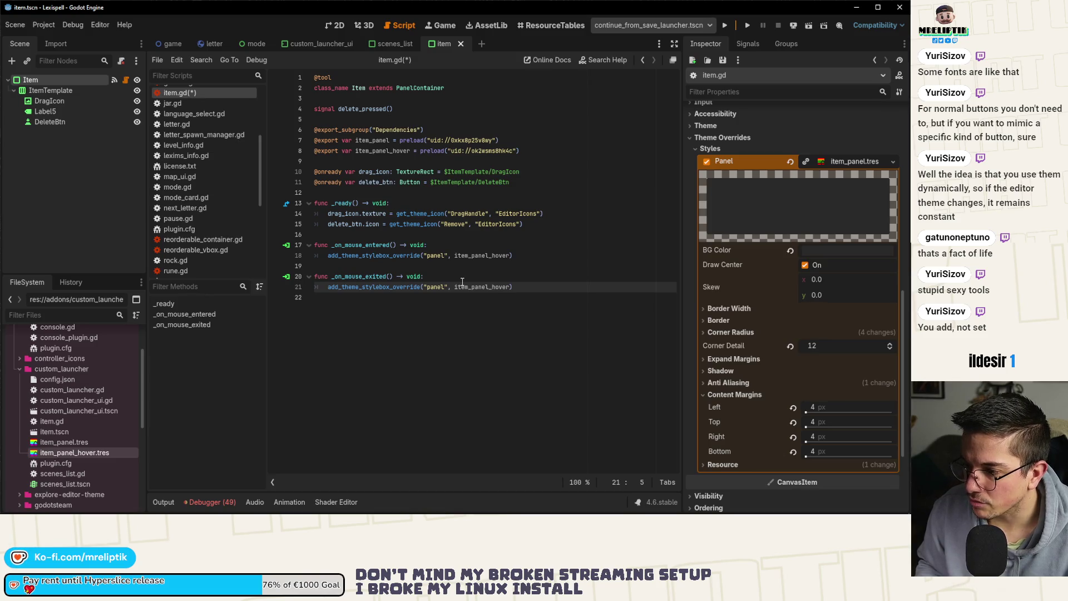
key(ctrl+shift+Left)
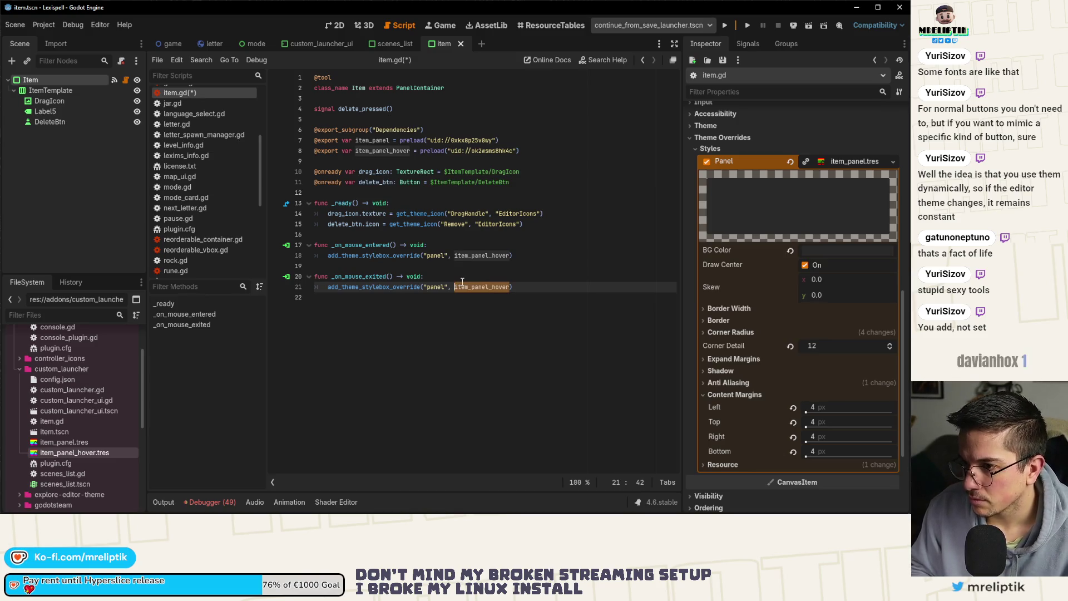
text(item_panel)
key(ctrl+s)
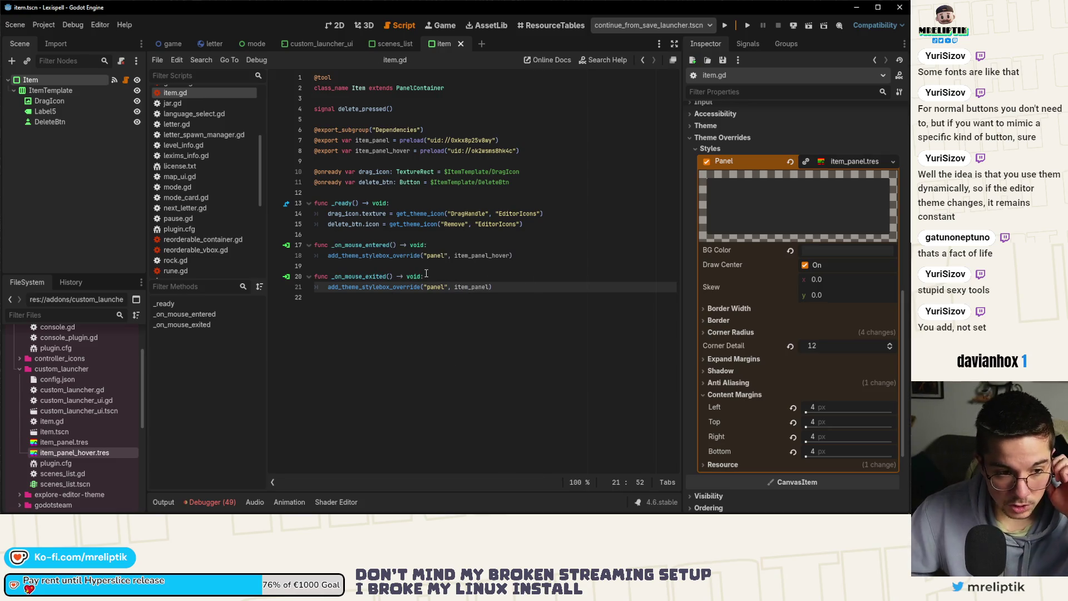
Step: Untick and retick Custom Launcher under Project Settings > Plugins, then open the launcher list
click(40, 25)
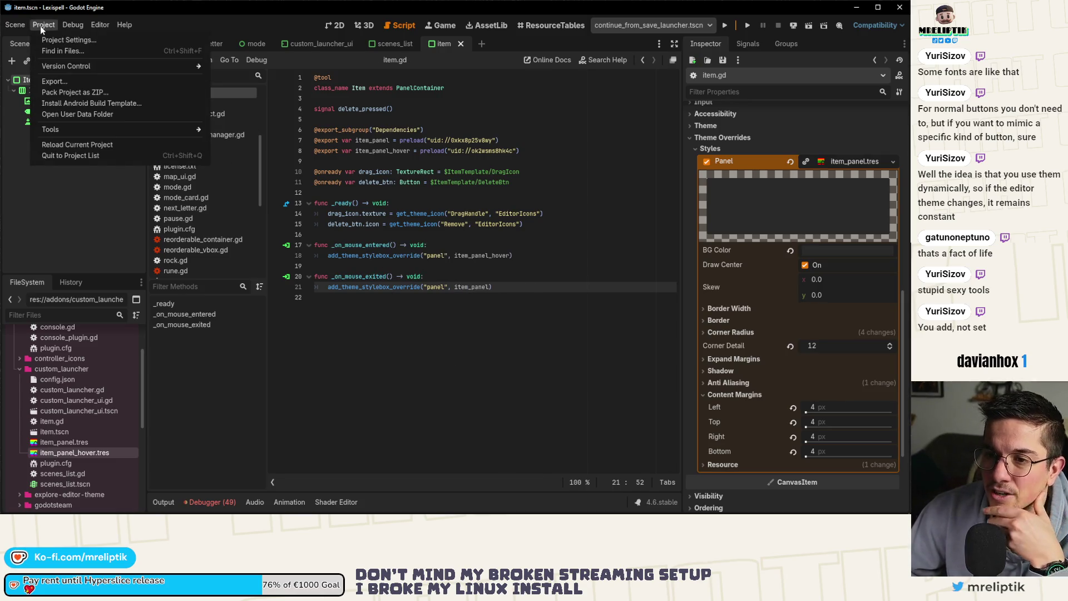
click(71, 41)
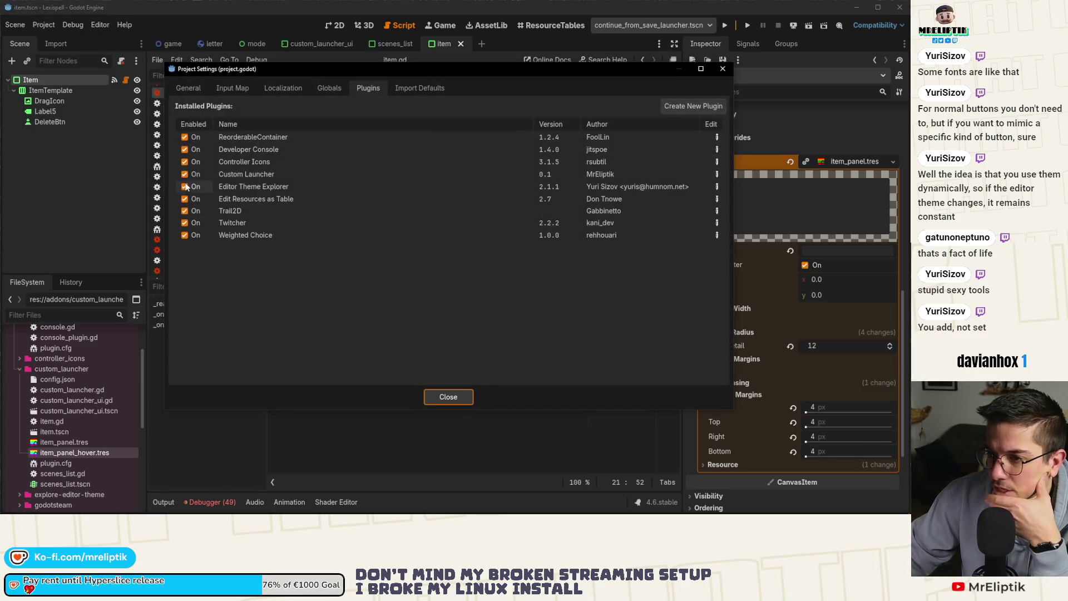
click(185, 174)
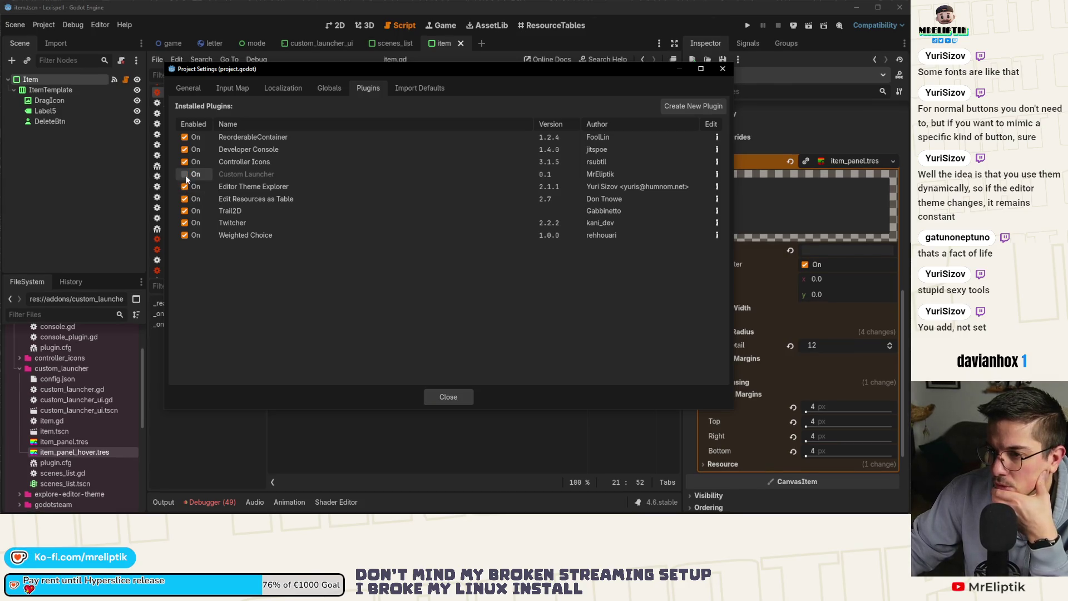
click(184, 174)
click(460, 398)
click(635, 25)
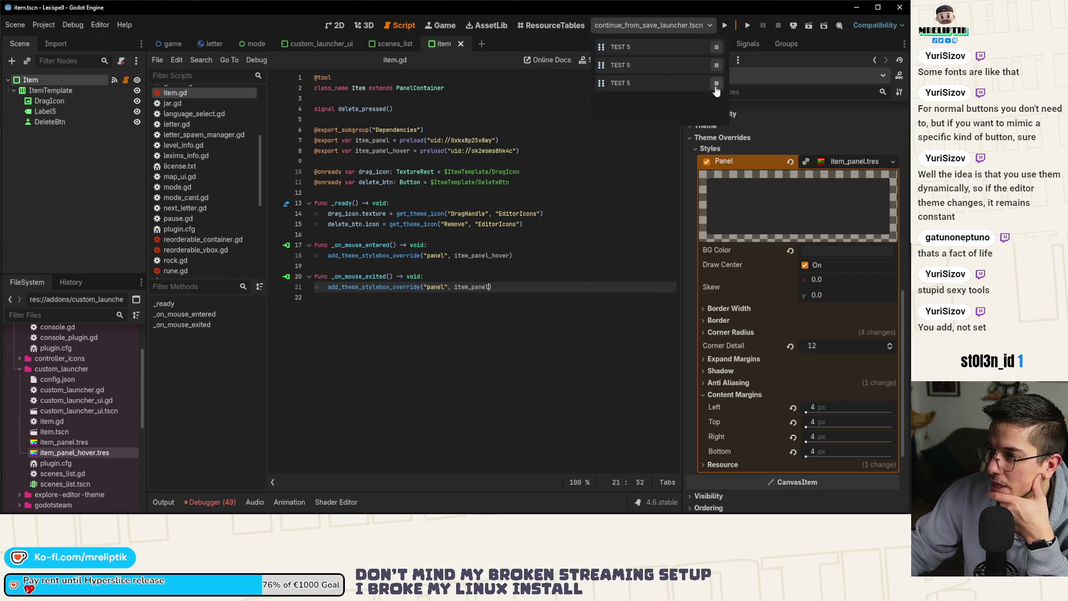
Step: Copy DeleteBtn's Hover stylebox and paste a unique copy into Hover Pressed
click(72, 121)
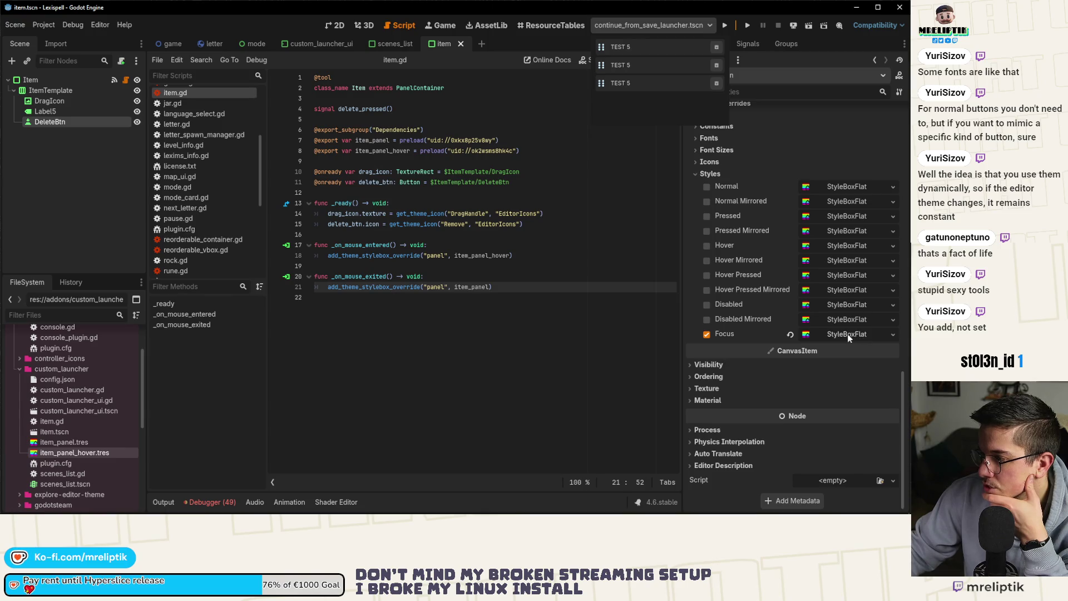
drag(847, 333, 846, 246)
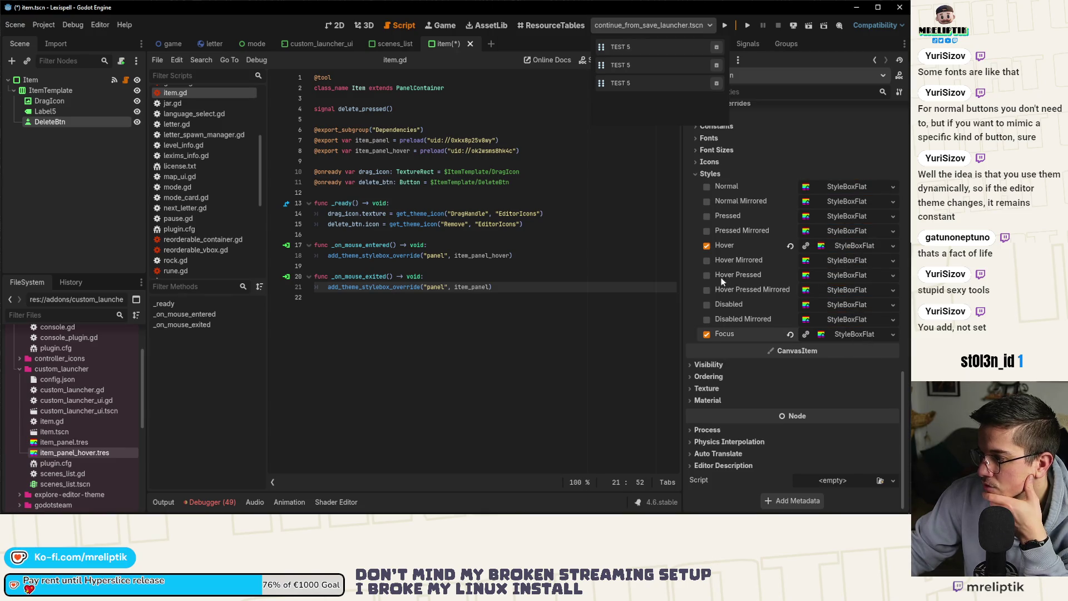
click(893, 246)
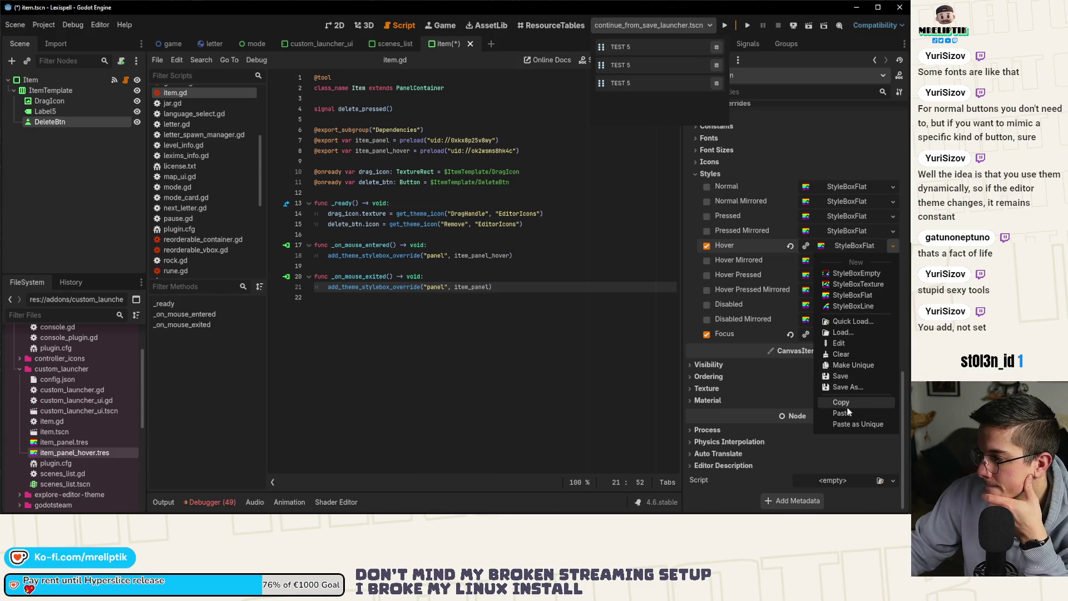
click(895, 275)
click(895, 275)
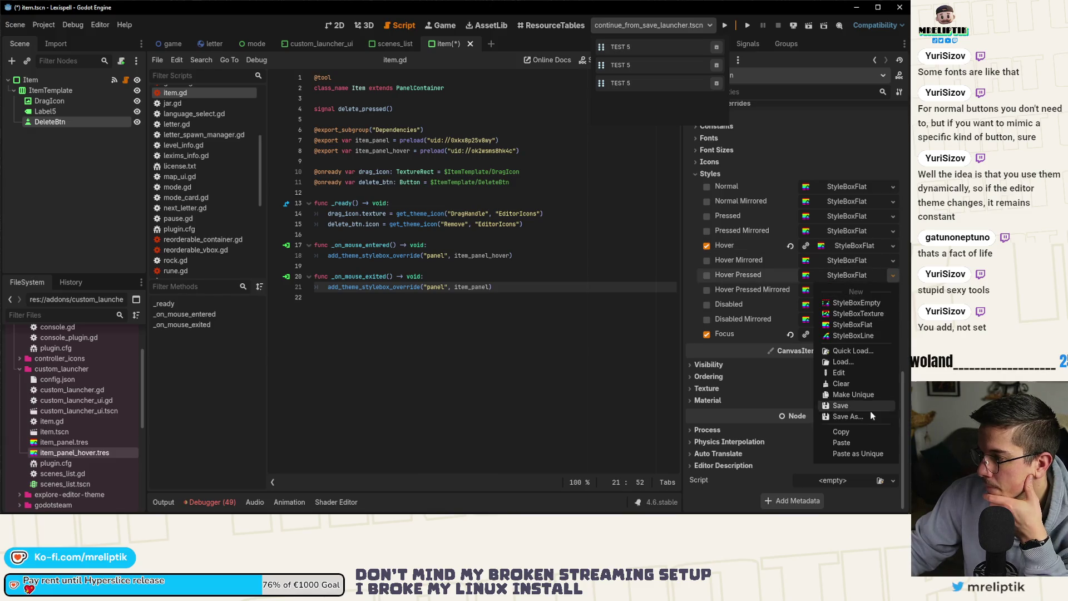
click(856, 455)
Step: Set the Hover Pressed background to red ff061b, drop the Focus override, and save the scene
click(843, 276)
click(831, 365)
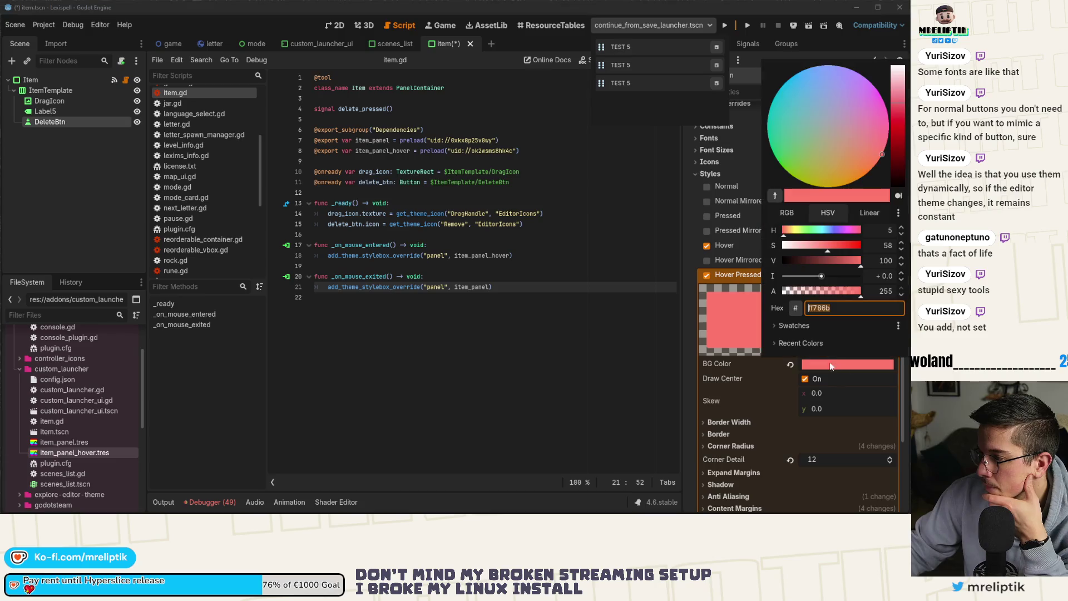
drag(900, 110, 900, 115)
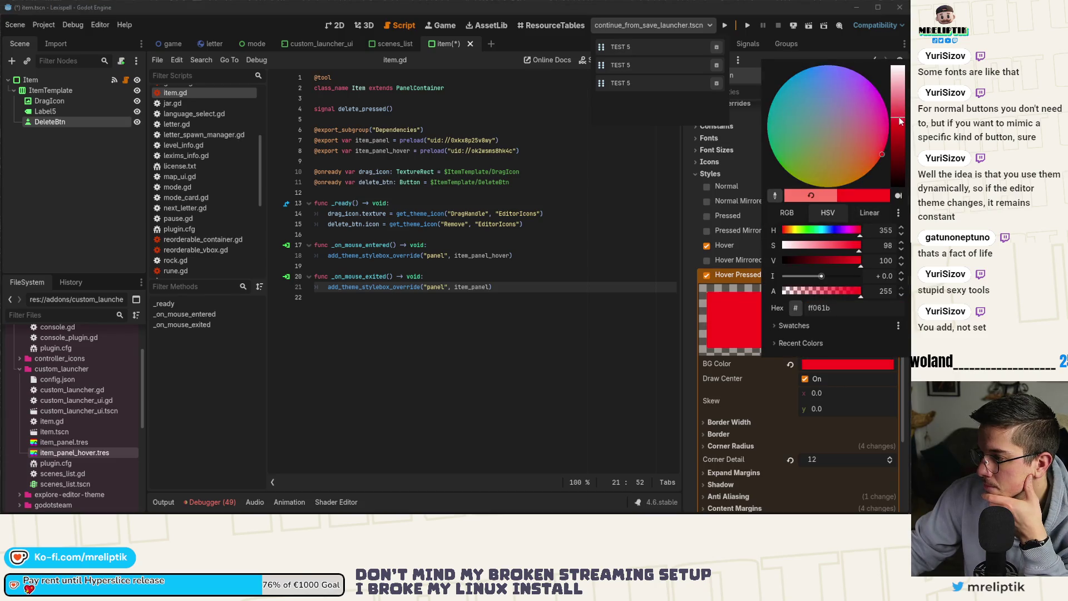
click(691, 289)
click(843, 275)
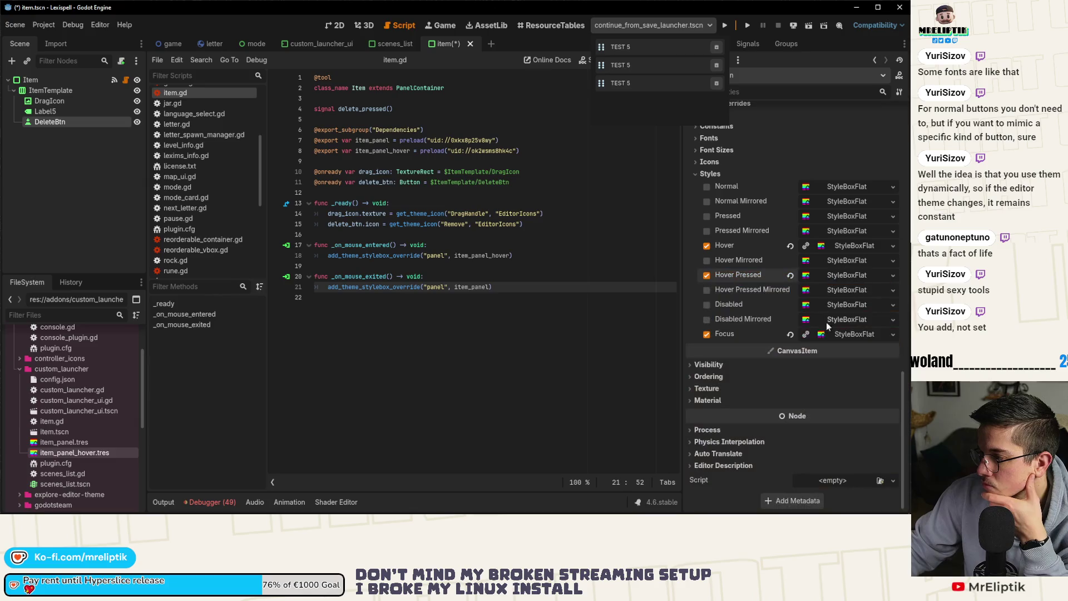
click(708, 335)
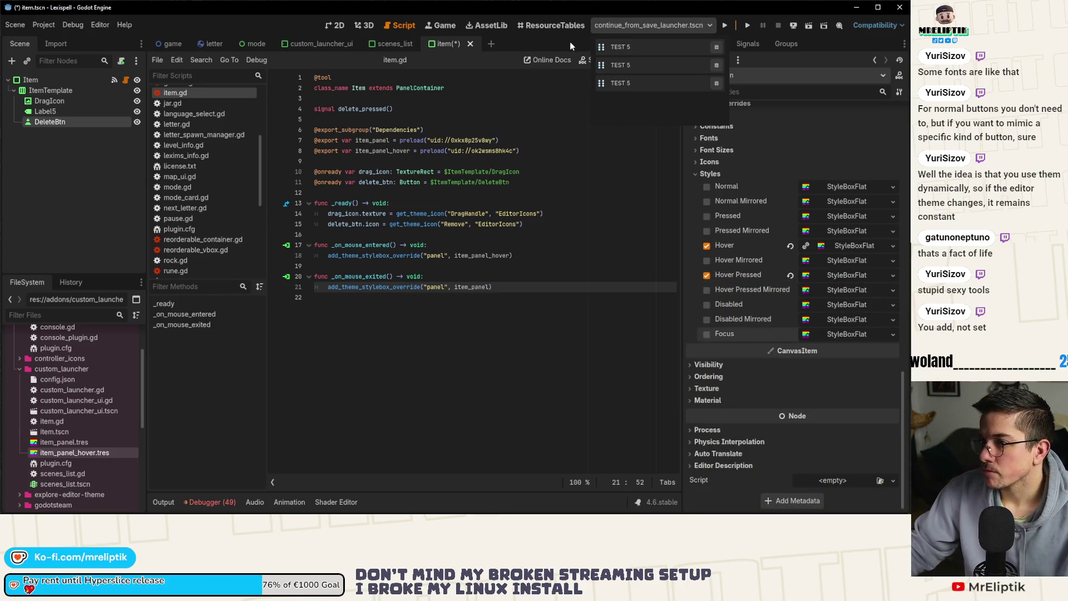
key(ctrl+s)
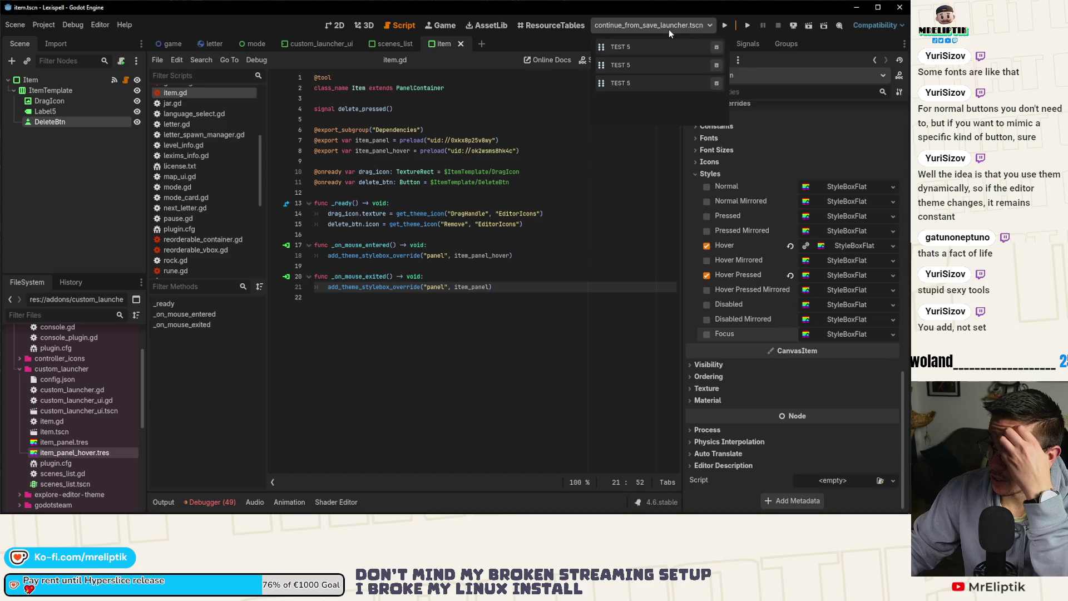
click(669, 25)
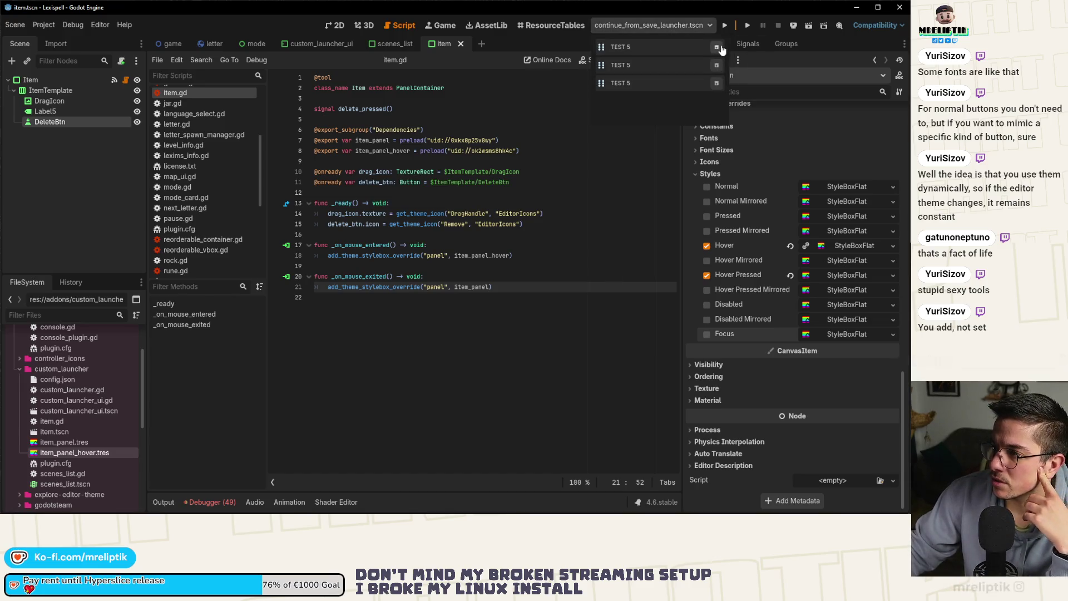
Step: Close the launcher list, revisit Project Settings, then reopen the list of three TEST 5 items
click(643, 32)
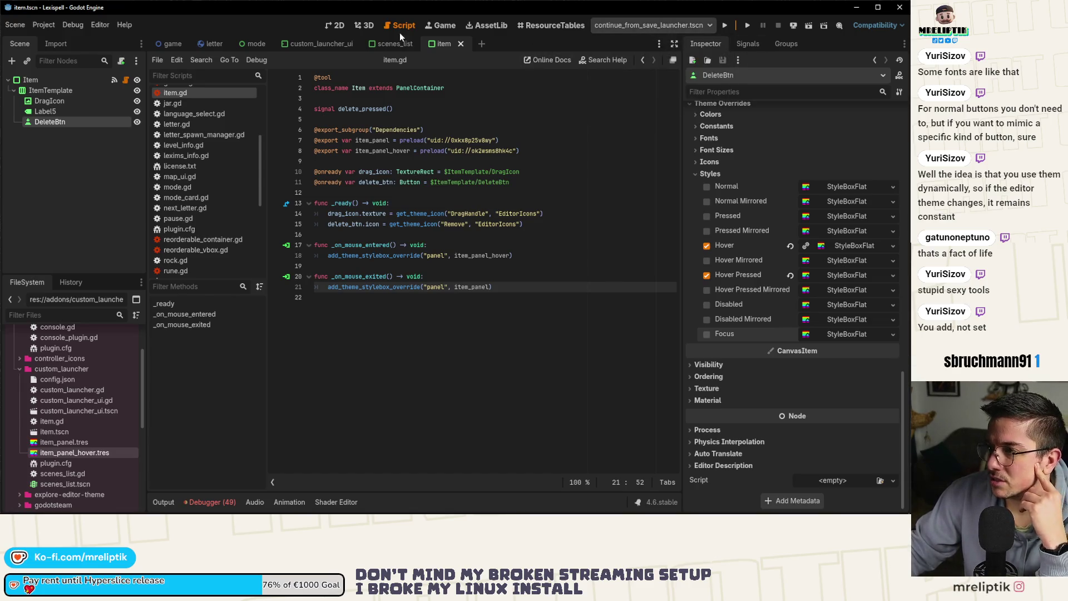
click(25, 22)
click(35, 21)
click(35, 21)
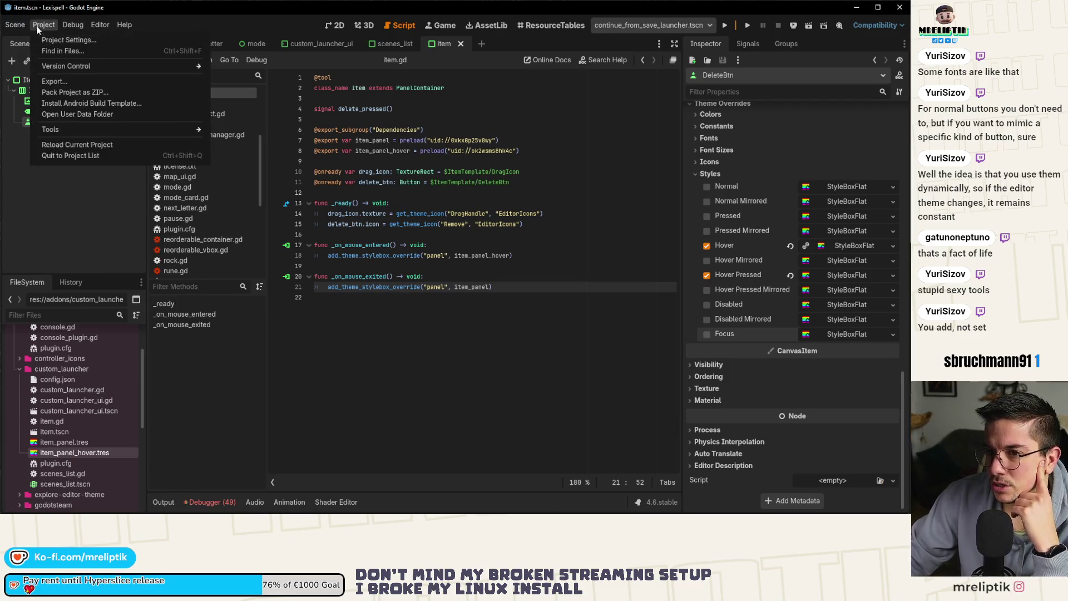
click(62, 39)
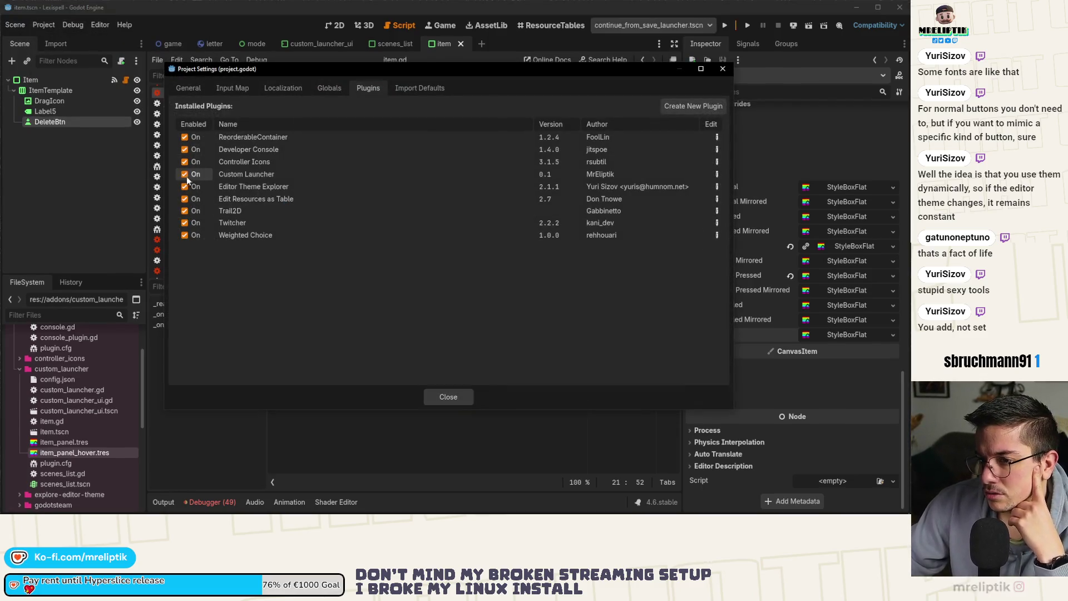
click(451, 397)
click(634, 26)
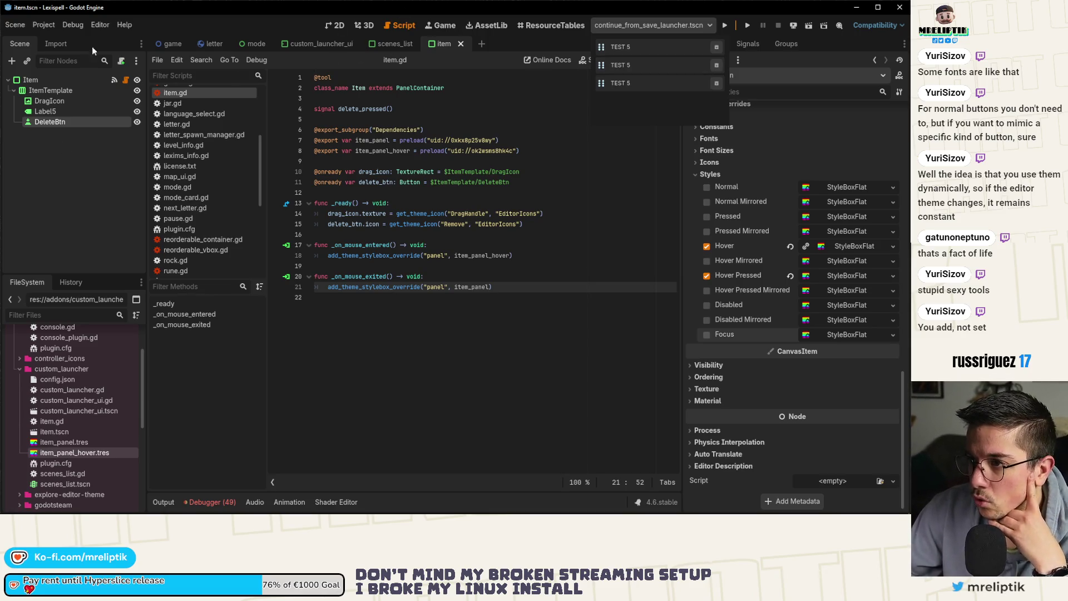
Step: Browse all icons in Project > Tools > Editor Theme Explorer with the 'remove' filter cleared, then close it
click(44, 24)
mouse_move(92, 133)
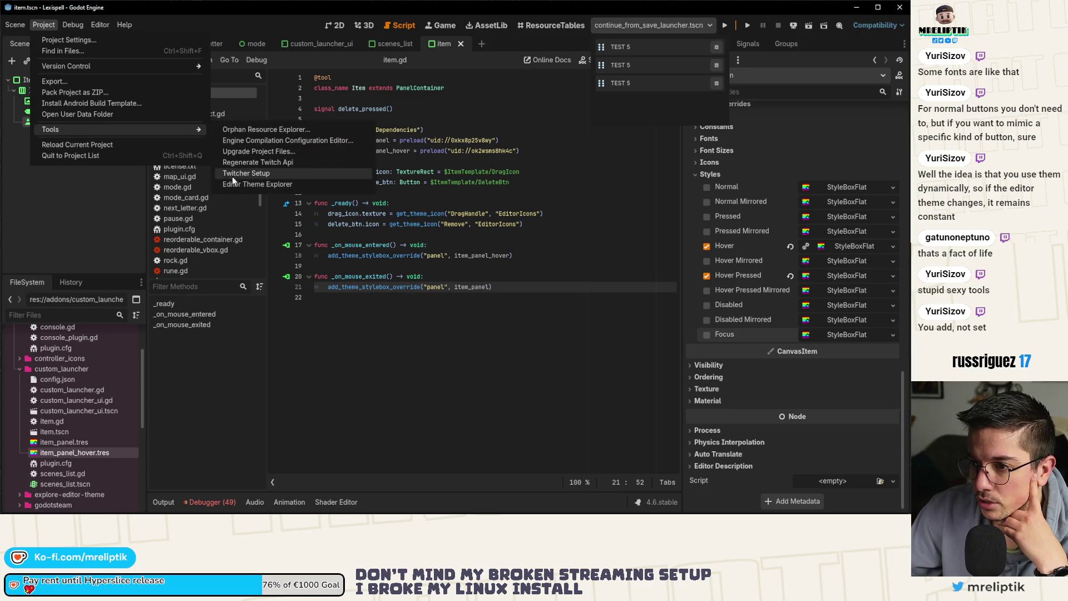
click(233, 184)
click(89, 113)
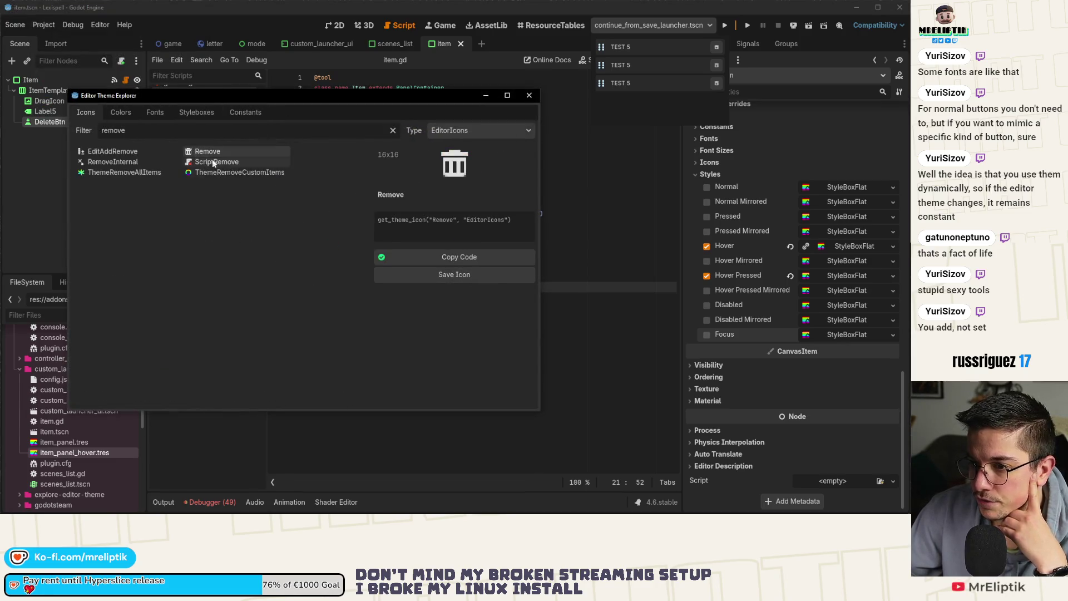
click(393, 130)
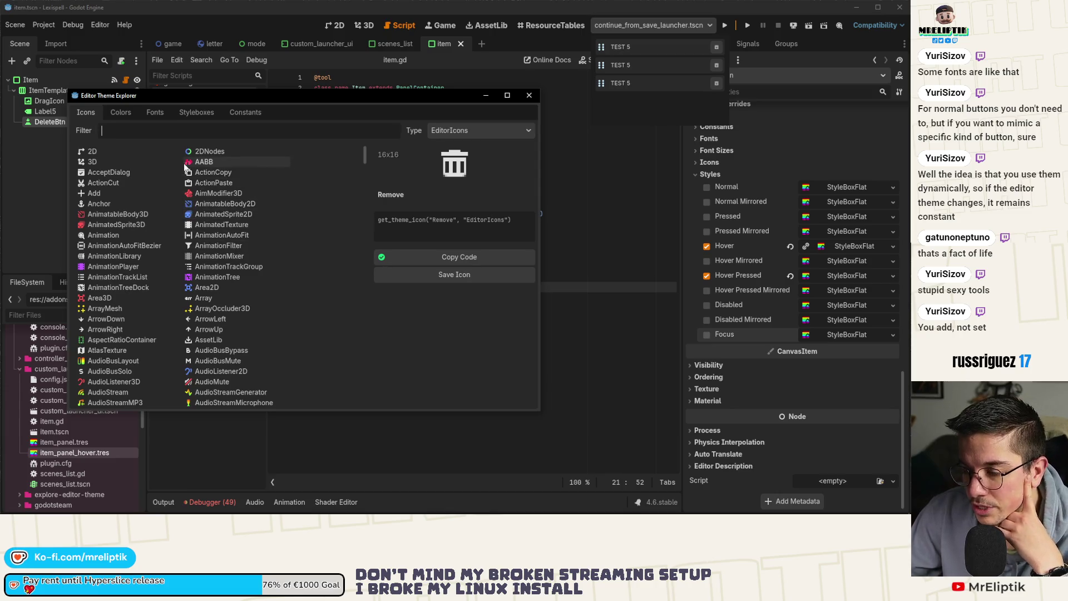
scroll(155, 293, down, 5)
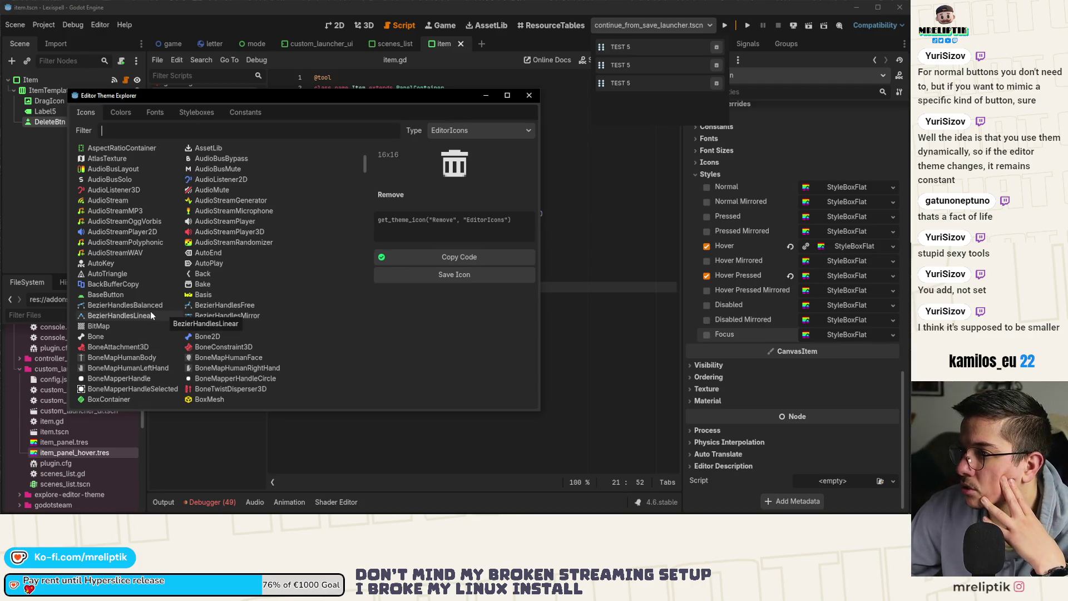
scroll(247, 217, down, 5)
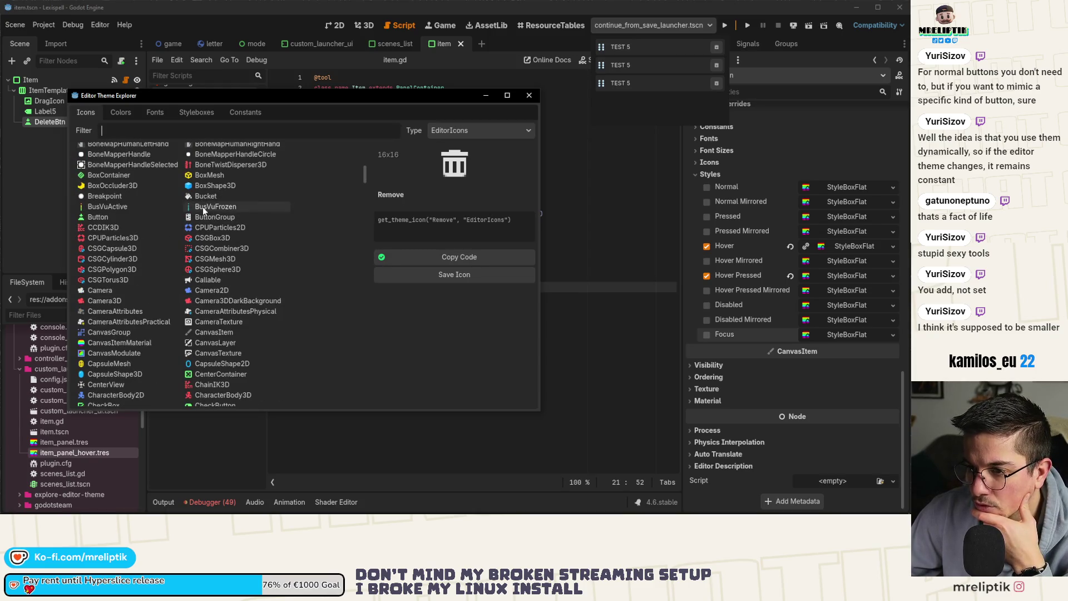
click(530, 95)
Step: Show the DragIcon node in the zoomed-out 2D view, briefly toggling Container Sizing
click(59, 101)
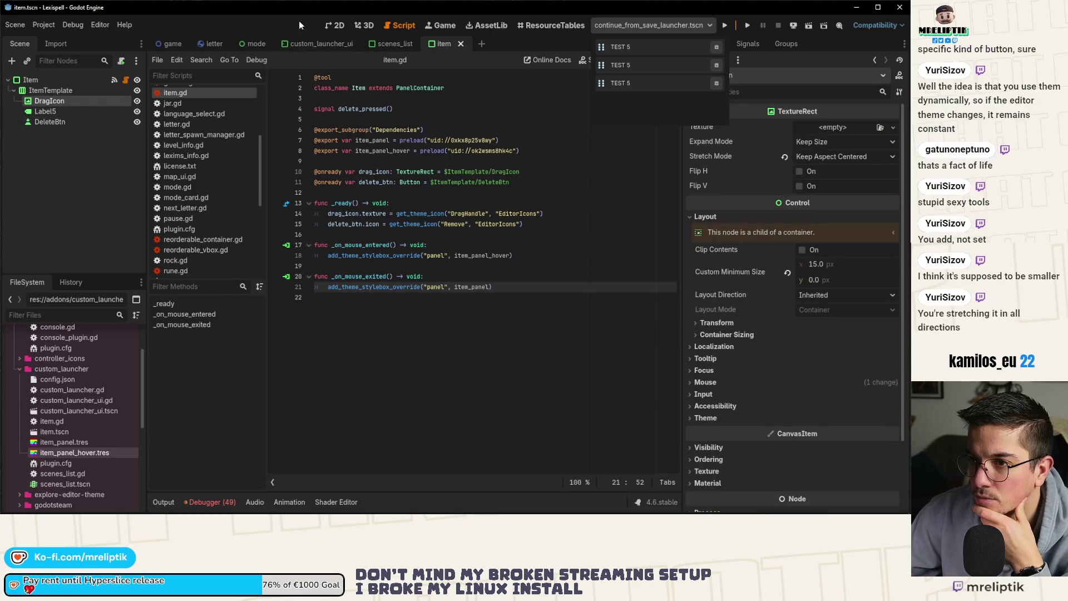
click(335, 25)
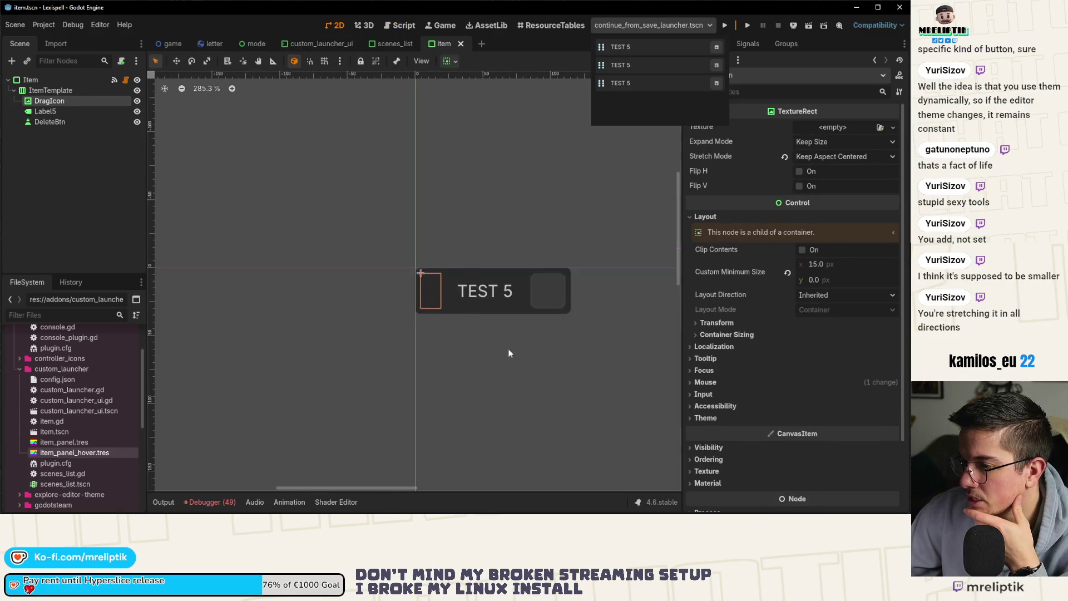
scroll(509, 349, down, 2)
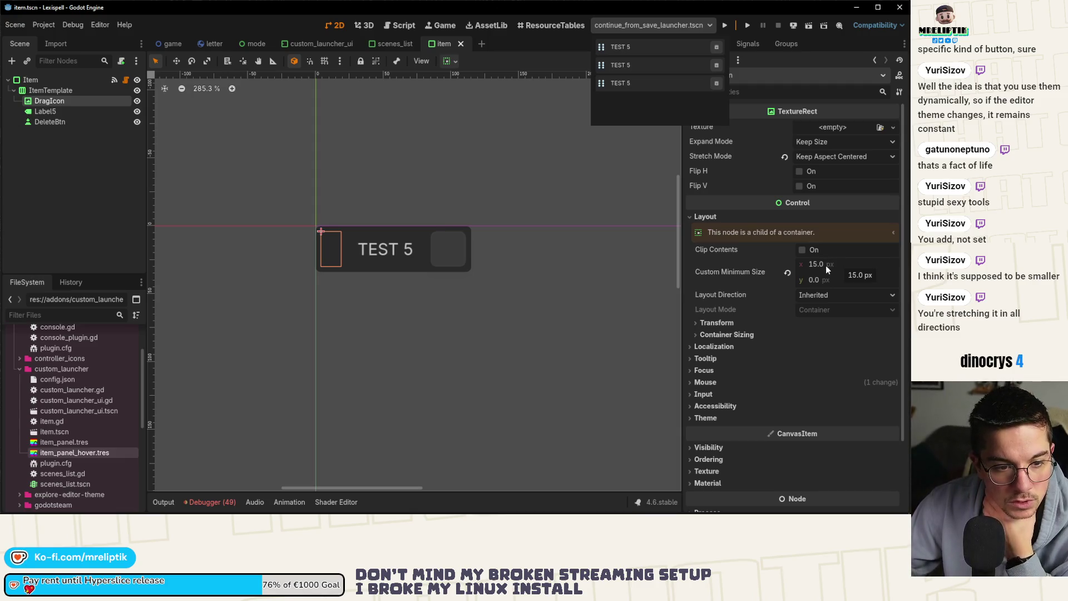
click(740, 334)
click(739, 334)
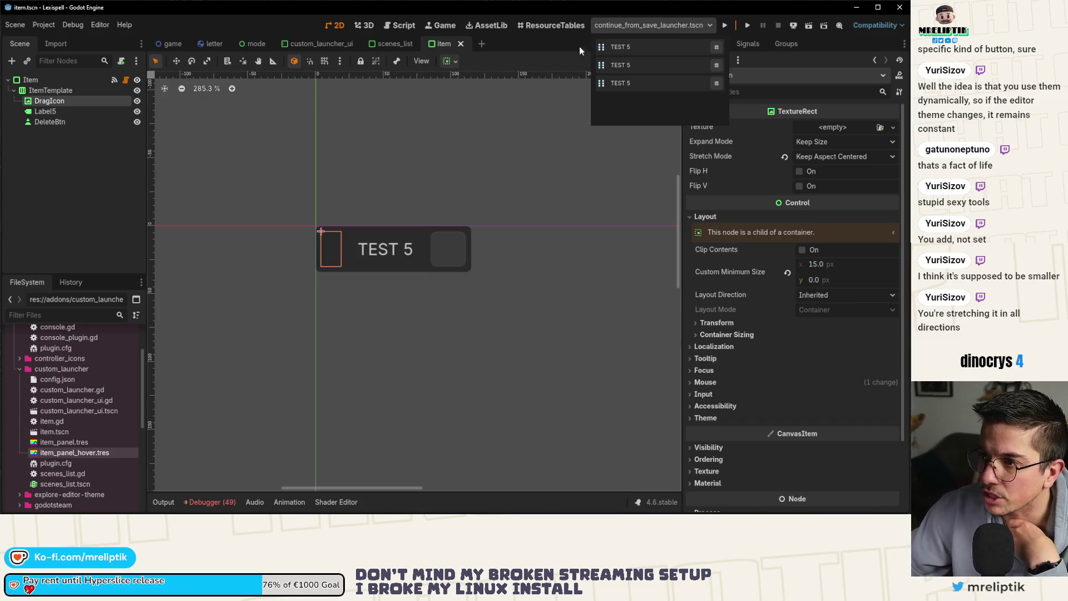
Step: Drag a TEST 5 row lower in the launcher list and open then close the scene dropdown
mouse_move(671, 49)
mouse_down()
mouse_move(671, 90)
mouse_move(659, 67)
mouse_move(656, 101)
mouse_move(657, 66)
mouse_up()
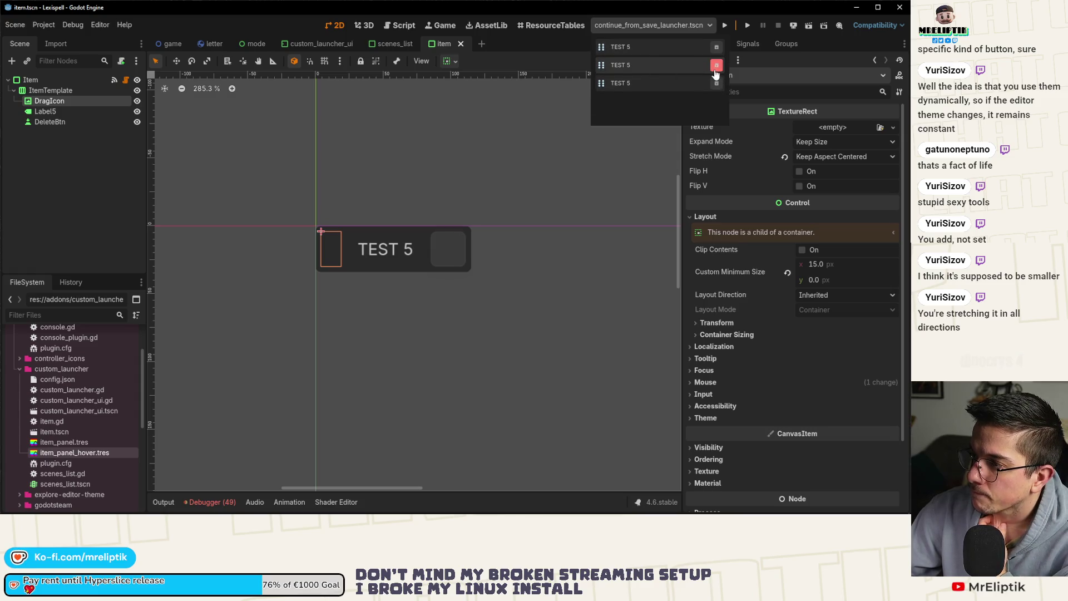
click(656, 25)
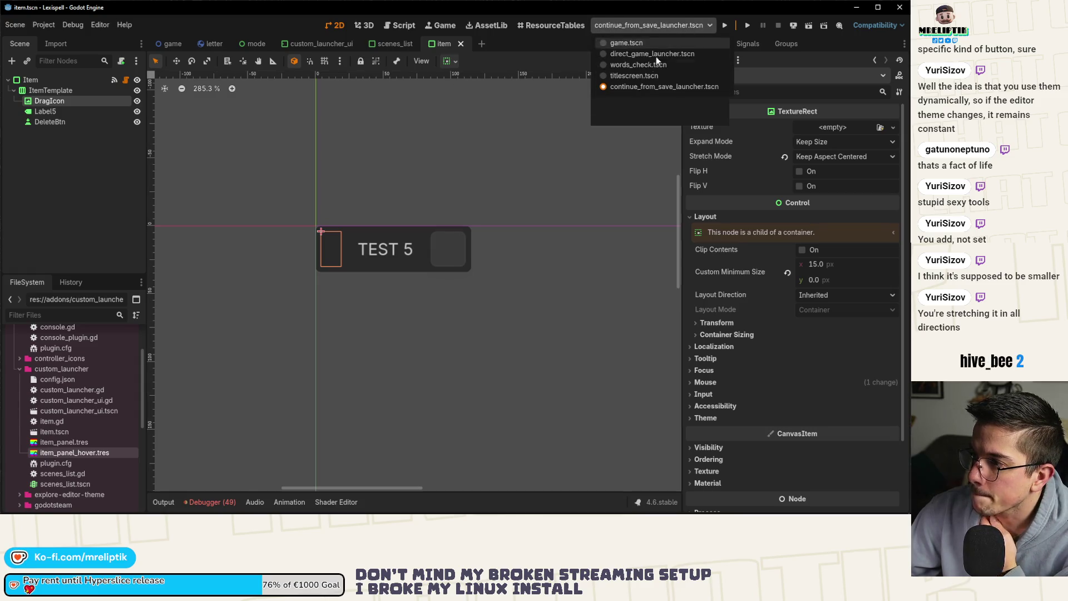
click(655, 32)
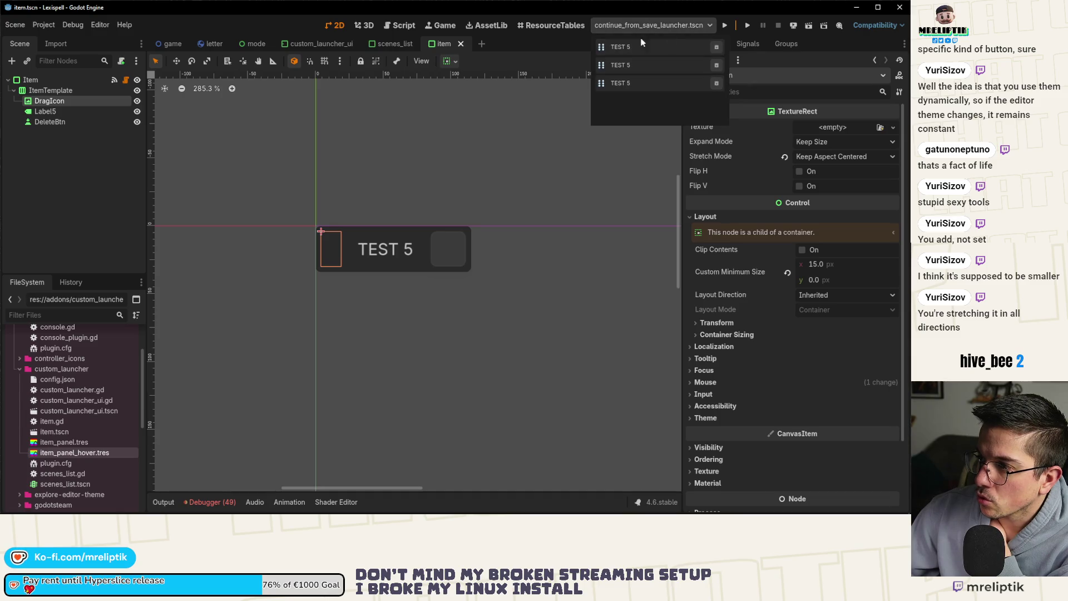
mouse_move(615, 29)
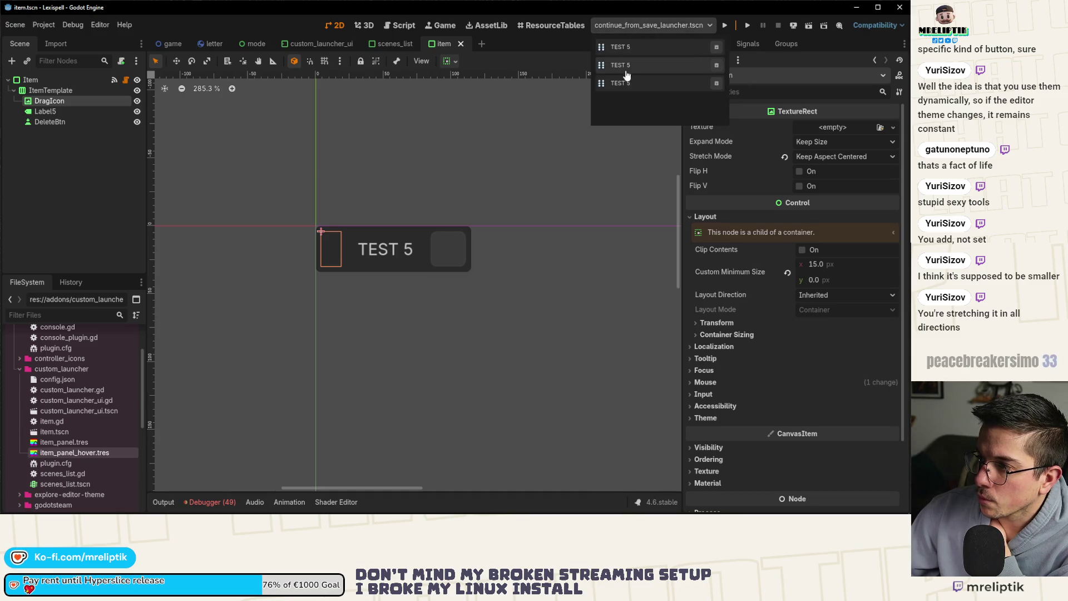
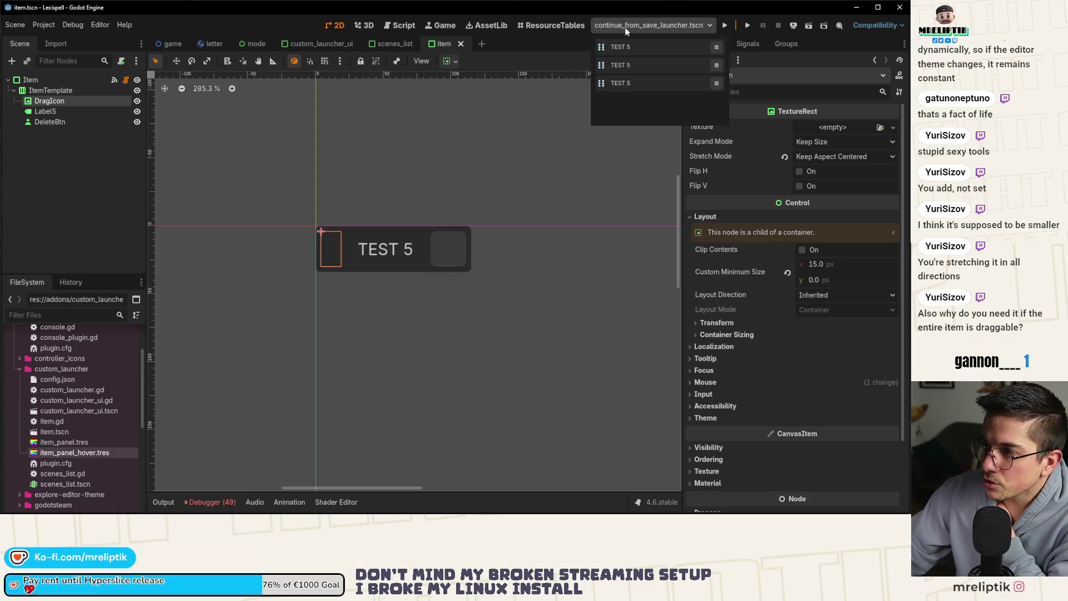
Step: Look through the Project Settings plugins, localization and autoload pages, then close them
click(44, 25)
click(75, 38)
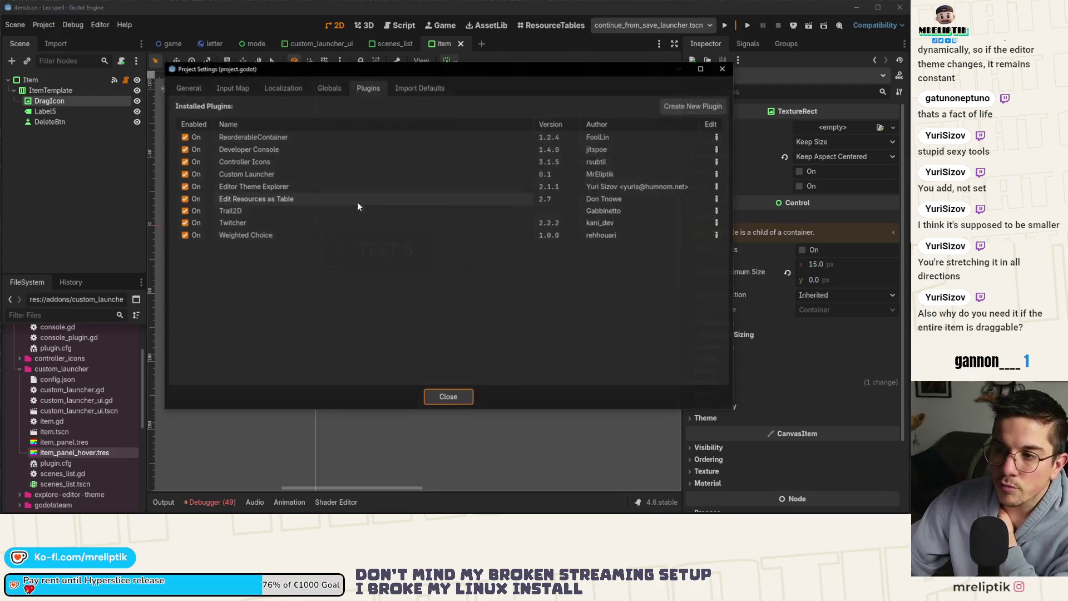
click(293, 87)
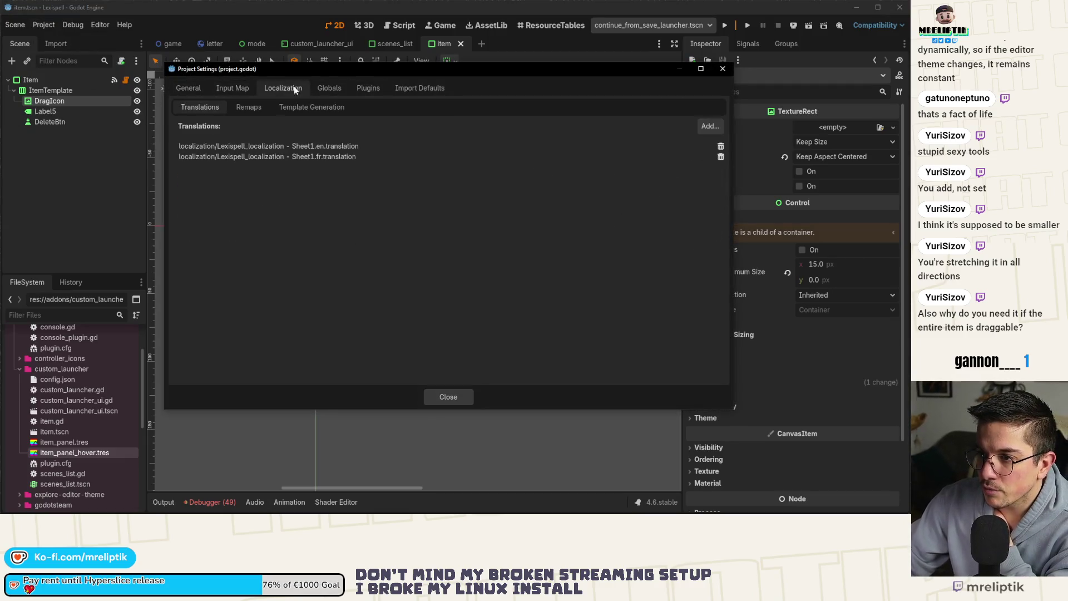
click(330, 87)
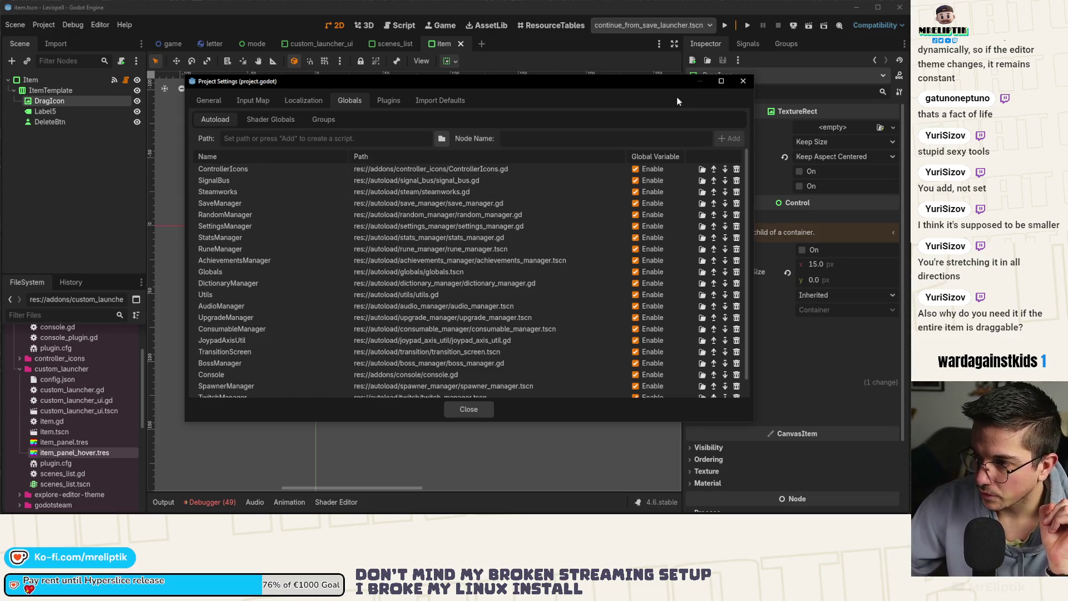
click(742, 82)
Step: Test dragging the TEST 5 rows to reorder them in the launcher's scene list
click(654, 26)
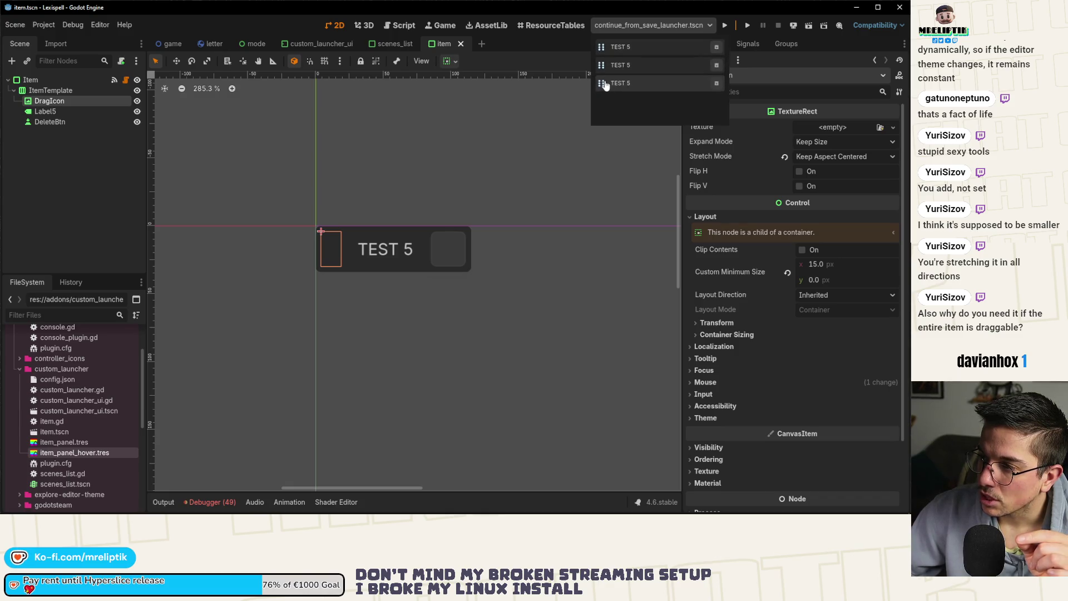
mouse_move(601, 86)
mouse_down()
mouse_move(601, 51)
mouse_move(601, 89)
mouse_up()
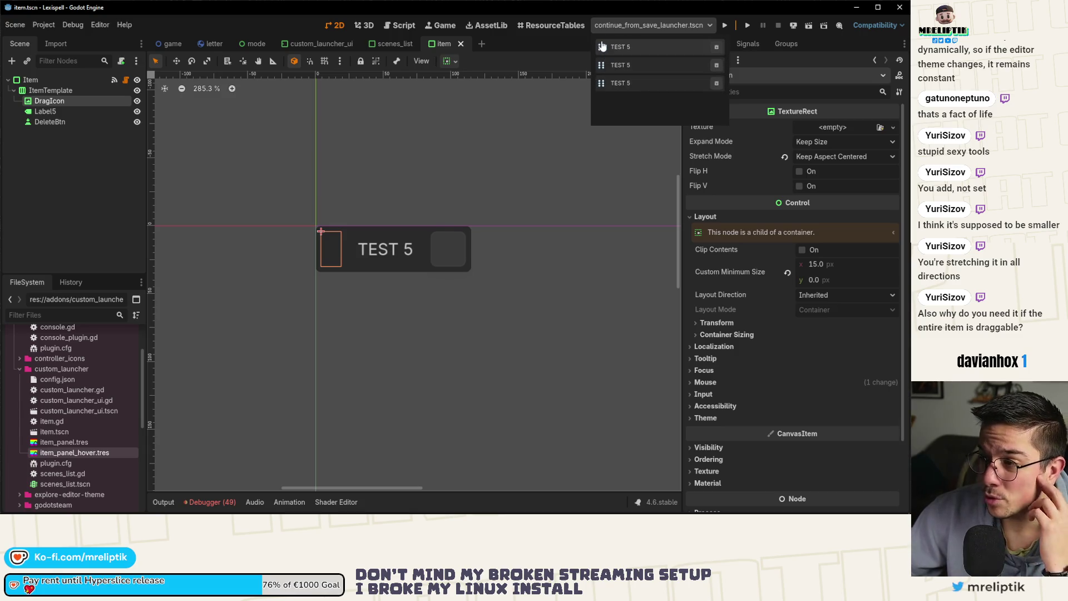
mouse_move(602, 52)
mouse_down()
mouse_move(601, 98)
mouse_move(603, 52)
mouse_move(602, 81)
mouse_move(602, 56)
mouse_move(612, 83)
mouse_up()
mouse_move(670, 52)
mouse_down()
mouse_move(675, 81)
mouse_move(674, 65)
mouse_move(604, 62)
mouse_move(610, 49)
mouse_move(603, 103)
mouse_move(603, 49)
mouse_move(603, 95)
mouse_move(604, 77)
mouse_move(660, 60)
mouse_move(658, 105)
mouse_move(663, 62)
mouse_up()
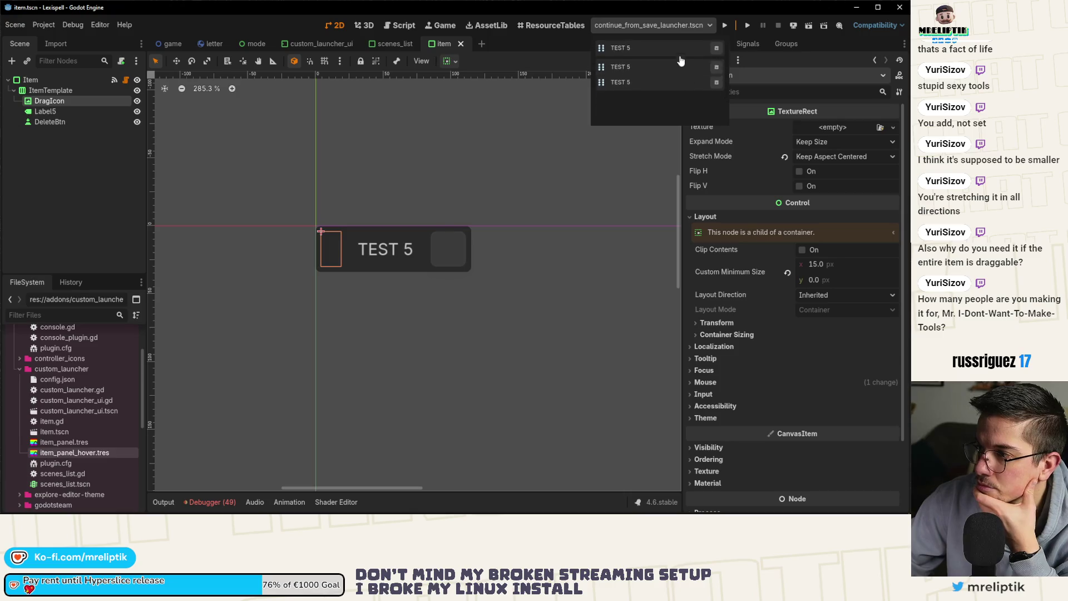
Step: Hide the DragIcon node in the item template and save the item scene
click(136, 101)
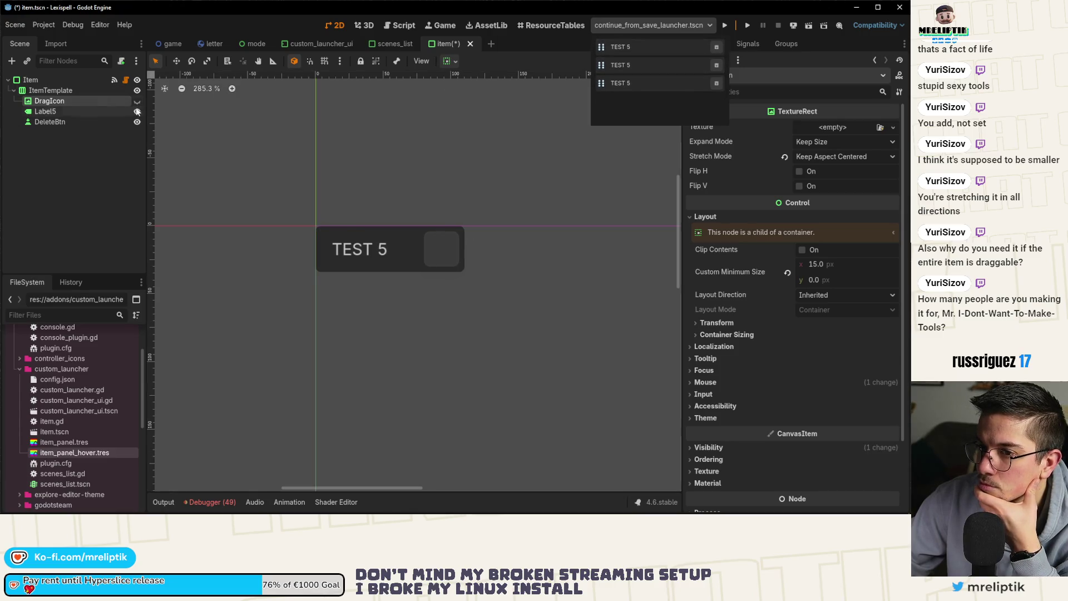
click(362, 150)
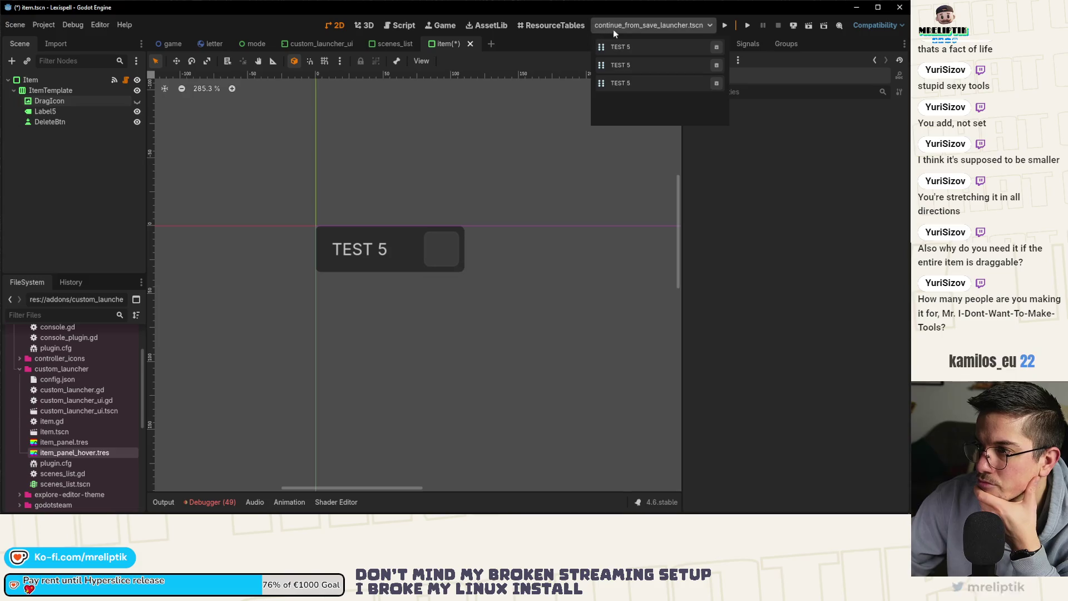
key(ctrl+s)
click(42, 23)
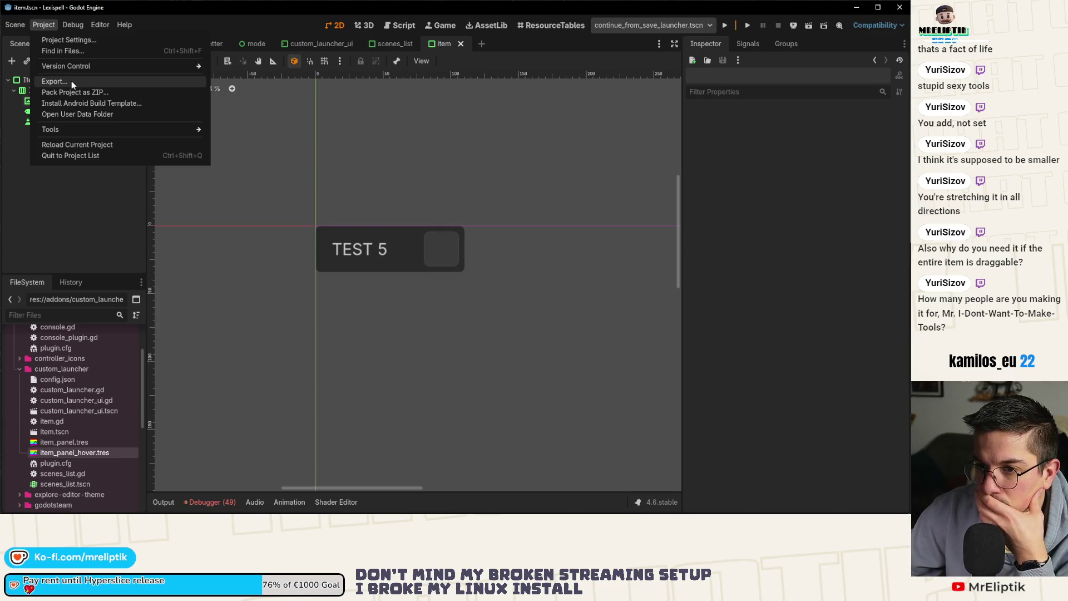
Step: Open and dismiss the Export dialog and the project-wide file search
click(71, 81)
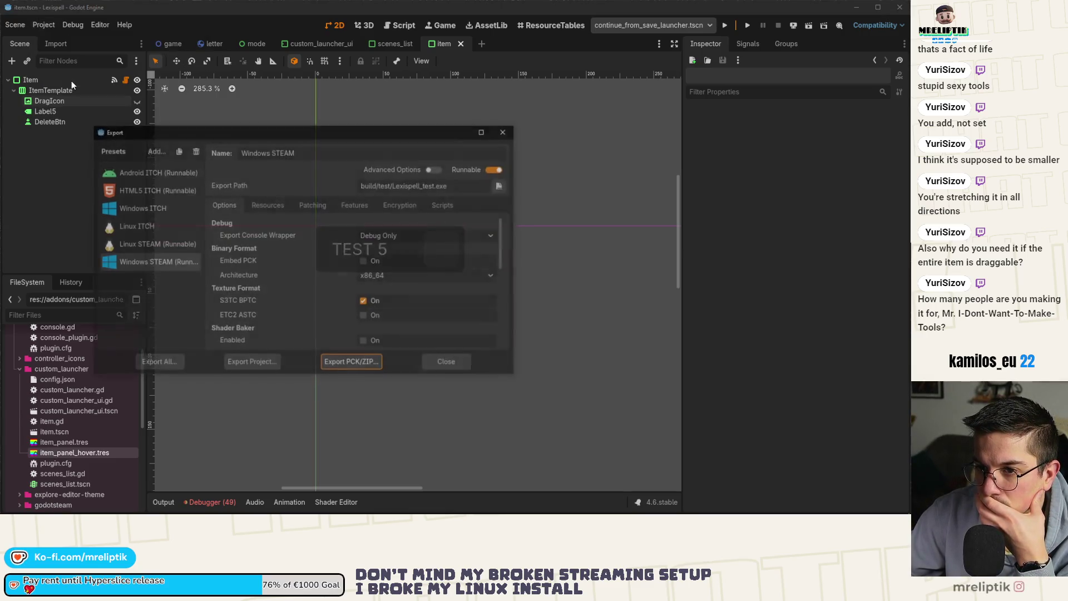
key(Escape)
click(47, 25)
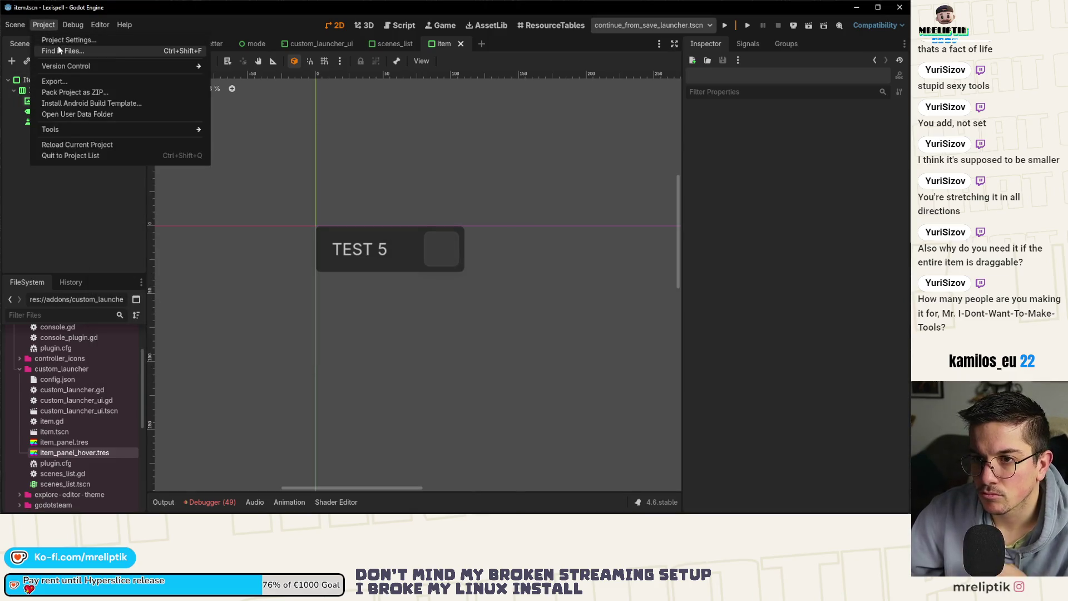
click(58, 50)
key(Escape)
Step: Open Project Settings and step through its tabs to the Plugins list
click(47, 25)
click(52, 39)
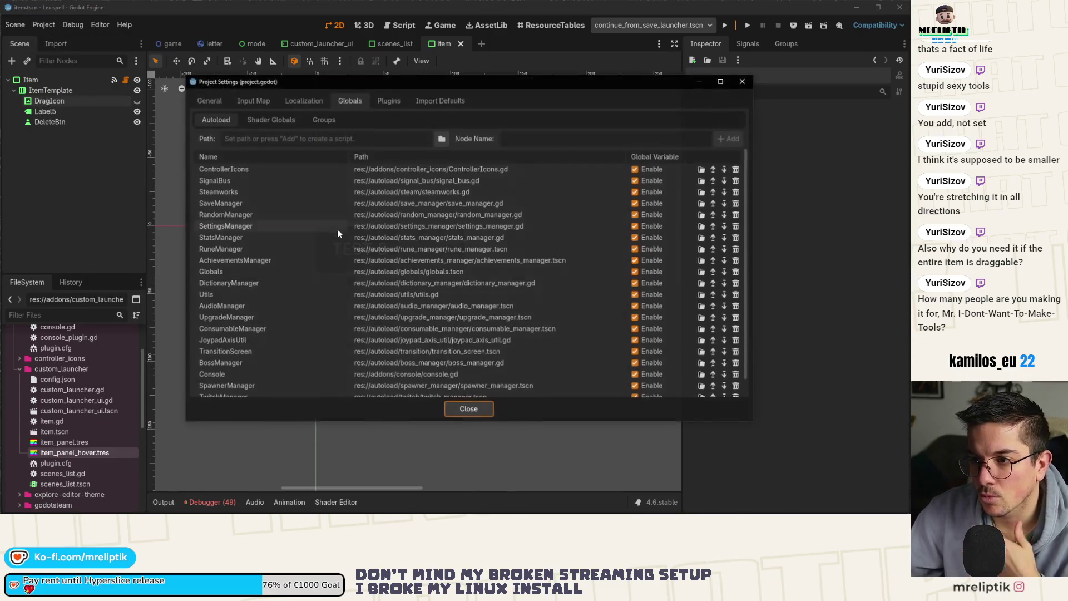
click(253, 100)
click(217, 103)
click(293, 101)
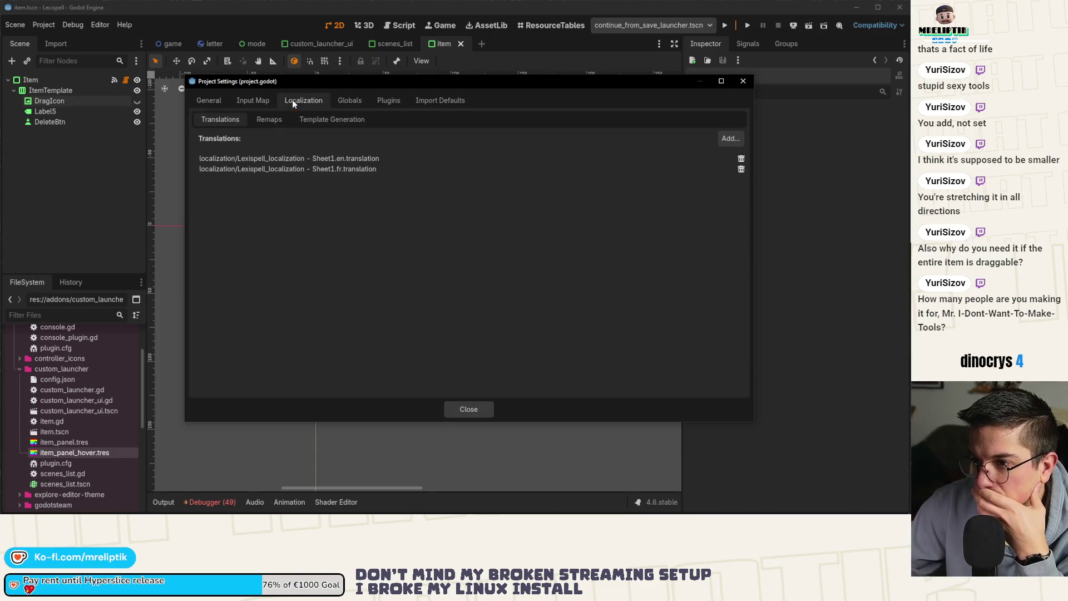
click(344, 103)
click(388, 102)
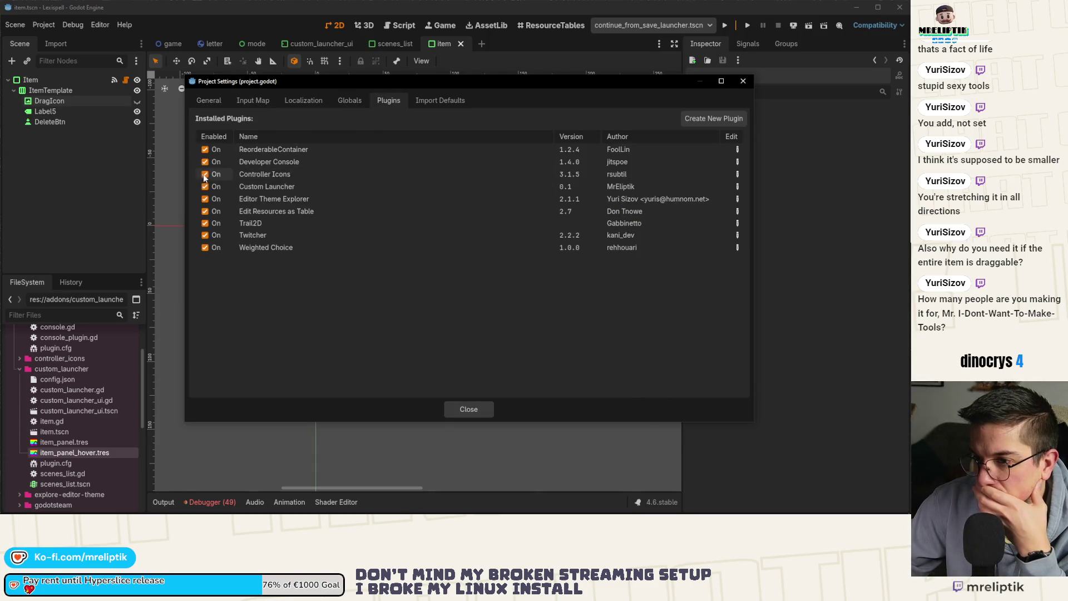
Step: Disable and re-enable the Custom Launcher plugin, then check its scene list dropdown
click(205, 187)
click(205, 186)
click(468, 409)
click(649, 26)
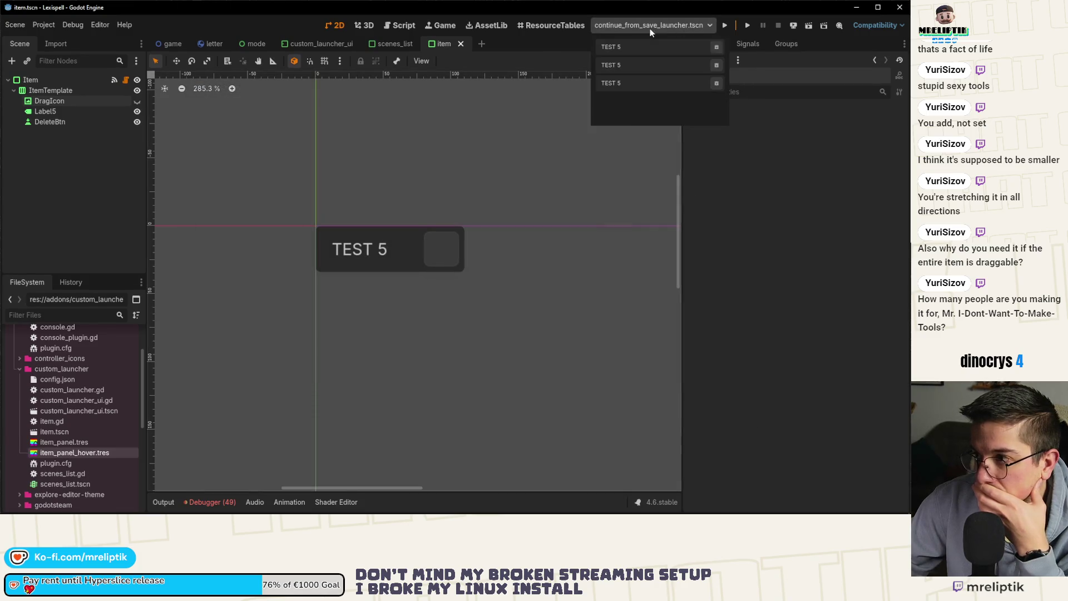
Step: Test dragging TEST 5 entries and toggle the launcher list open and closed repeatedly
mouse_move(640, 65)
mouse_down()
mouse_move(638, 102)
mouse_move(637, 41)
mouse_move(640, 95)
mouse_move(642, 52)
mouse_move(637, 83)
mouse_up()
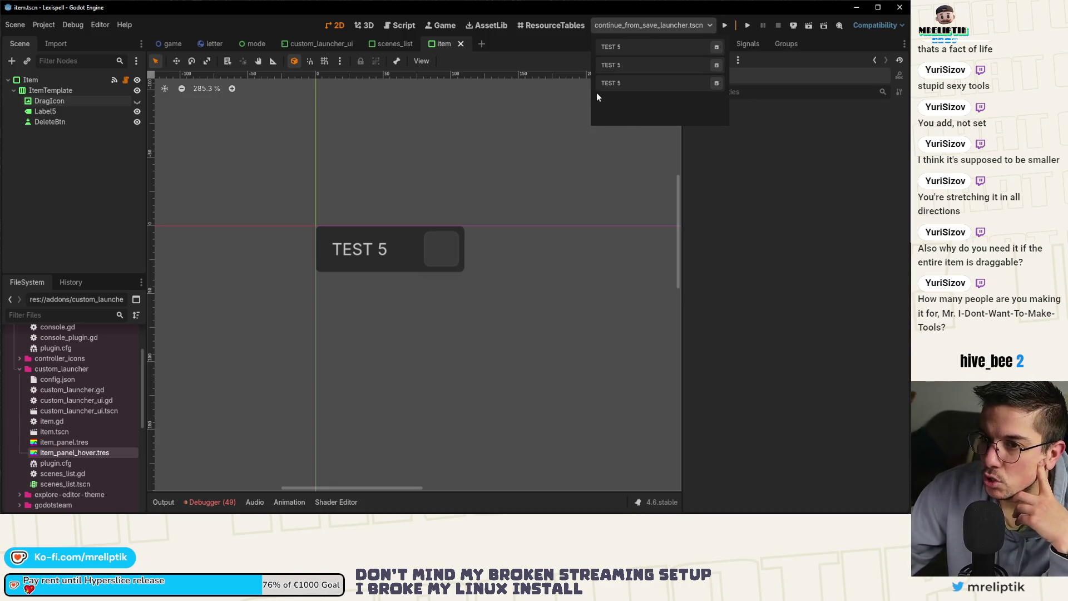
mouse_move(638, 88)
mouse_down()
mouse_move(640, 53)
mouse_move(653, 73)
mouse_move(645, 50)
mouse_up()
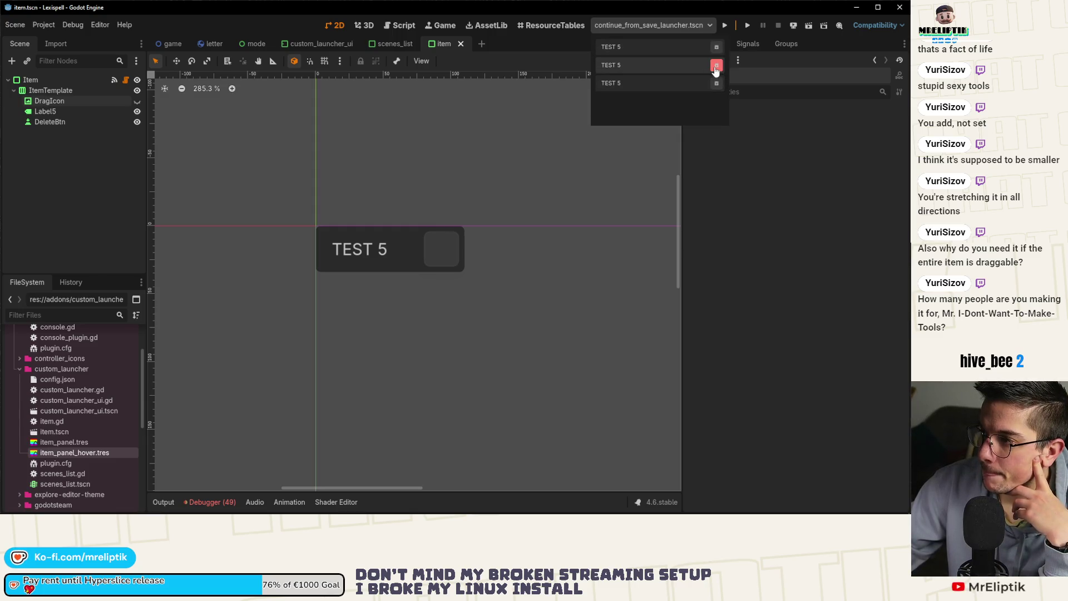
click(657, 28)
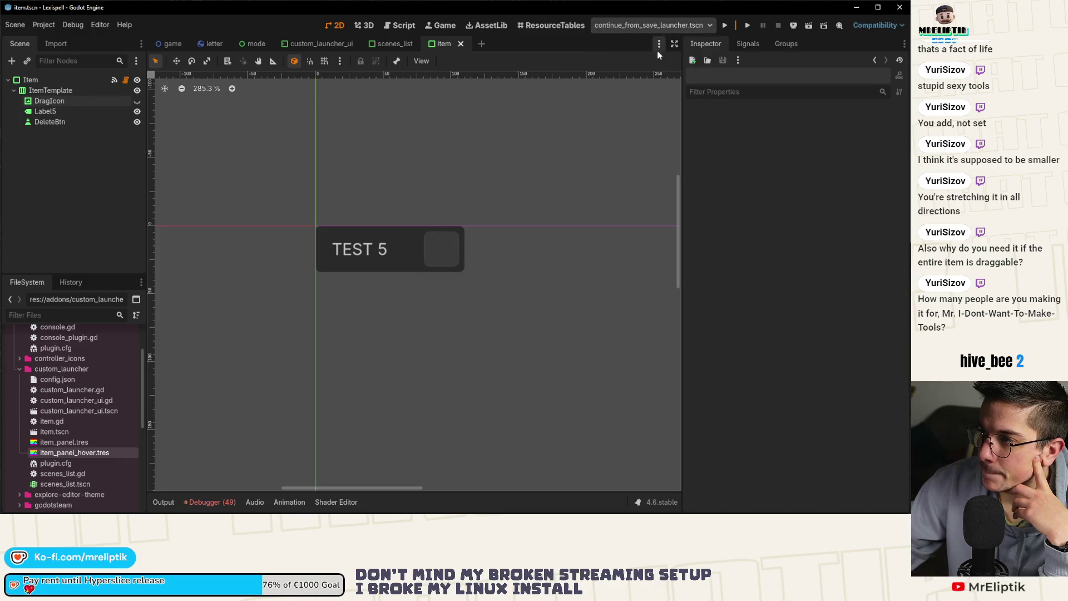
click(642, 32)
click(643, 29)
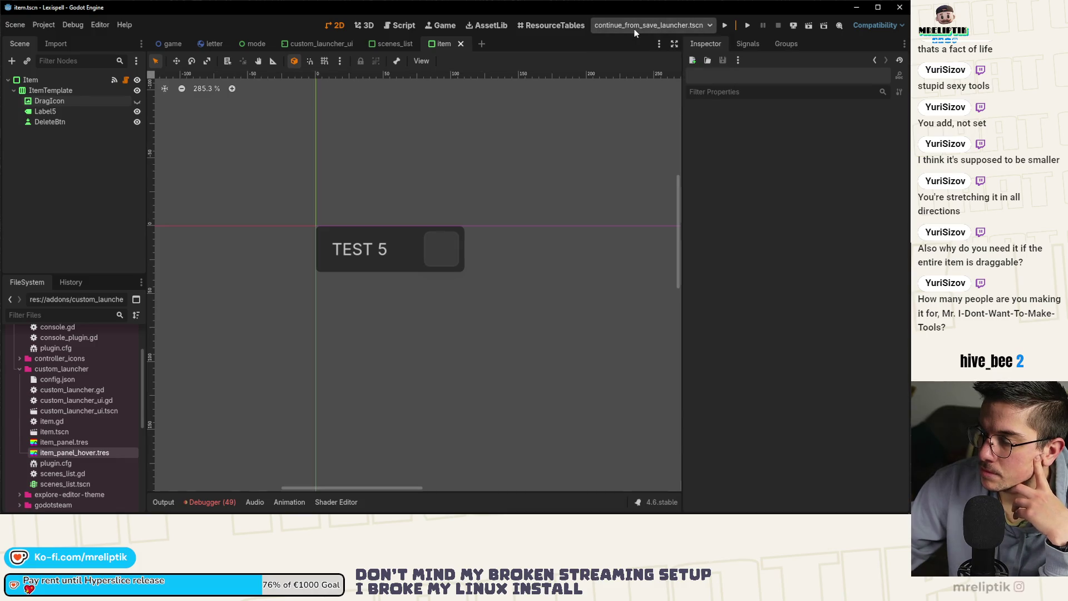
click(634, 29)
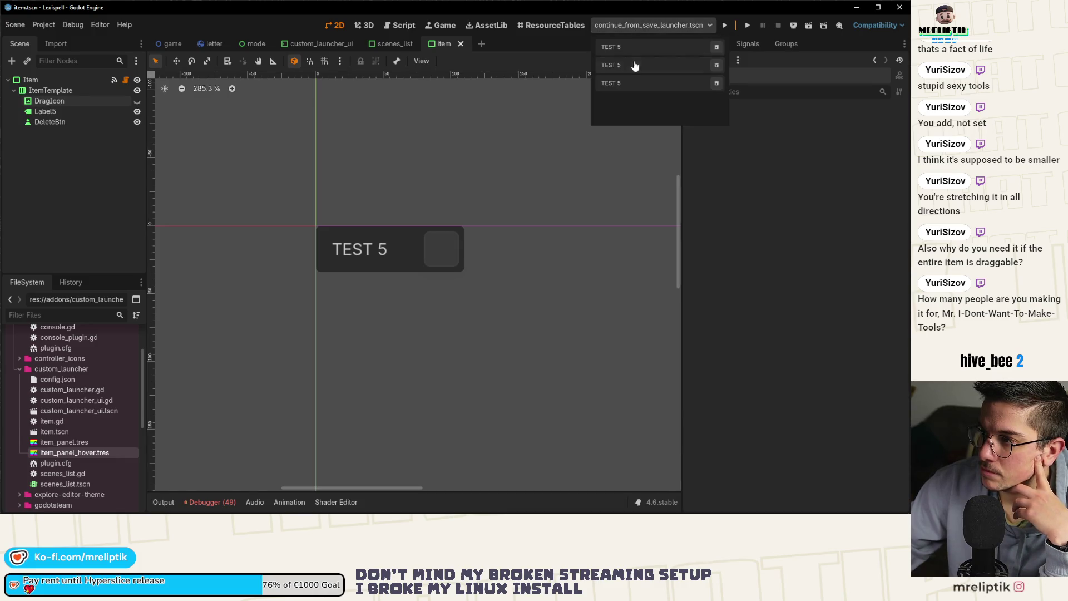
click(632, 24)
Step: Check the launcher's scene file list, then switch to the scenes_list scene tab
click(632, 24)
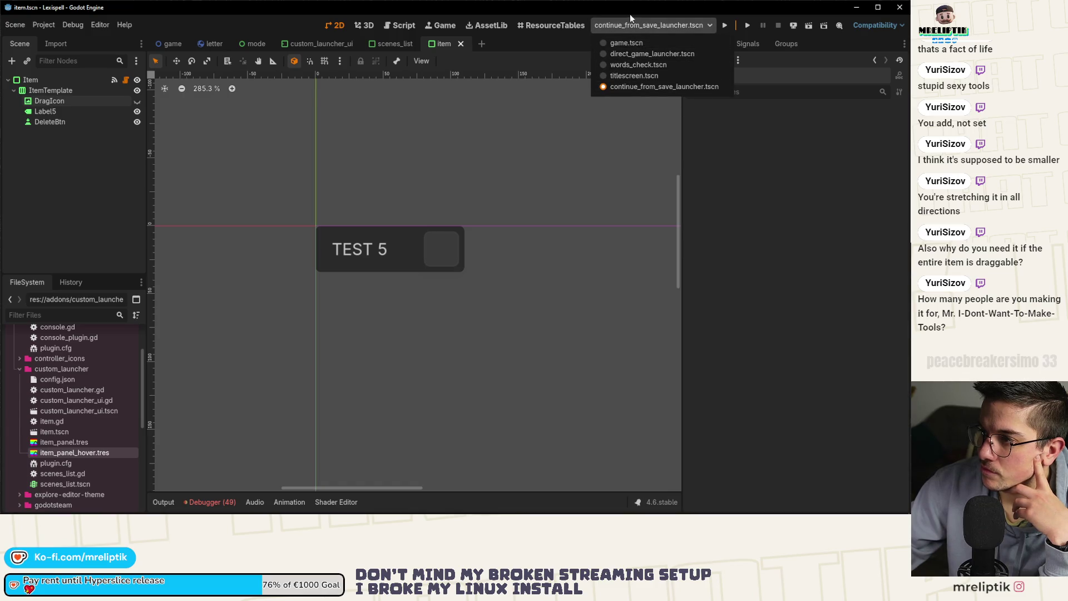
click(628, 32)
click(628, 30)
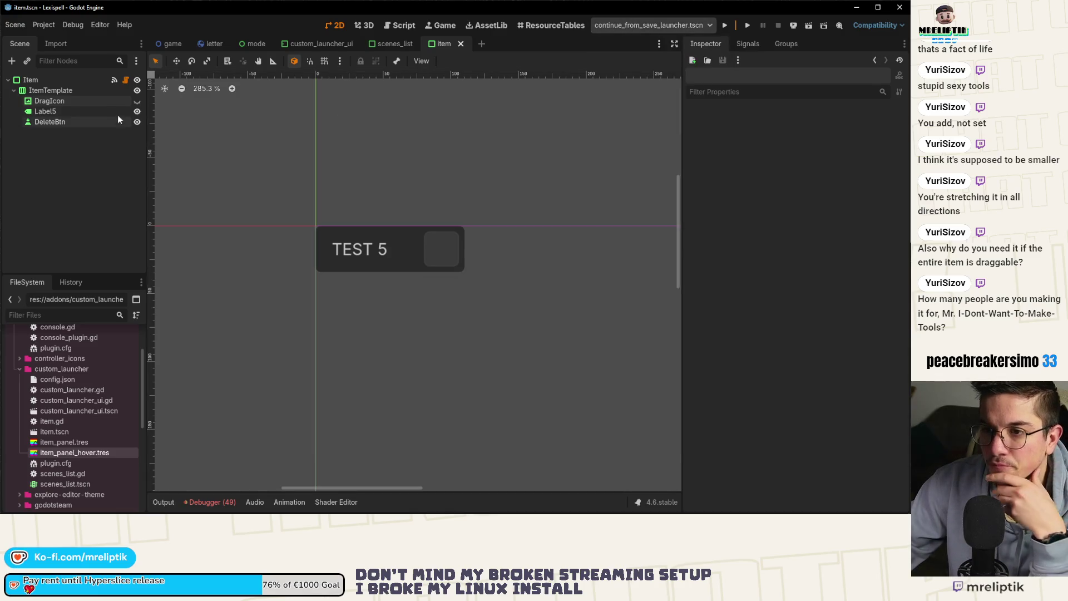
click(387, 40)
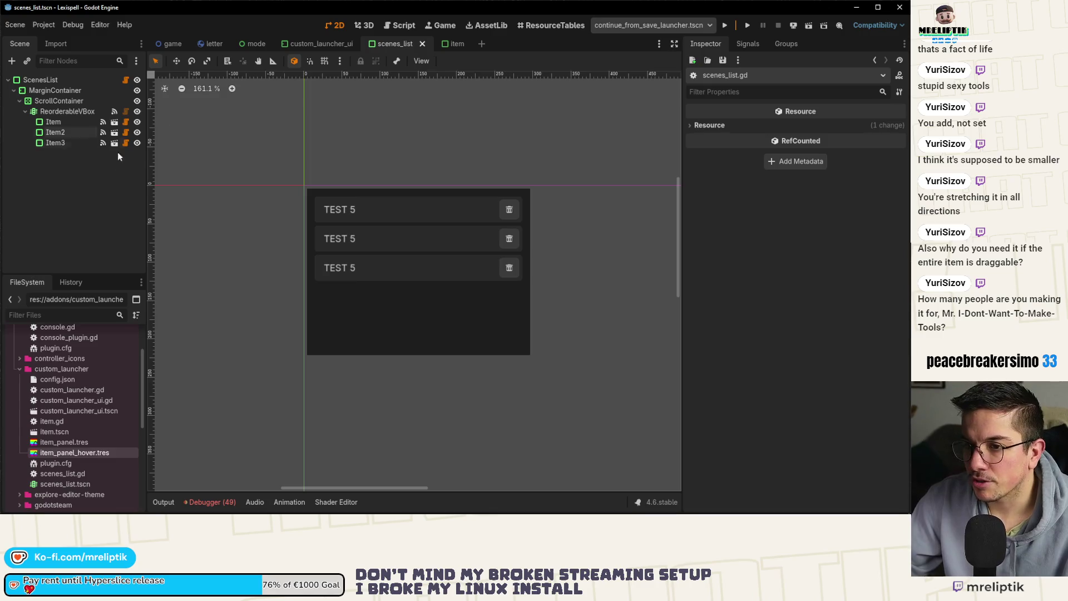
Step: Uncomment the clear_list call on line 20 of the scenes_list script and save
click(125, 79)
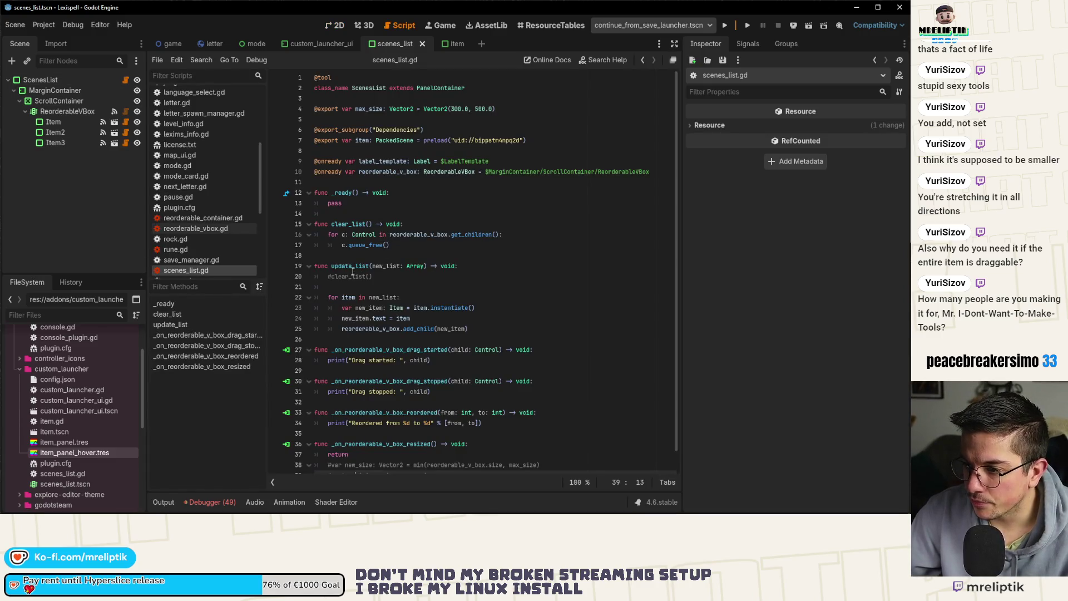
click(345, 276)
key(ctrl+k)
key(ctrl+s)
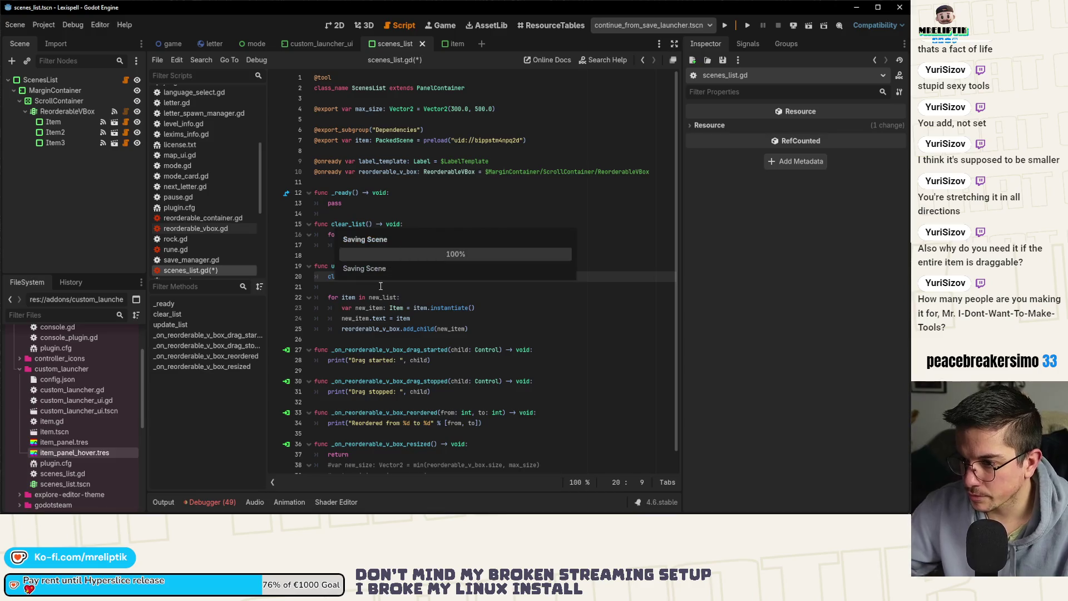
click(432, 282)
click(397, 278)
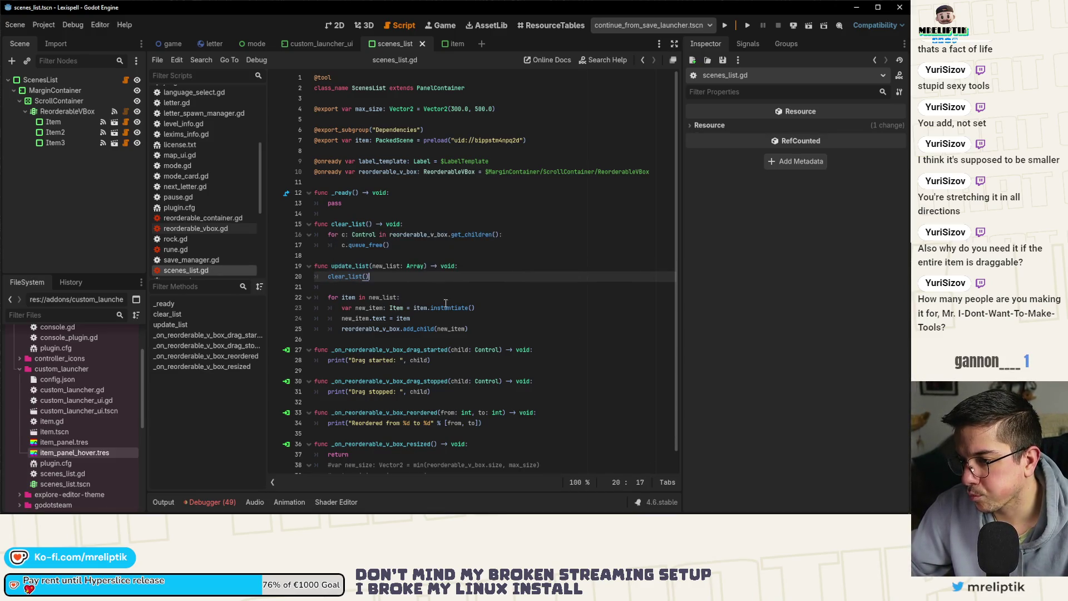
double_click(393, 307)
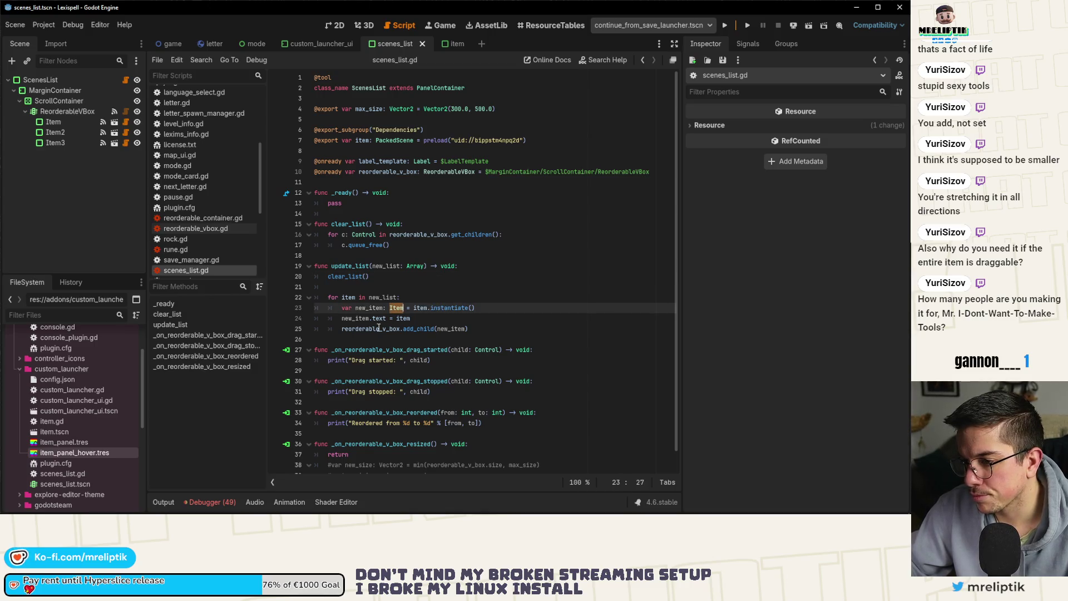
Step: Open the Item scene with item.gd, placing the caret below the delete_pressed signal
click(127, 123)
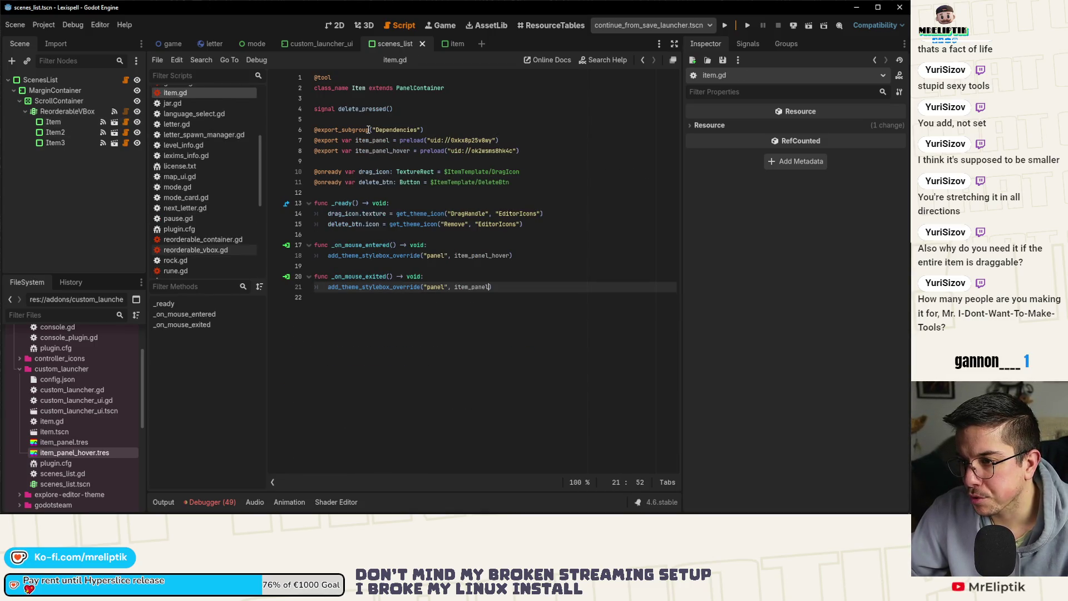
click(451, 44)
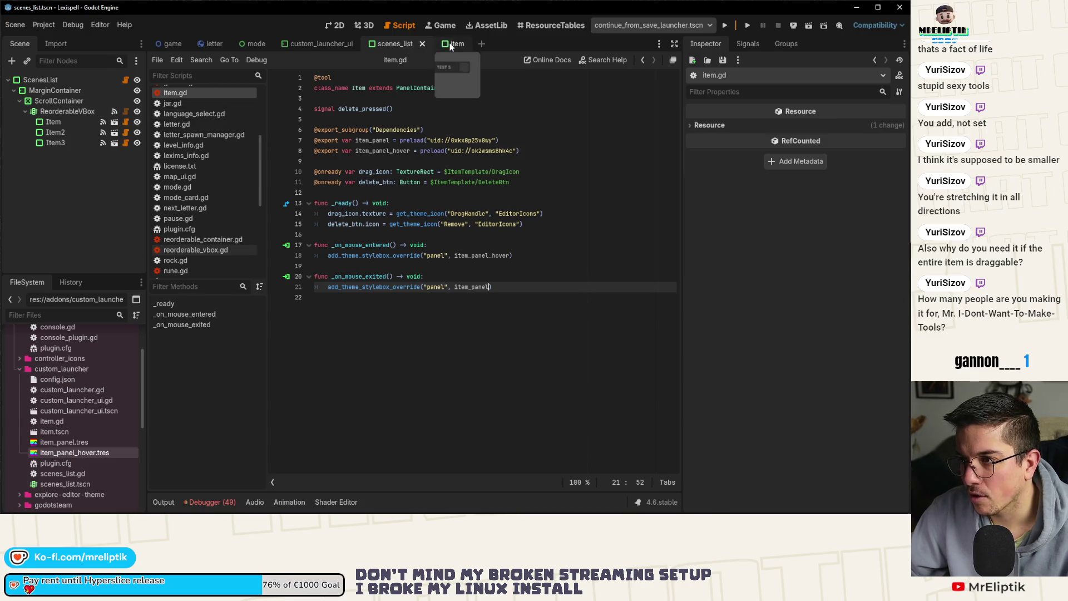
click(335, 120)
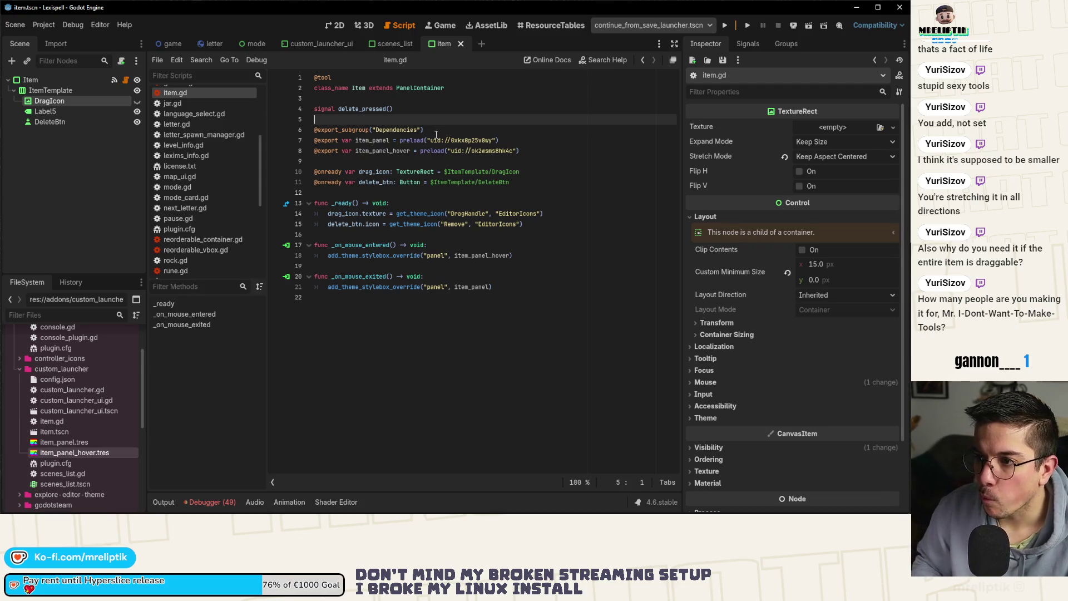
Step: Add an exported 'text: String' property whose setter assigns text = new_text in item.gd
key(Return)
key(Return)
key(Return)
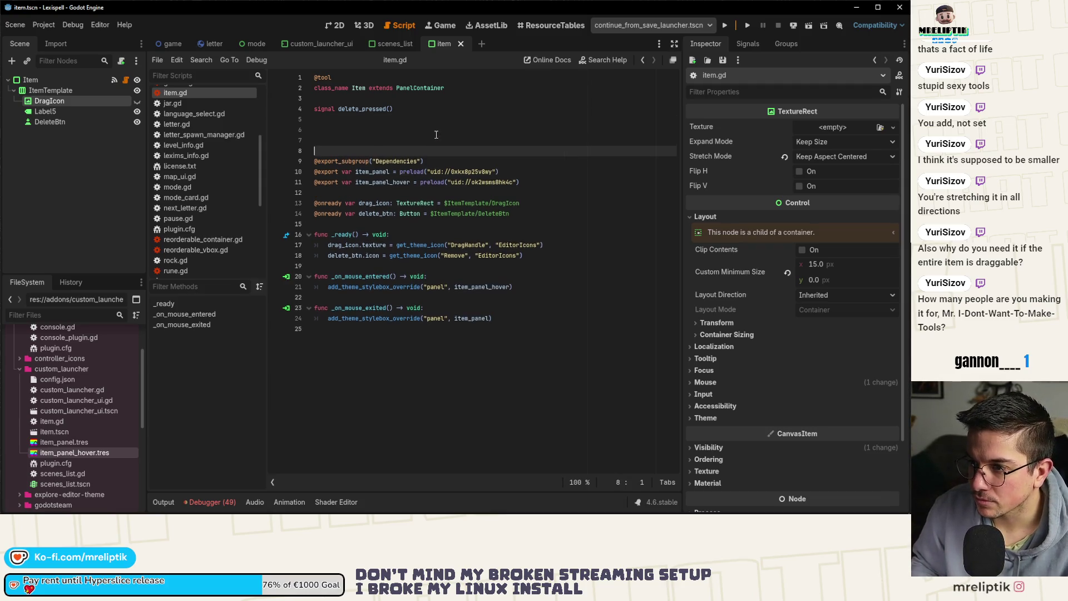
key(BackSpace)
key(BackSpace)
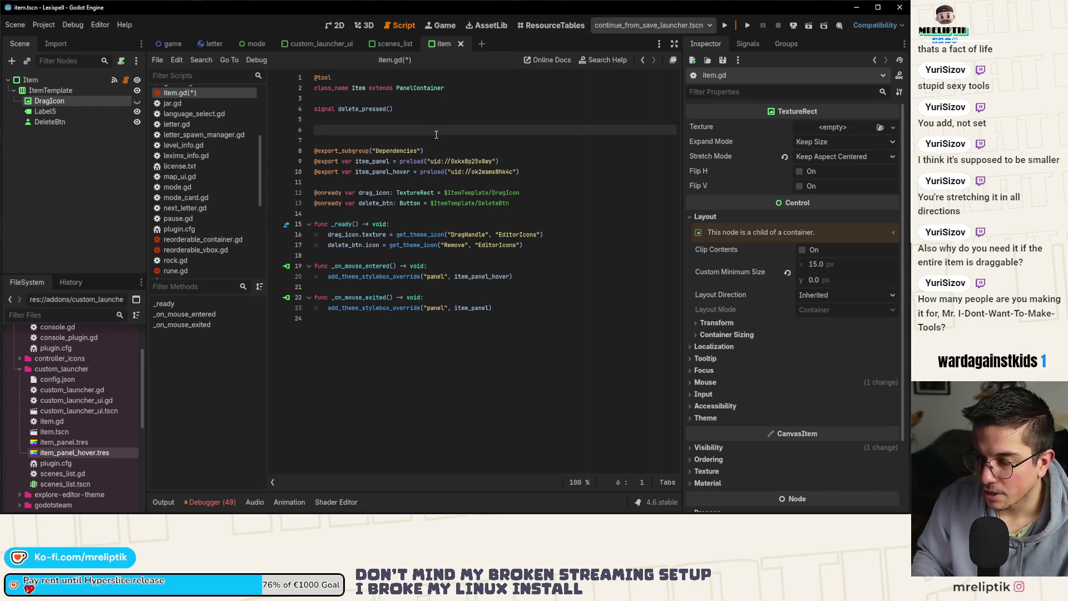
text(export var text: )
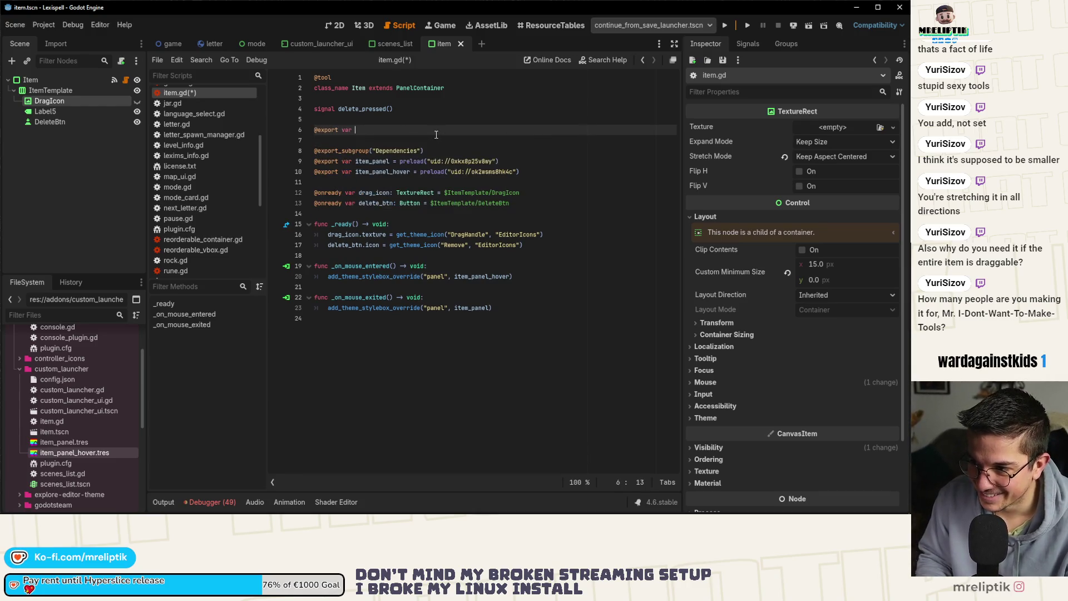
text(String:)
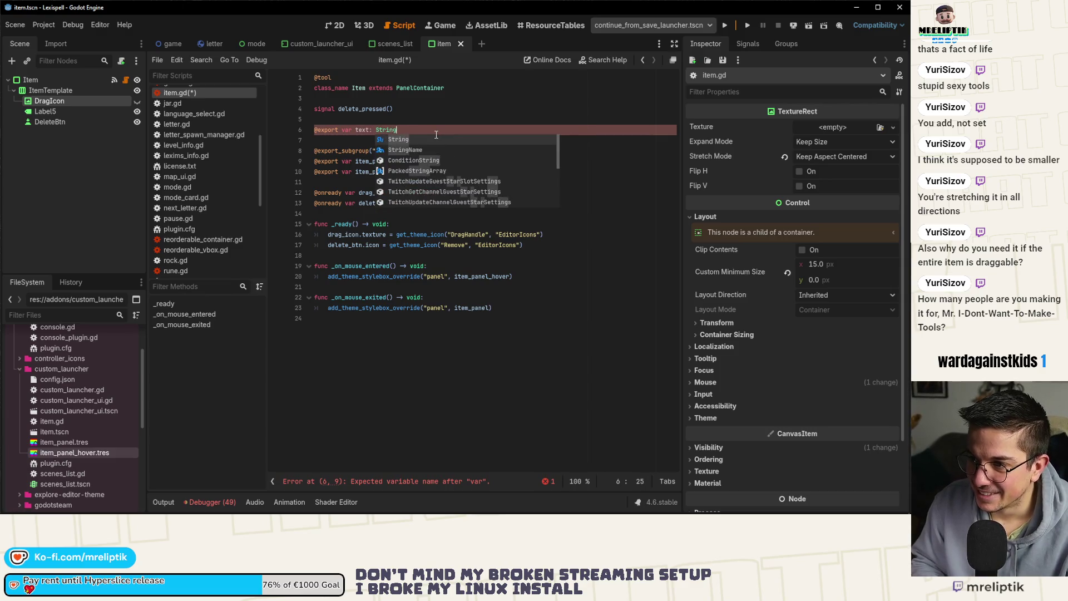
key(Return)
text(set(new_text):)
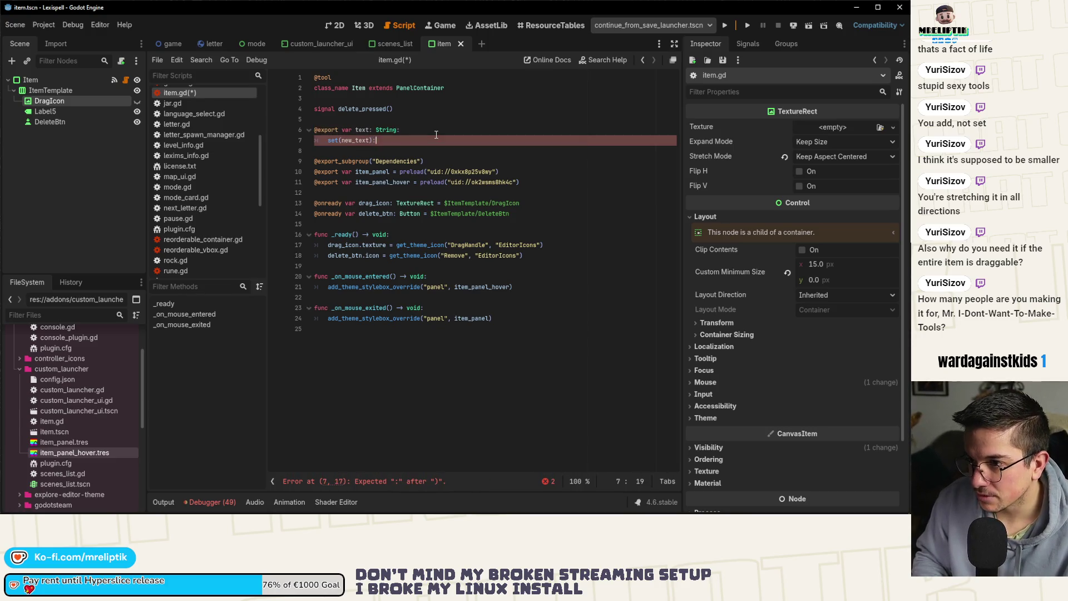
key(Return)
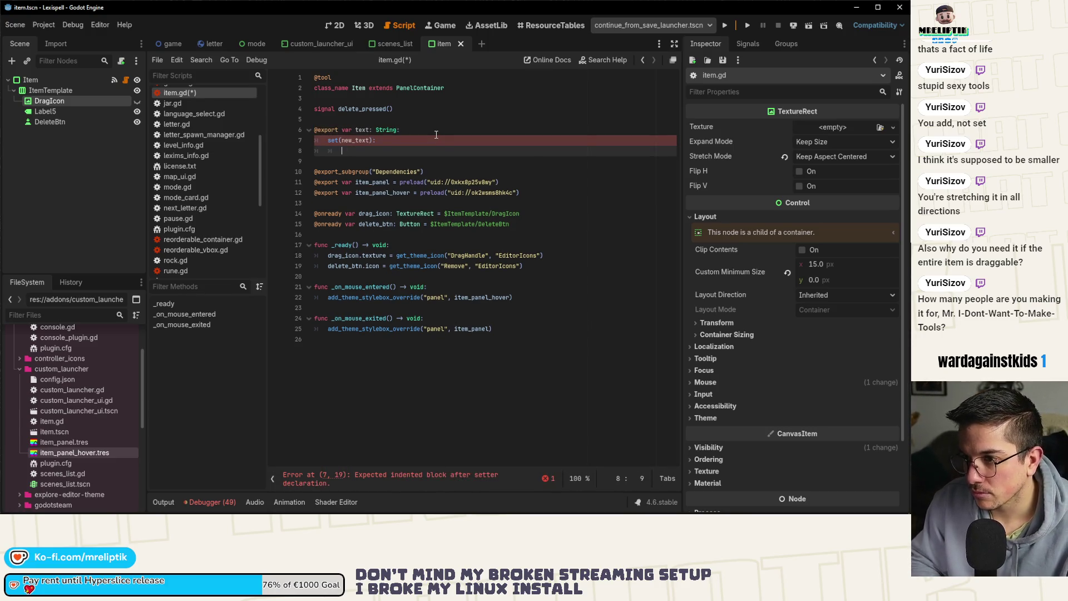
text(newt)
key(BackSpace)
key(BackSpace)
key(BackSpace)
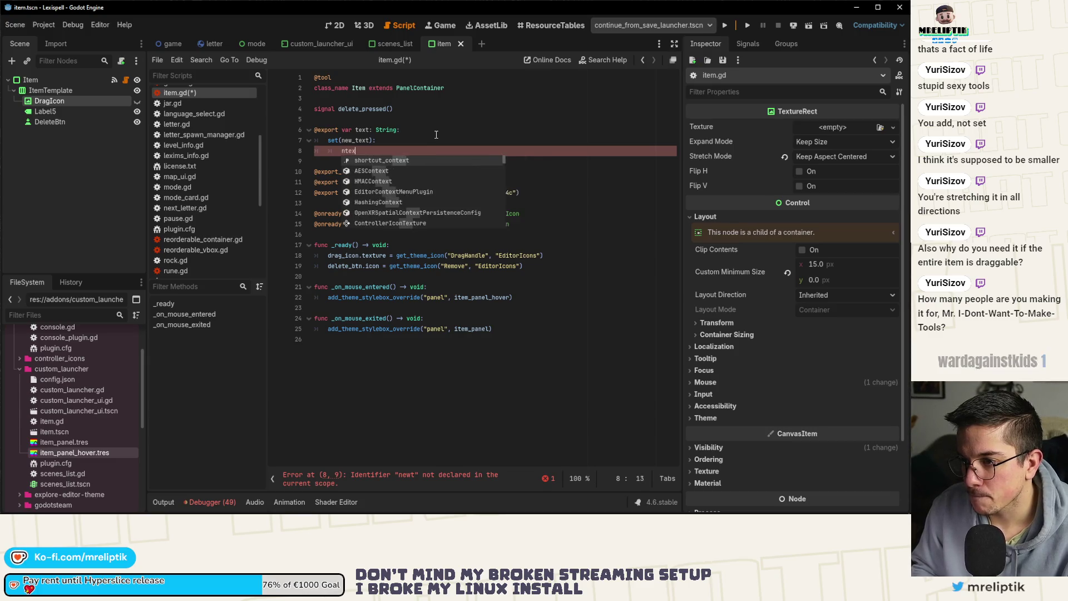
text(text = new_text)
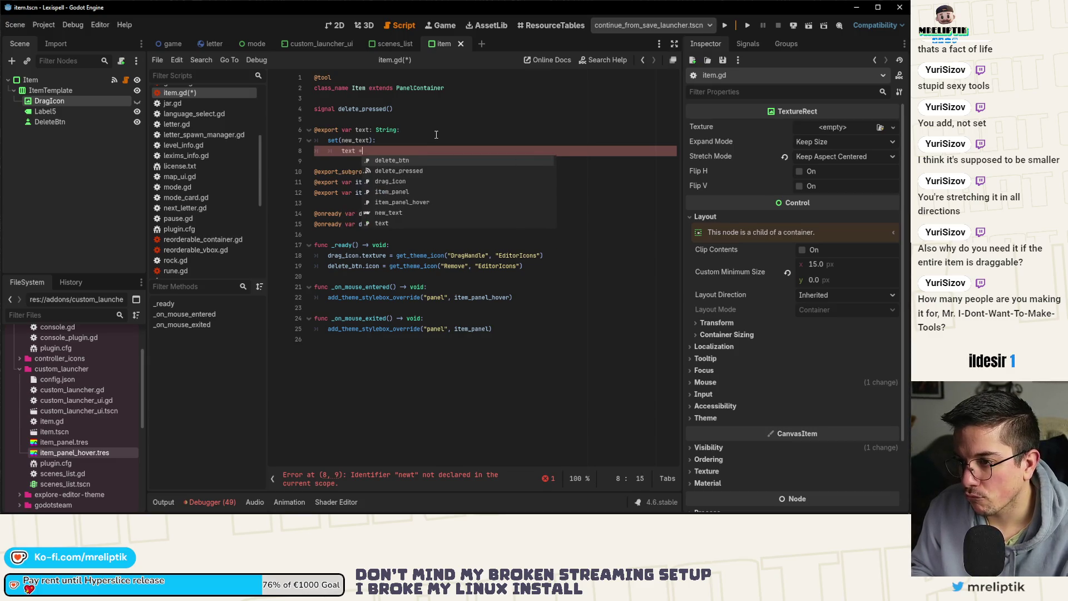
key(Return)
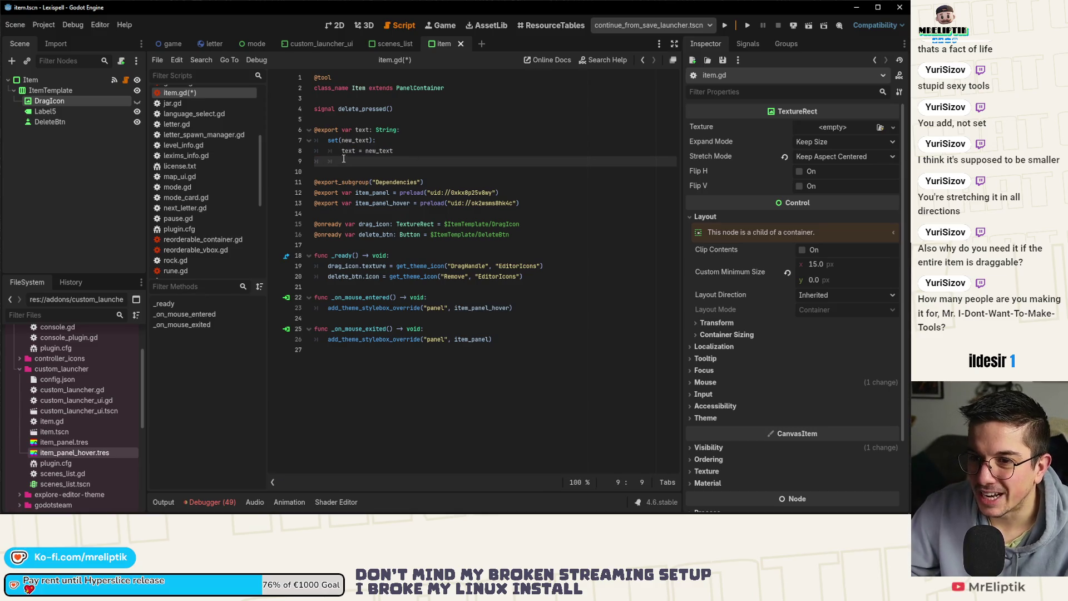
Step: Rename the Label5 node to Label and save the scene and script
click(44, 111)
click(80, 115)
key(BackSpace)
key(Return)
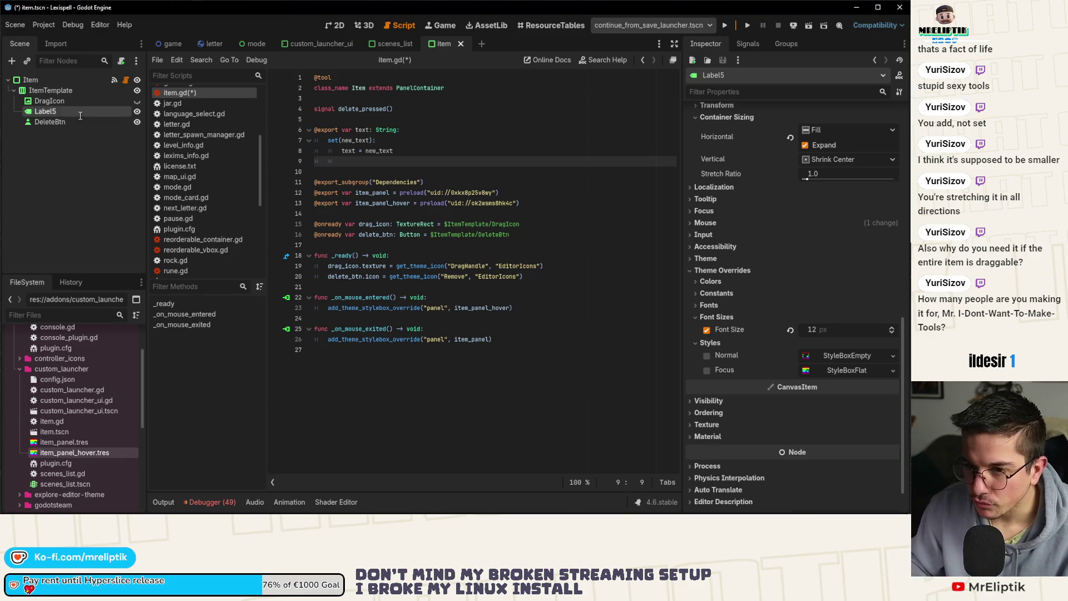
key(ctrl+s)
Step: Start a $ItemTemplate/Label reference in the setter and rename ItemTemplate to Container
click(357, 164)
text($ItemTemplate/Label)
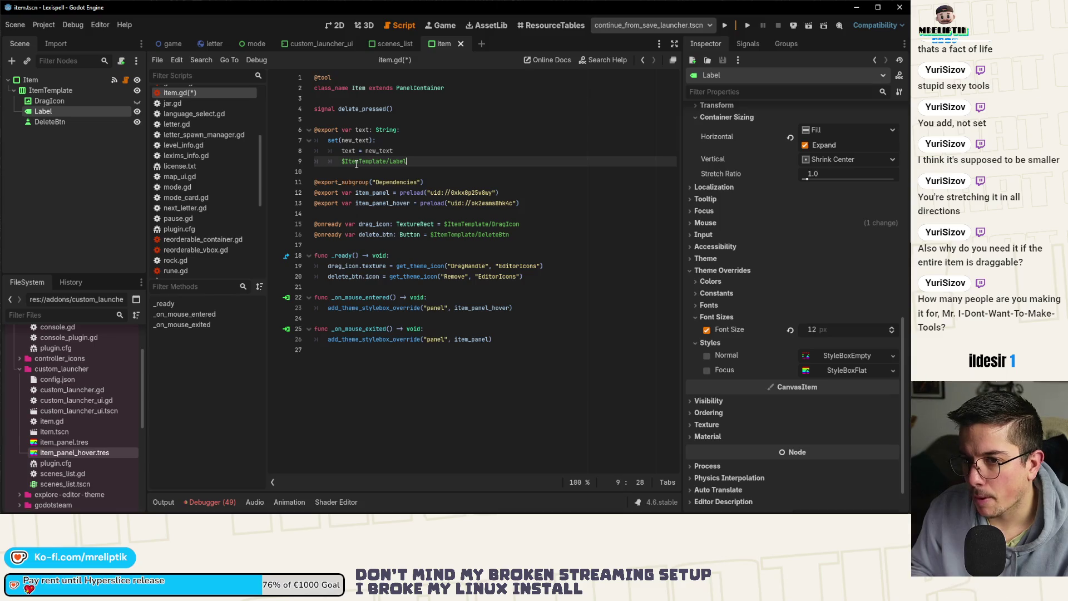
click(81, 91)
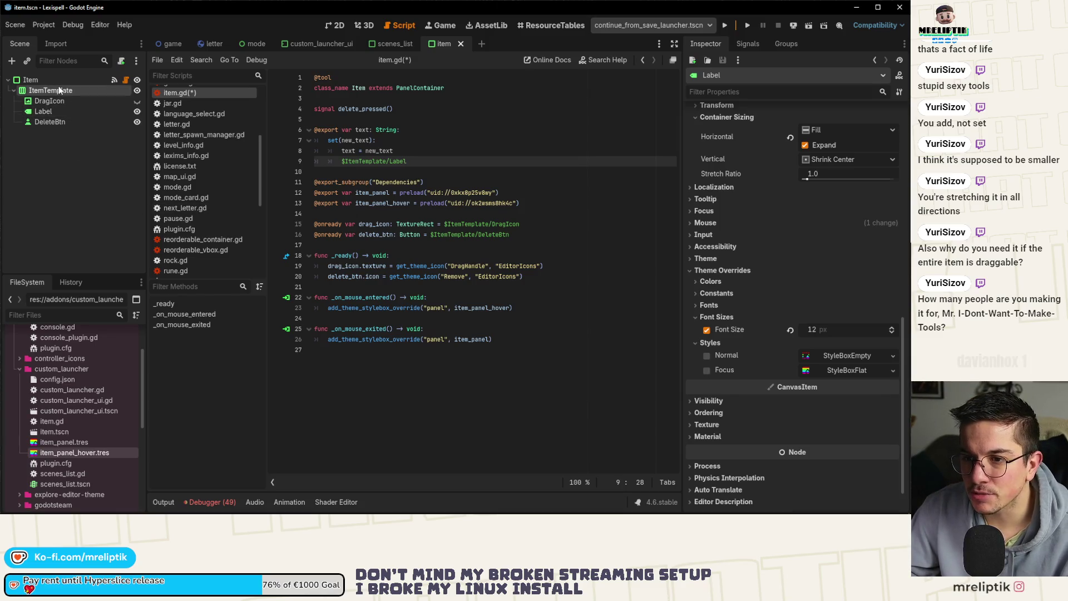
click(82, 90)
text(Container)
key(Return)
key(ctrl+s)
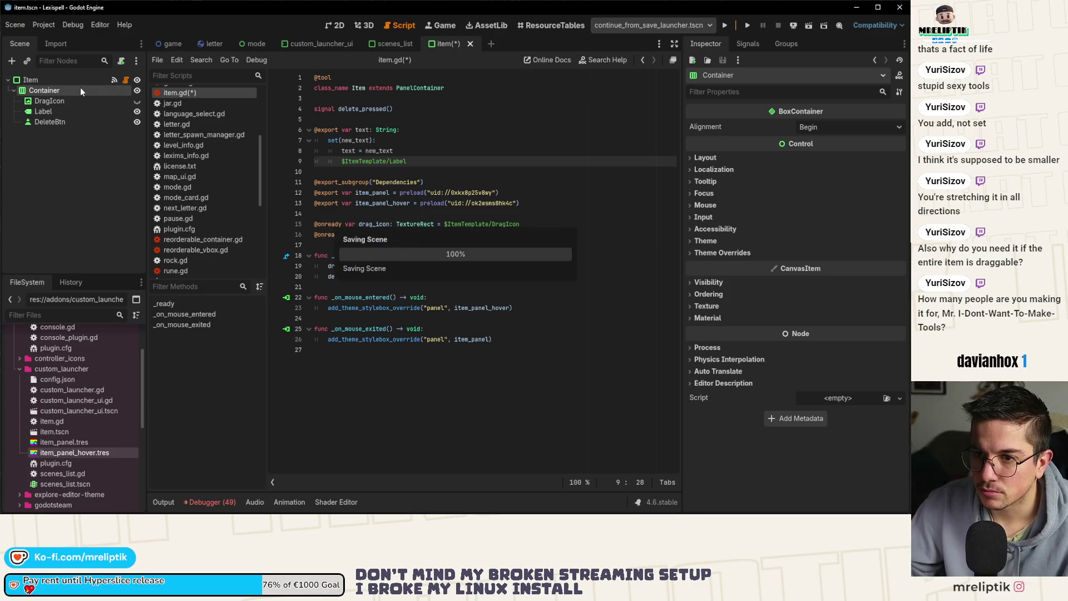
Step: Change the ItemTemplate node paths in item.gd to Container
double_click(468, 225)
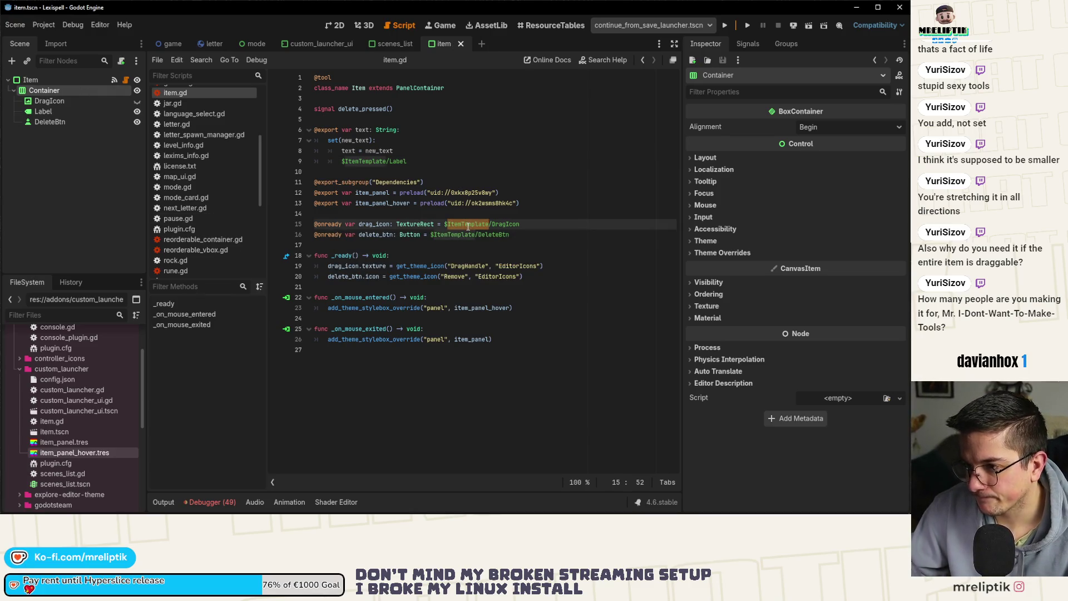
text(Co)
key(Return)
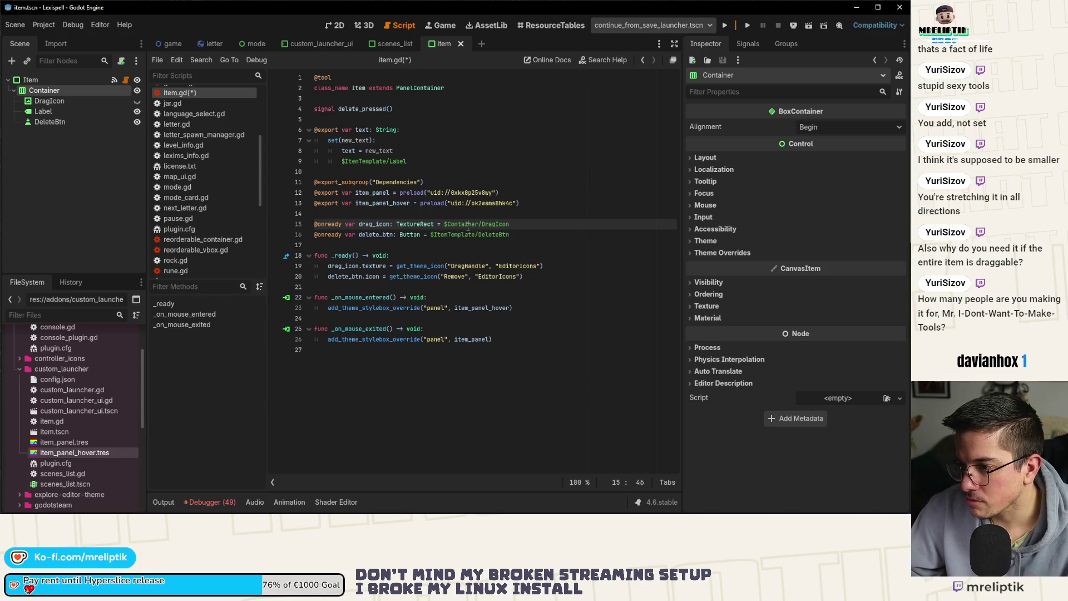
key(ctrl+s)
Step: Complete the setter line as $Container/Label.text = text and save
click(423, 162)
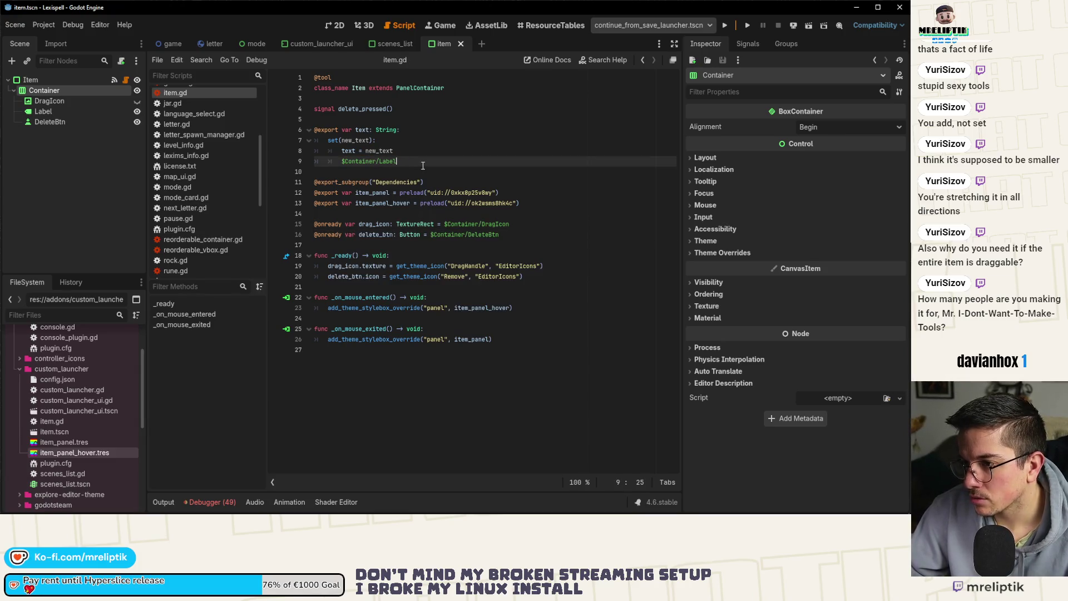
text(.text = text)
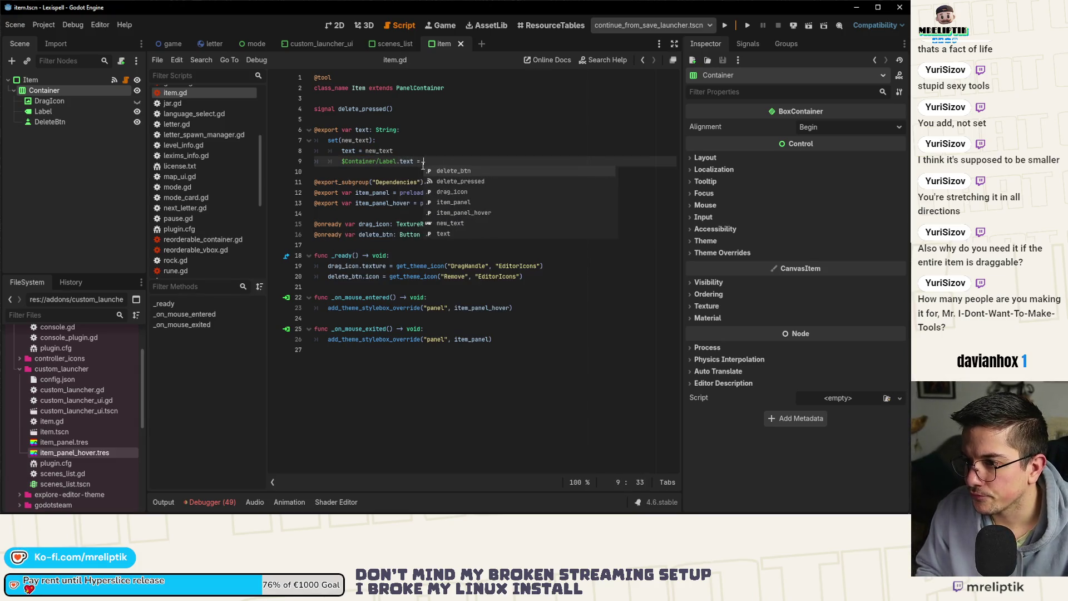
key(ctrl+s)
click(394, 151)
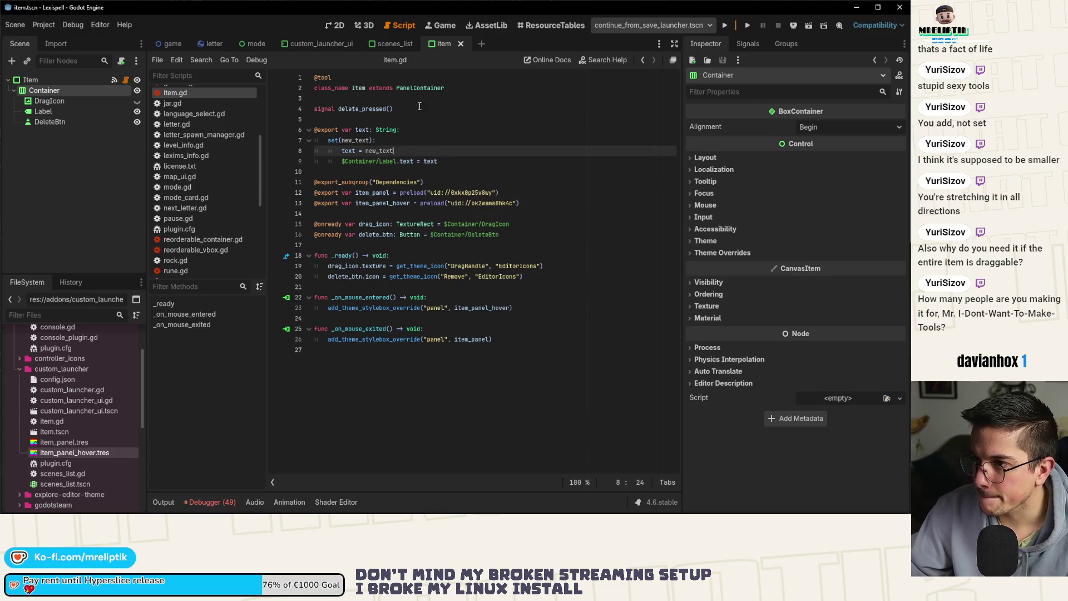
click(335, 26)
click(402, 44)
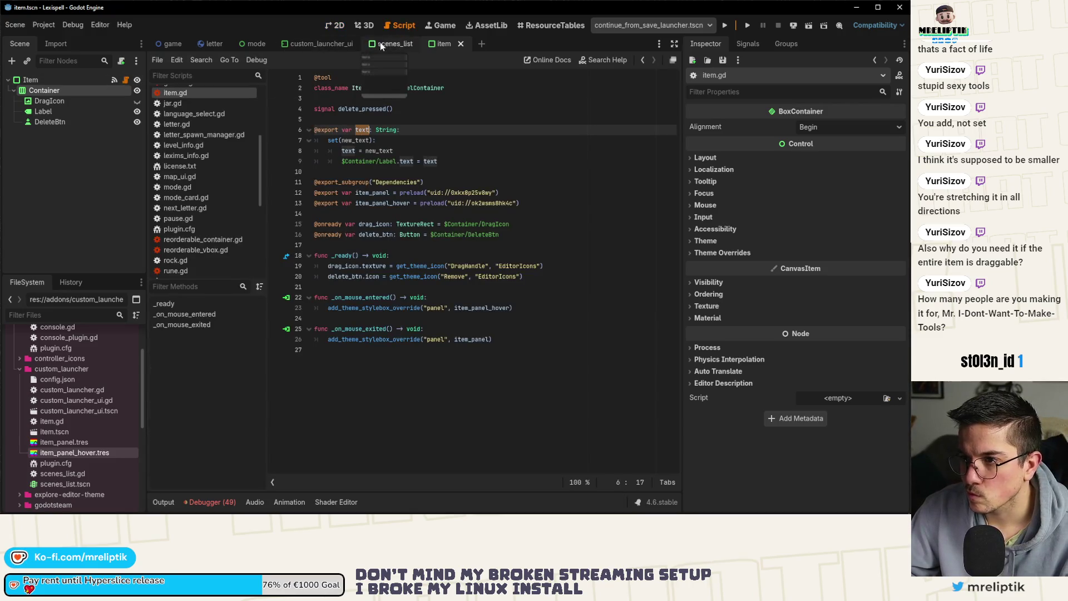
Step: Review update_list in scenes_list and its call inside custom_launcher_ui's update_scenes
click(346, 318)
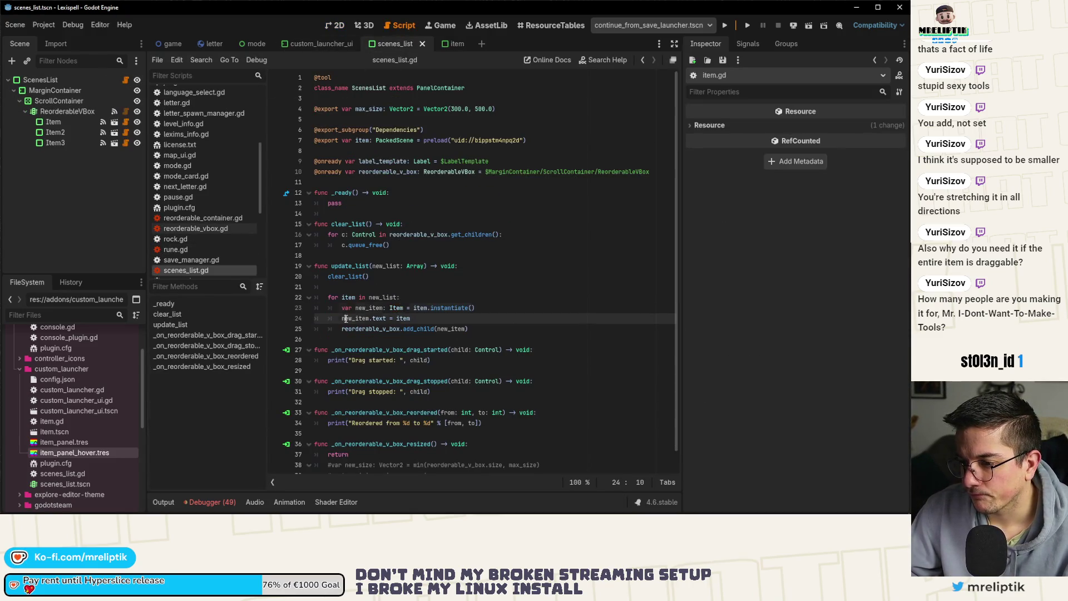
click(448, 329)
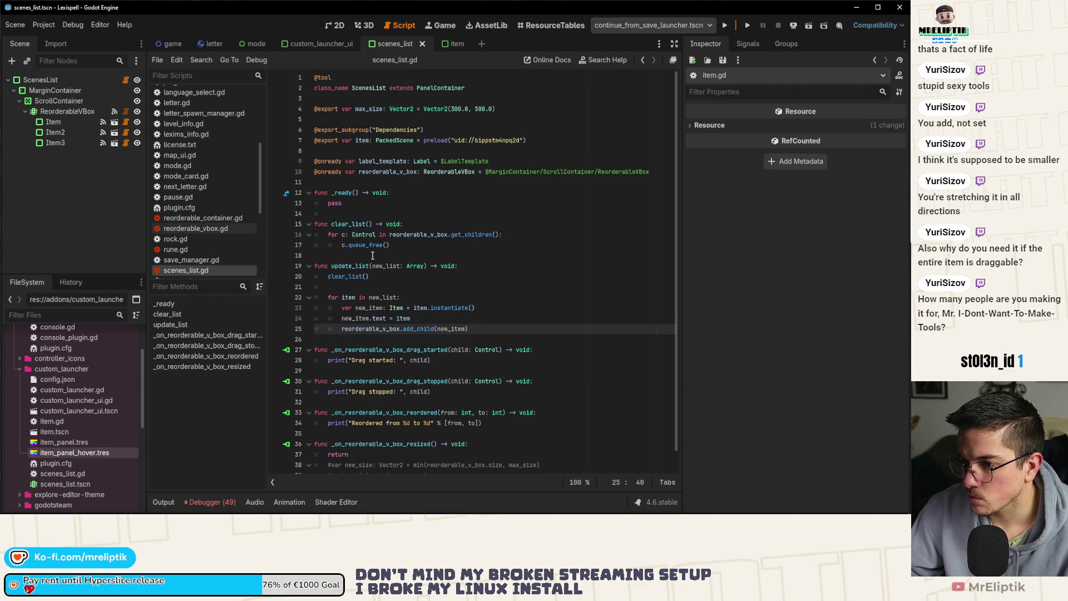
double_click(352, 266)
click(318, 44)
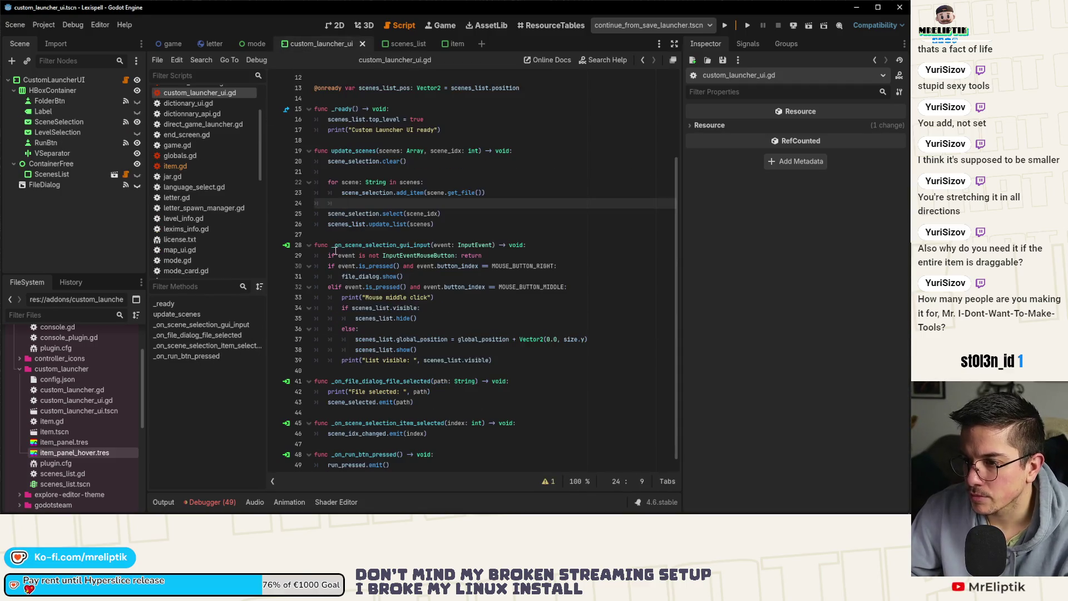
double_click(358, 151)
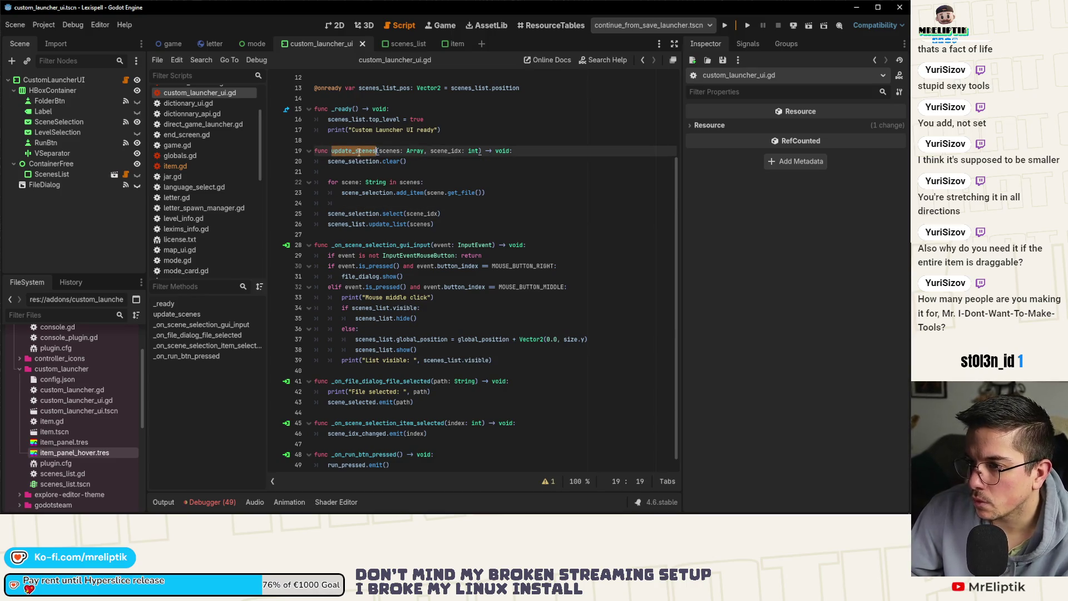
scroll(461, 200, up, 1)
scroll(412, 223, down, 2)
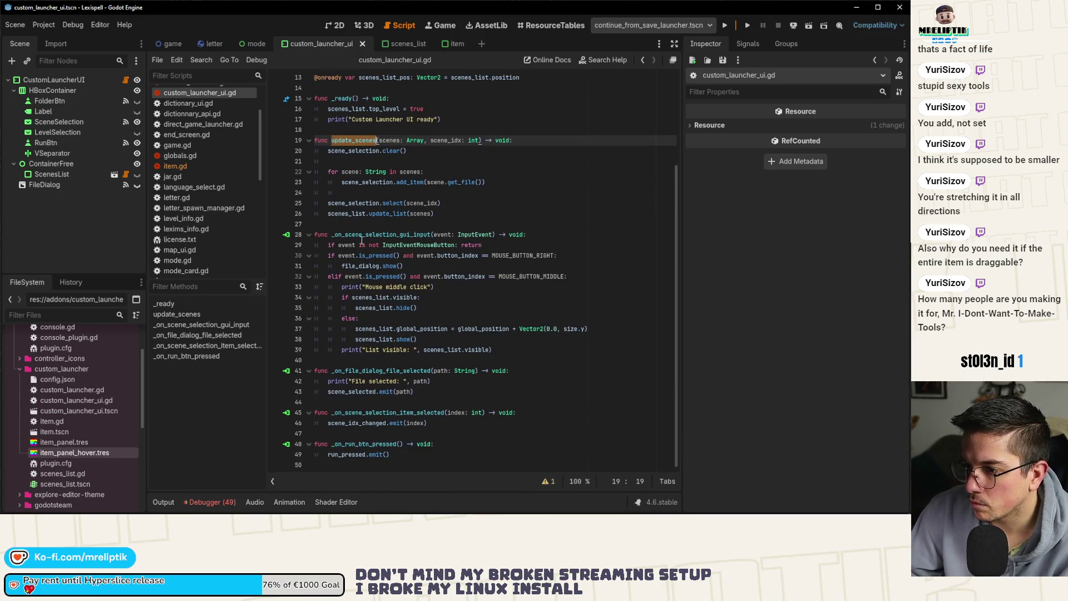
click(359, 204)
double_click(384, 215)
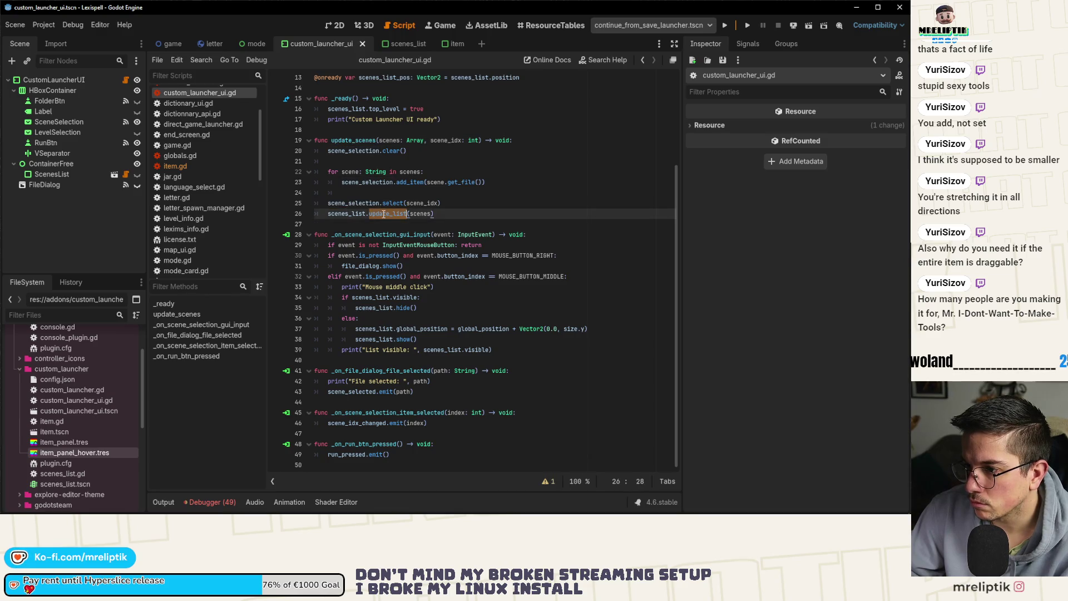
double_click(353, 141)
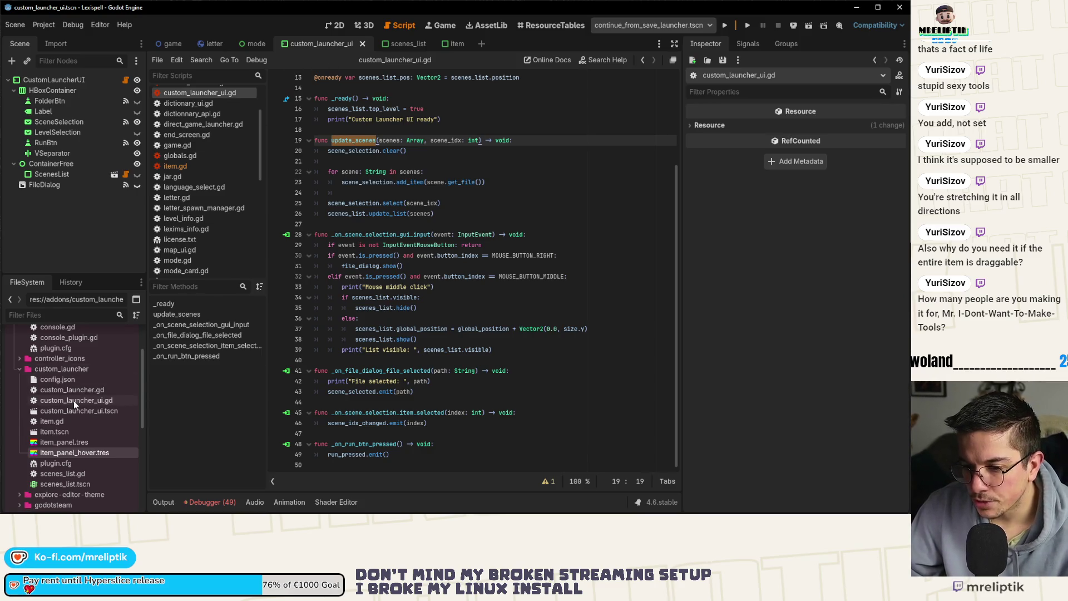
Step: Open custom_launcher.gd from the FileSystem dock and save the scene and scripts
double_click(66, 389)
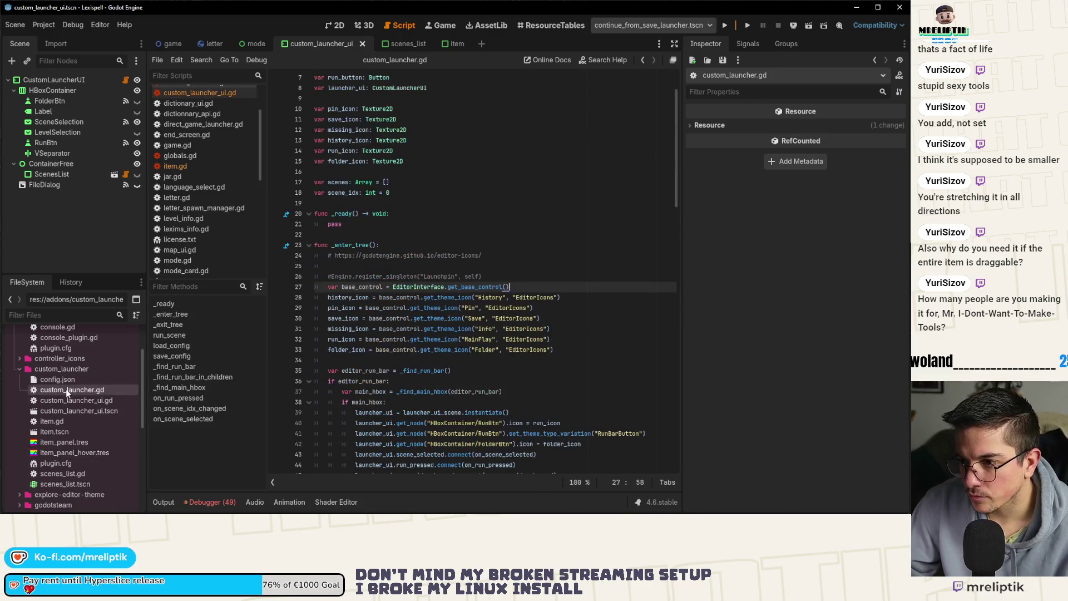
scroll(322, 357, down, 12)
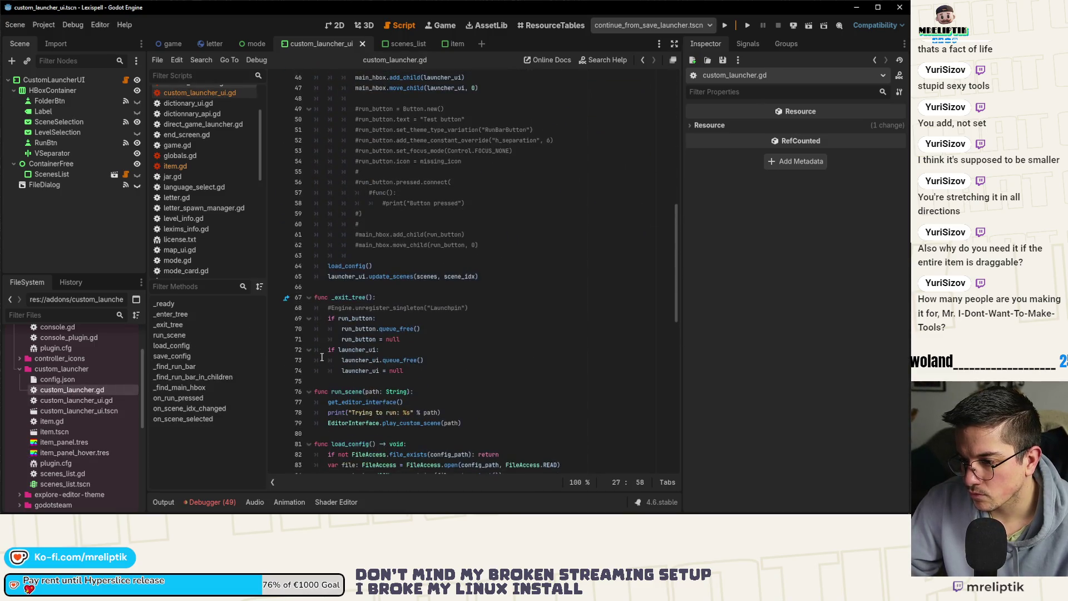
double_click(79, 393)
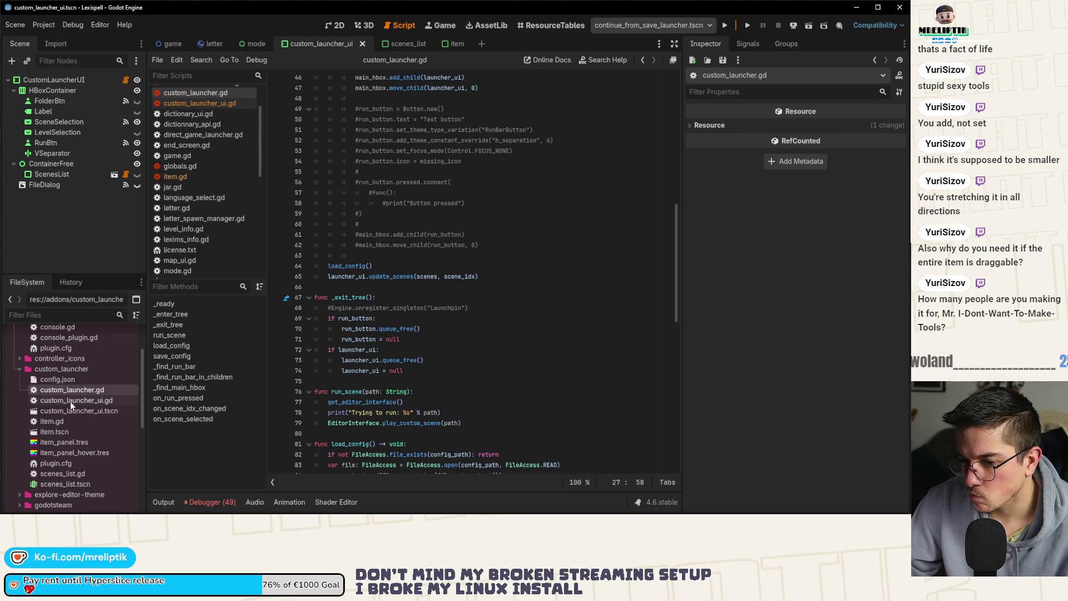
key(ctrl+s)
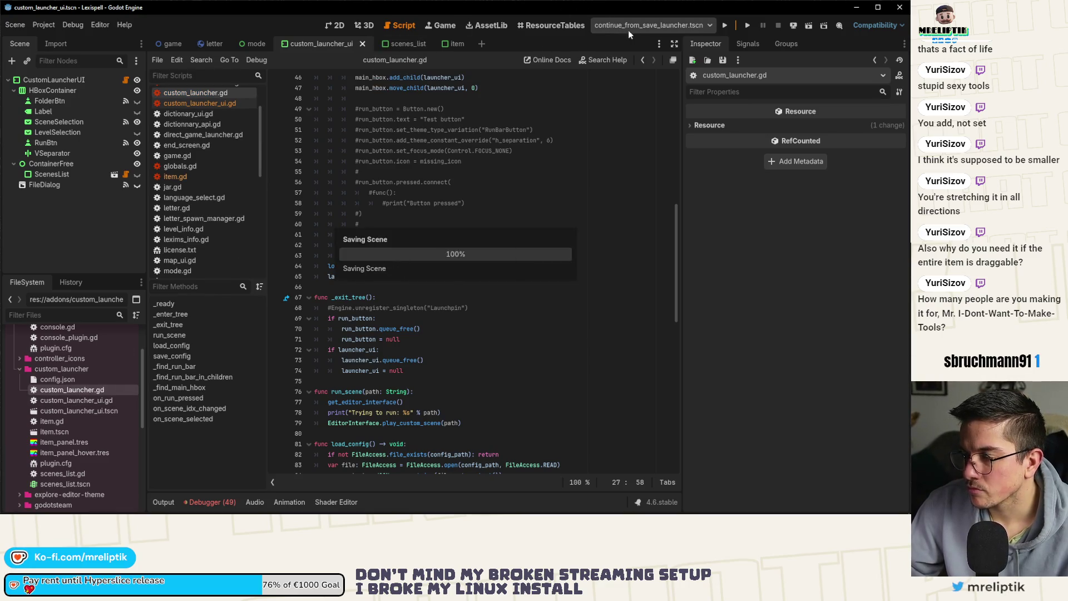
Step: Reload the Custom Launcher plugin by toggling it off and on in Project Settings
click(41, 24)
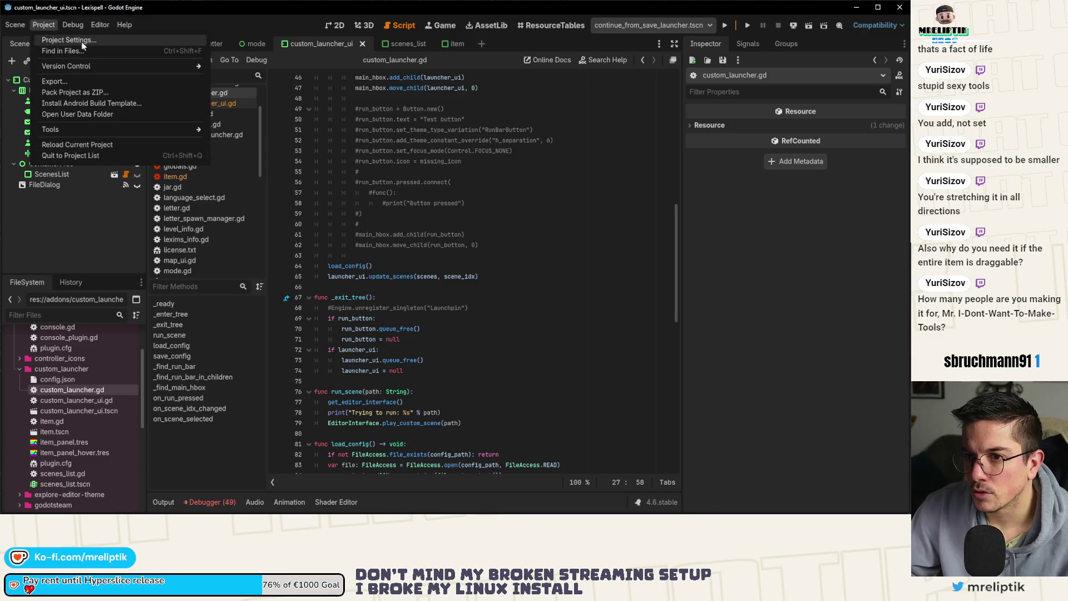
click(92, 39)
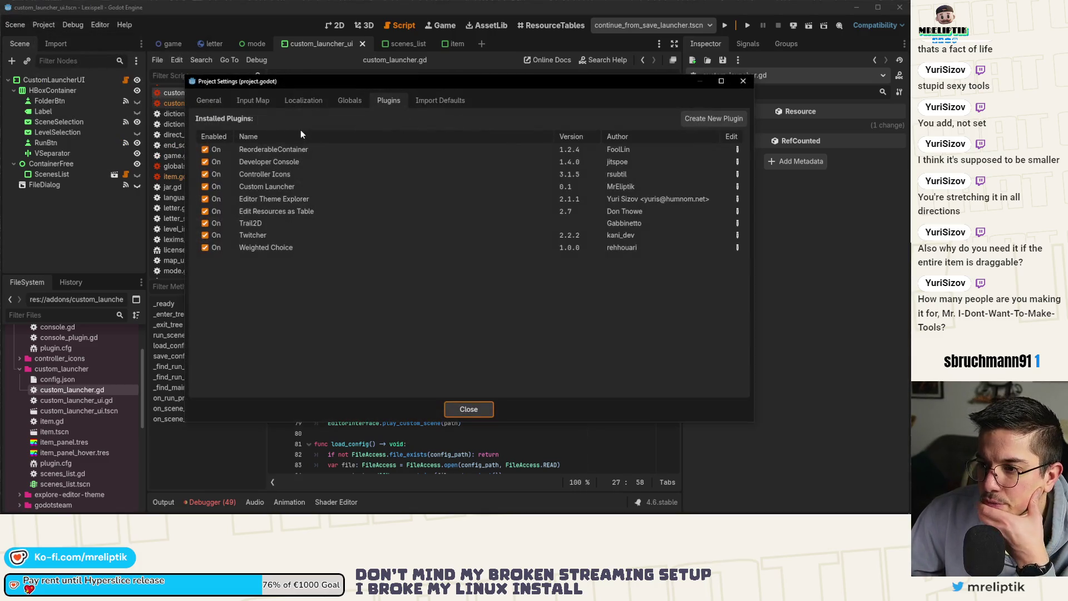
double_click(206, 187)
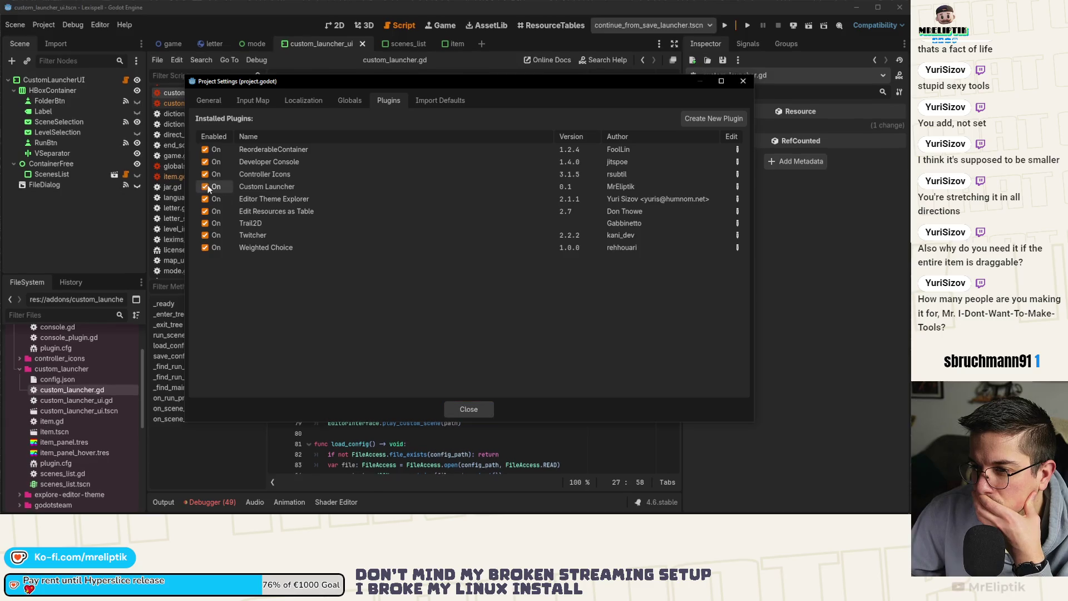
click(487, 402)
Step: Test opening and closing the launcher's scene dropdown several times
click(620, 22)
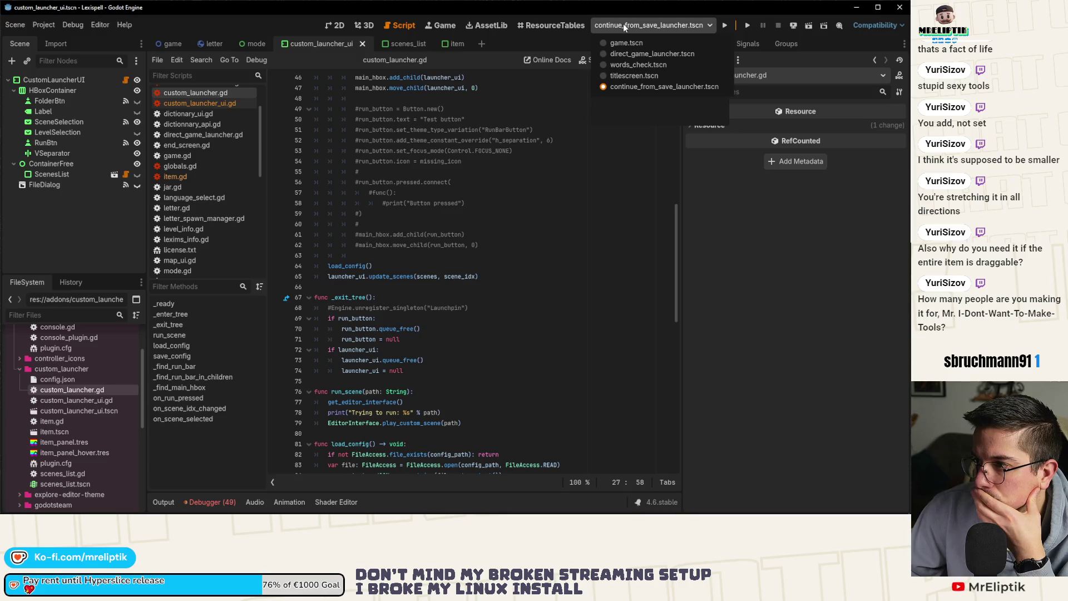
click(623, 23)
click(624, 23)
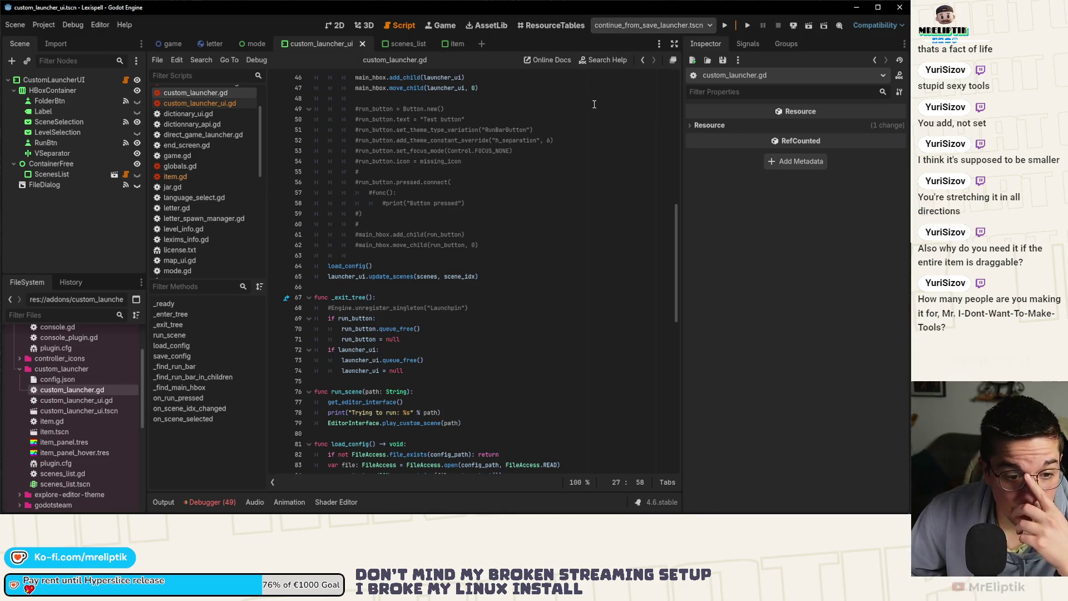
click(614, 24)
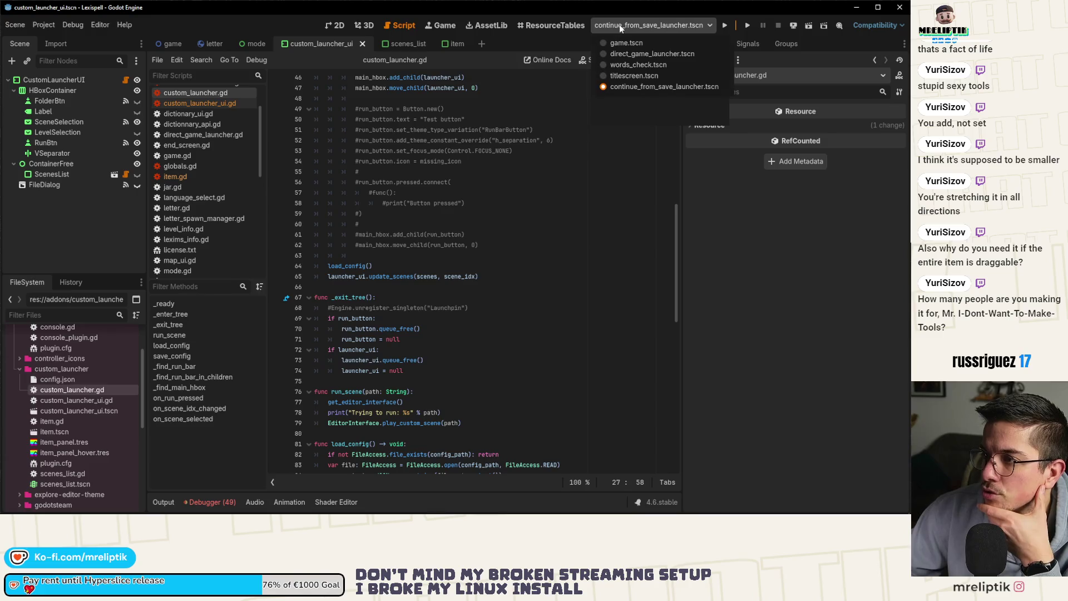
click(620, 24)
scroll(382, 209, up, 10)
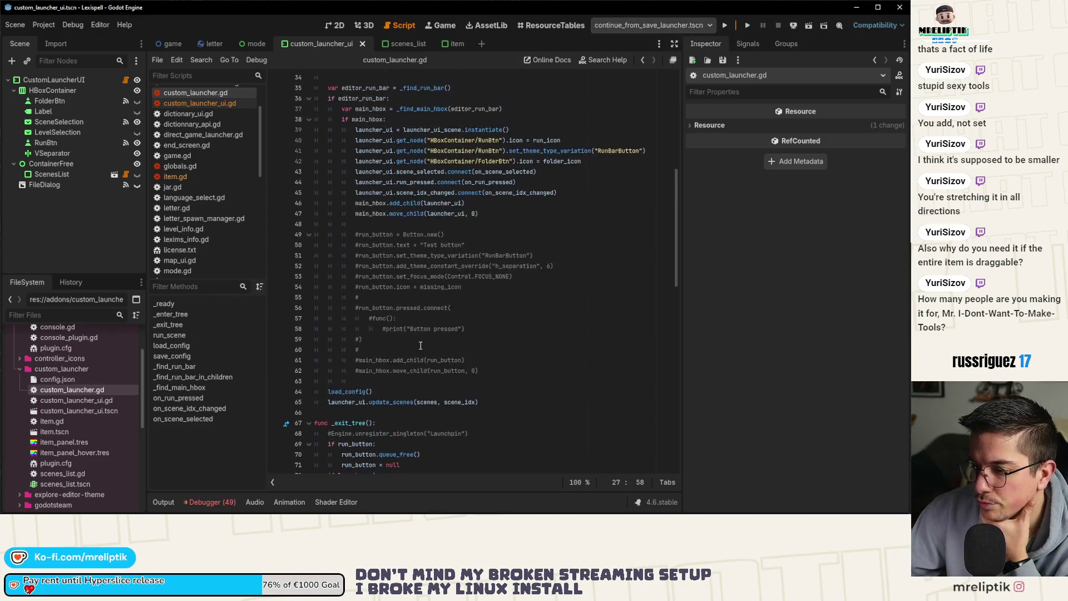
scroll(382, 209, down, 10)
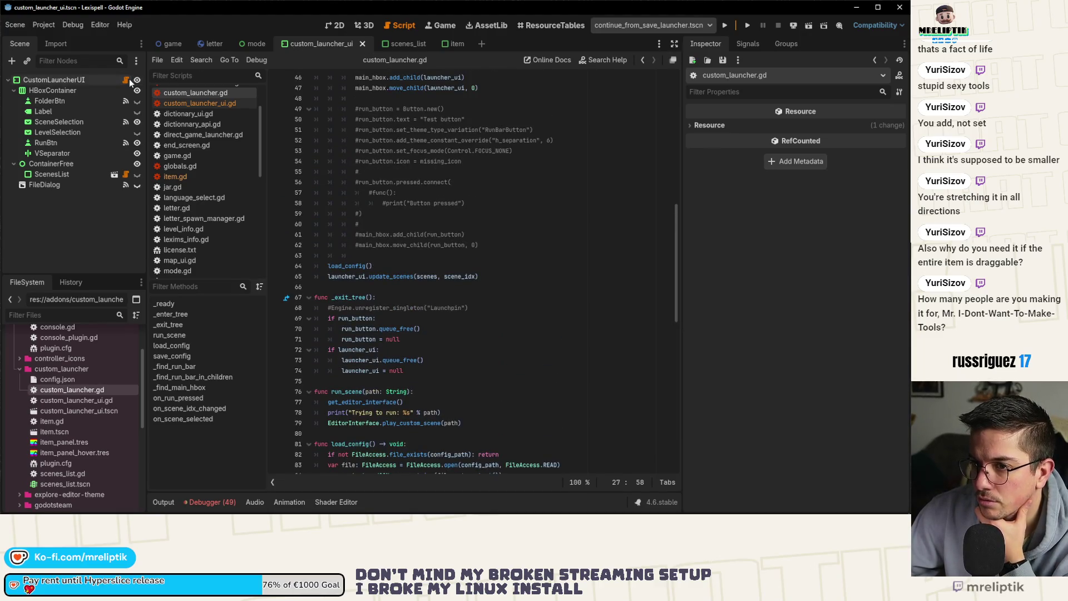
Step: Review custom_launcher_ui.gd's click handlers and add a line after the right-click file_dialog.show()
ctrl+click(387, 276)
click(359, 299)
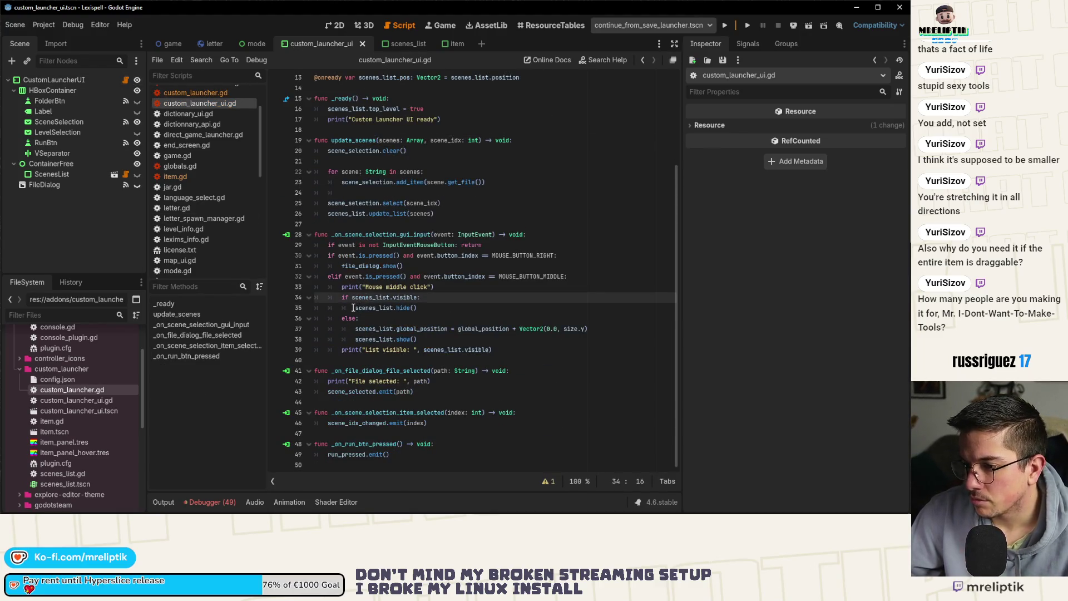
click(354, 308)
click(354, 340)
click(473, 384)
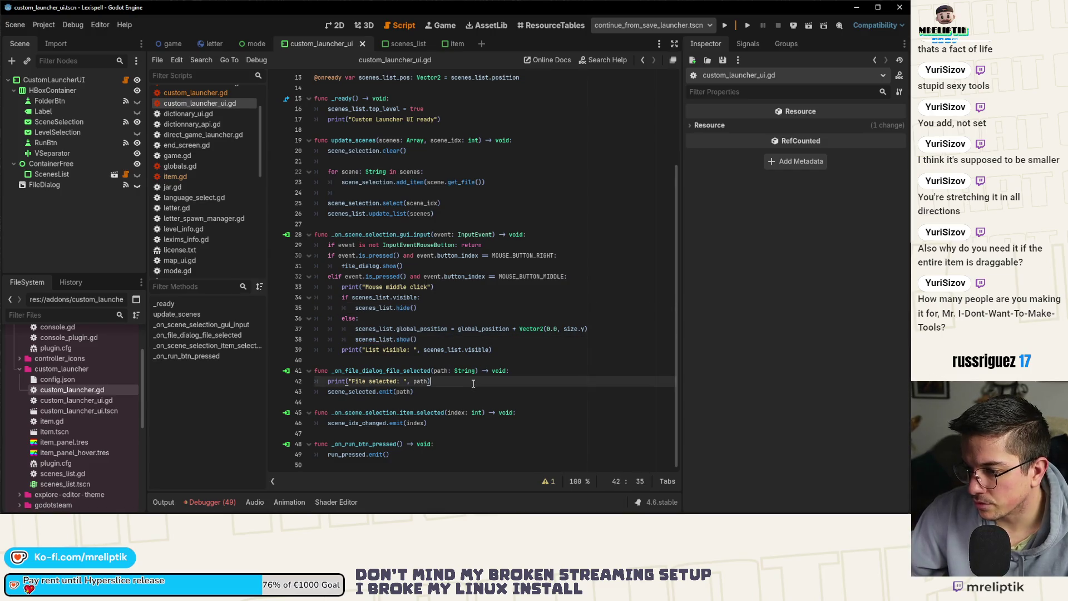
double_click(428, 370)
scroll(372, 323, up, 1)
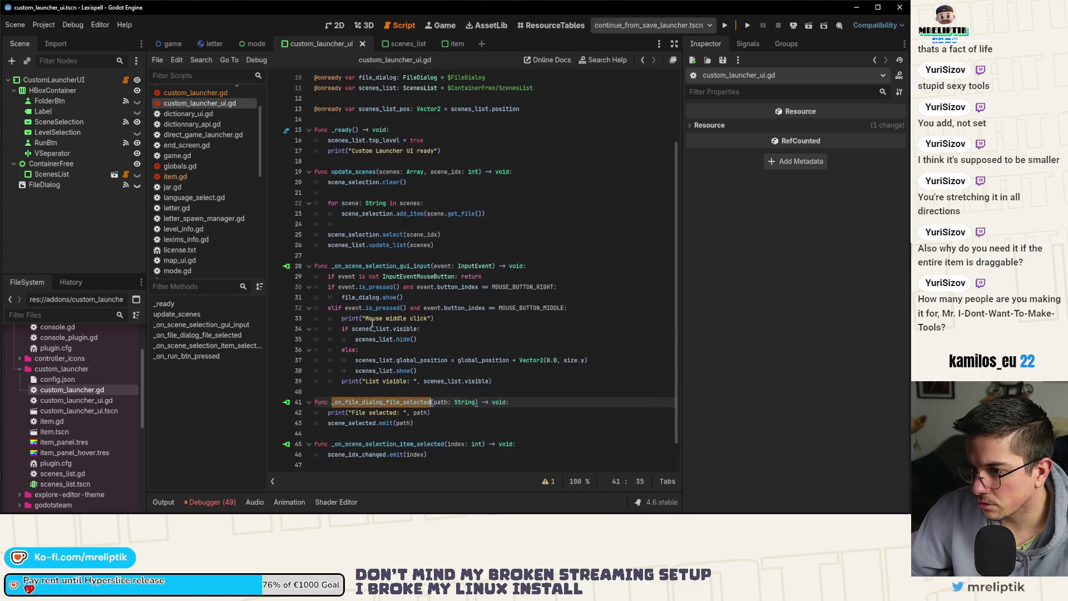
click(429, 298)
key(Return)
Step: Change the scenes_list.show() call to scenes_list.hide() and save the script
text(scenes_list.show())
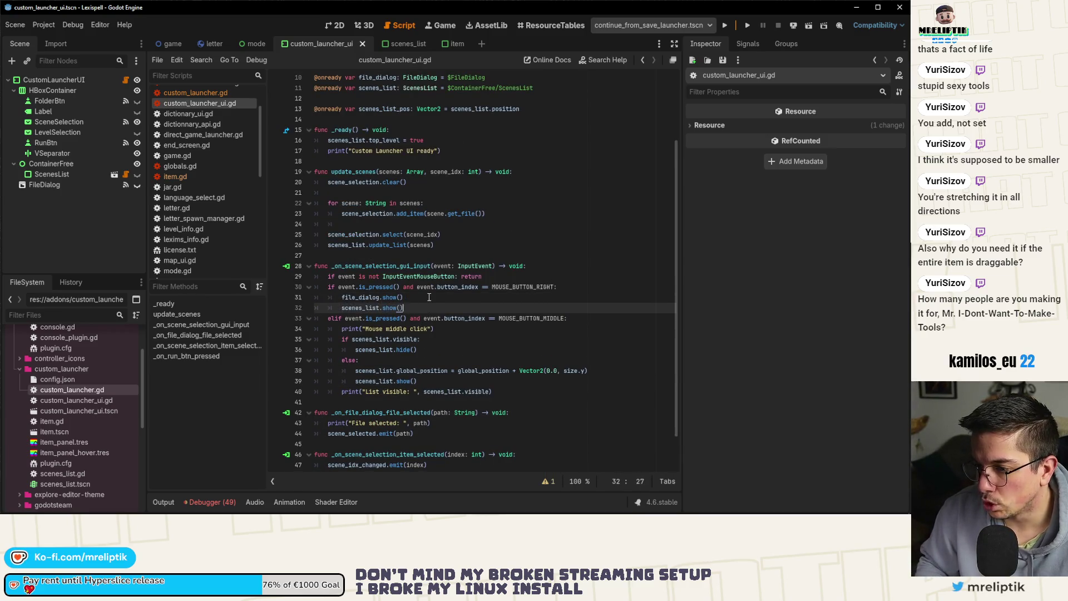
key(BackSpace)
key(BackSpace)
key(BackSpace)
text(hide)
key(Return)
key(ctrl+s)
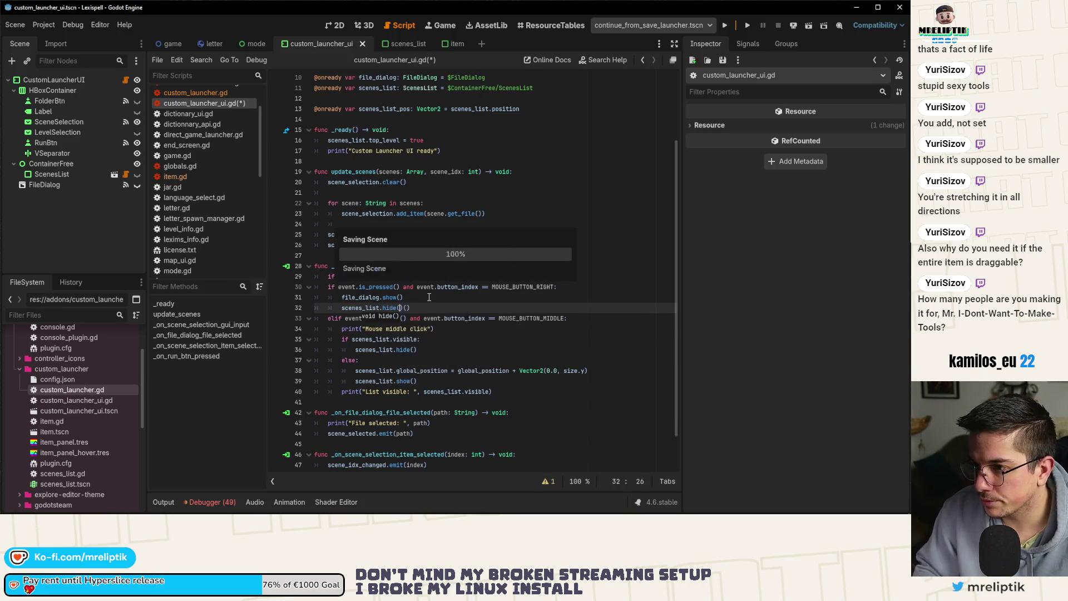
key(BackSpace)
key(ctrl+s)
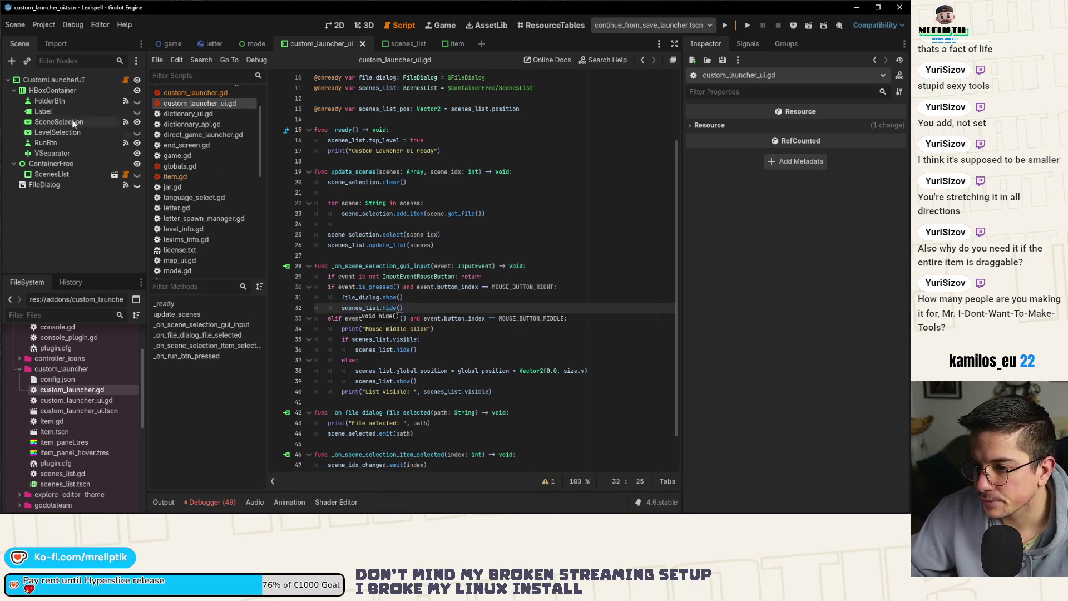
Step: Go to the SceneSelection gui_input handler and start an 'if event.is_pressed() and event.is_action_pressed' condition
click(56, 122)
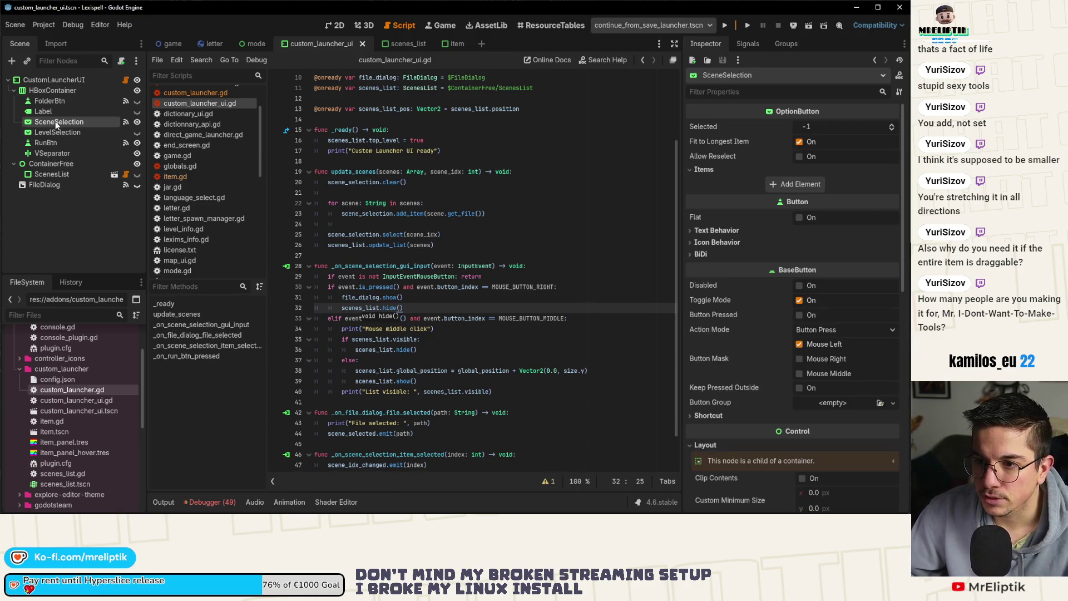
click(752, 45)
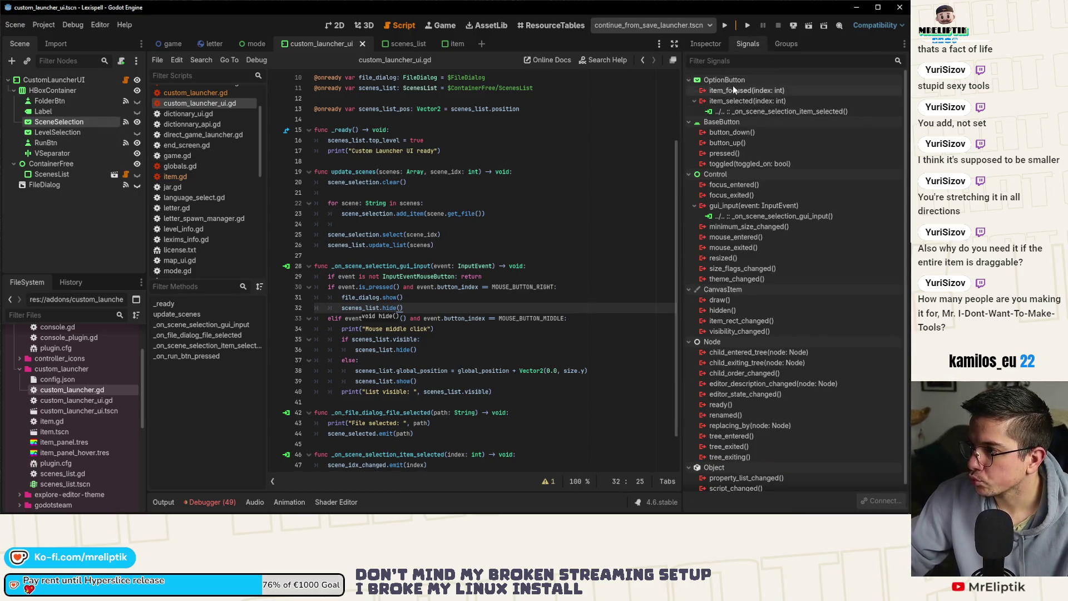
double_click(738, 217)
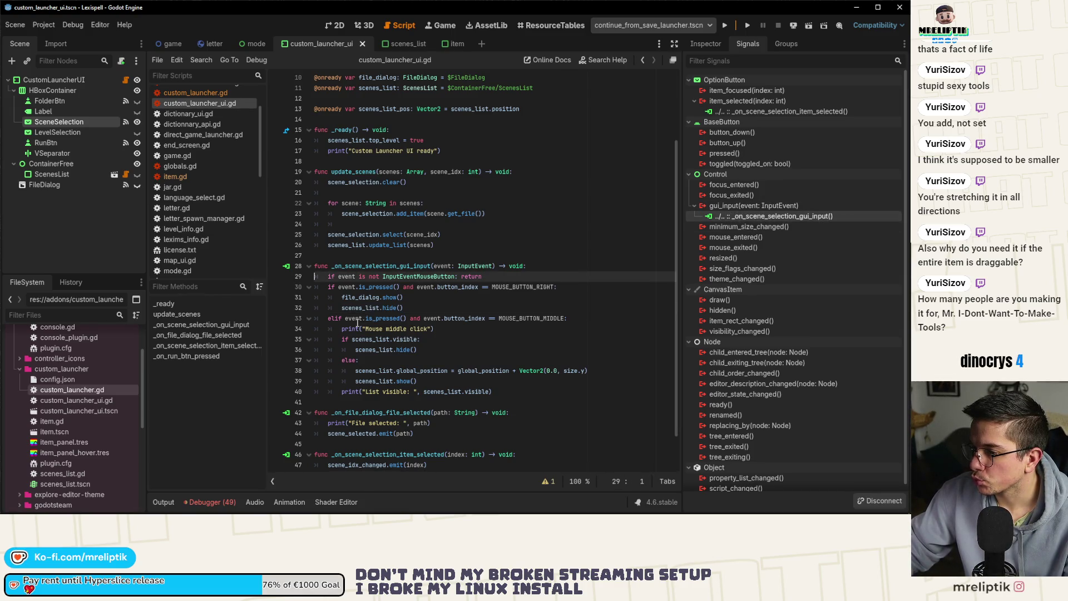
key(Return)
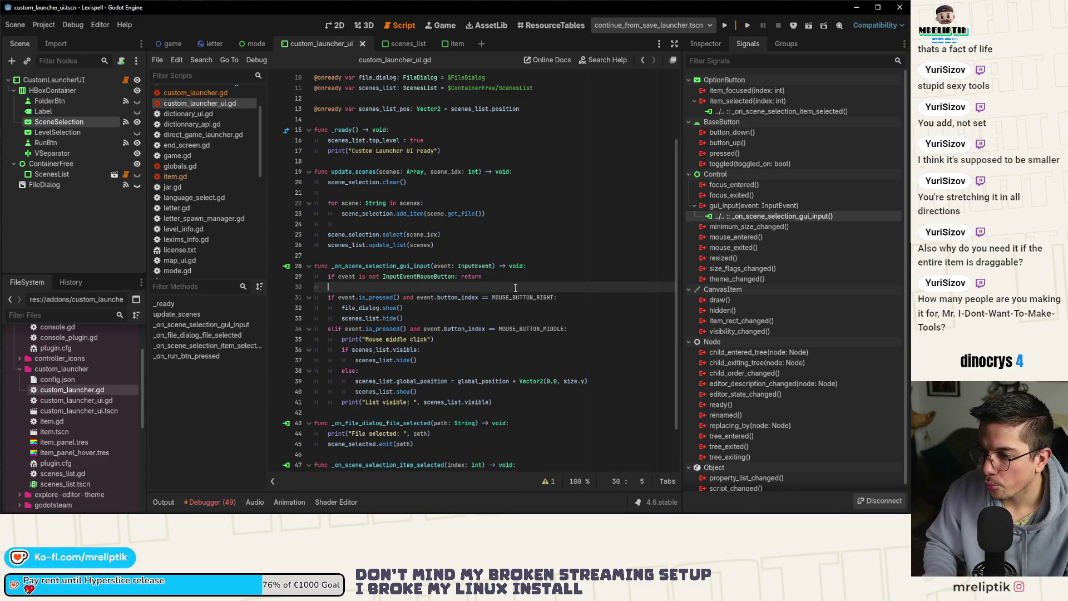
text(if event.is_)
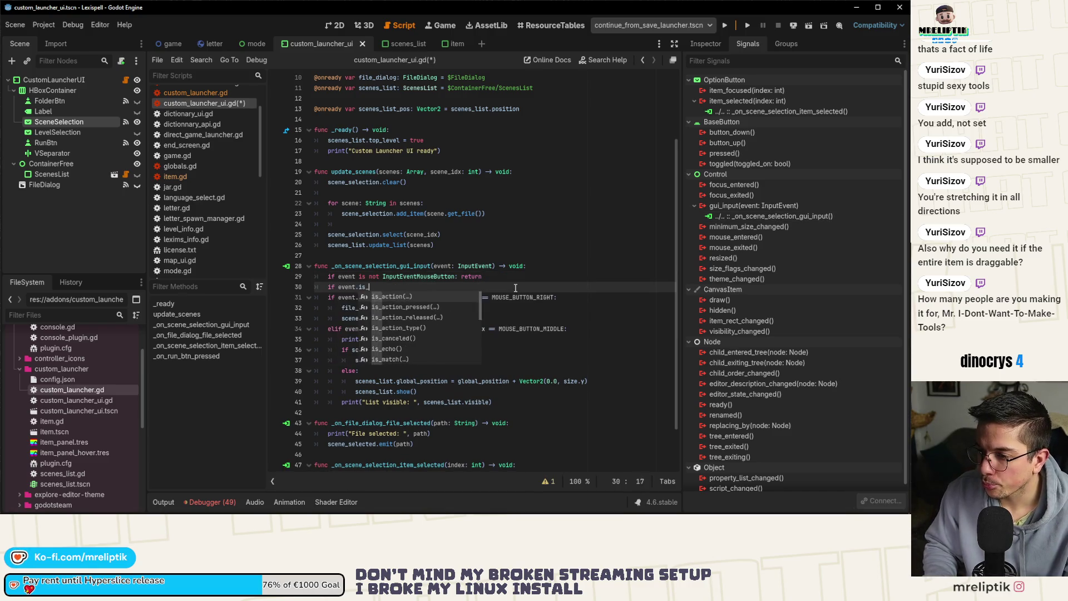
text(pressed() and event)
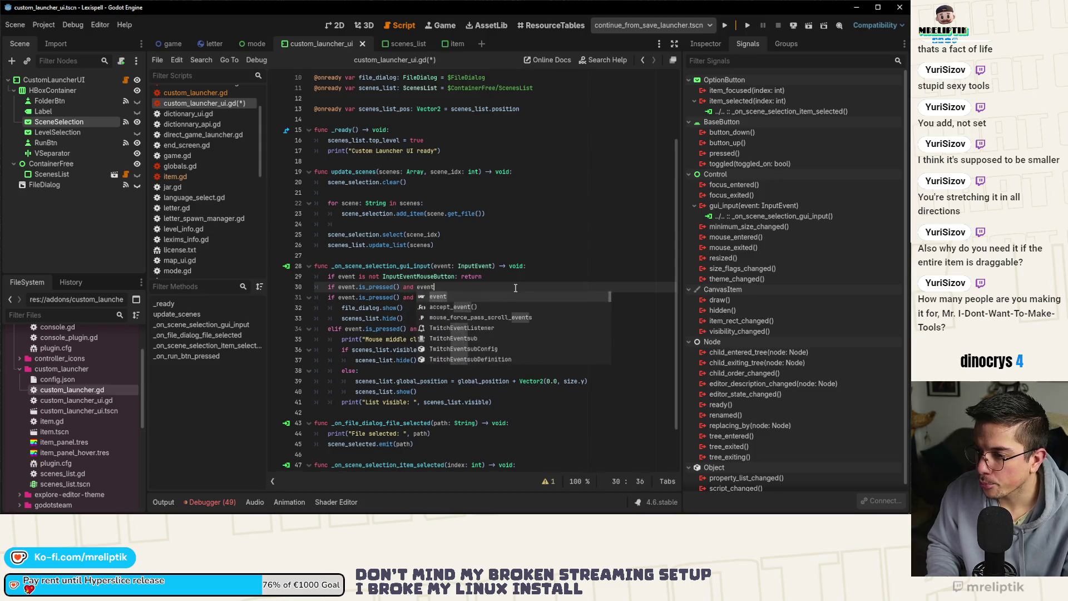
text(.is)
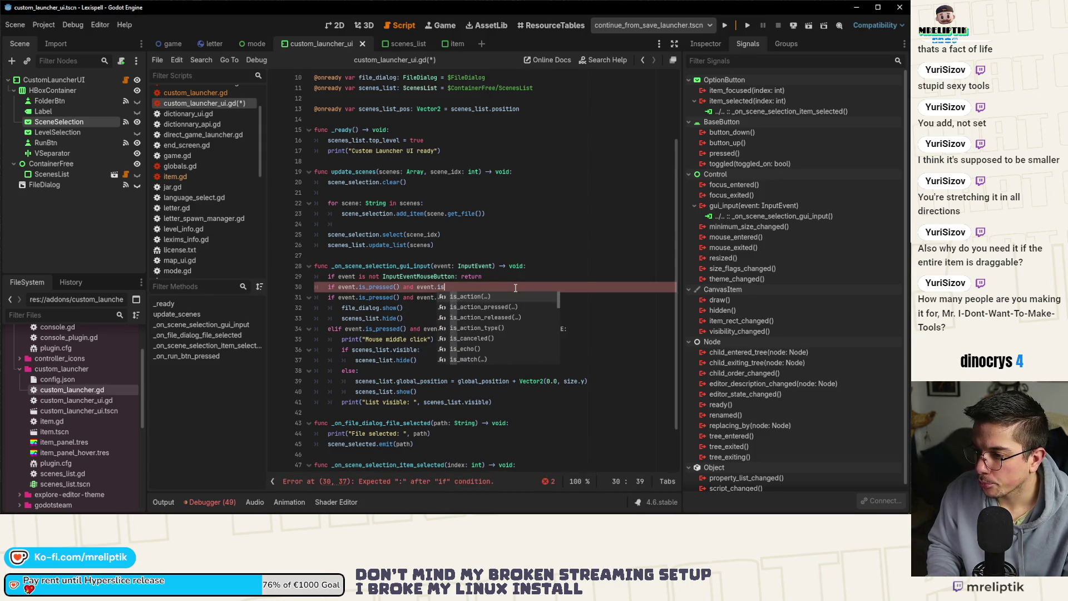
key(Down)
key(Return)
key(Escape)
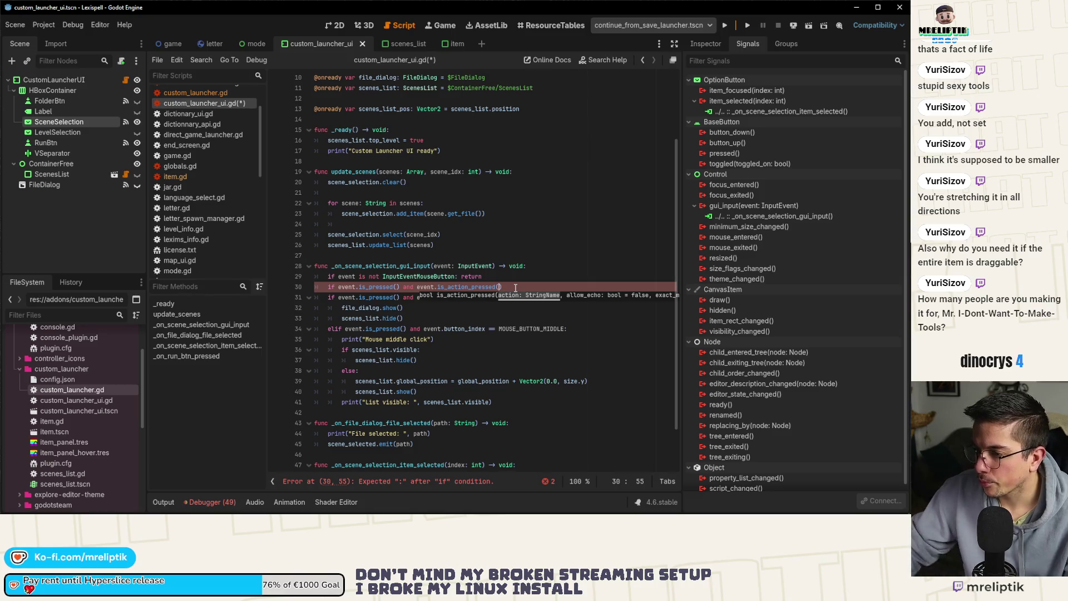
Step: Copy the right-button condition onto line 30 and add a scenes_list.hide() line beneath it
key(Down)
key(Down)
mouse_move(560, 298)
mouse_down()
mouse_move(403, 297)
mouse_move(417, 297)
mouse_up()
key(ctrl+c)
drag(414, 286, 539, 287)
key(ctrl+v)
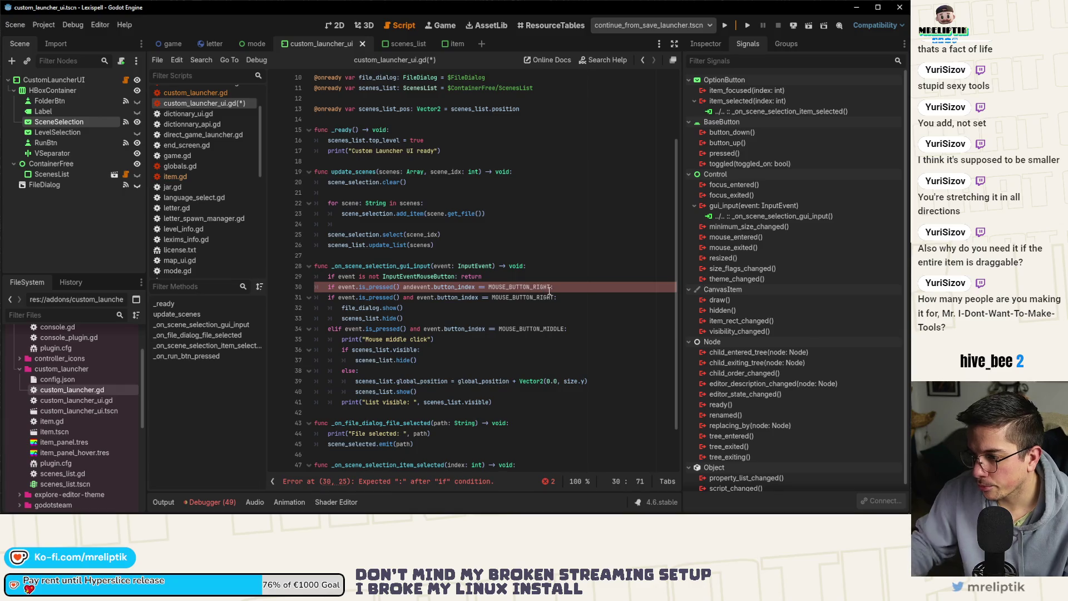
key(Return)
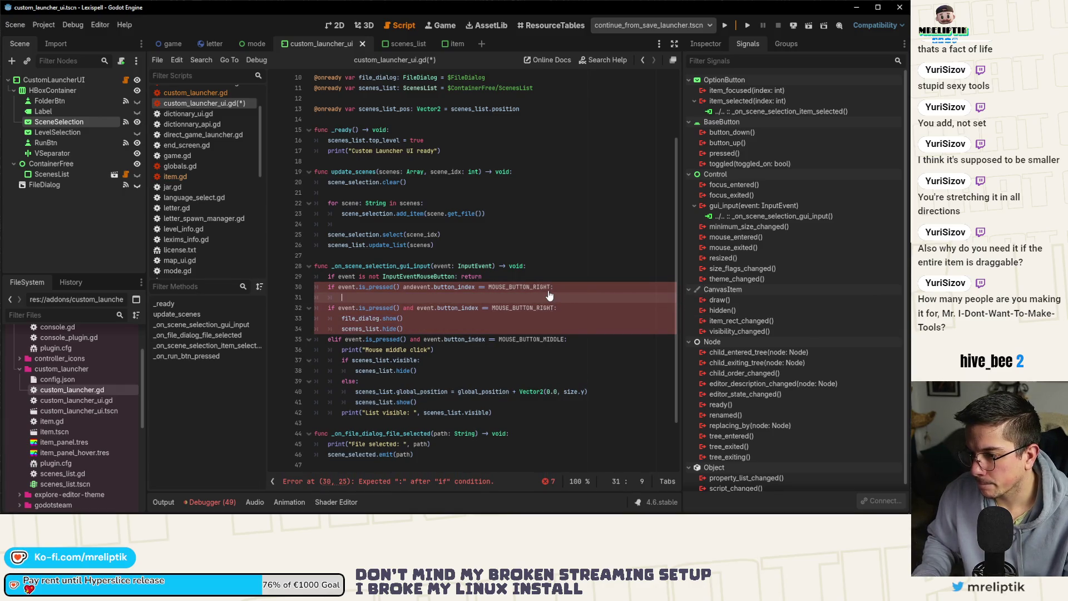
text(scenes_list.show())
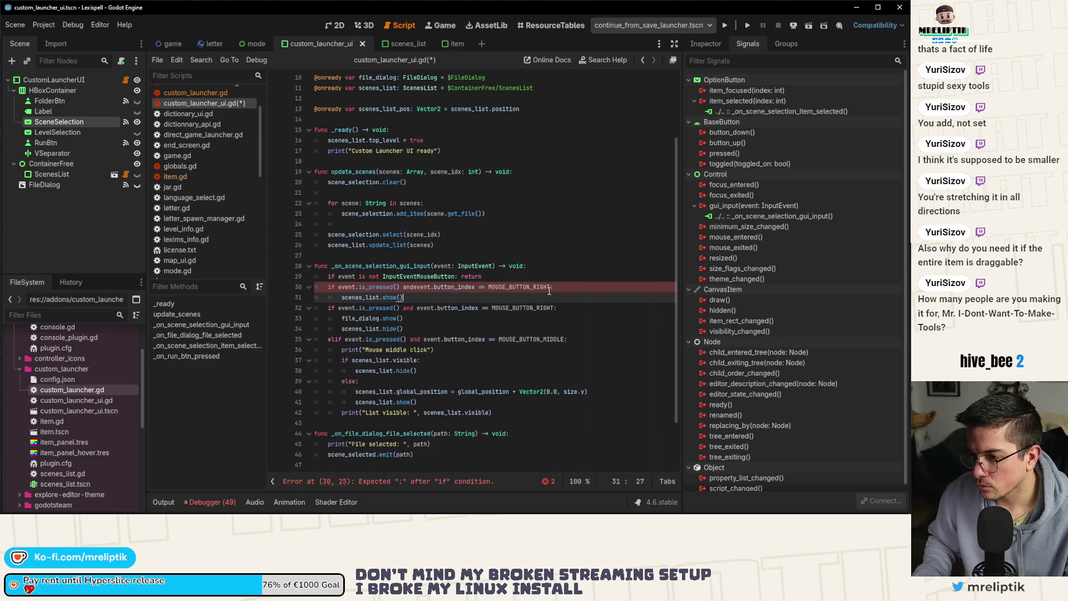
key(Left)
key(Left)
key(BackSpace)
key(BackSpace)
key(BackSpace)
text(jide)
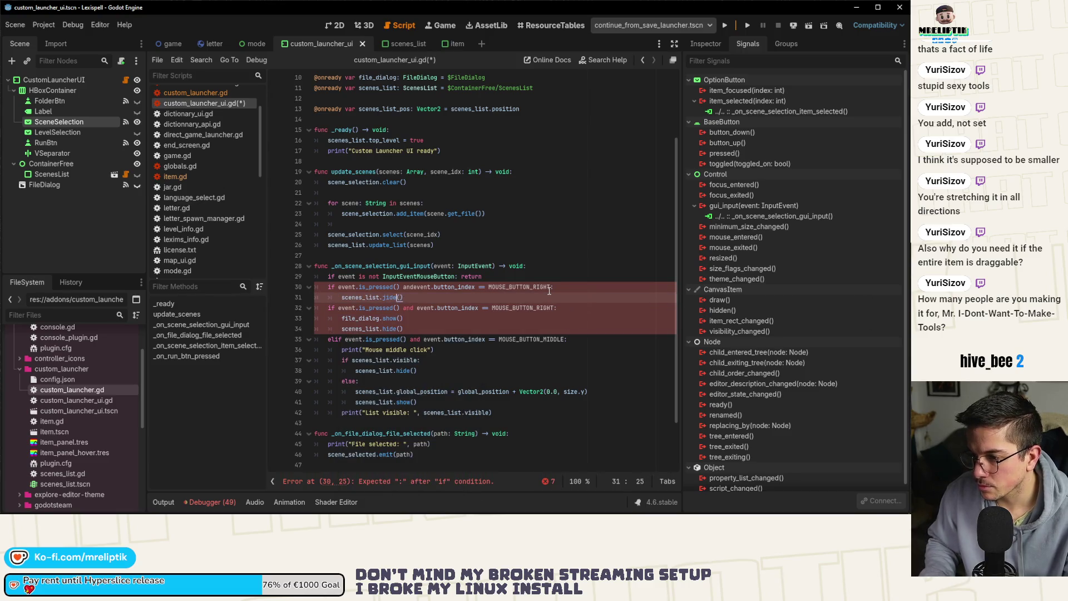
key(BackSpace)
key(BackSpace)
key(BackSpace)
text(hoide)
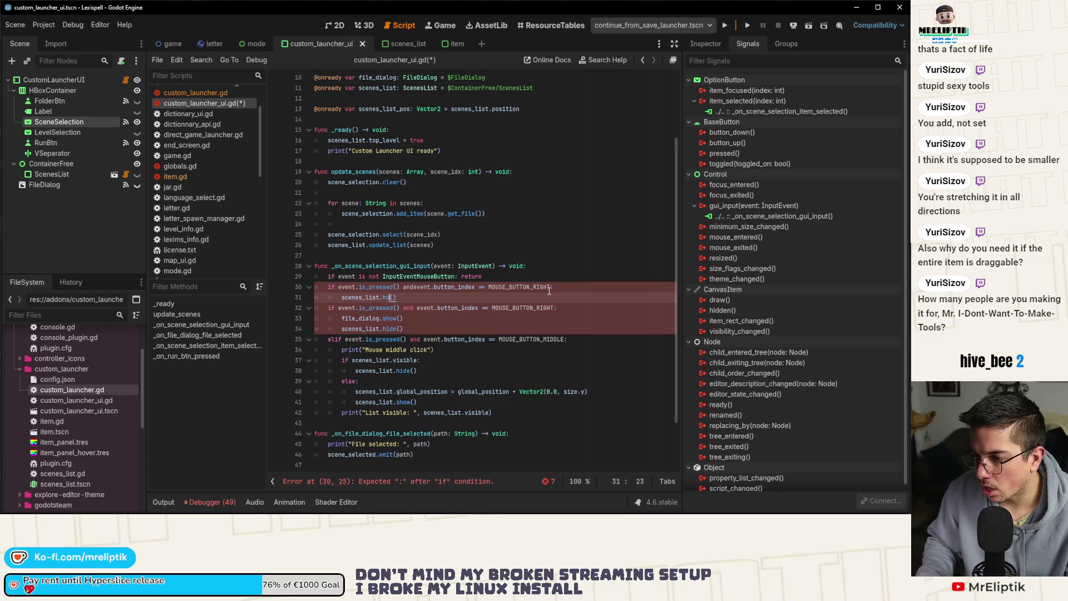
Step: Turn the right-click 'if' into an 'elif' branch and save
key(Down)
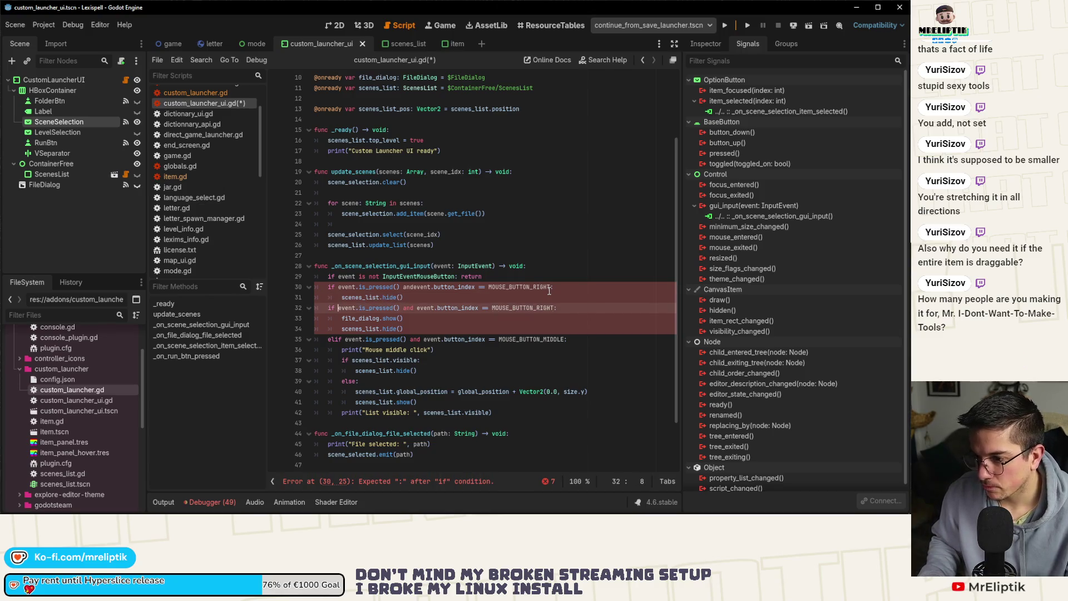
key(Home)
text(el)
key(ctrl+s)
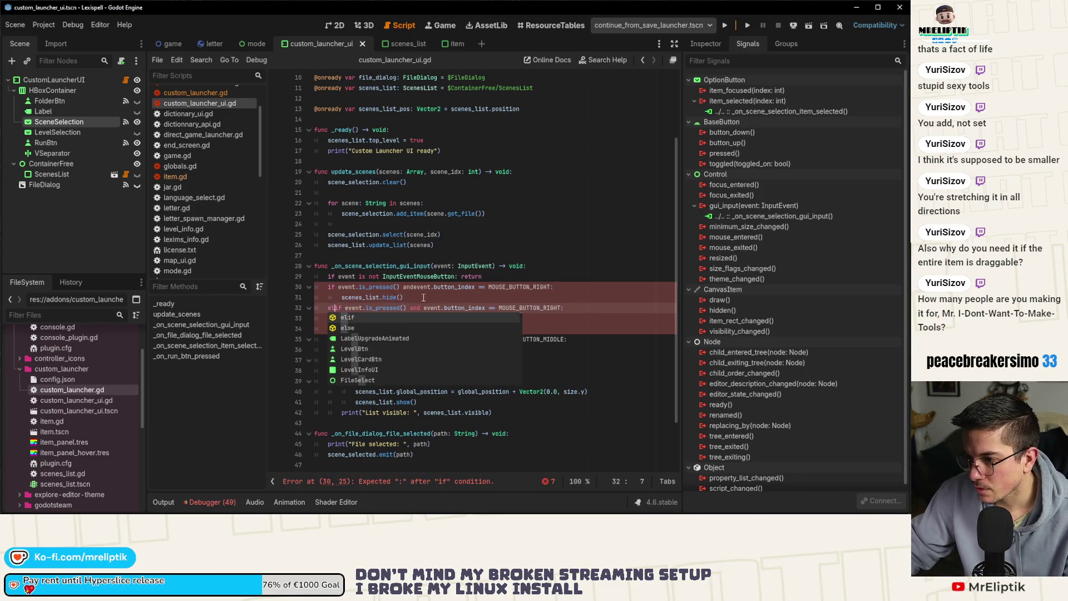
Step: Replace the button constant on line 30 with MOUSE_BUTTON_LEFT, add a colon, and save
double_click(521, 288)
text(MOUSE8)
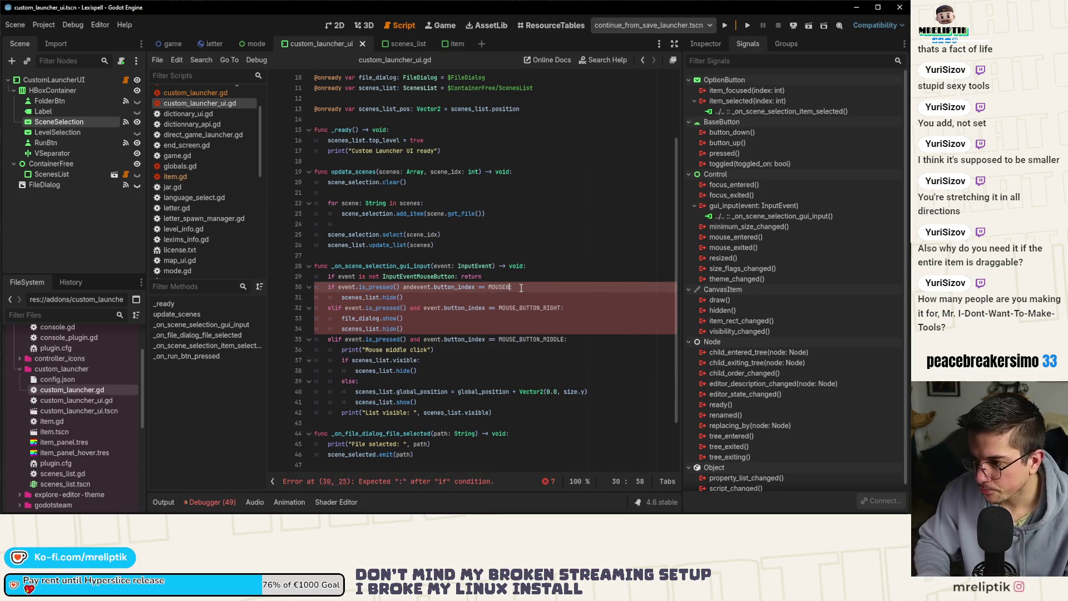
text(_BTU)
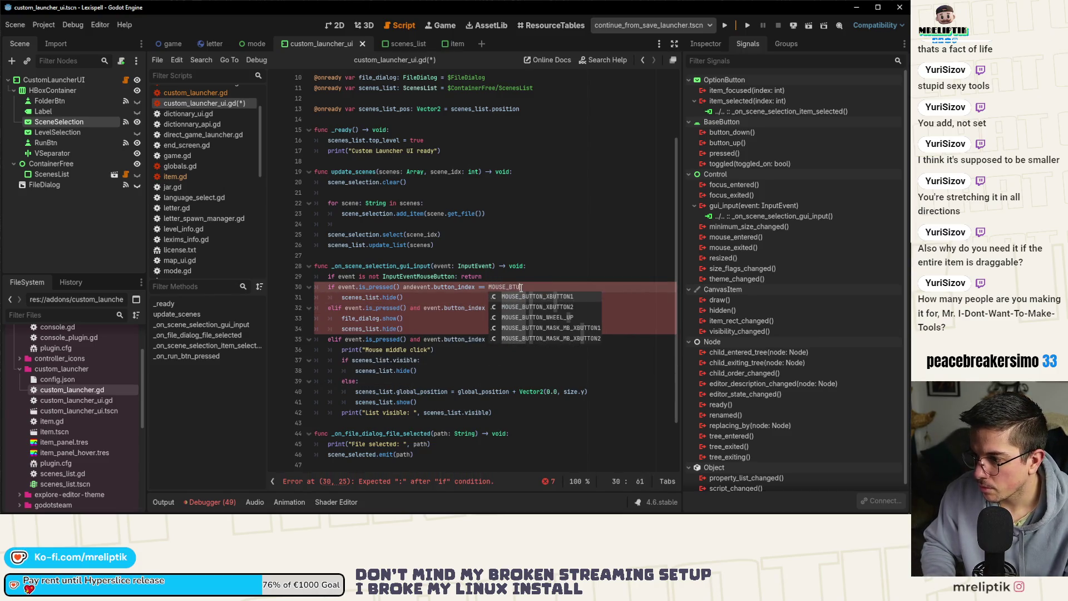
key(BackSpace)
key(BackSpace)
text(UL)
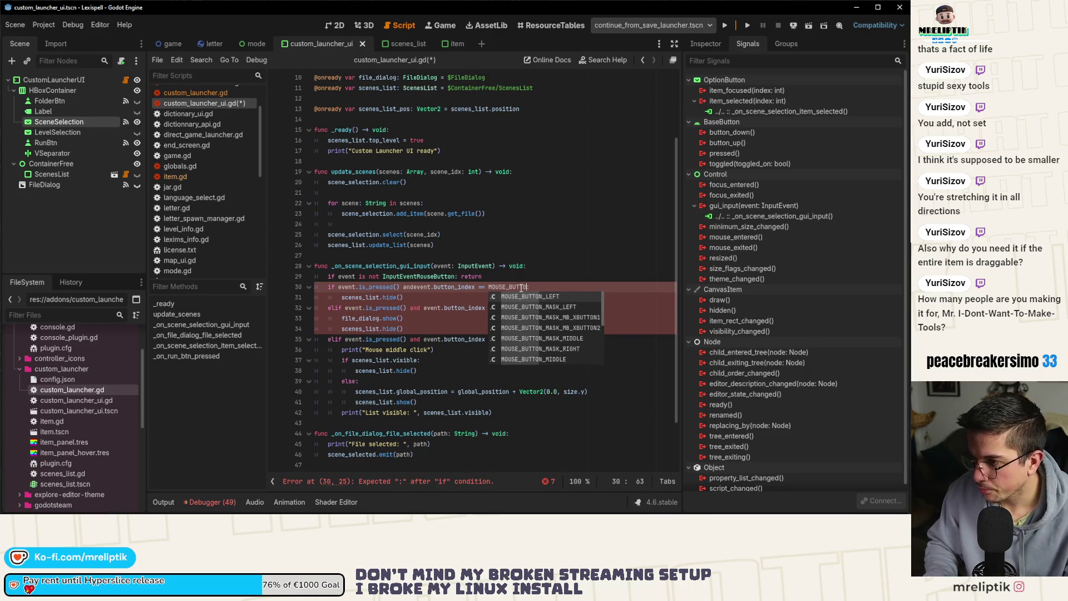
key(Return)
text(:)
key(ctrl+s)
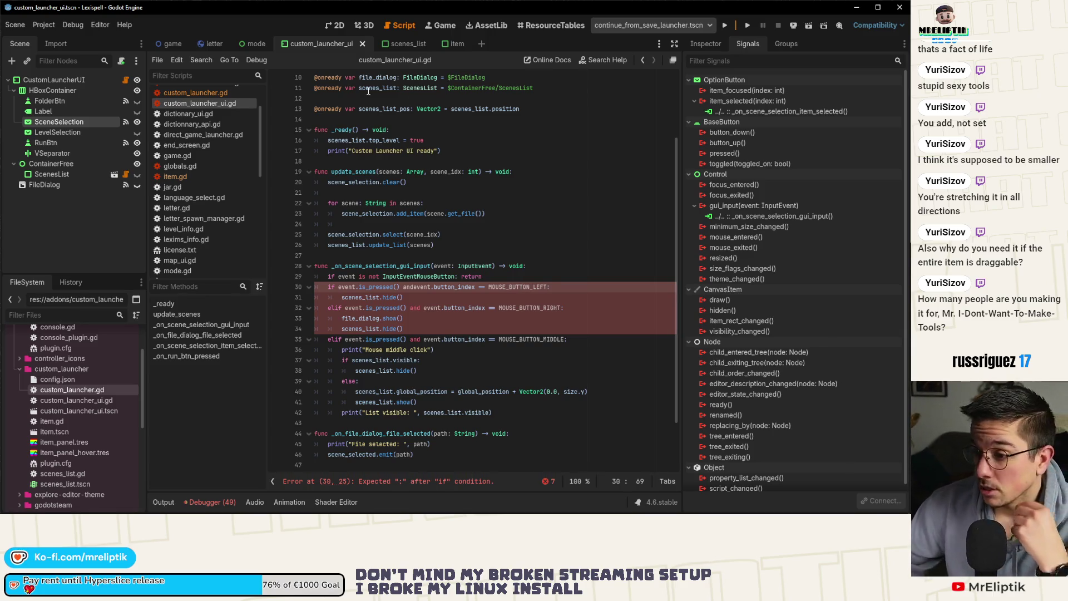
Step: Fix 'anevent' on line 30 to read 'and event.button_index' and save custom_launcher_ui.gd
click(503, 306)
click(456, 276)
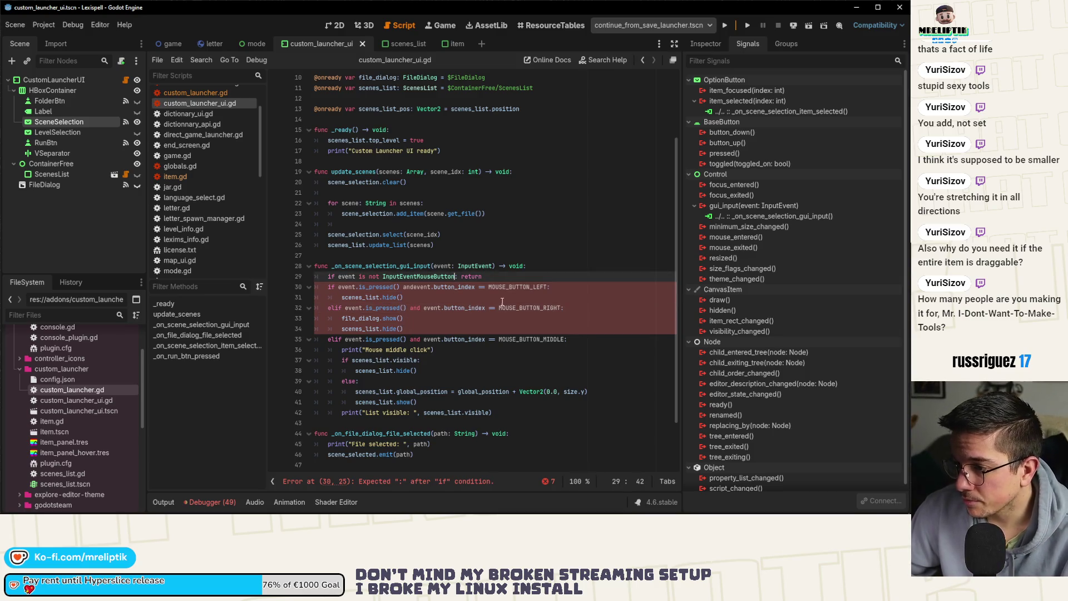
click(426, 322)
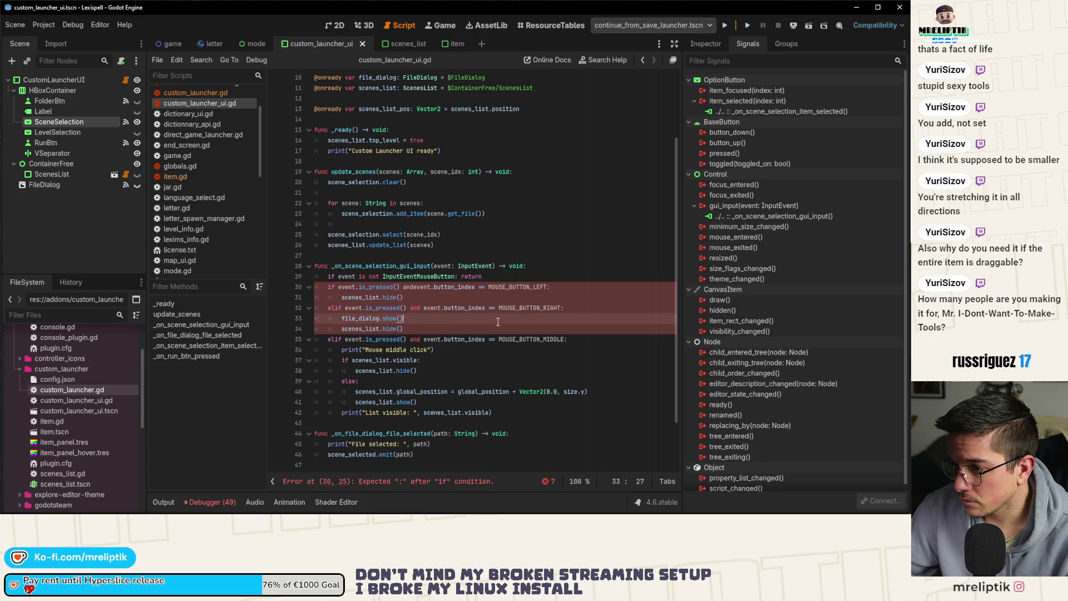
click(560, 297)
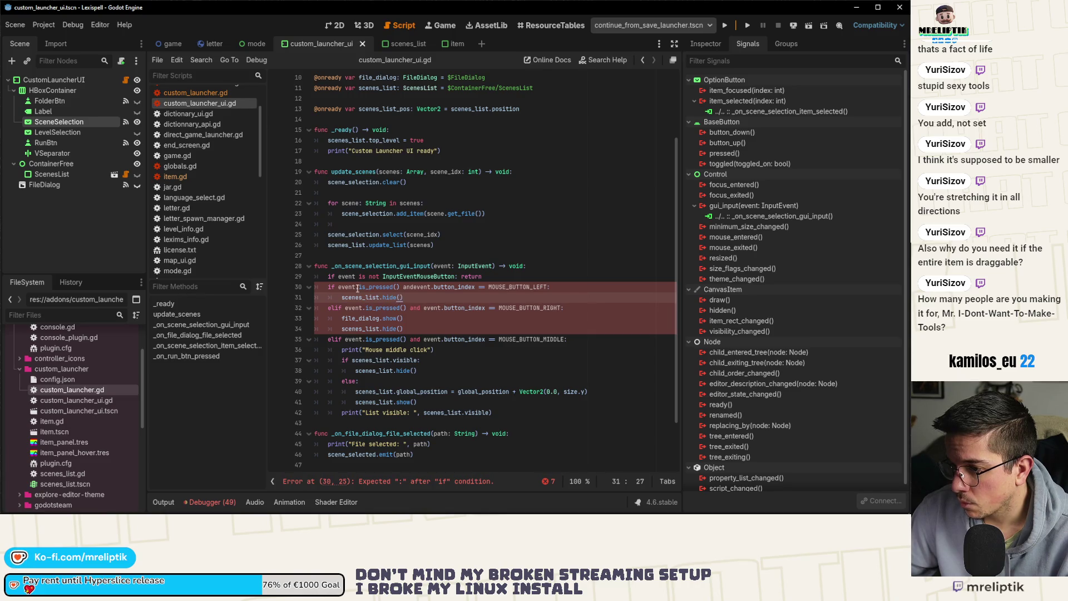
mouse_move(392, 292)
click(579, 286)
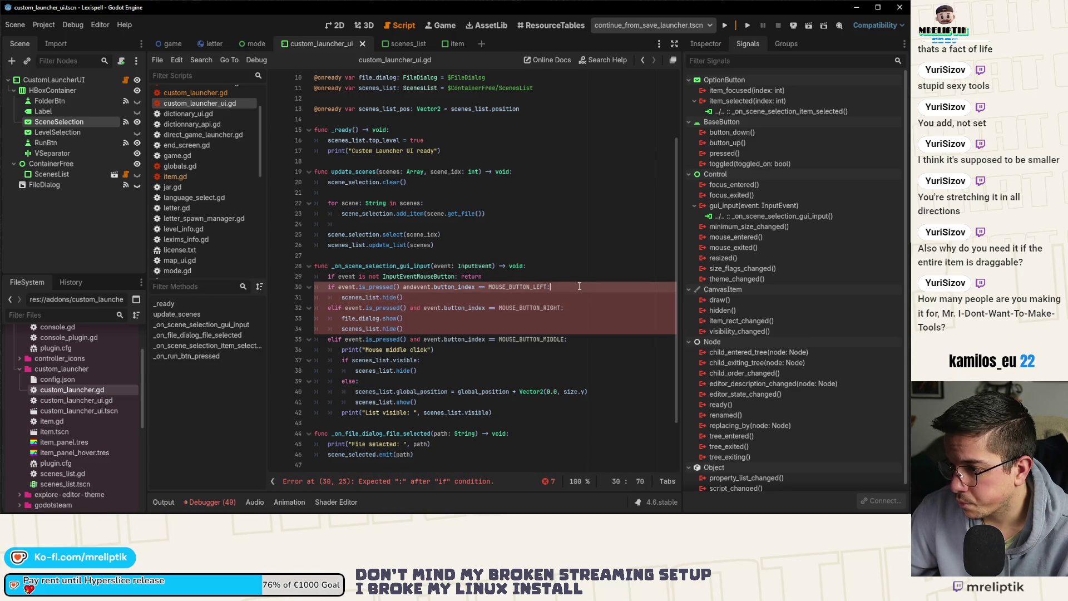
click(410, 287)
text(d)
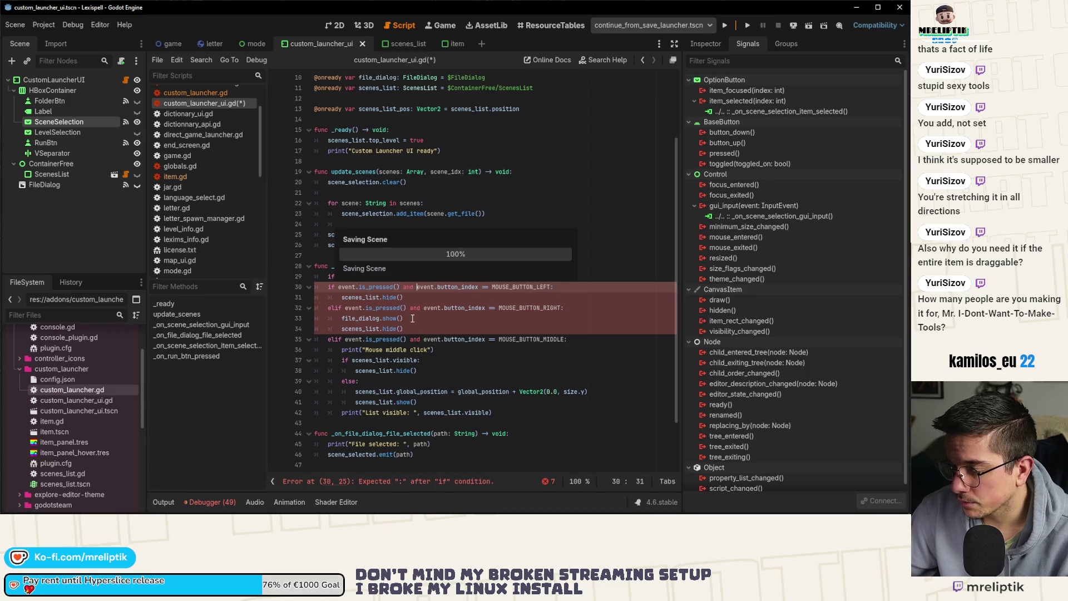
key(ctrl+s)
click(442, 300)
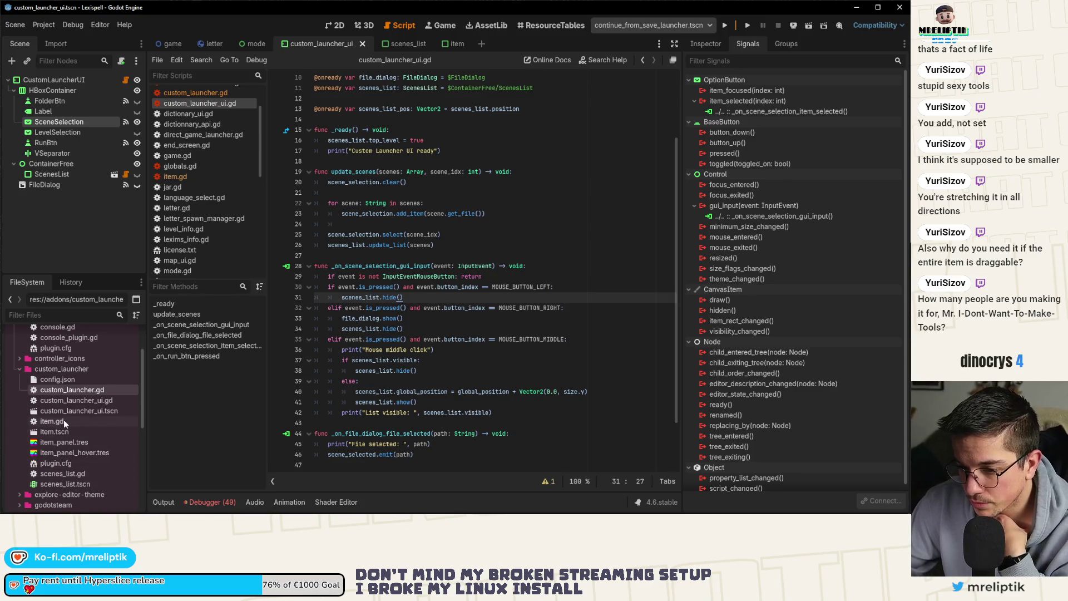
Step: Open scenes_list.gd and custom_launcher.gd, and inspect the update_scenes call on line 65
click(61, 473)
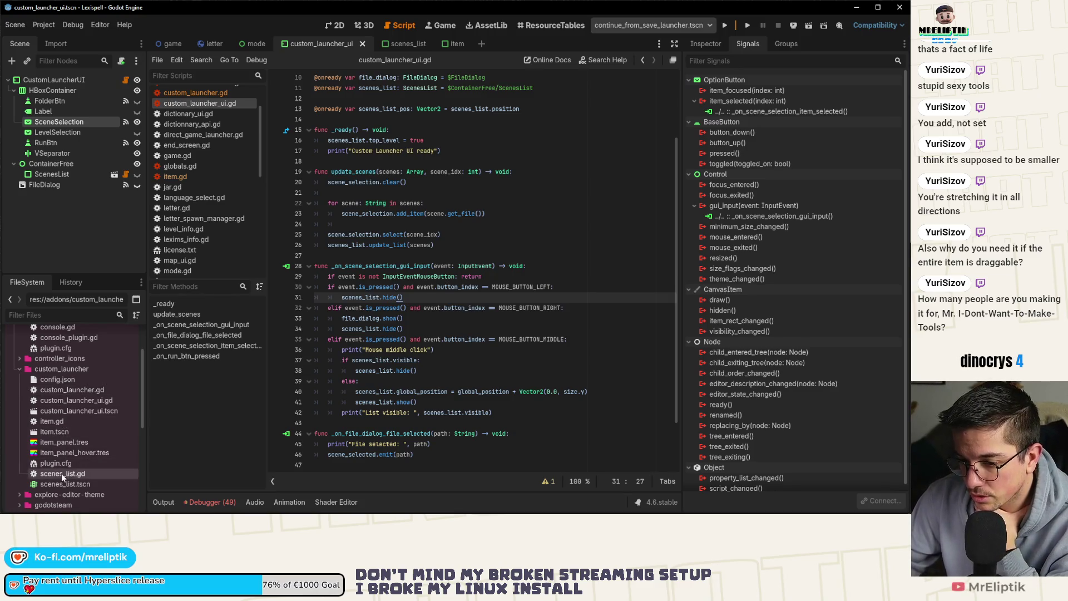
double_click(61, 473)
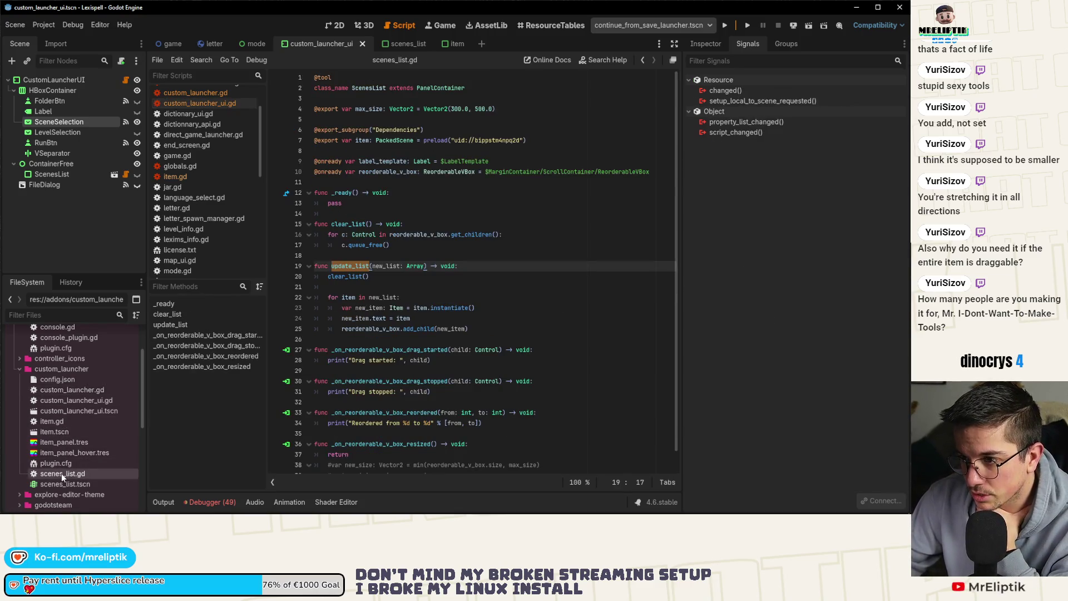
double_click(82, 389)
scroll(416, 303, up, 2)
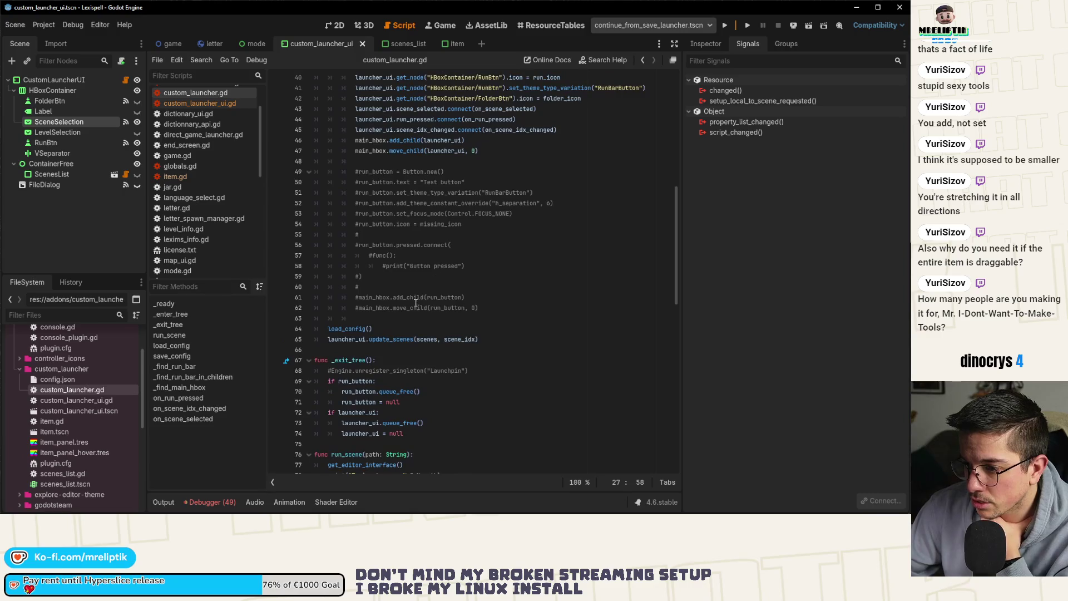
click(386, 339)
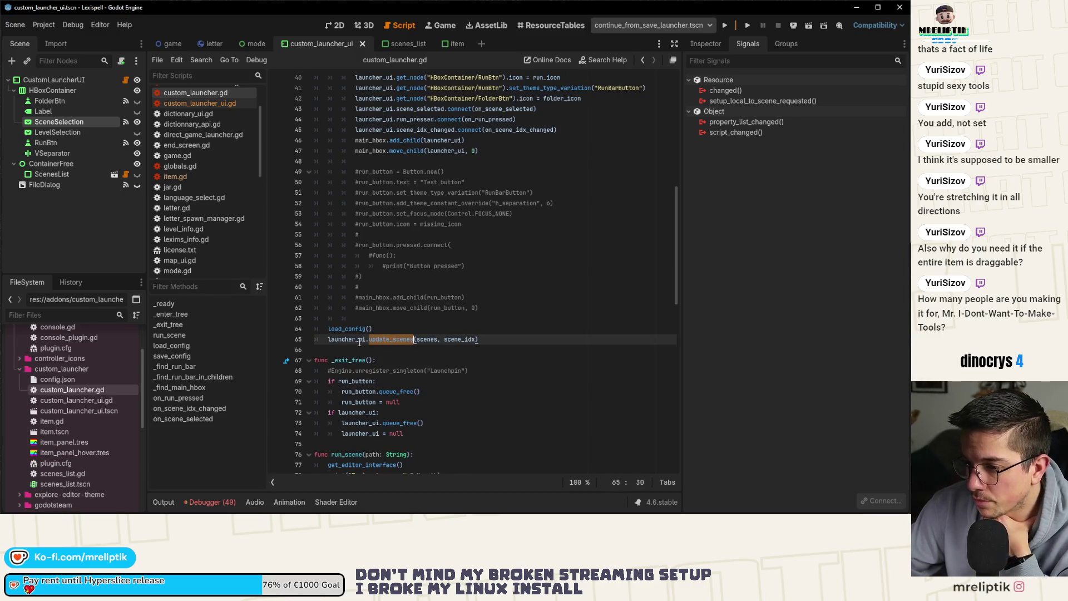
key(ctrl+Left)
key(Left)
key(ctrl+Right)
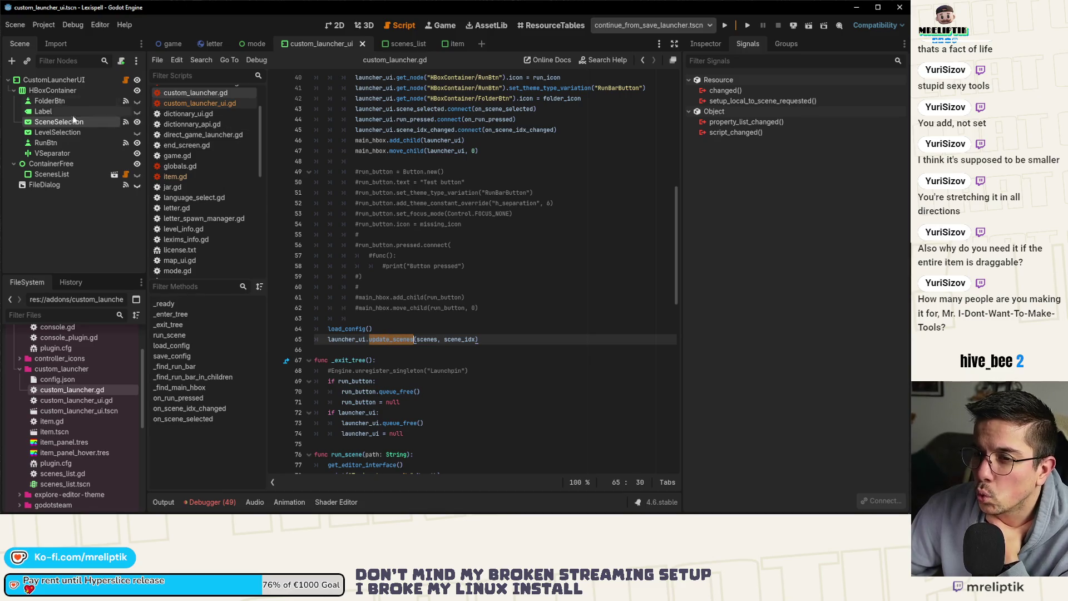
Step: In custom_launcher_ui.gd, examine update_scenes and the scenes argument passed to update_list
click(126, 80)
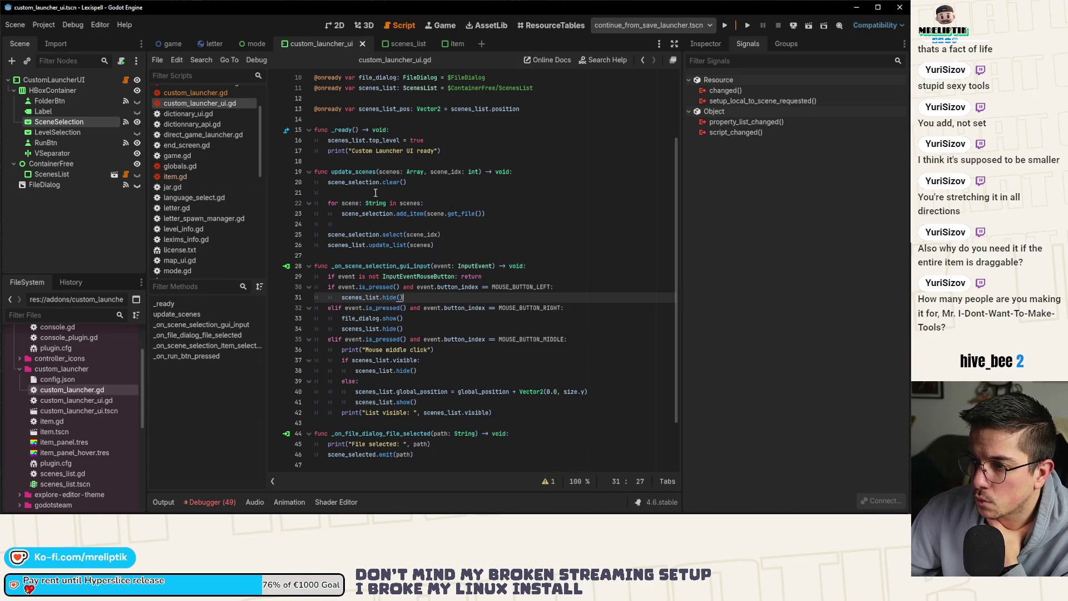
double_click(349, 172)
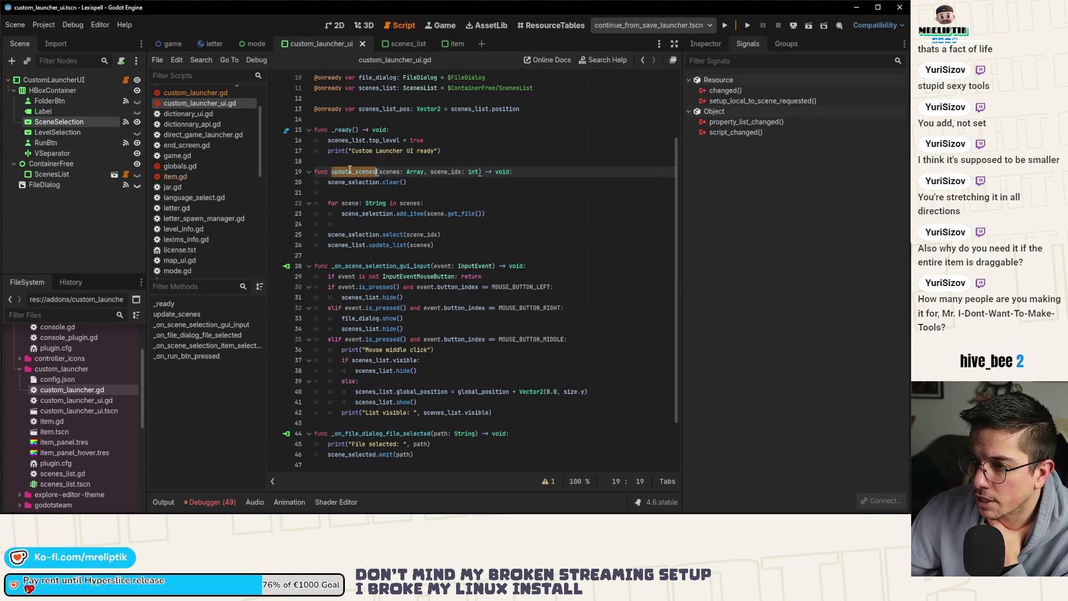
double_click(418, 246)
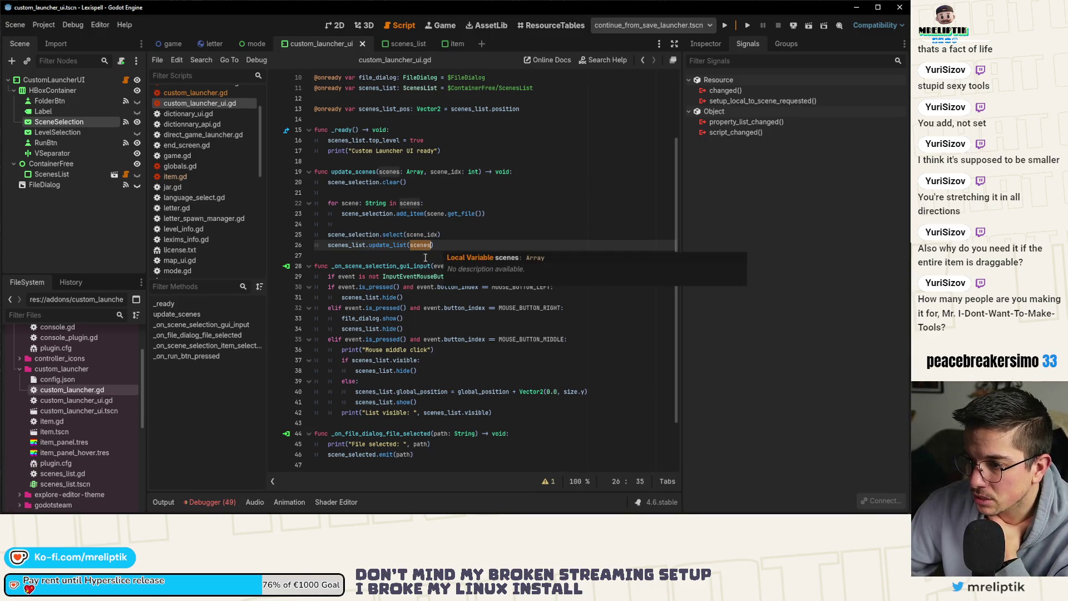
scroll(412, 256, down, 2)
scroll(405, 264, up, 2)
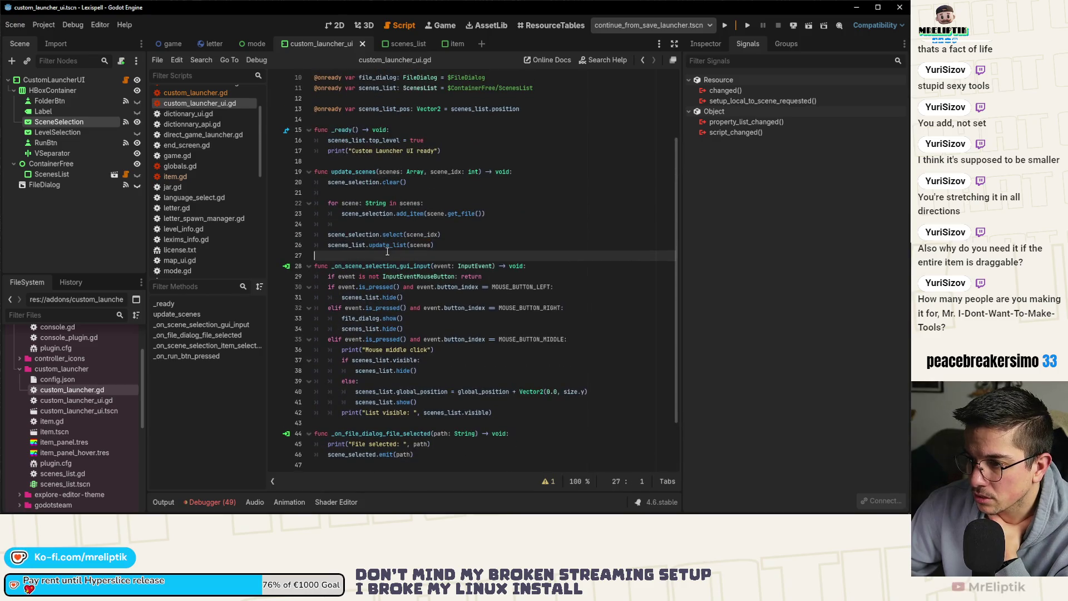
double_click(408, 246)
double_click(429, 246)
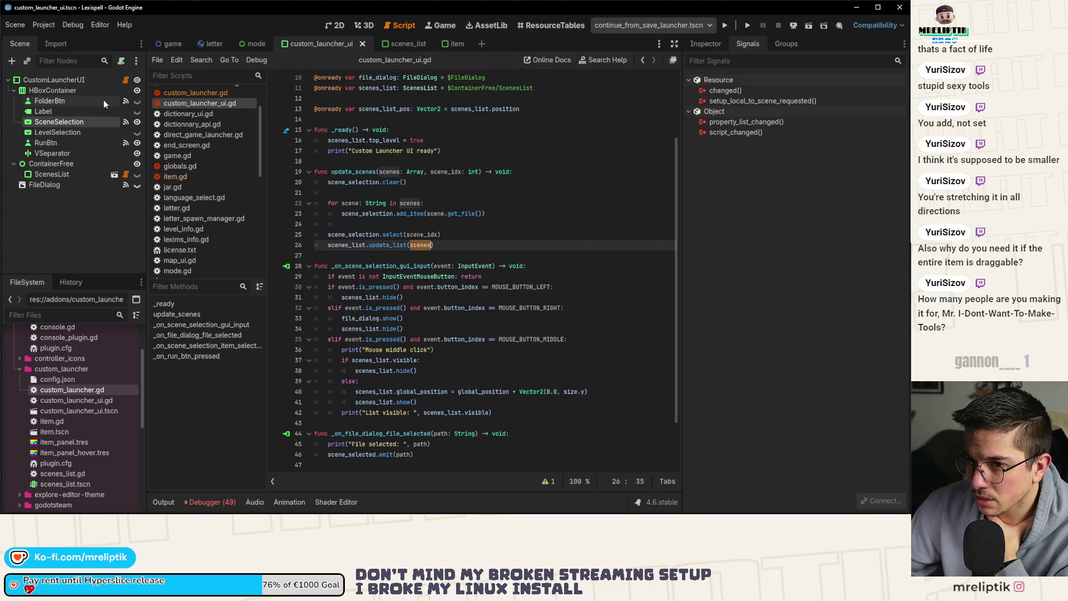
click(391, 44)
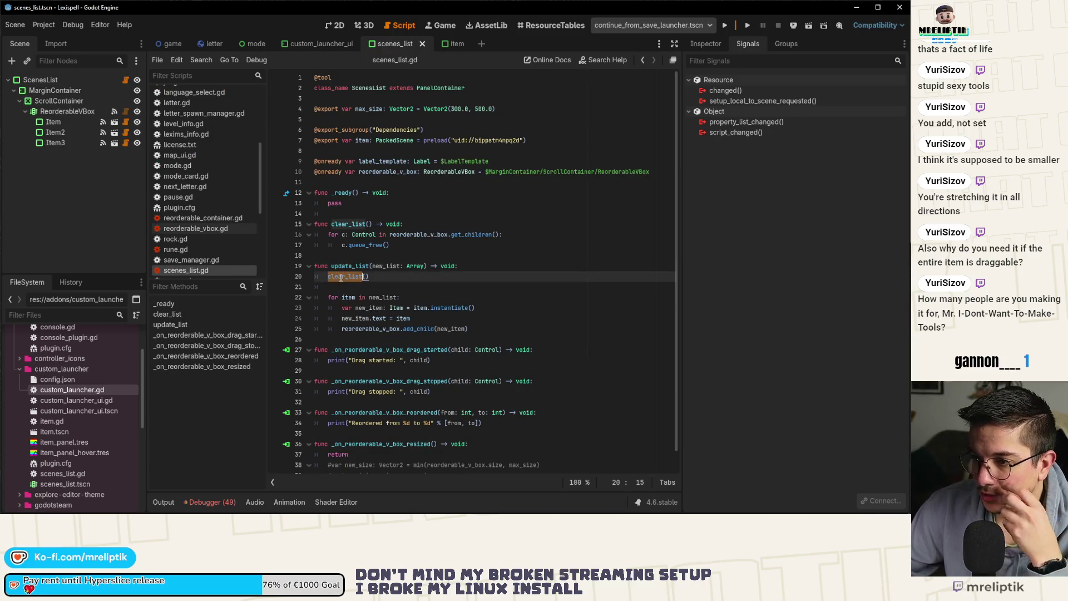
Step: Review scenes_list.gd's clear_list loop and where new_item is created and added to reorderable_v_box
click(416, 235)
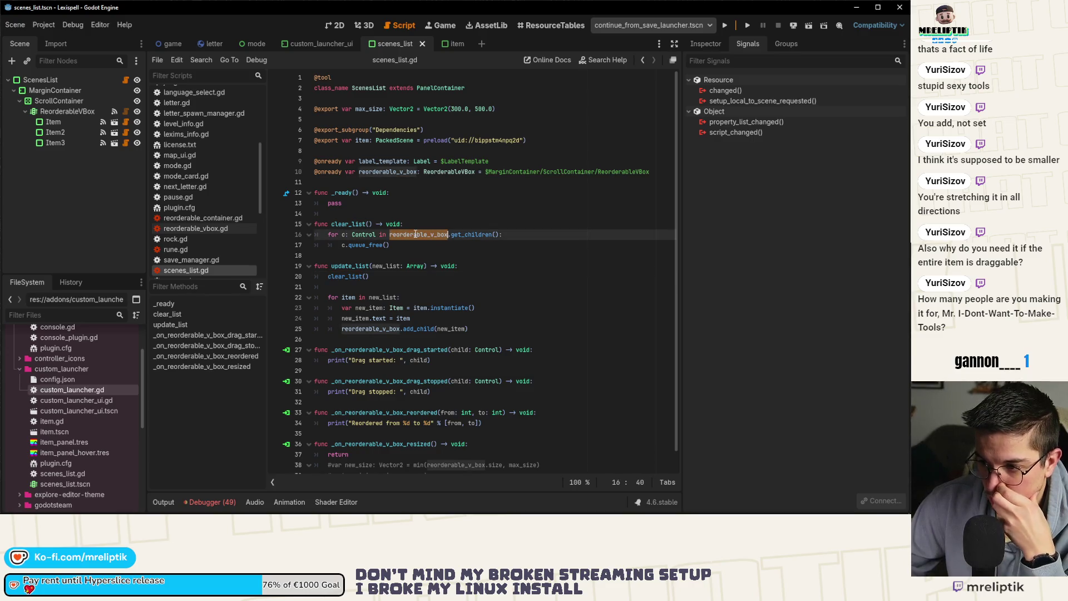
click(383, 307)
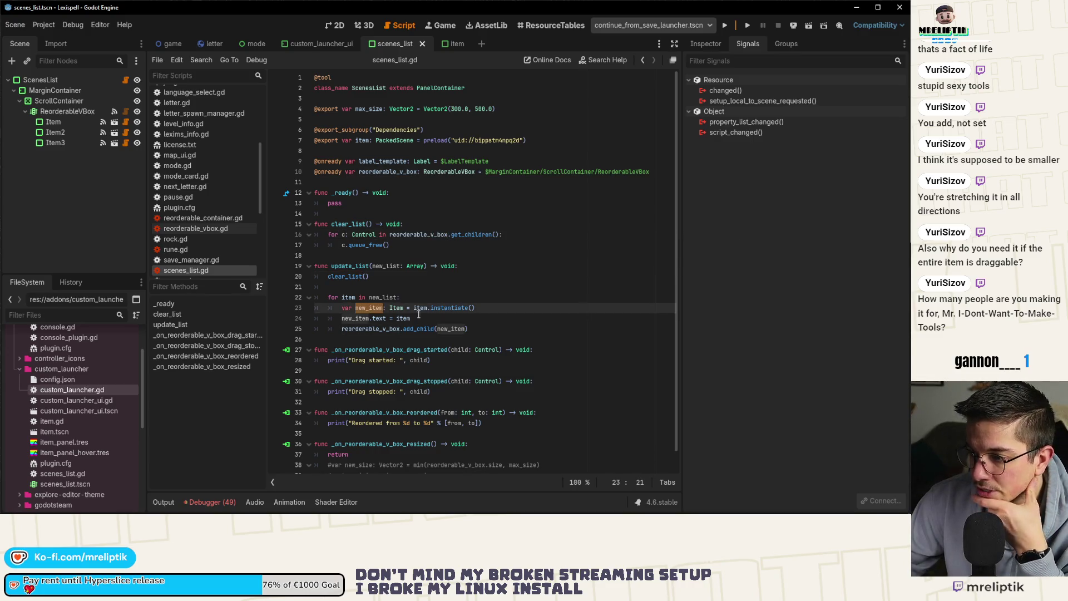
double_click(356, 319)
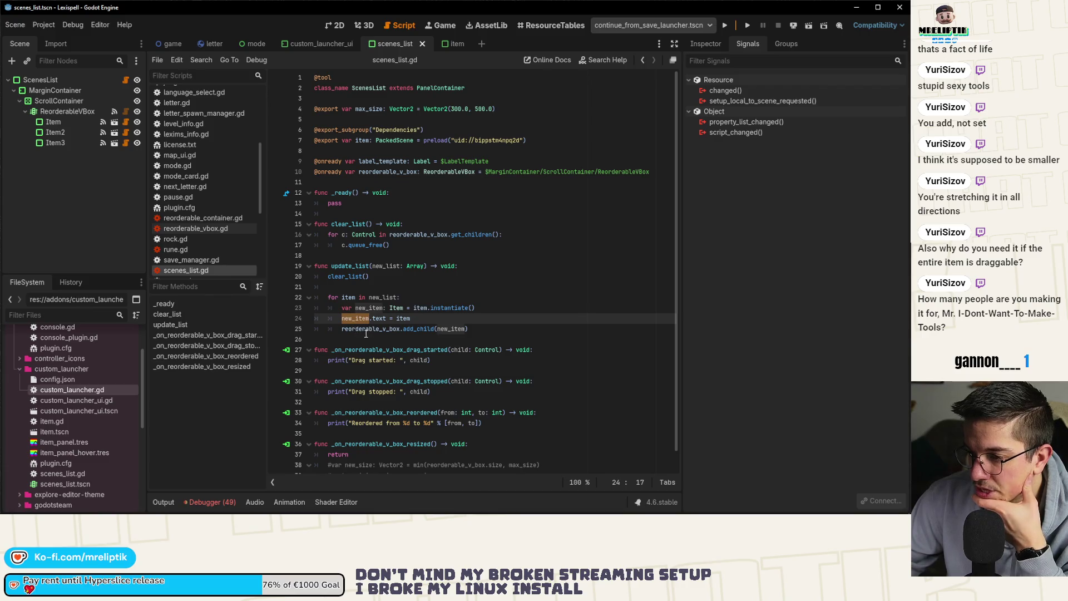
click(364, 329)
double_click(364, 329)
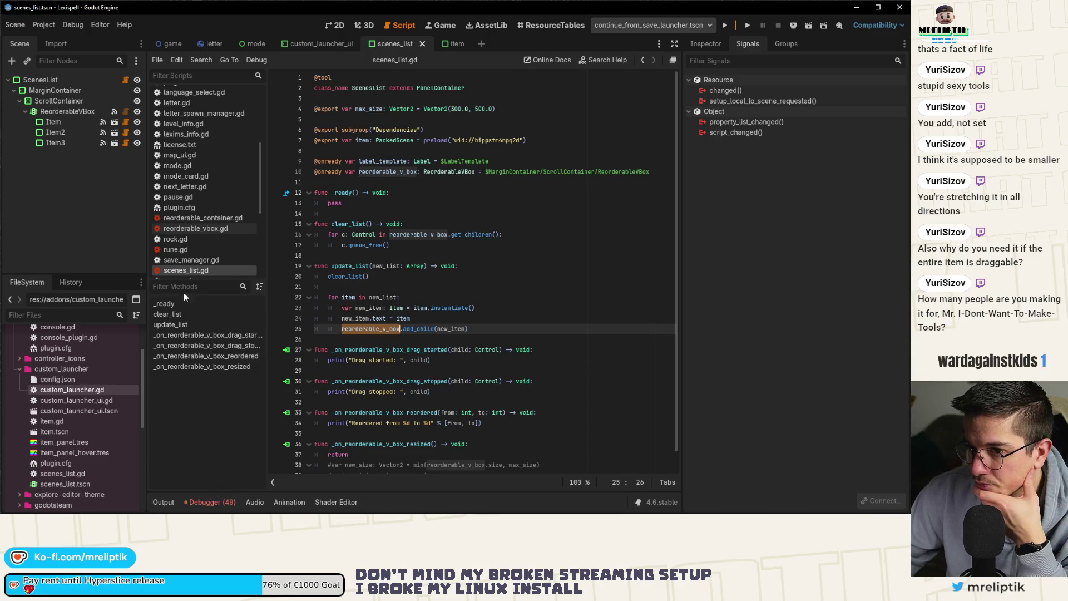
Step: Inspect the Item node's Layout > Container Sizing, check the 2D view, then return to the scripts
click(62, 121)
click(706, 43)
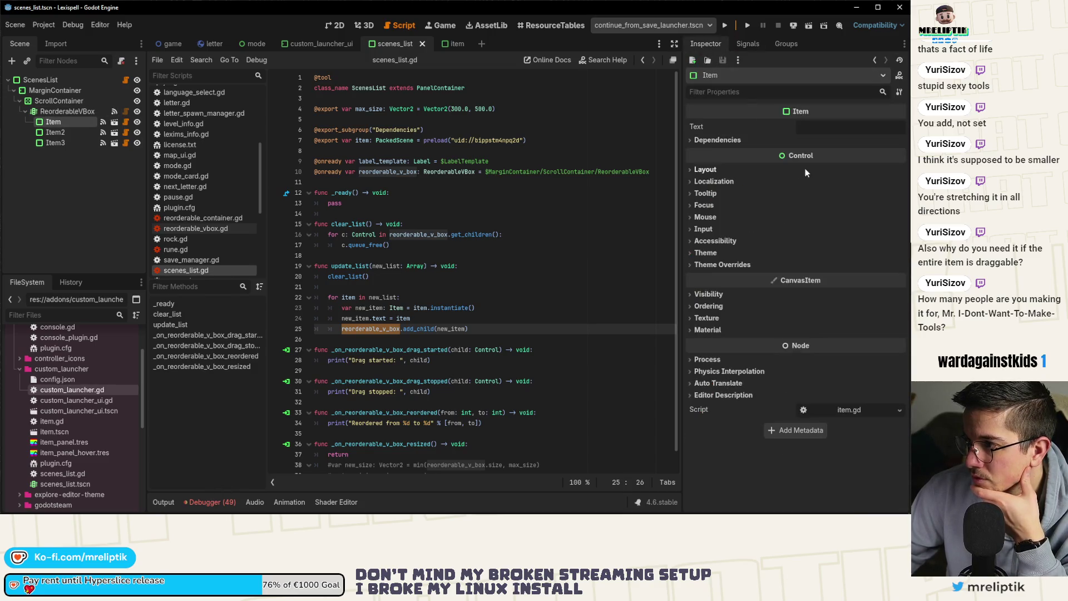
click(705, 170)
click(723, 287)
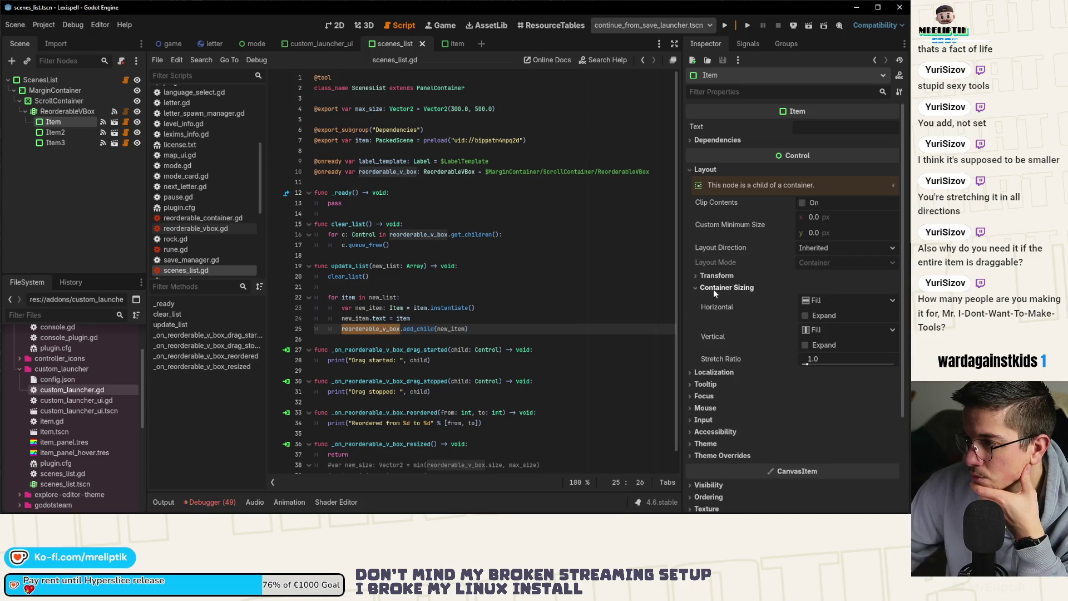
click(337, 26)
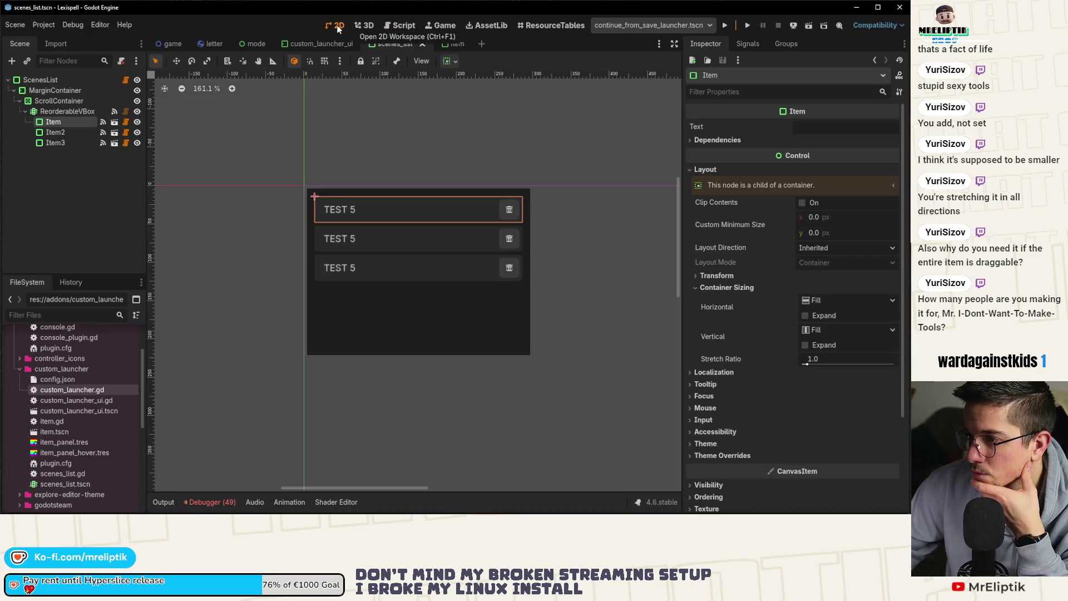
click(127, 80)
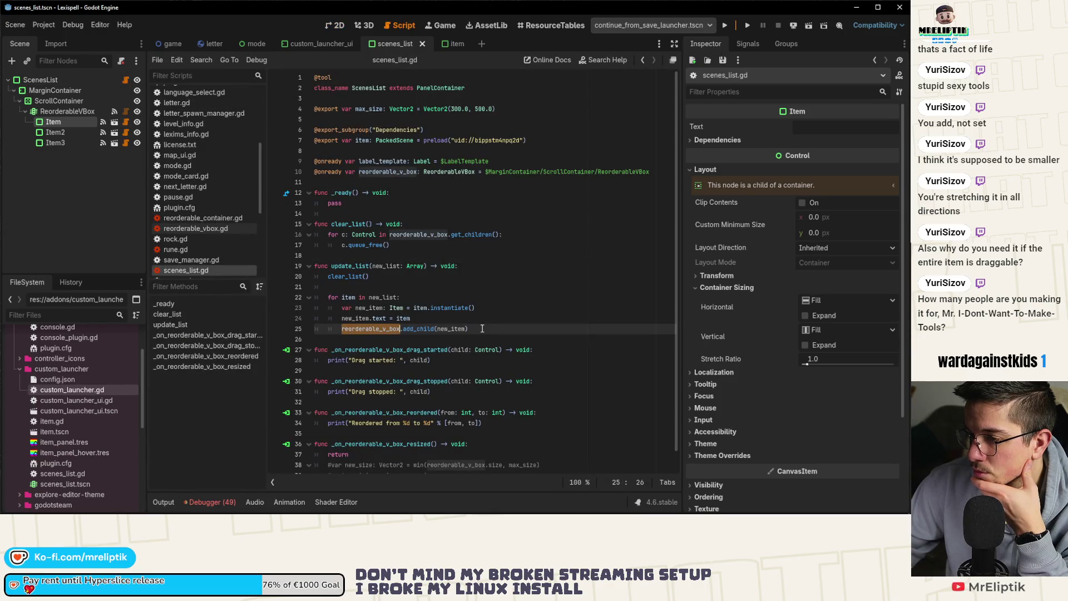
click(315, 44)
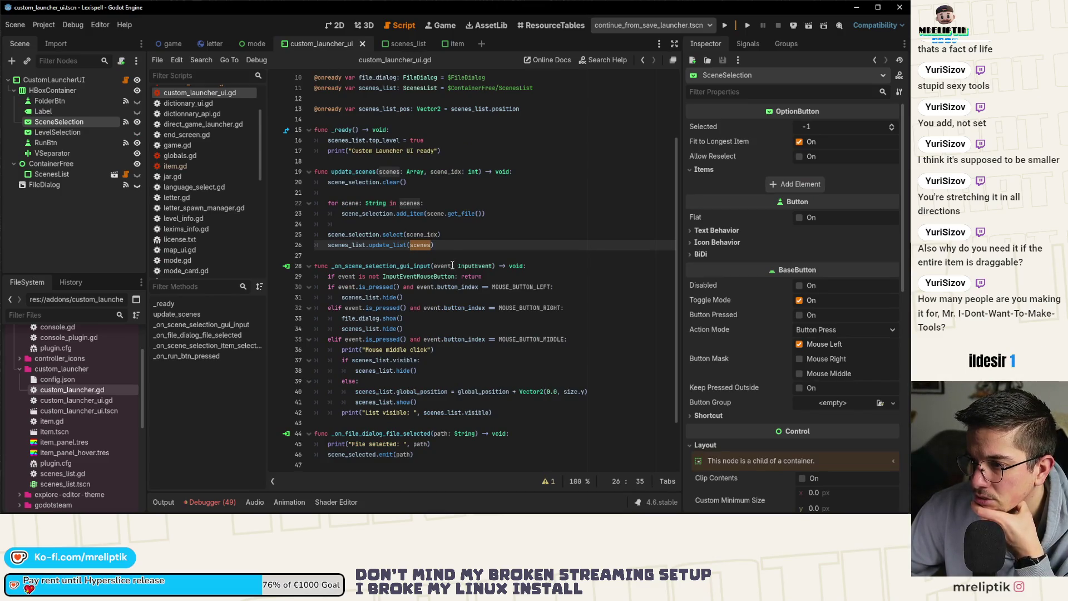
ctrl+click(409, 217)
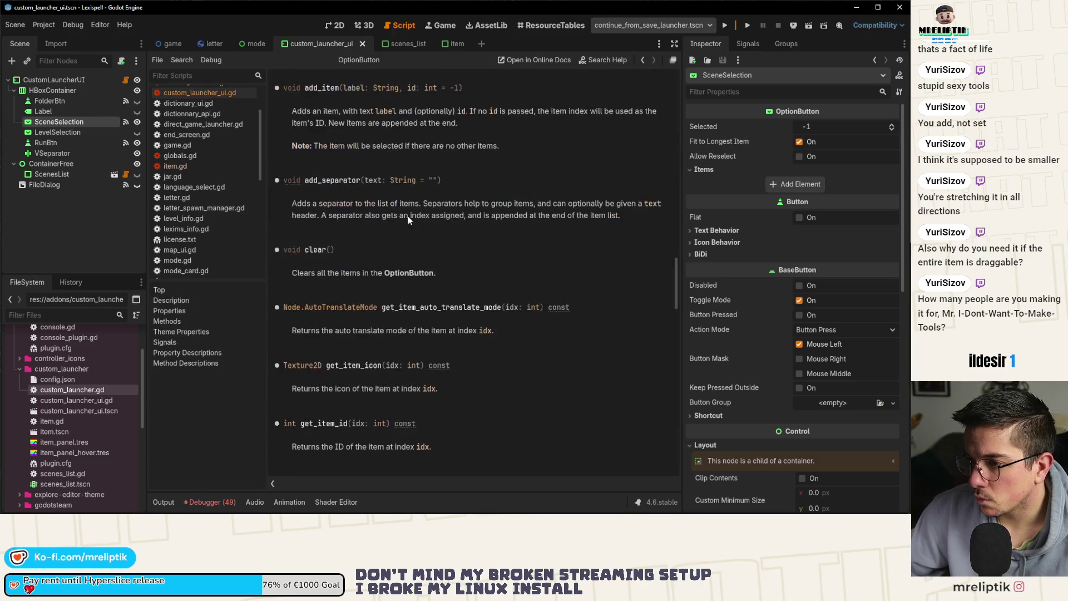
click(126, 81)
mouse_move(432, 208)
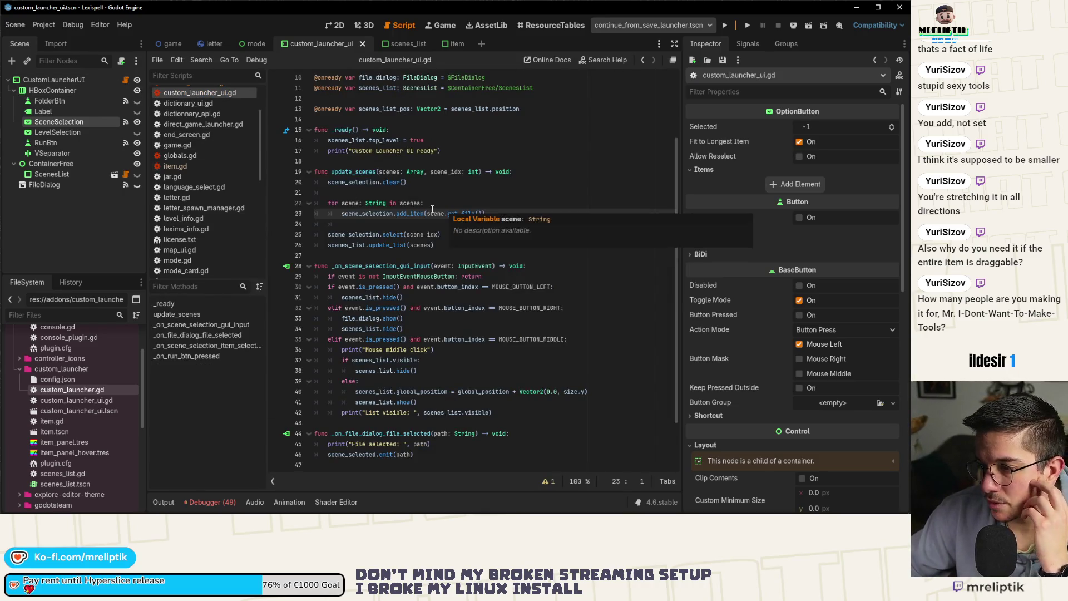
scroll(412, 278, down, 2)
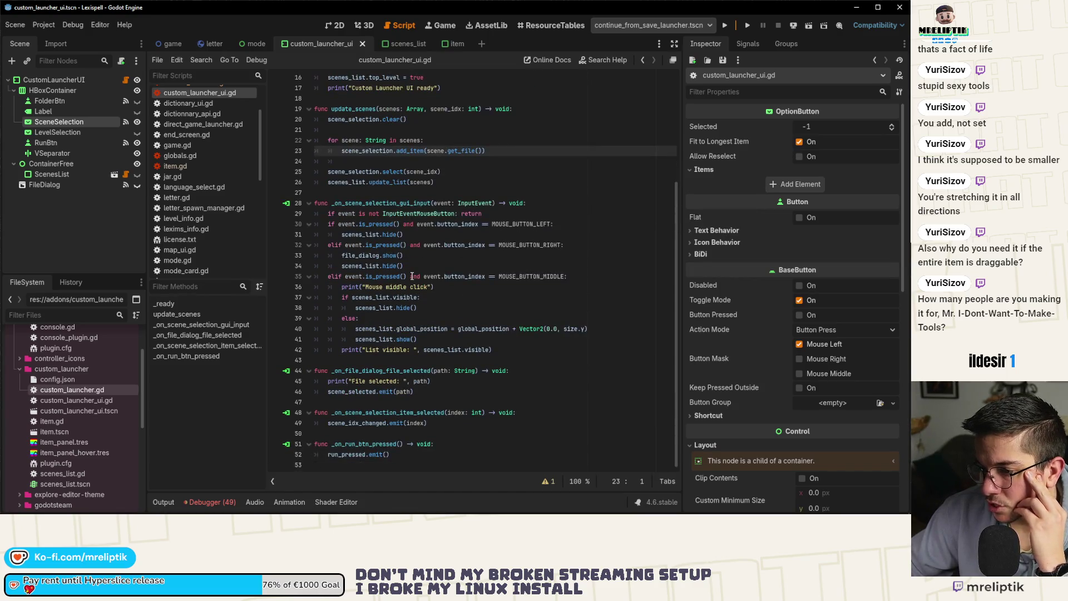
click(251, 44)
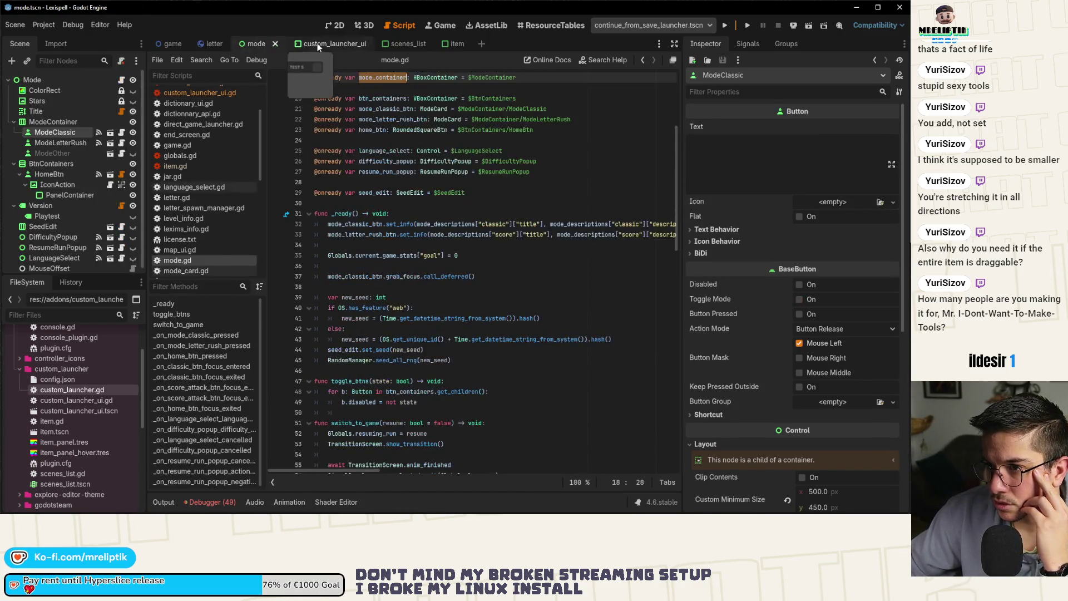
click(318, 45)
Step: Open custom_launcher.gd and highlight launcher_ui's uses on lines 39 and 46
double_click(83, 391)
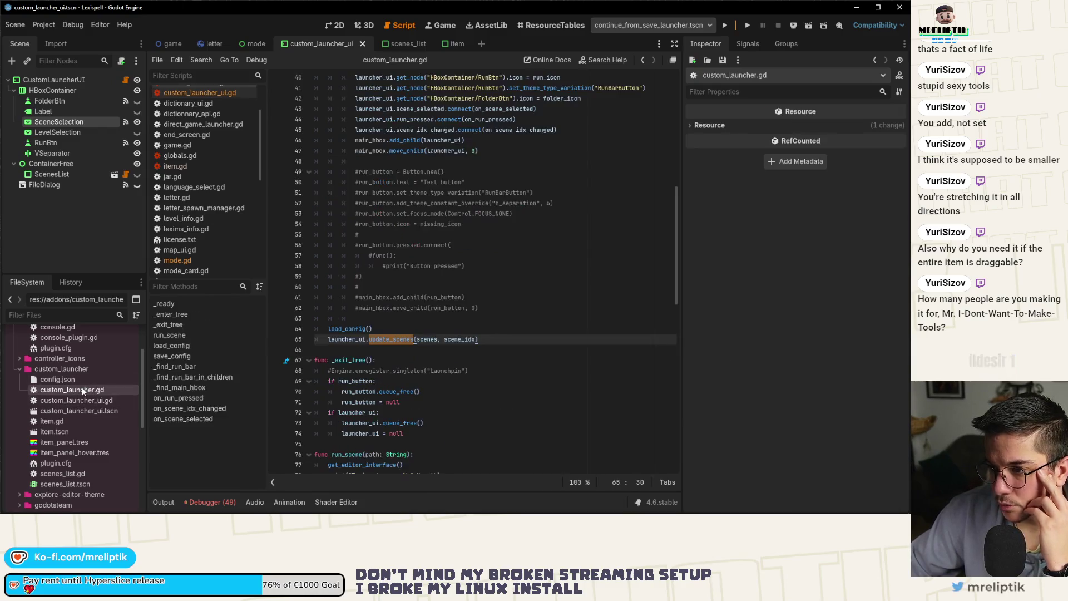
scroll(431, 322, up, 8)
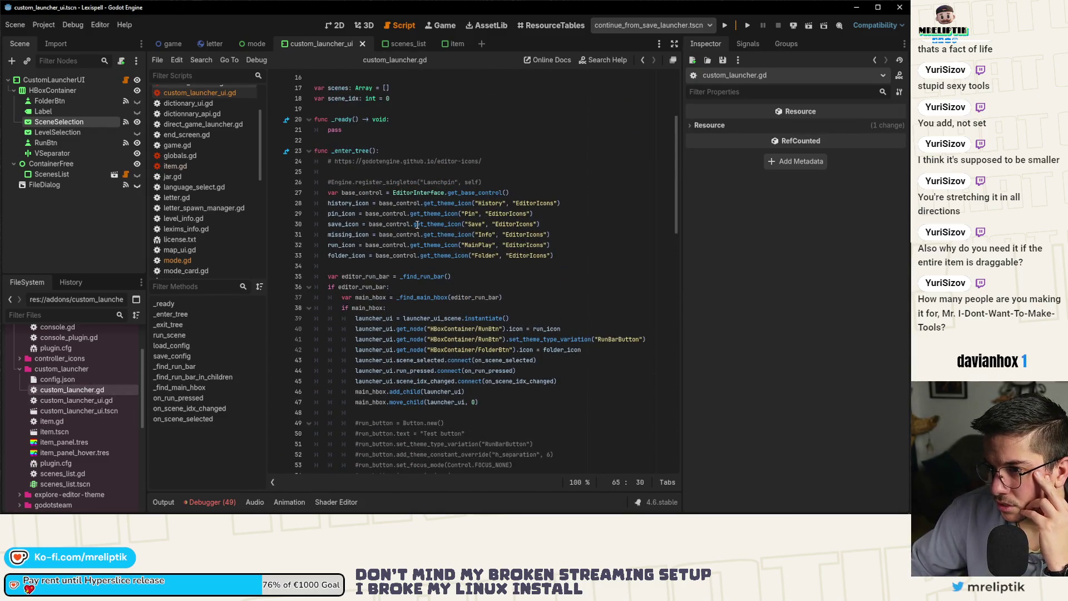
scroll(450, 309, down, 1)
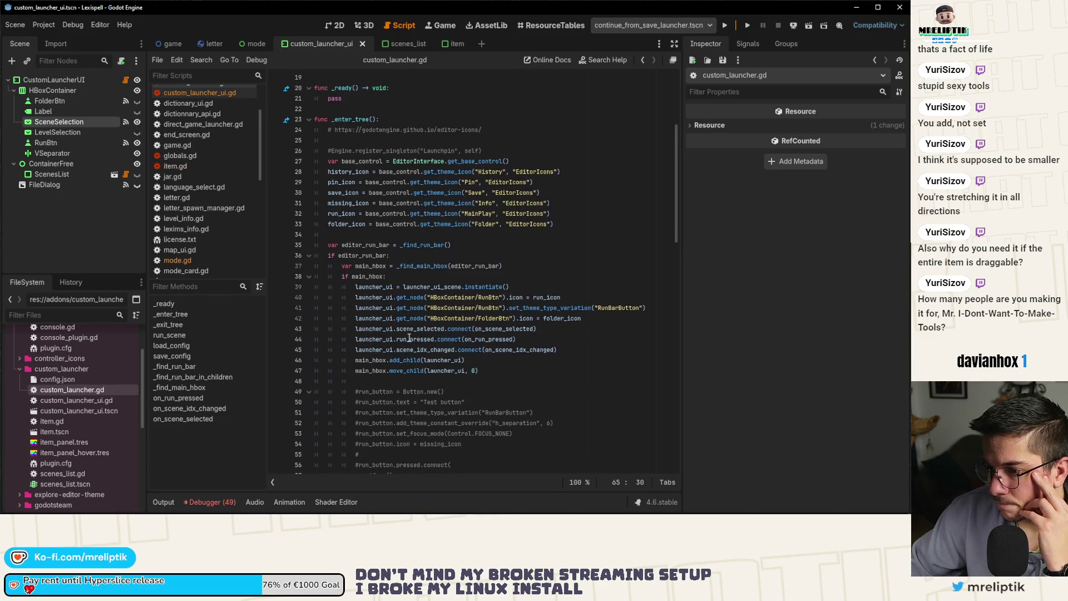
click(449, 286)
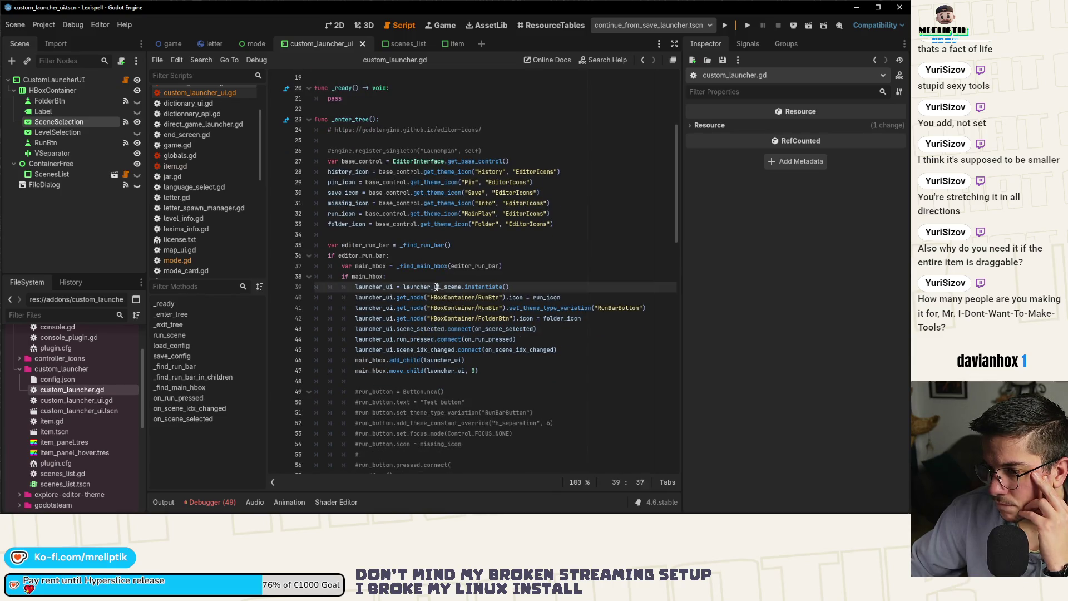
double_click(373, 287)
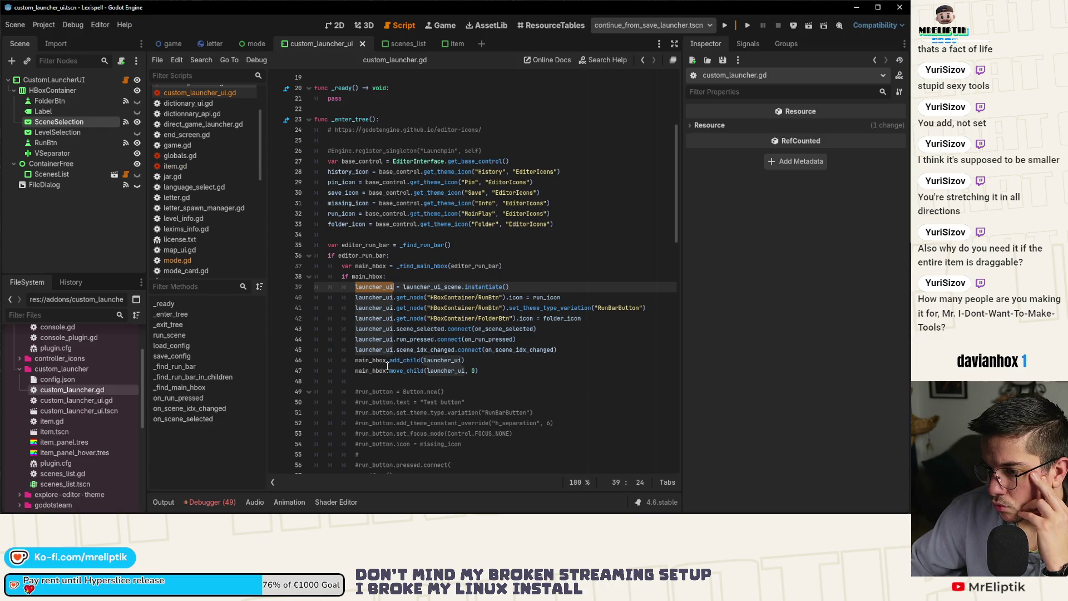
click(443, 361)
double_click(443, 361)
Step: Review scene_idx_changed and the launcher_ui reference on line 46
scroll(484, 360, down, 6)
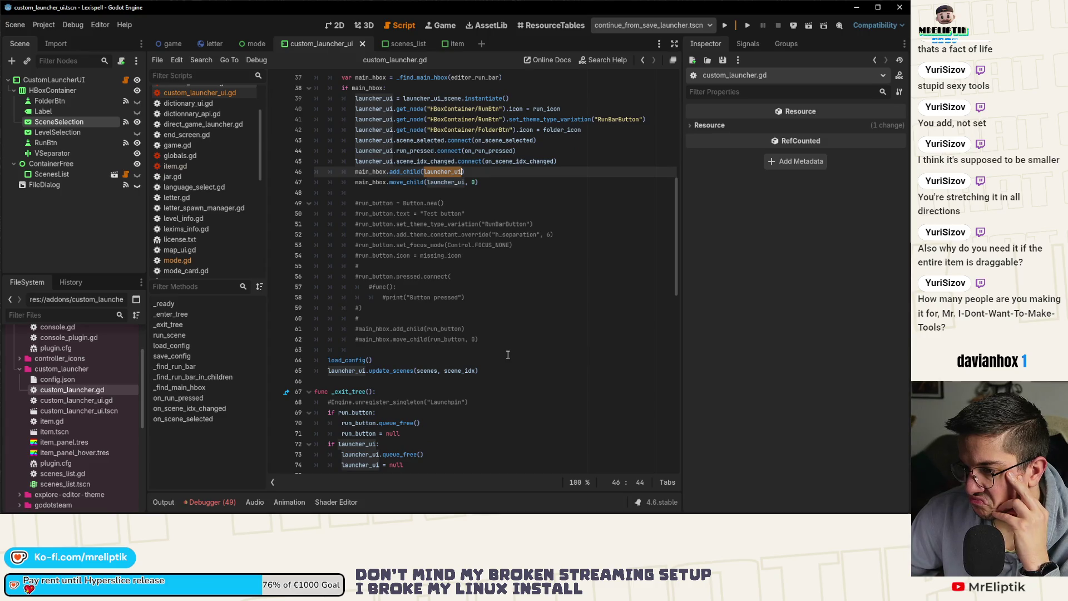
scroll(508, 355, down, 2)
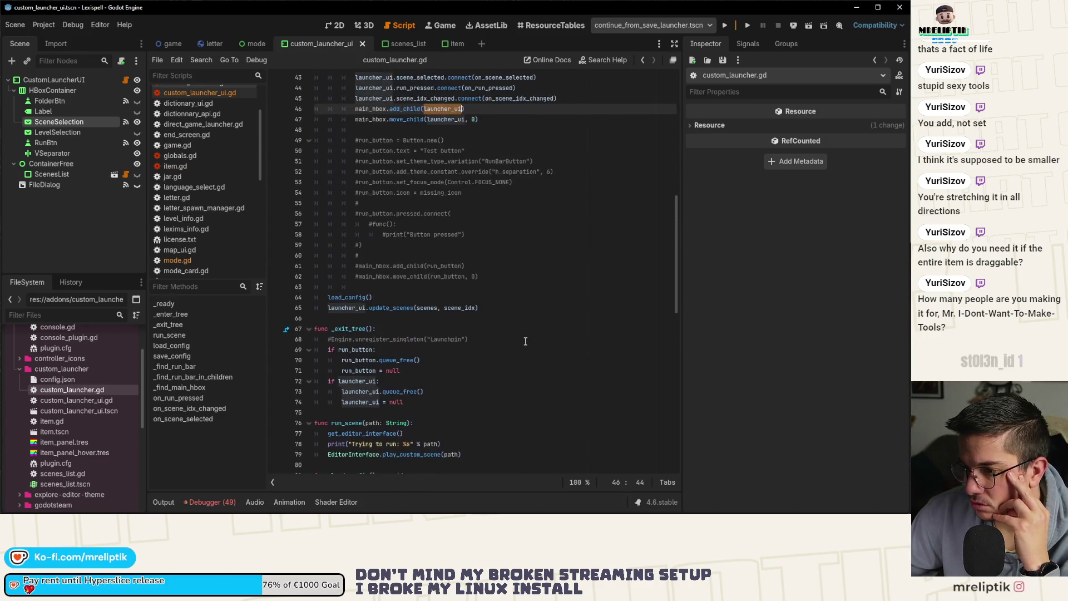
scroll(515, 315, up, 4)
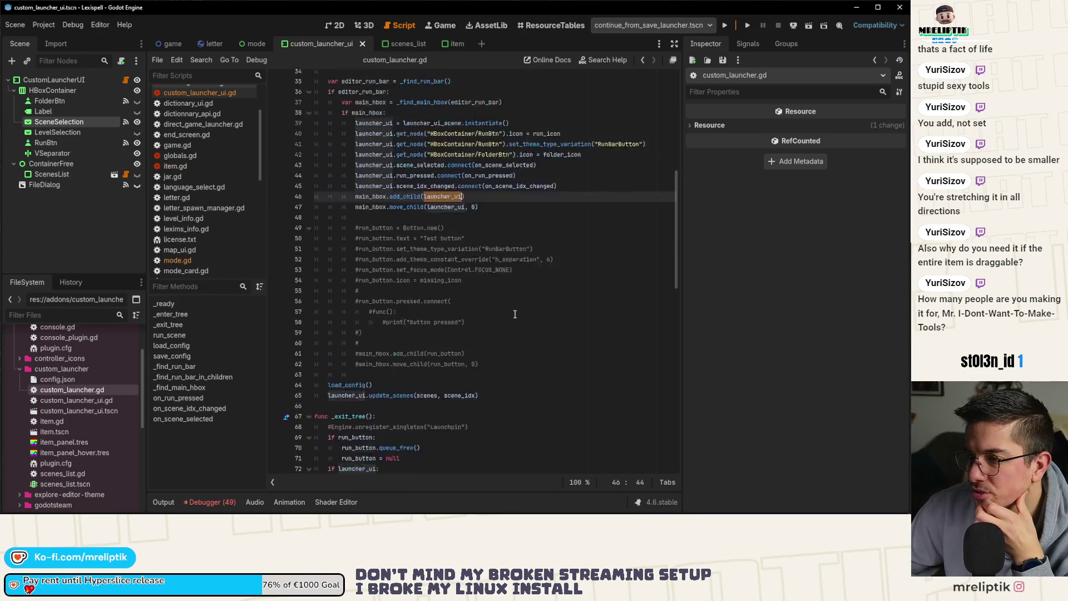
scroll(507, 315, up, 2)
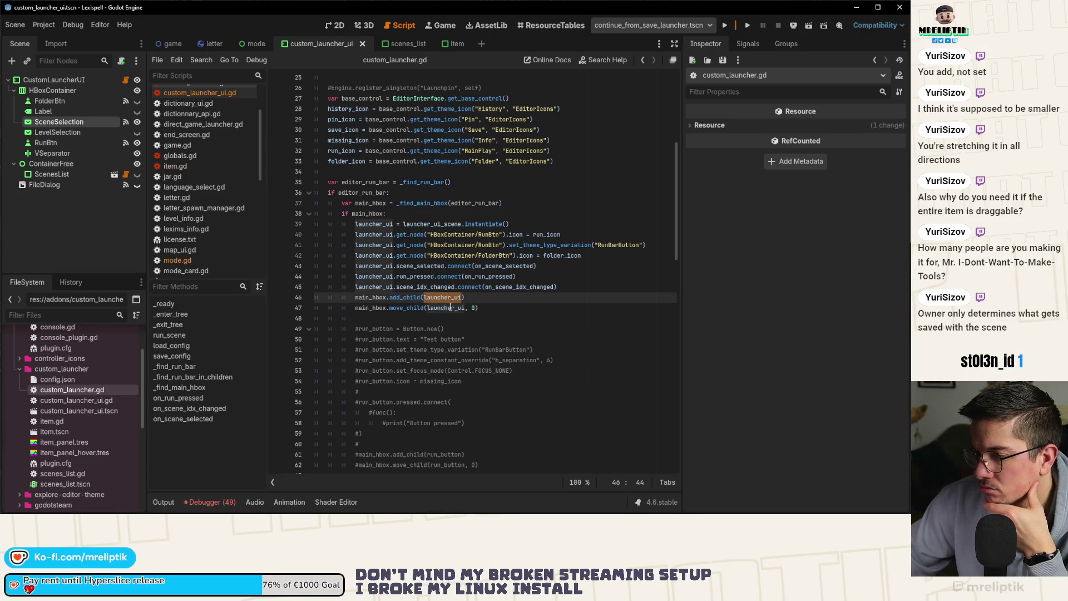
mouse_move(450, 308)
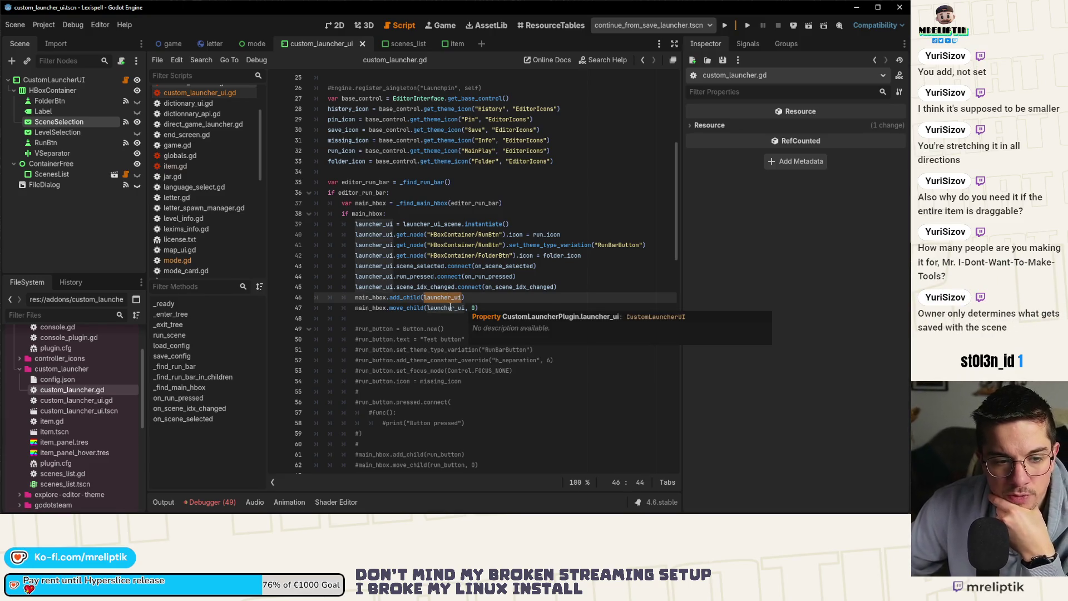
click(438, 287)
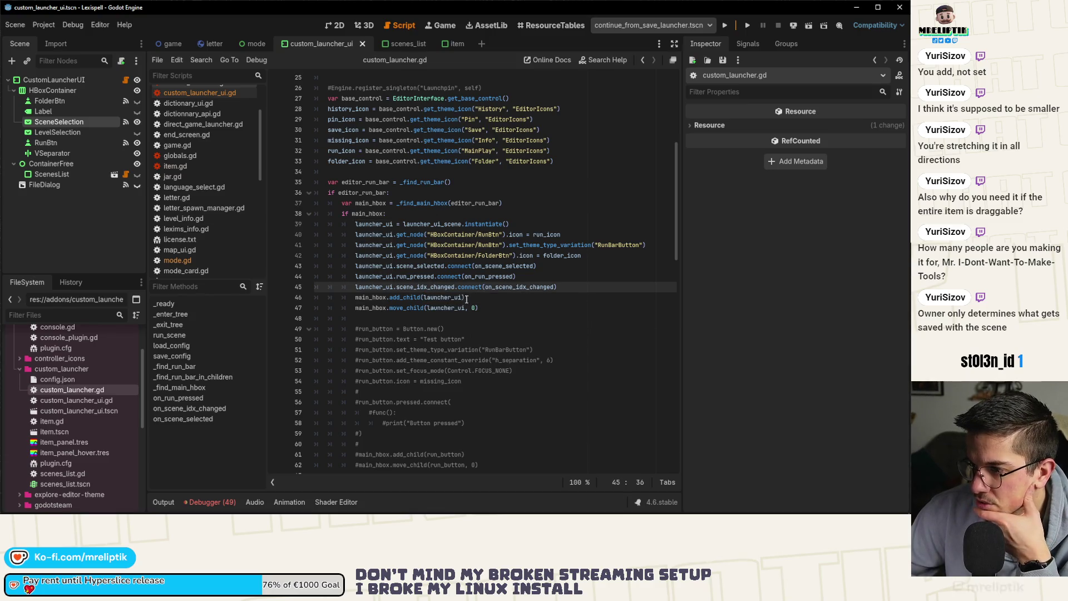
click(449, 297)
double_click(449, 298)
Step: From the debugger errors, delete the unused label_template line 9 in scenes_list.gd and save
click(210, 502)
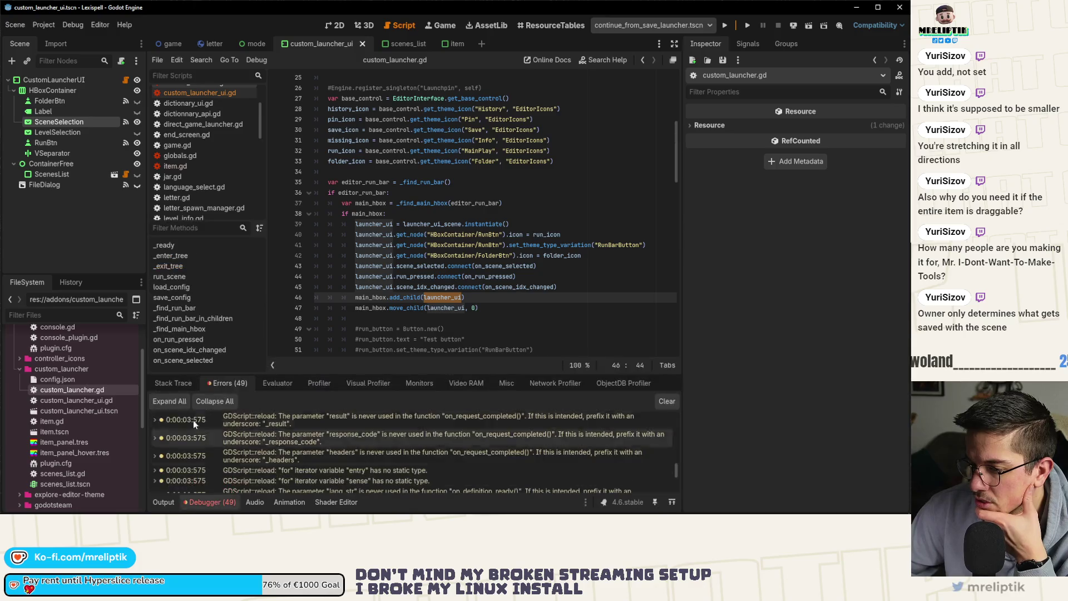
scroll(303, 443, down, 1)
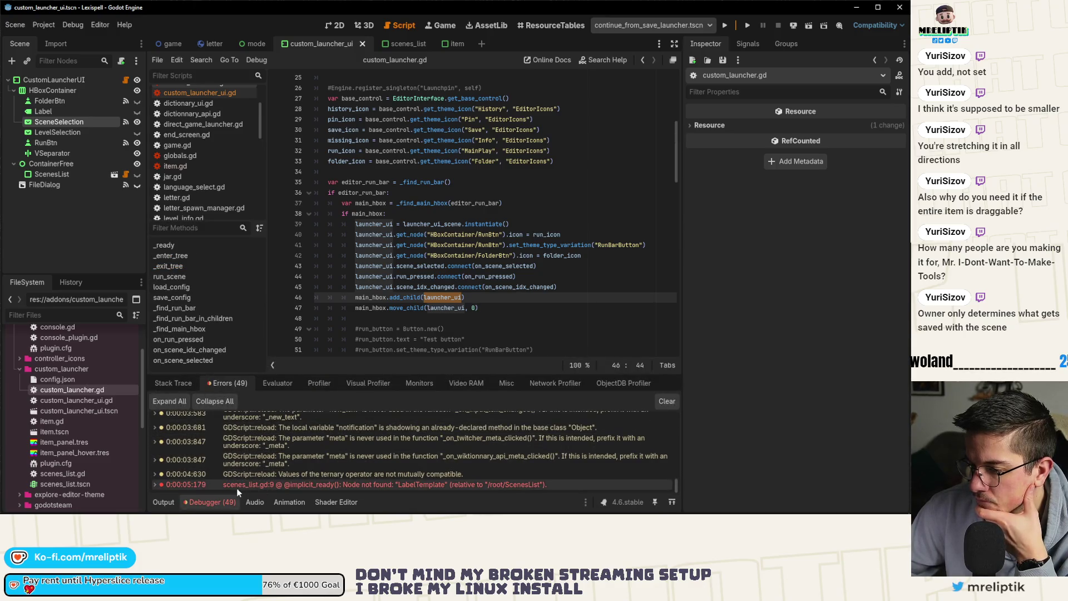
double_click(258, 485)
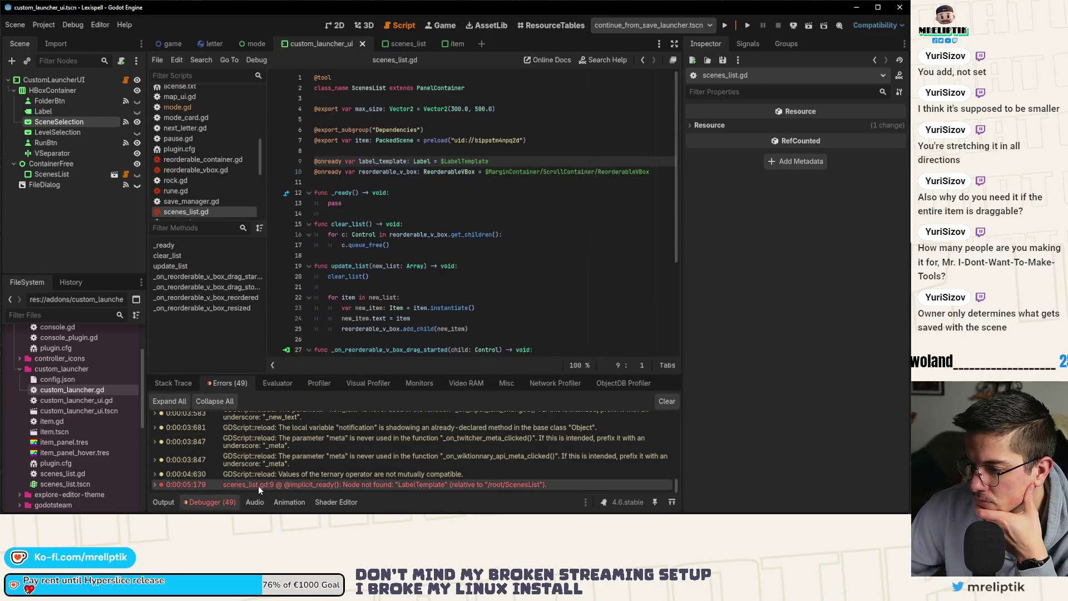
click(501, 160)
key(ctrl+shift+k)
key(ctrl+s)
Step: Clear the debugger error list and hide the bottom panel
scroll(453, 291, down, 4)
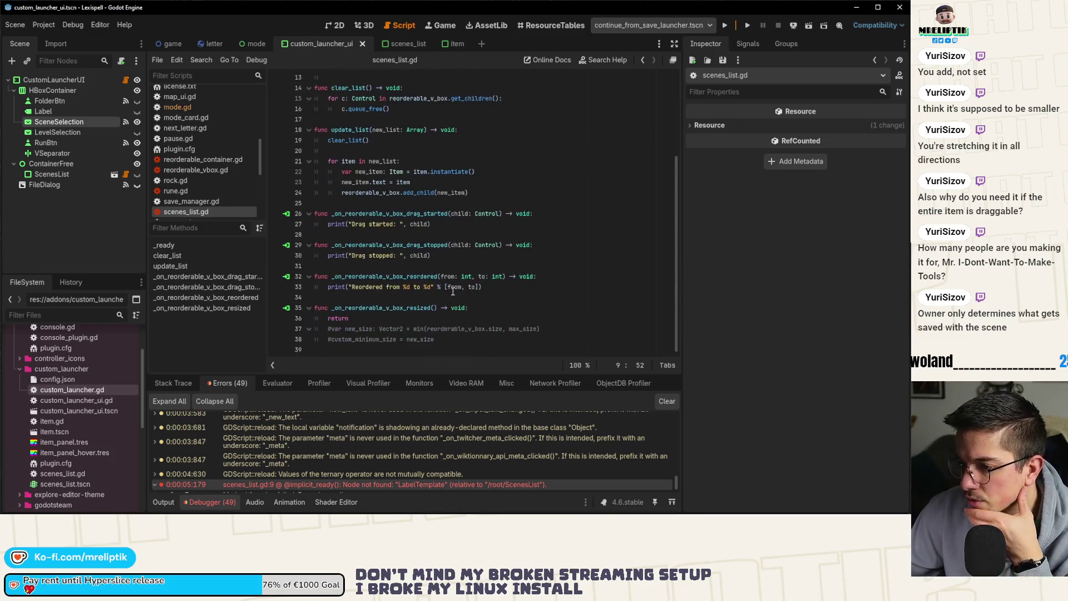
scroll(344, 237, up, 2)
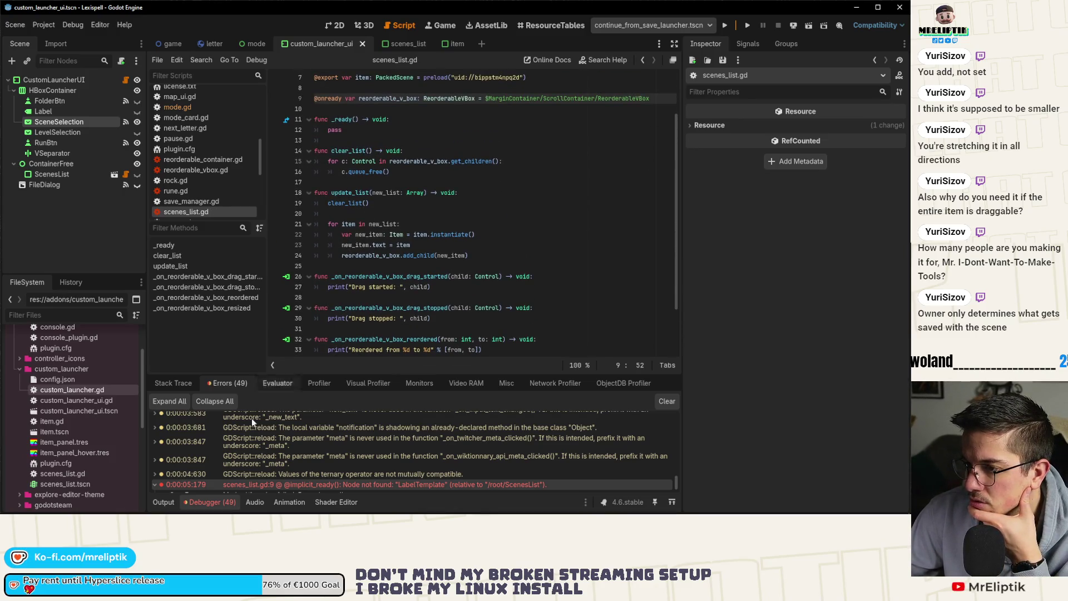
click(670, 401)
click(163, 502)
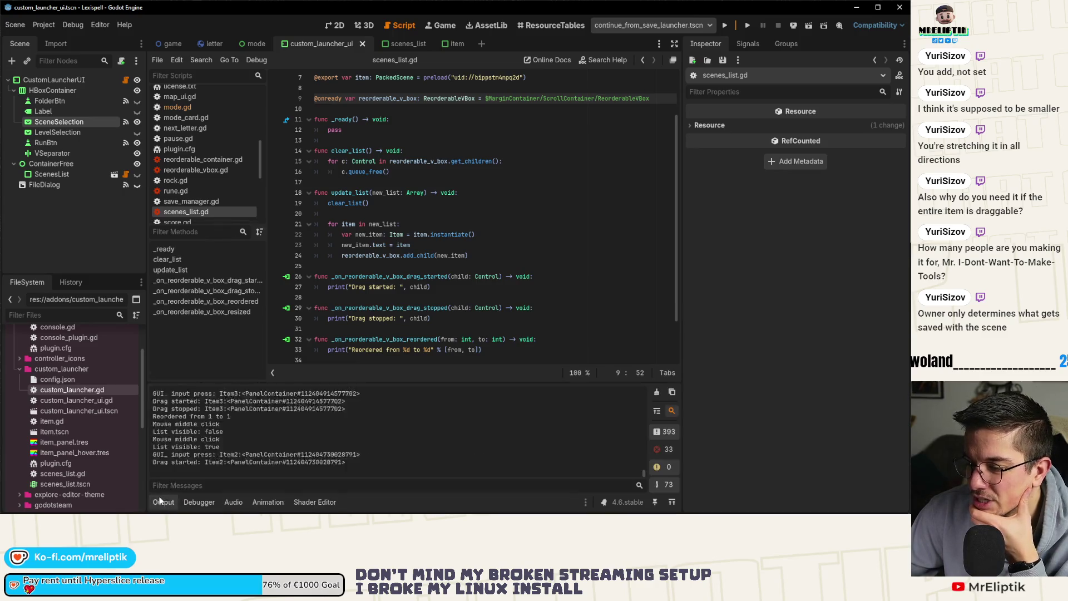
click(161, 500)
scroll(402, 261, down, 1)
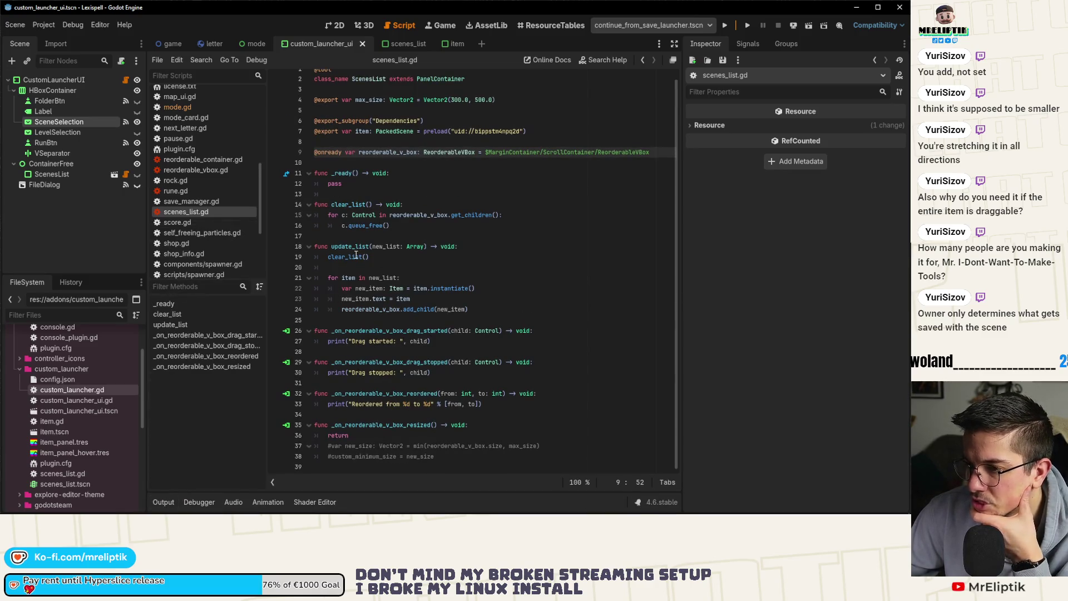
Step: Add print("New list: ", new_list) after clear_list() in update_list and save
click(349, 245)
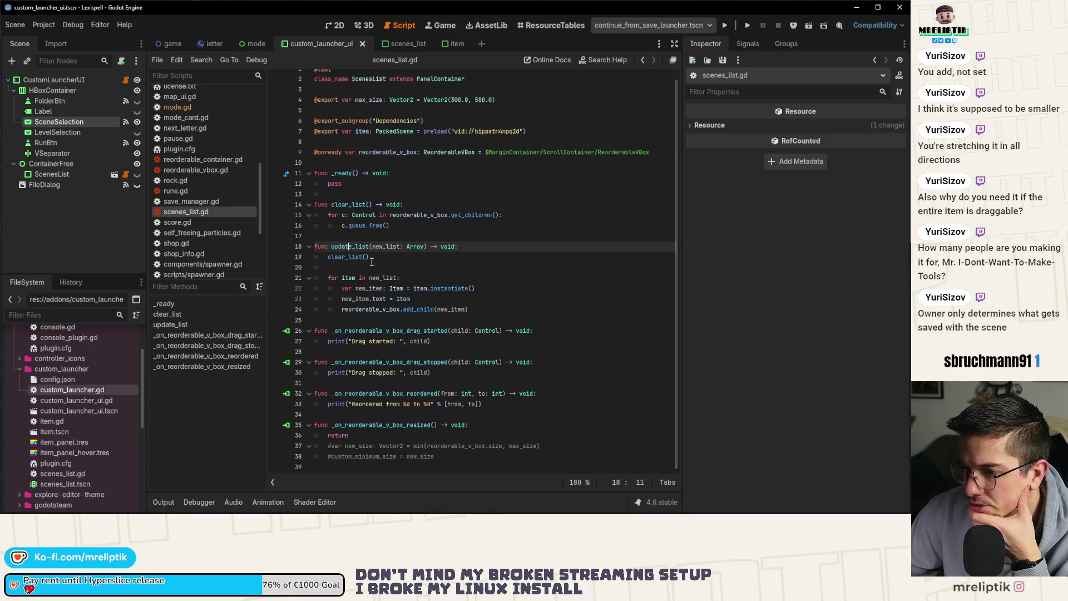
click(385, 277)
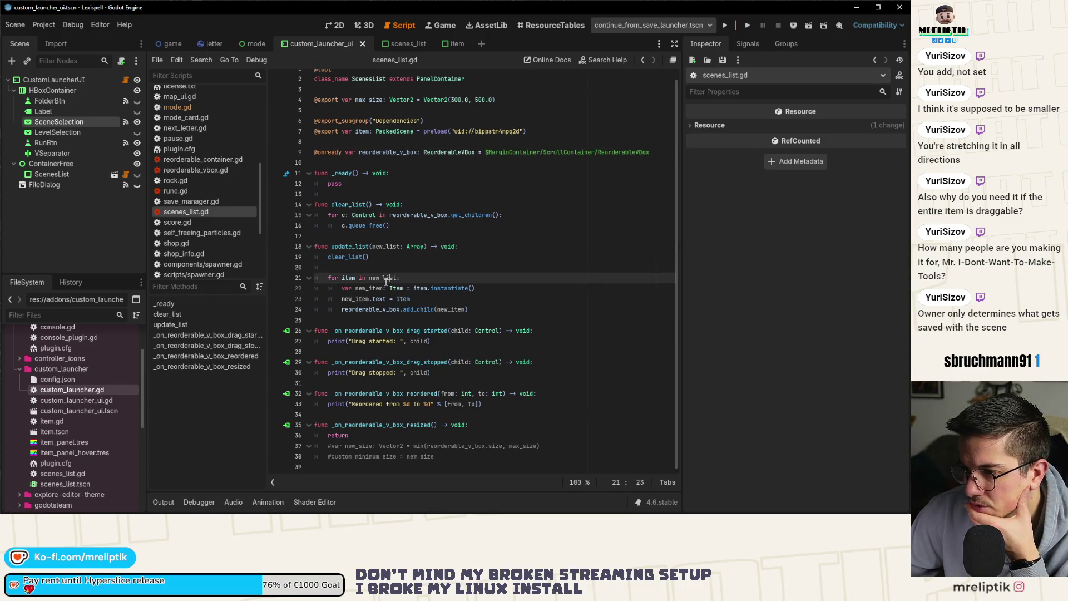
double_click(385, 277)
click(386, 277)
click(409, 267)
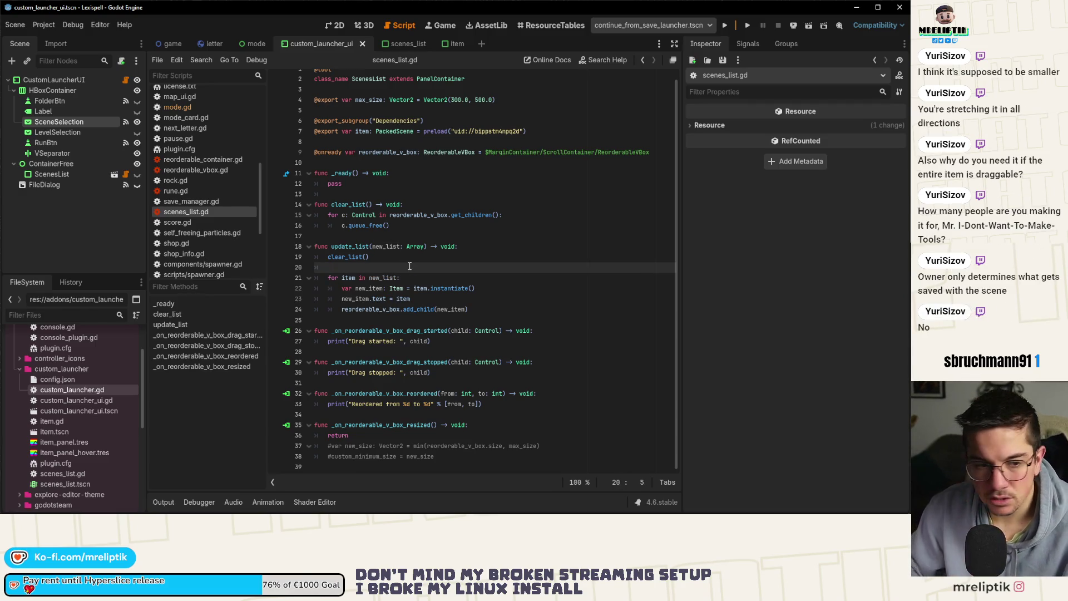
key(Return)
text(print("New)
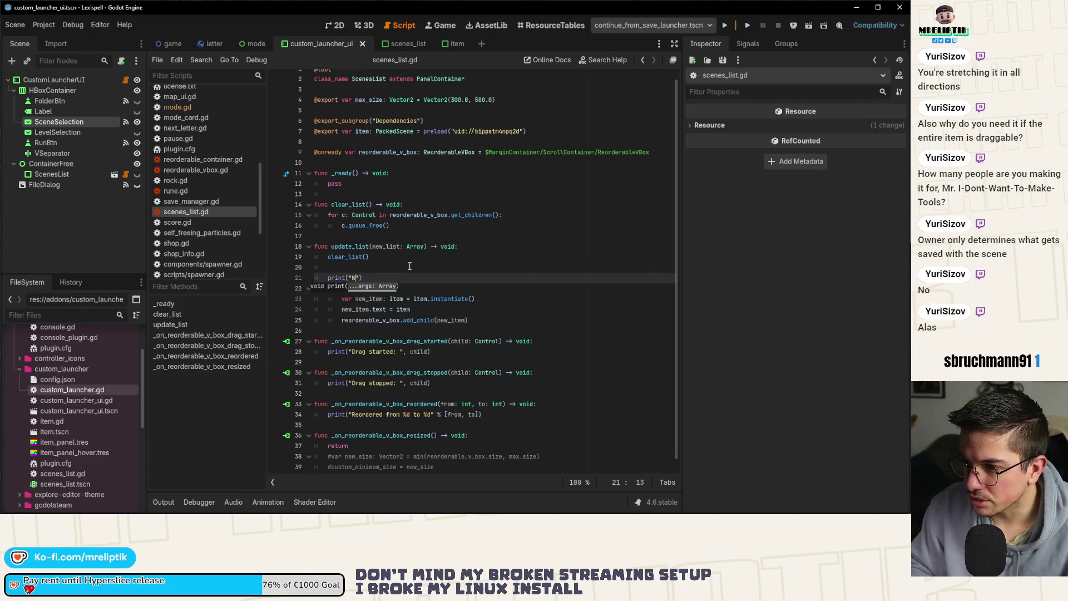
text( list: ")
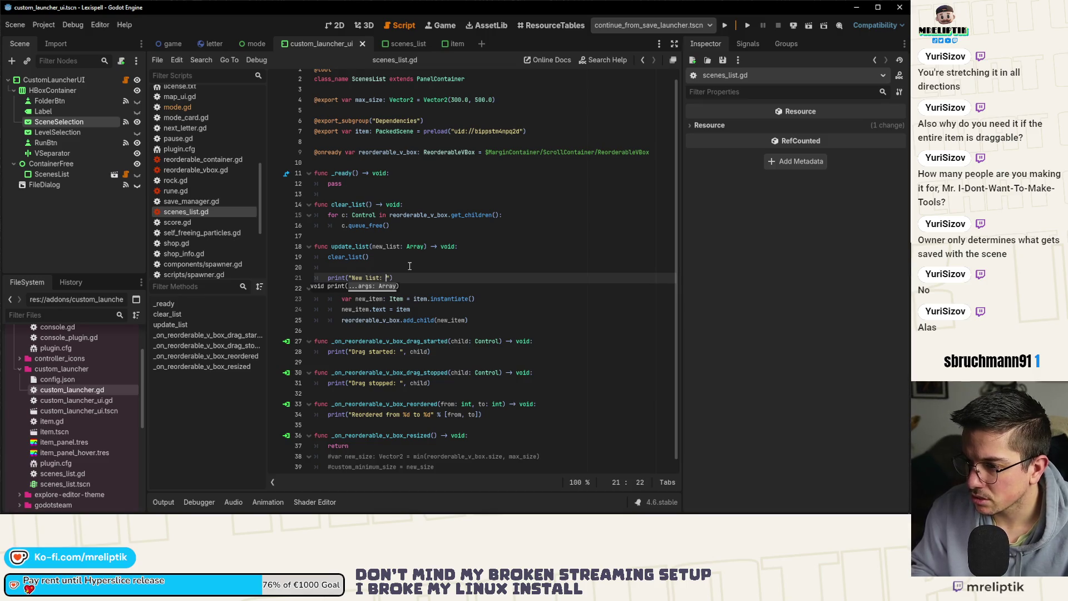
key(BackSpace)
text(, new_list)
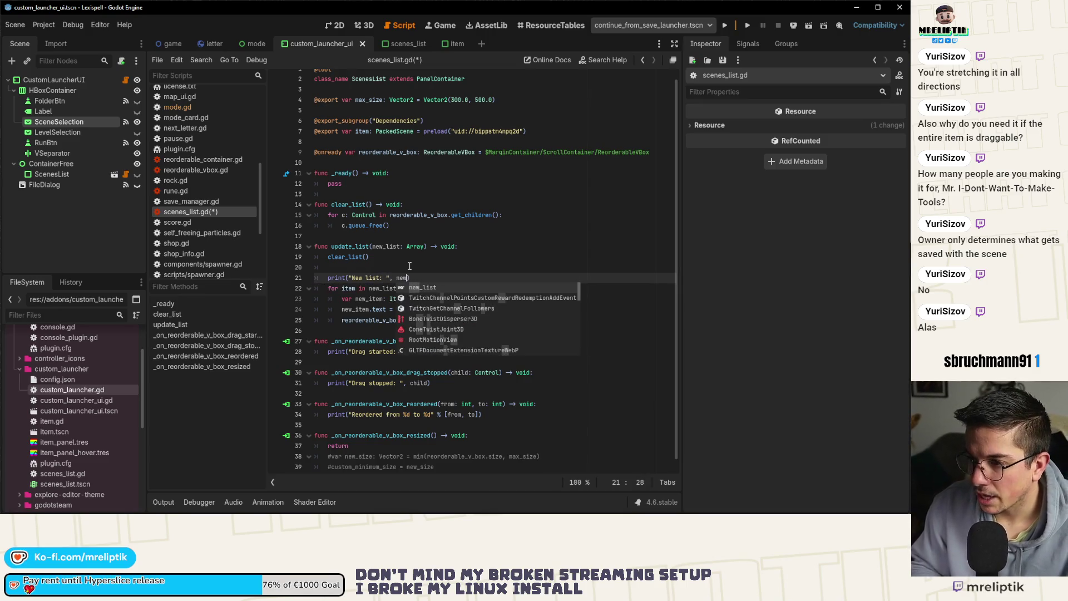
key(ctrl+s)
Step: Open and close the Project Settings Plugins list, then check the Output log's 'New list:' scene paths
click(44, 24)
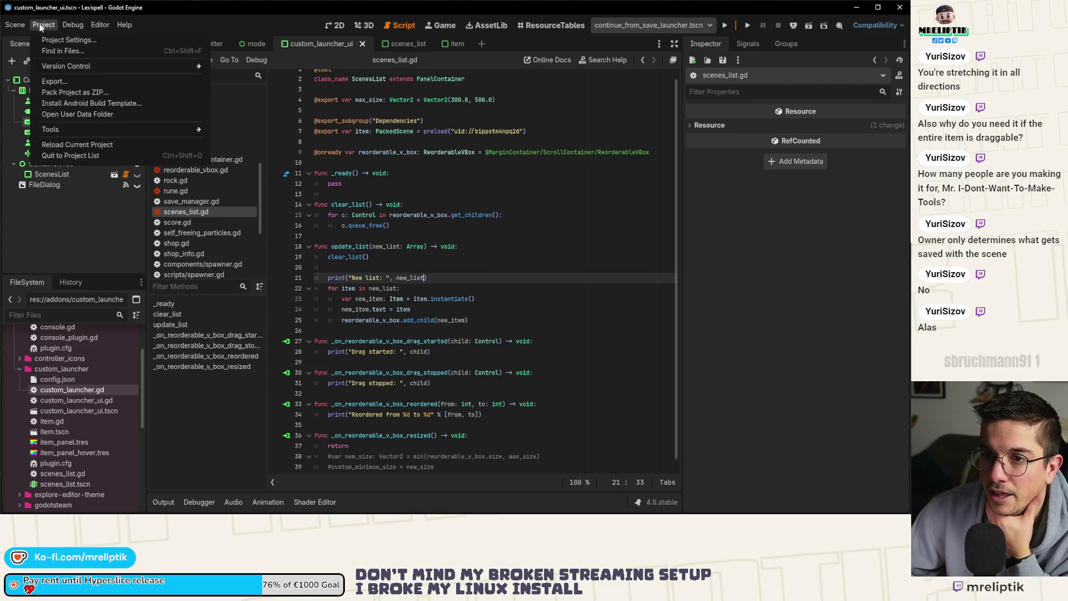
click(55, 37)
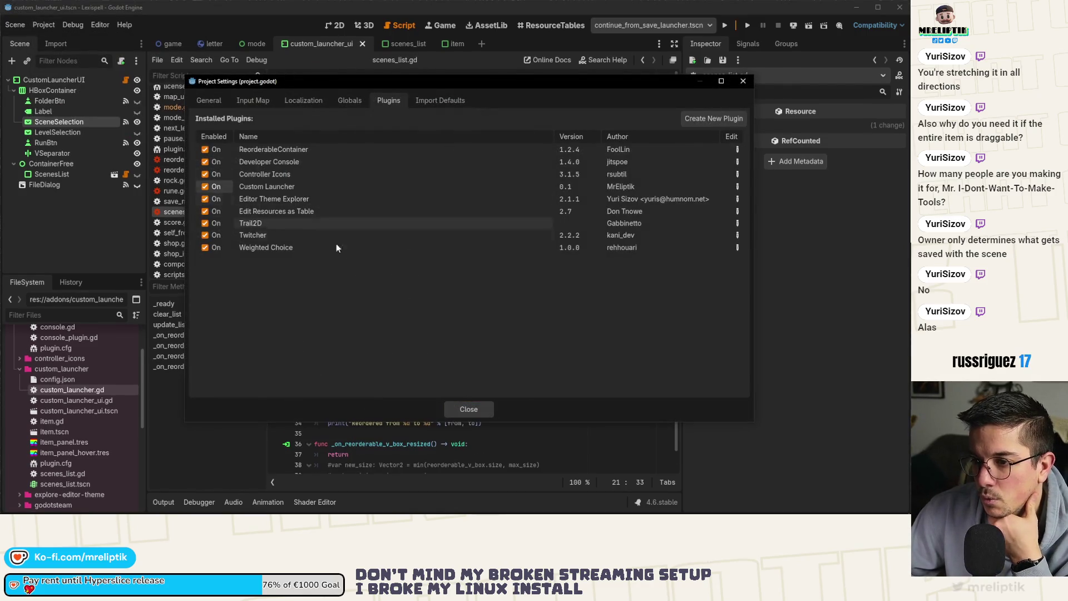
click(470, 409)
click(167, 503)
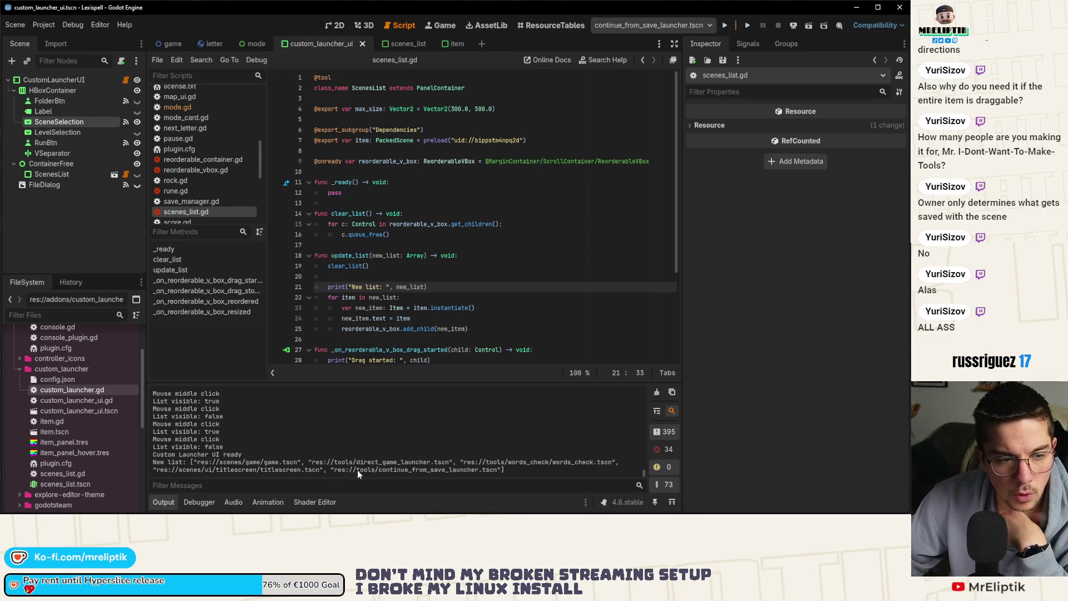
scroll(380, 260, down, 2)
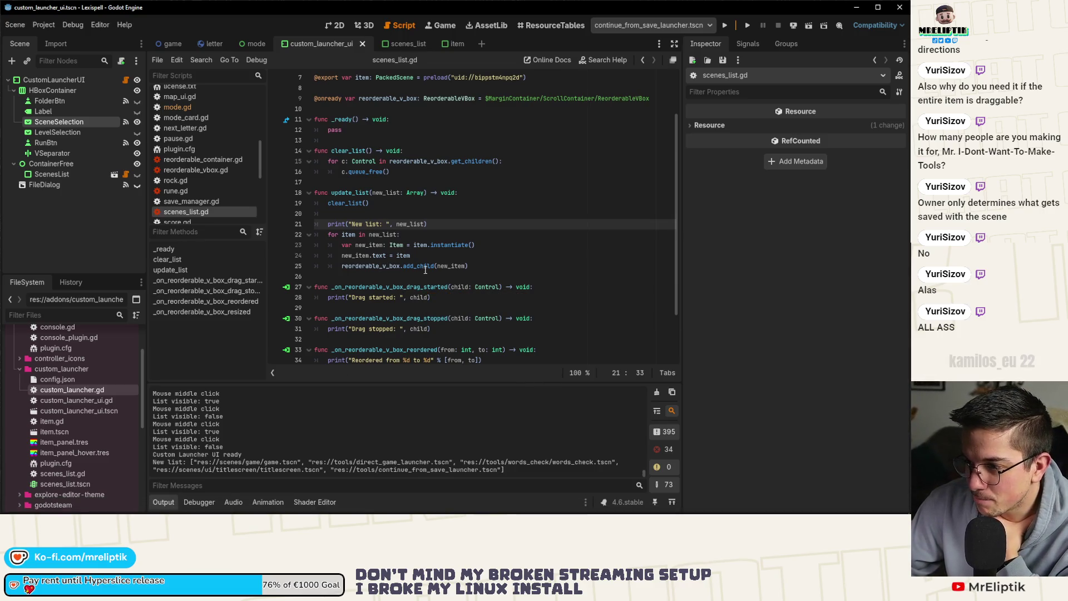
double_click(370, 266)
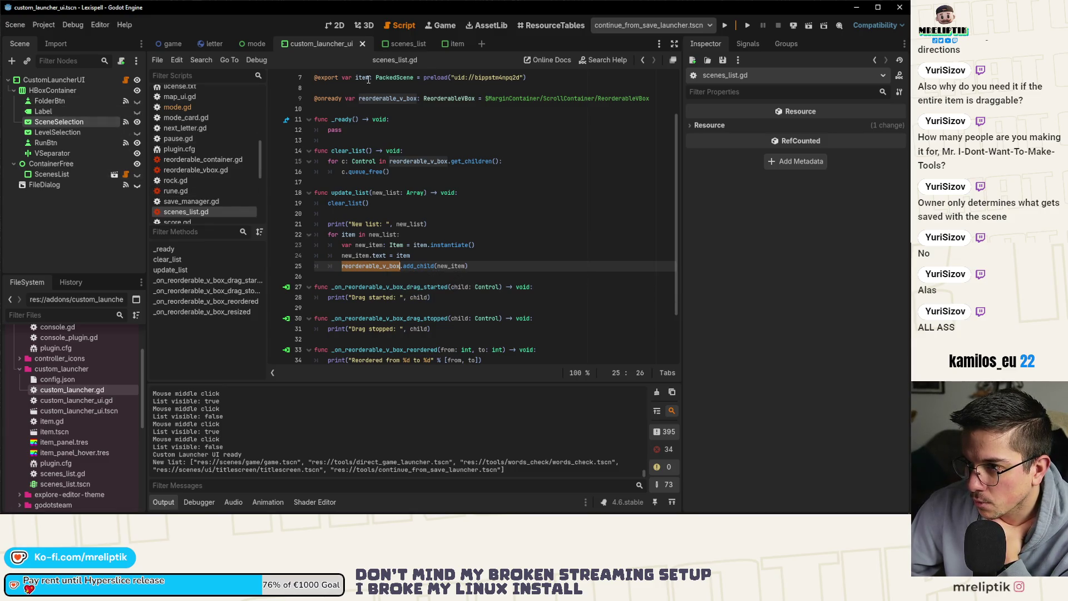
click(397, 43)
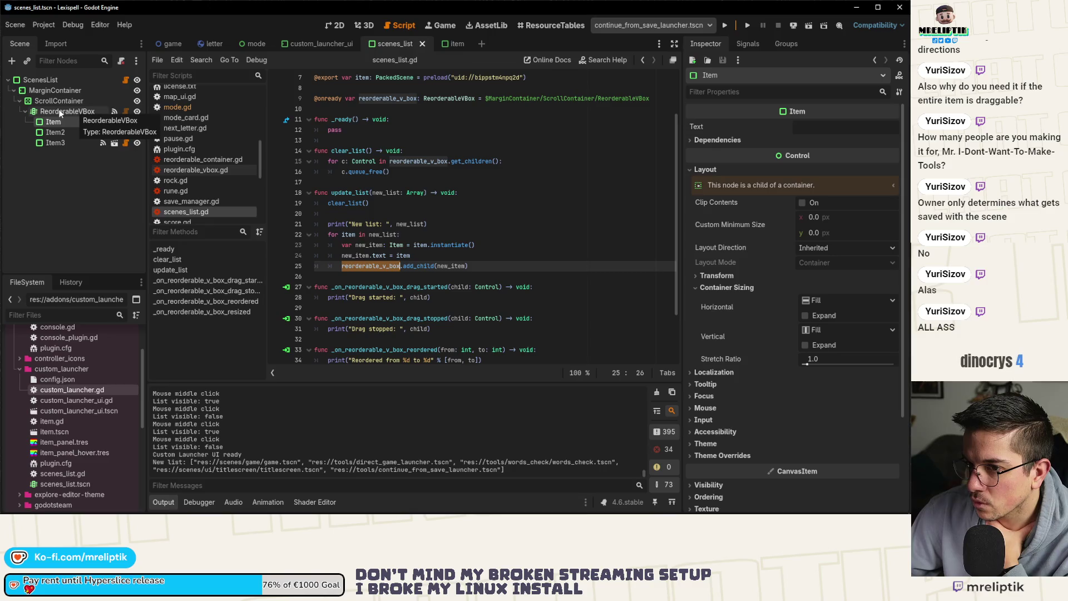
Step: In the 2D view, uncheck Is Debugging on ReorderableVBox and save the scenes_list scene
double_click(457, 267)
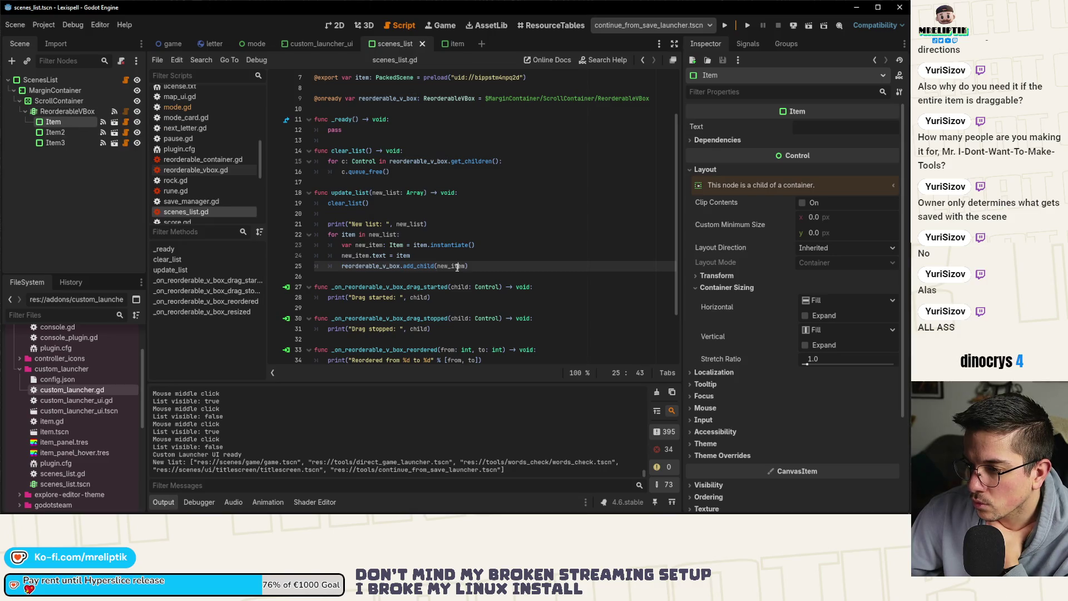
click(336, 25)
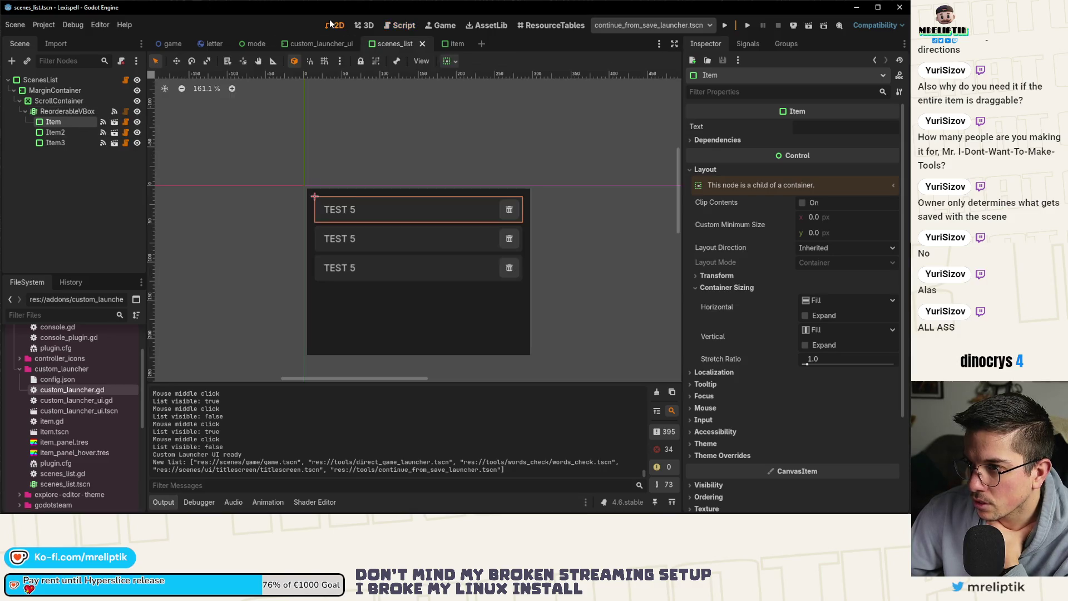
scroll(429, 251, down, 3)
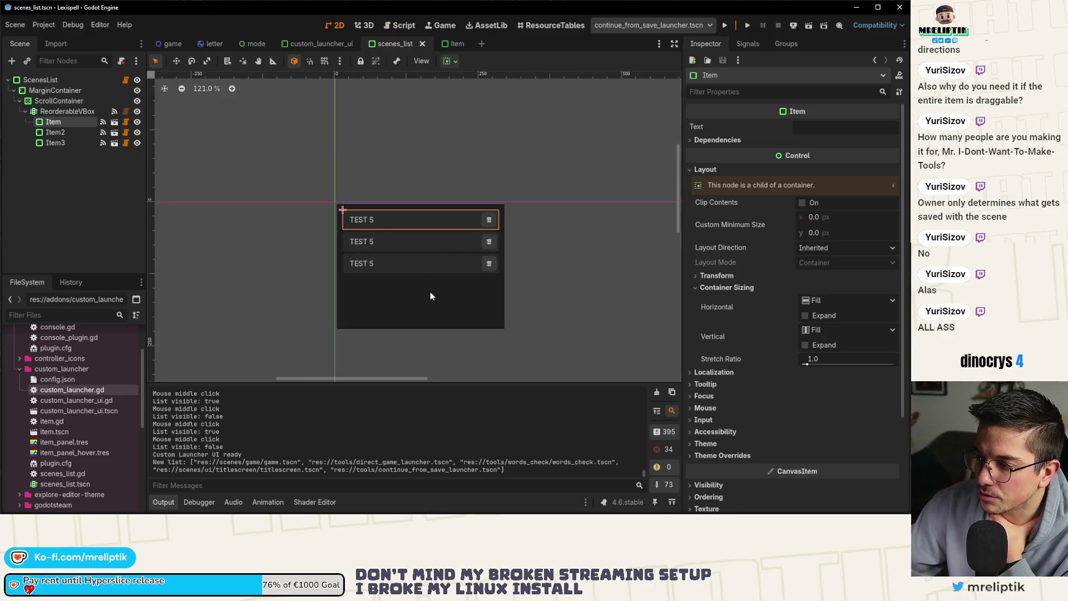
scroll(429, 292, up, 2)
scroll(417, 290, up, 3)
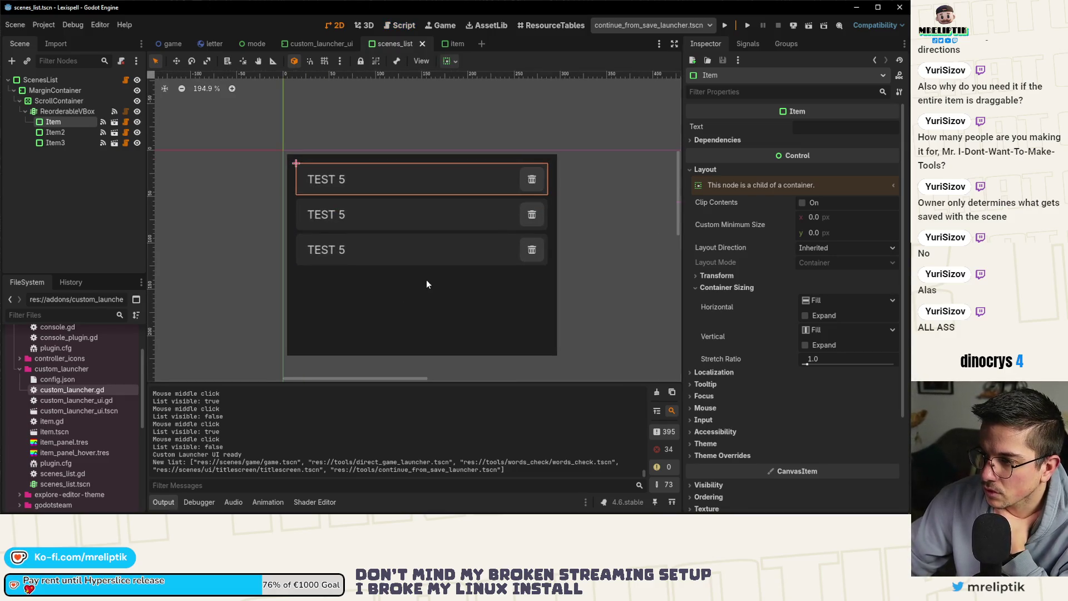
click(55, 103)
click(55, 111)
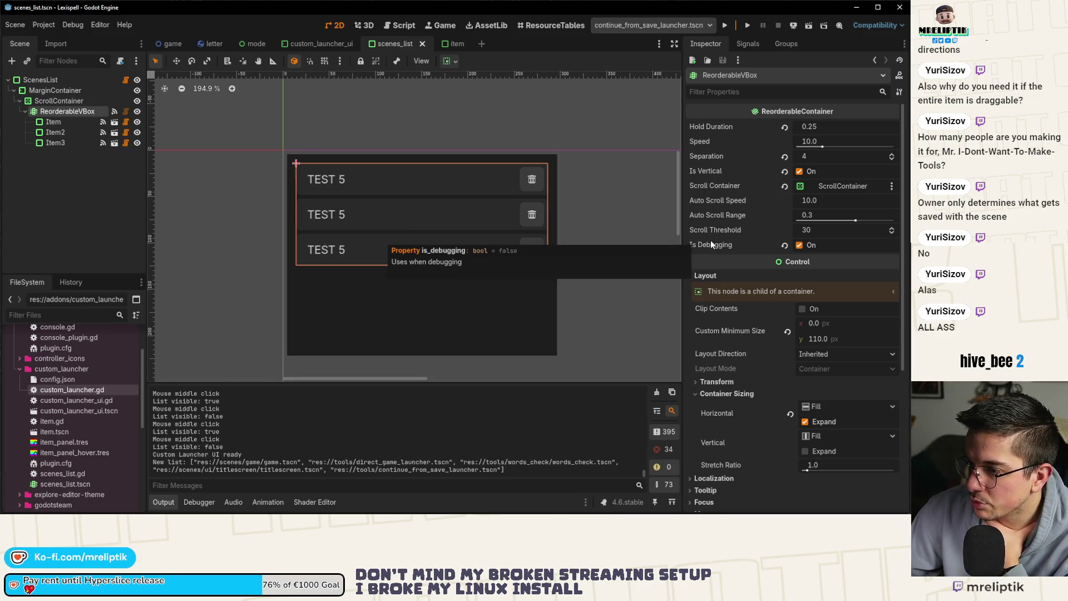
click(801, 249)
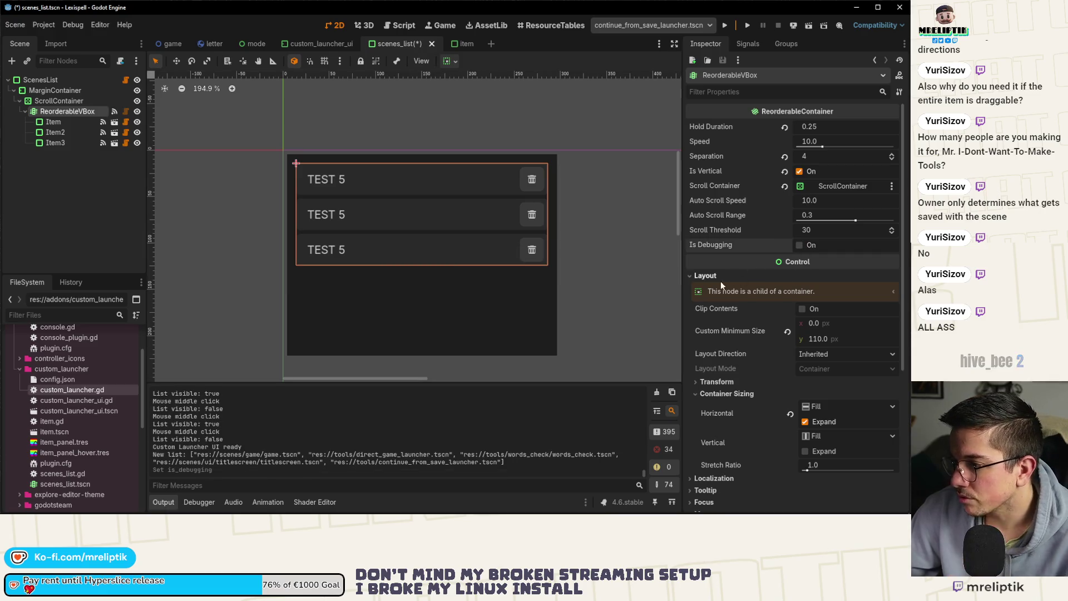
key(ctrl+s)
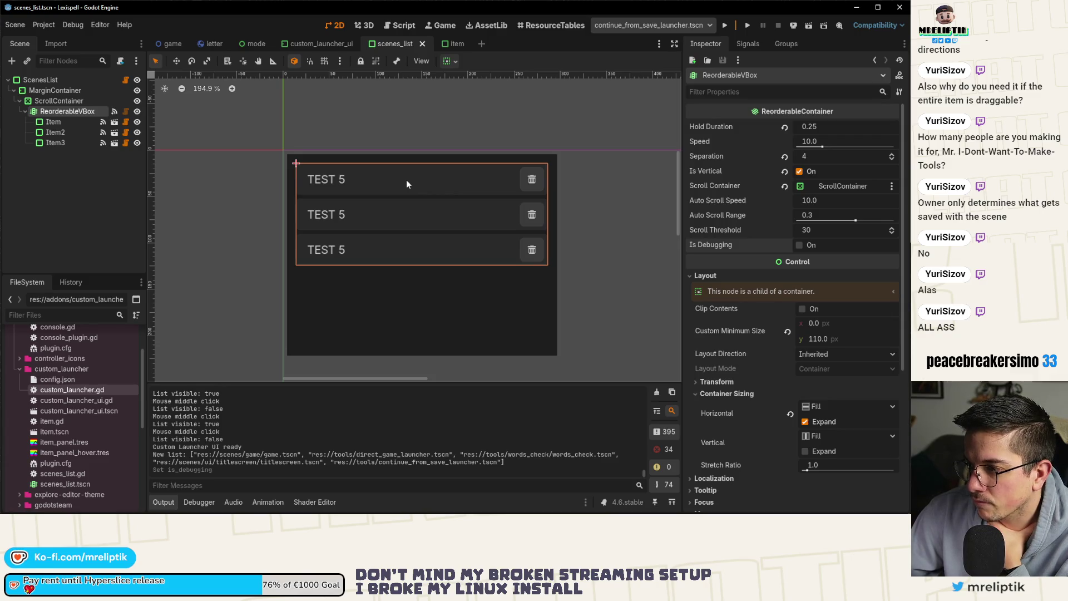
Step: Select the first Item node in scenes_list and inspect its Transform properties
click(97, 164)
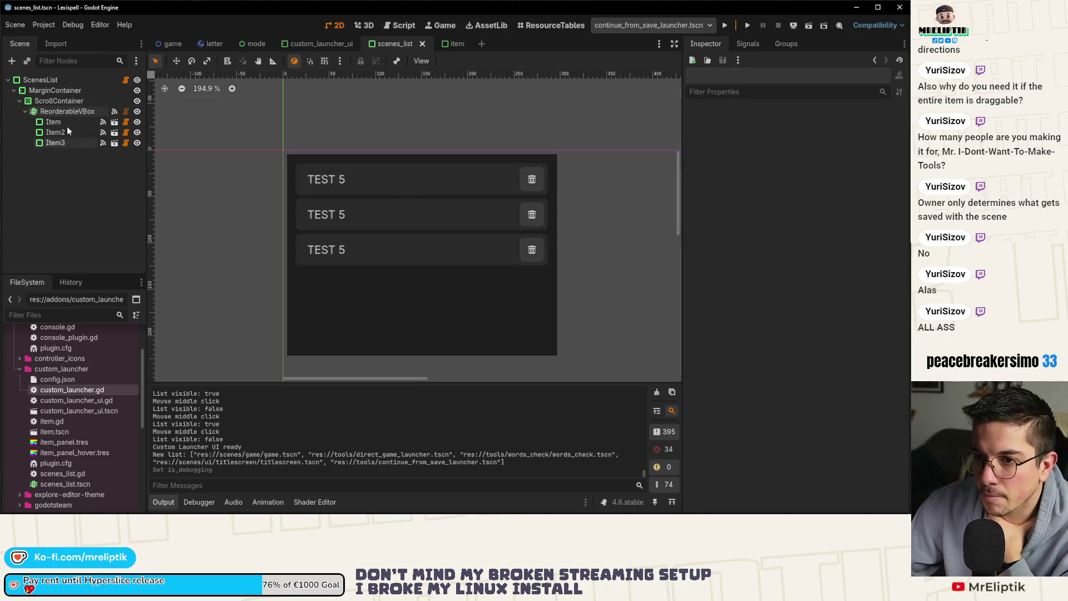
click(46, 46)
click(26, 46)
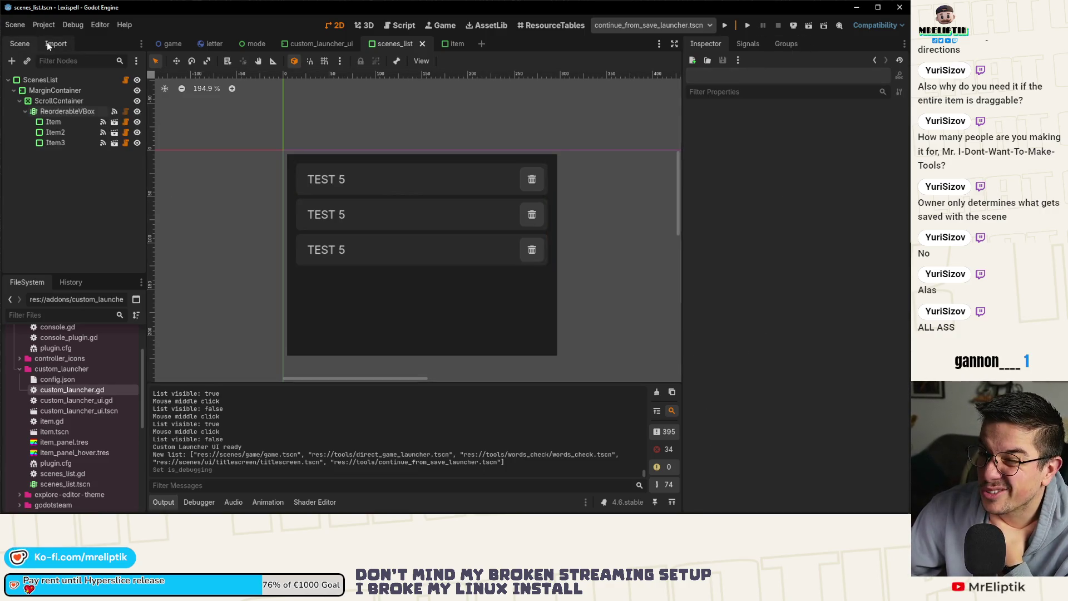
click(55, 126)
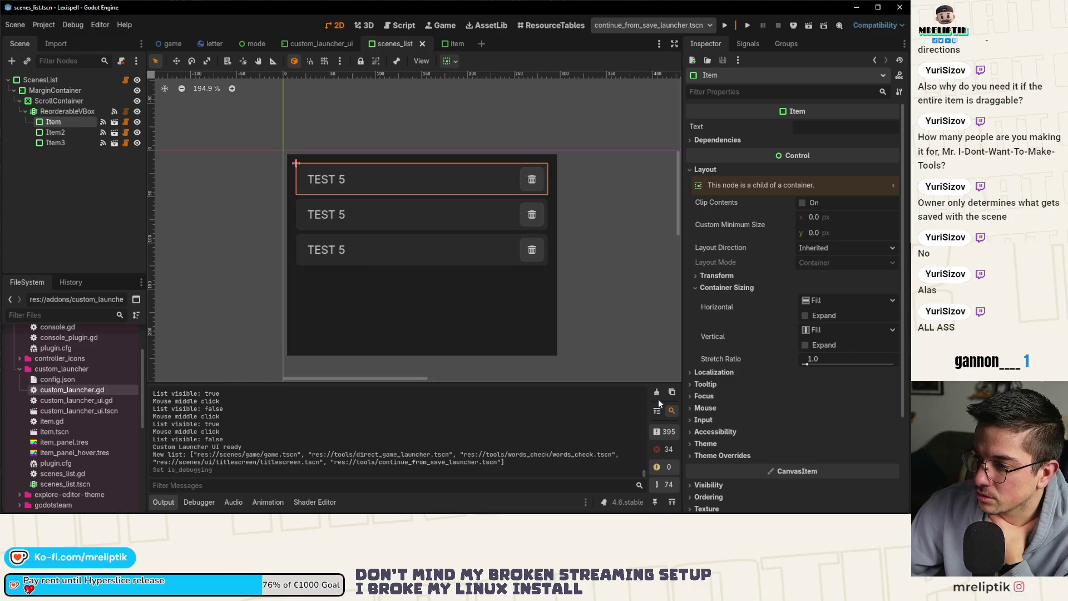
click(718, 276)
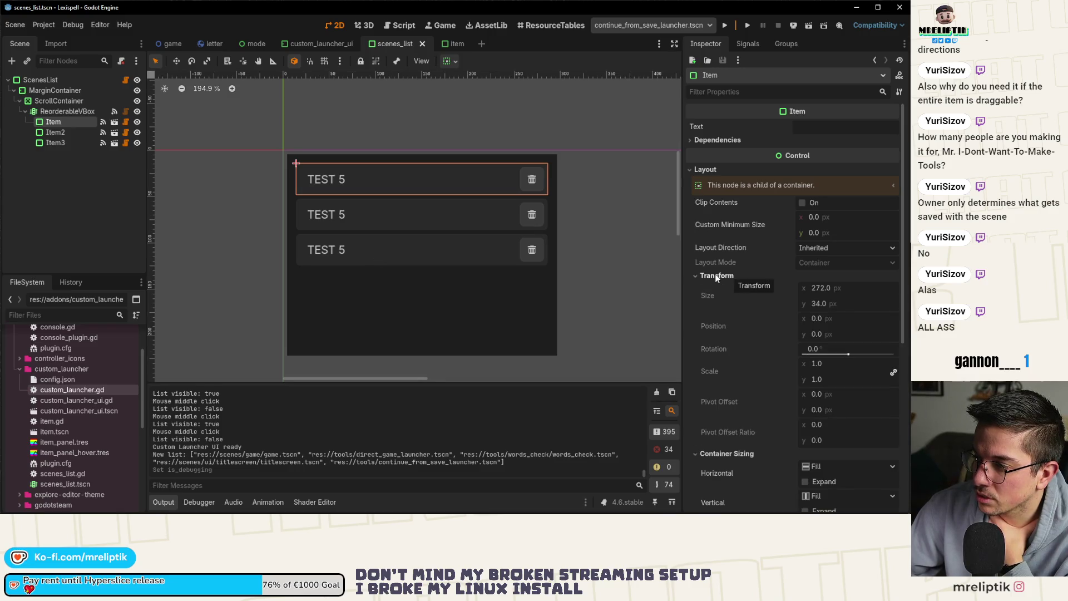
click(715, 275)
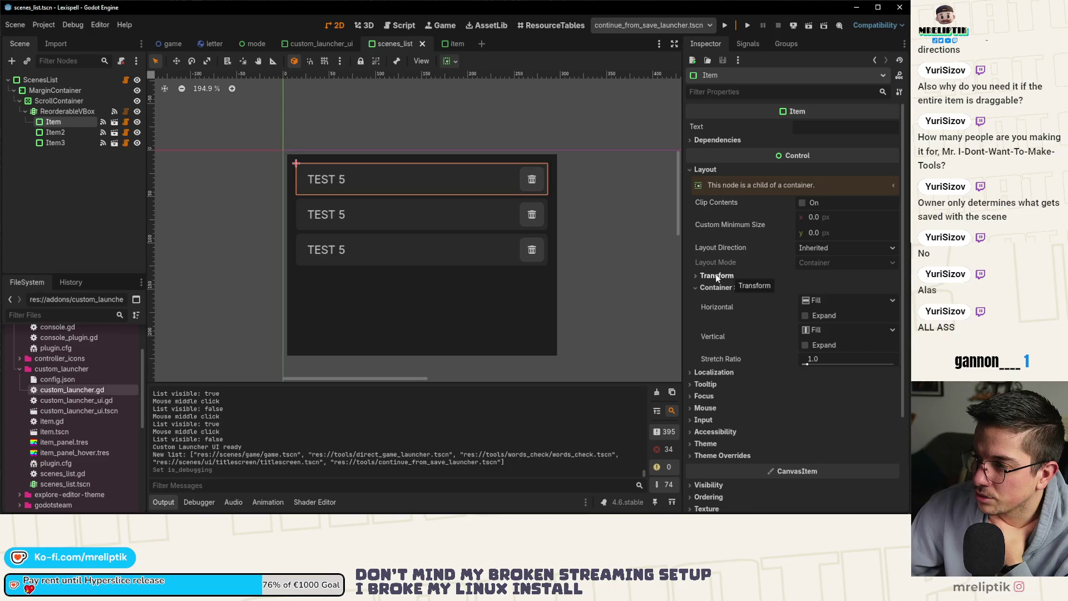
Step: Open the item scene and inspect its root Item node's Layout properties
click(456, 46)
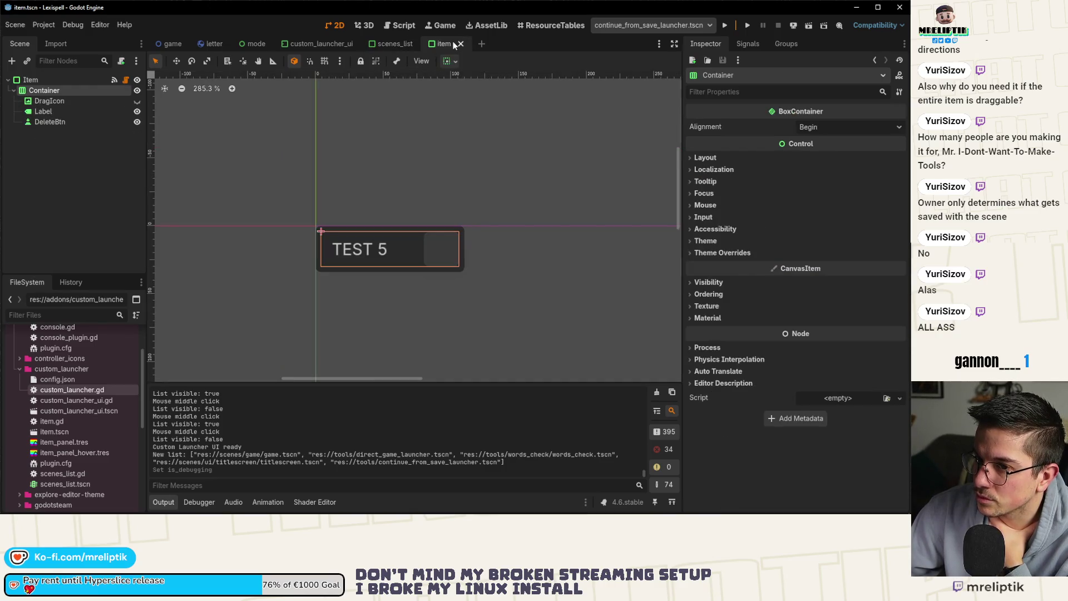
click(706, 158)
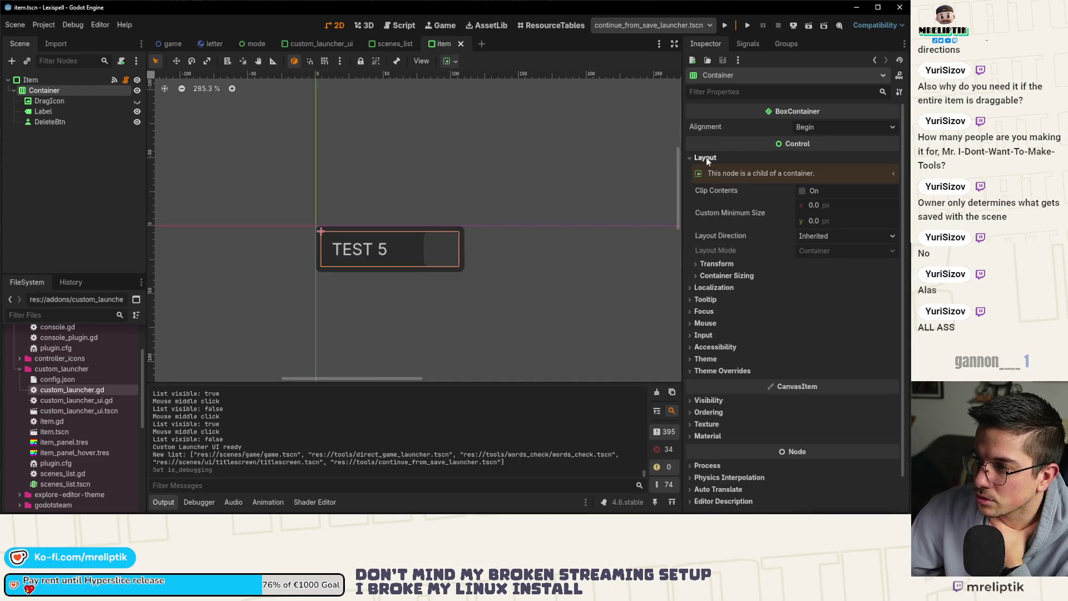
click(46, 78)
scroll(777, 336, up, 10)
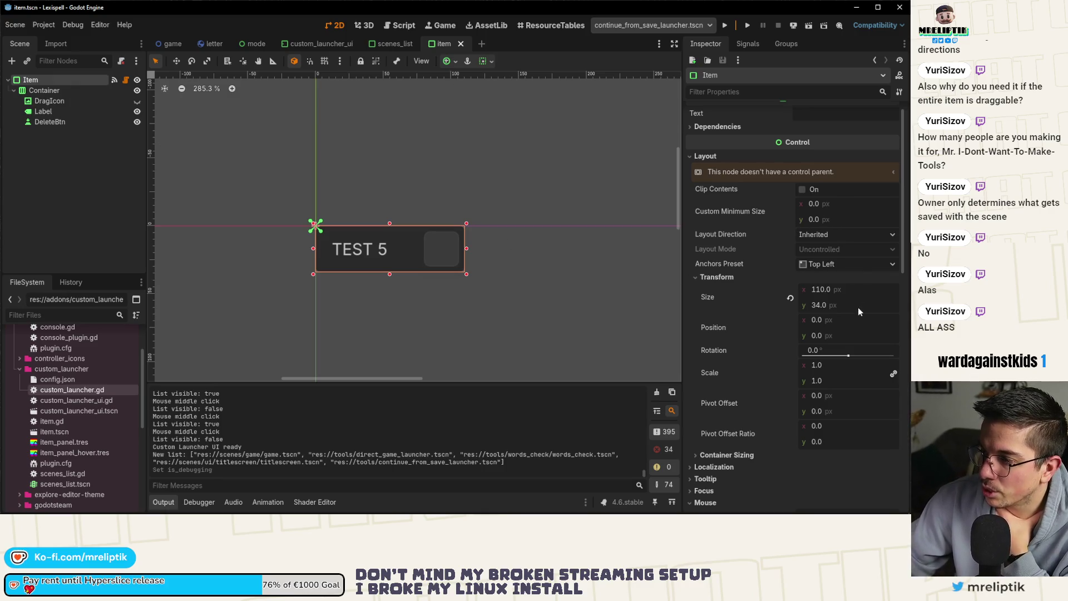
Step: Back in scenes_list, set the first Item's text to 'TEST' and save the scene
click(392, 44)
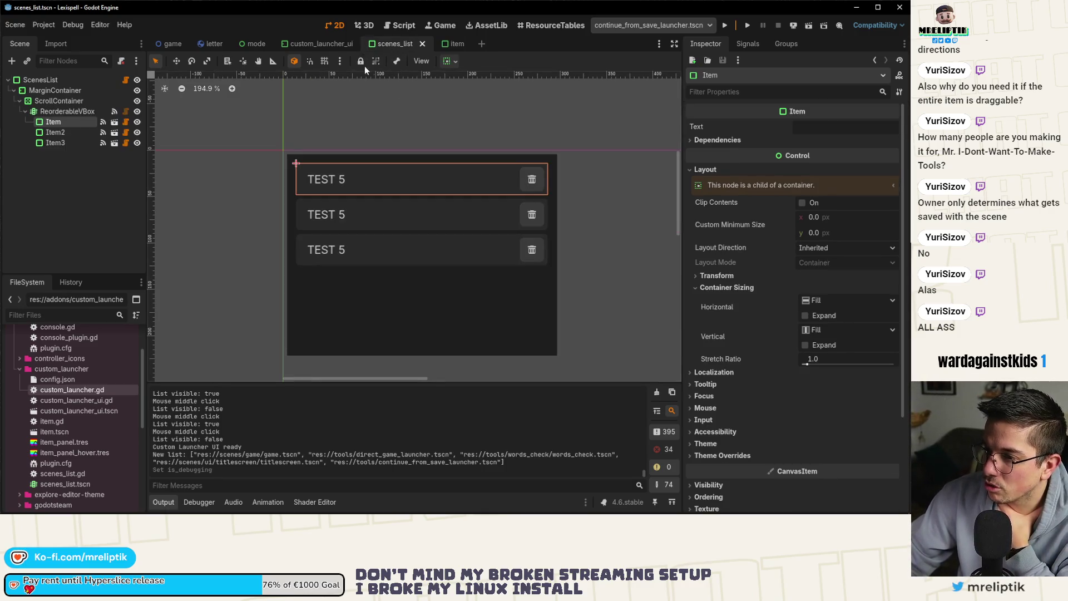
click(315, 43)
click(388, 42)
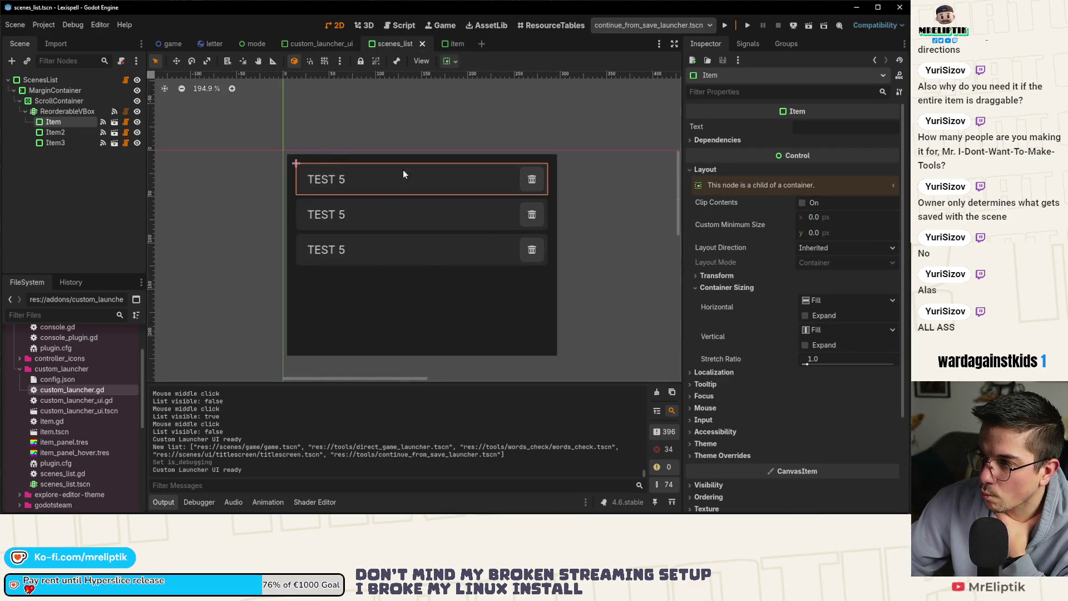
click(705, 141)
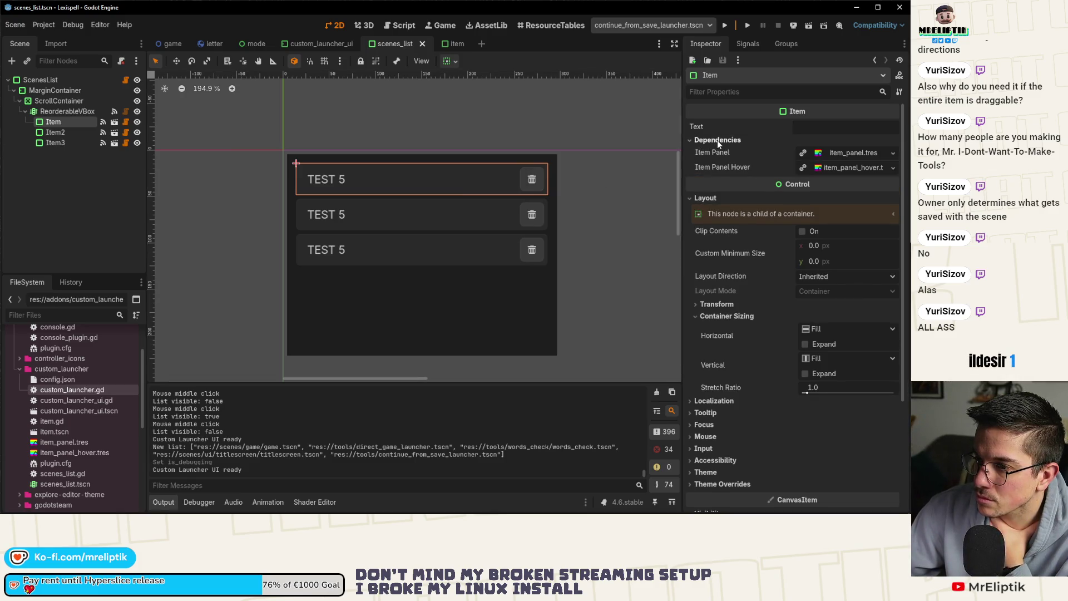
click(806, 127)
text(TEST)
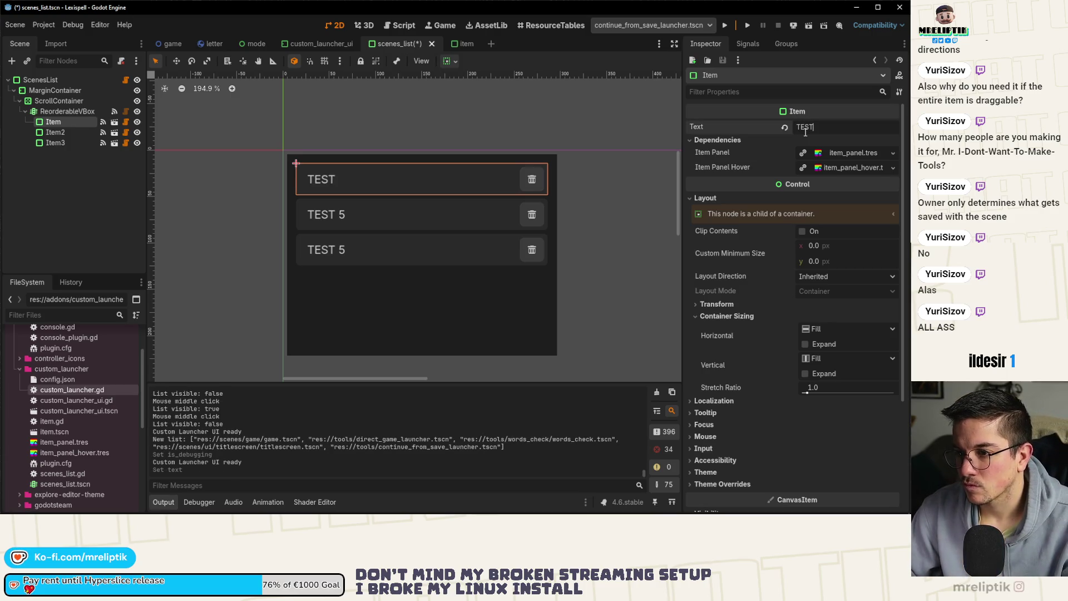
key(ctrl+s)
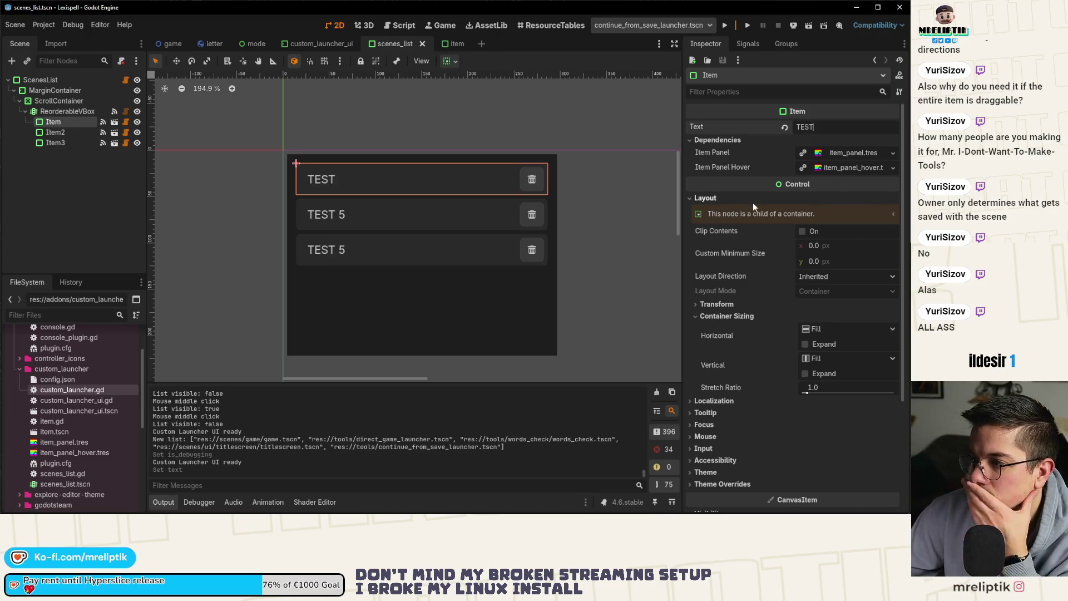
click(67, 112)
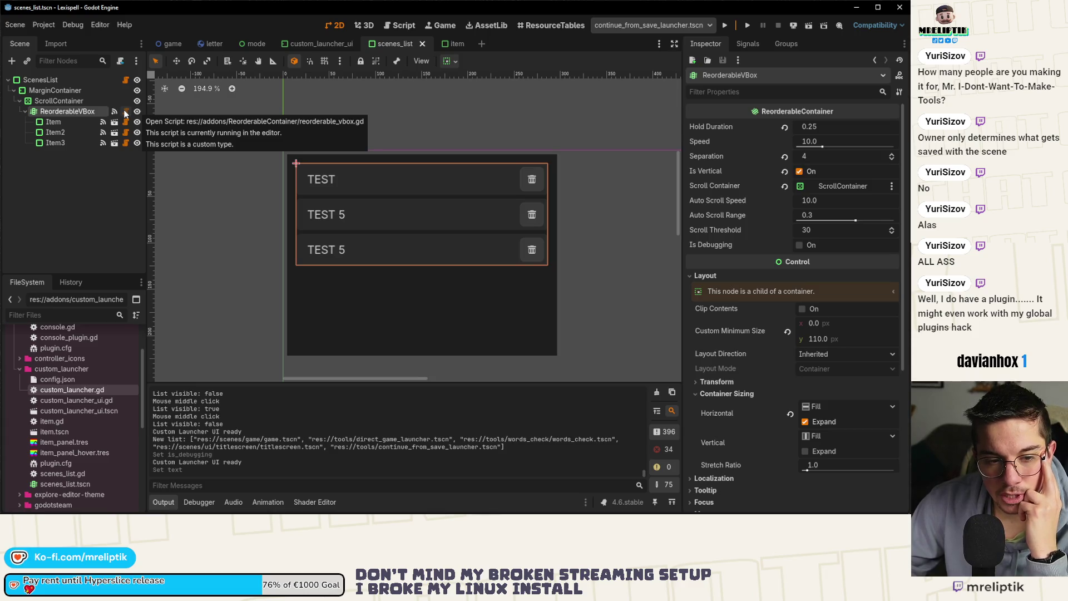
Step: In scenes_list.gd, add 'await get_tree().process_frame' after the item-adding loop in update_list
click(125, 79)
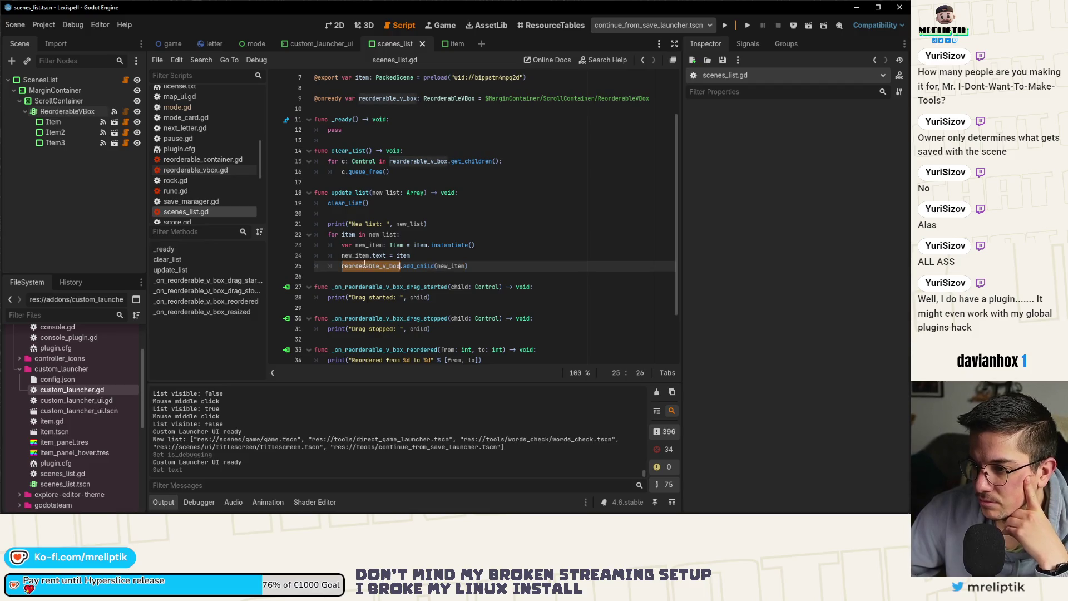
key(Up)
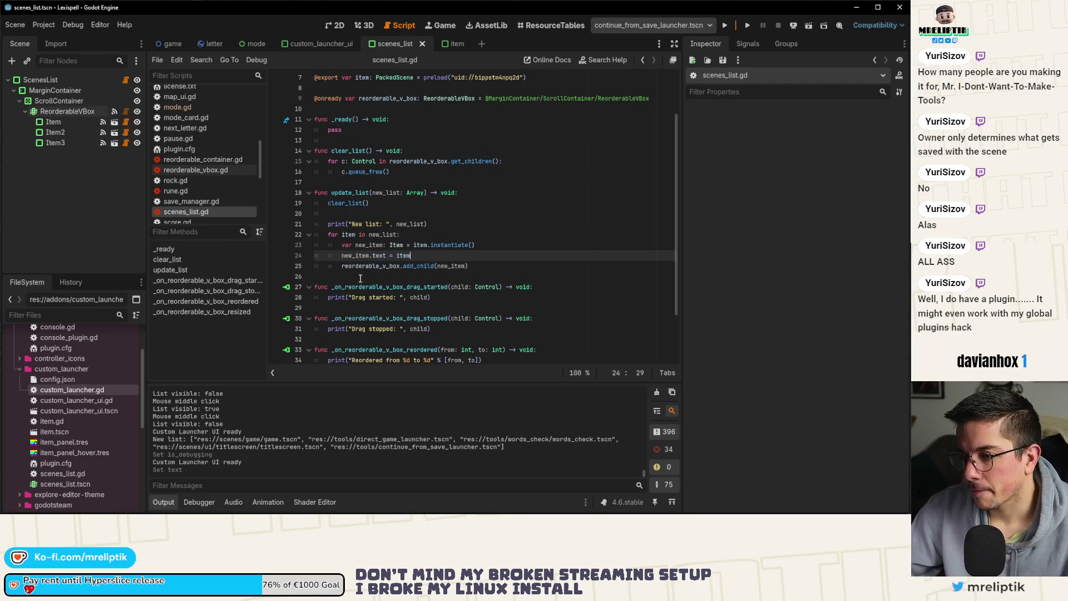
click(495, 265)
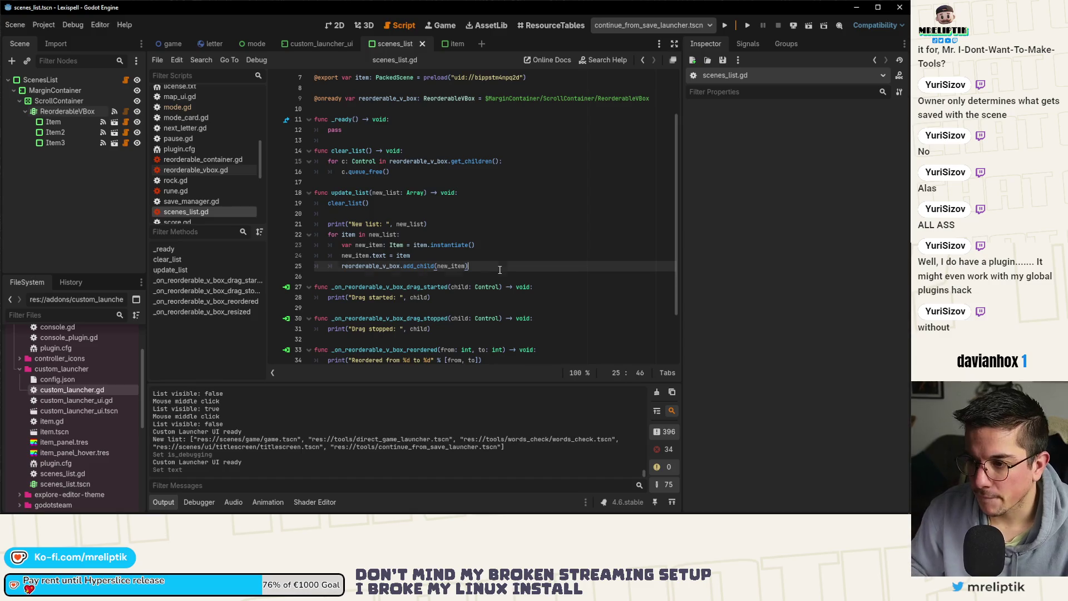
key(Return)
key(Return)
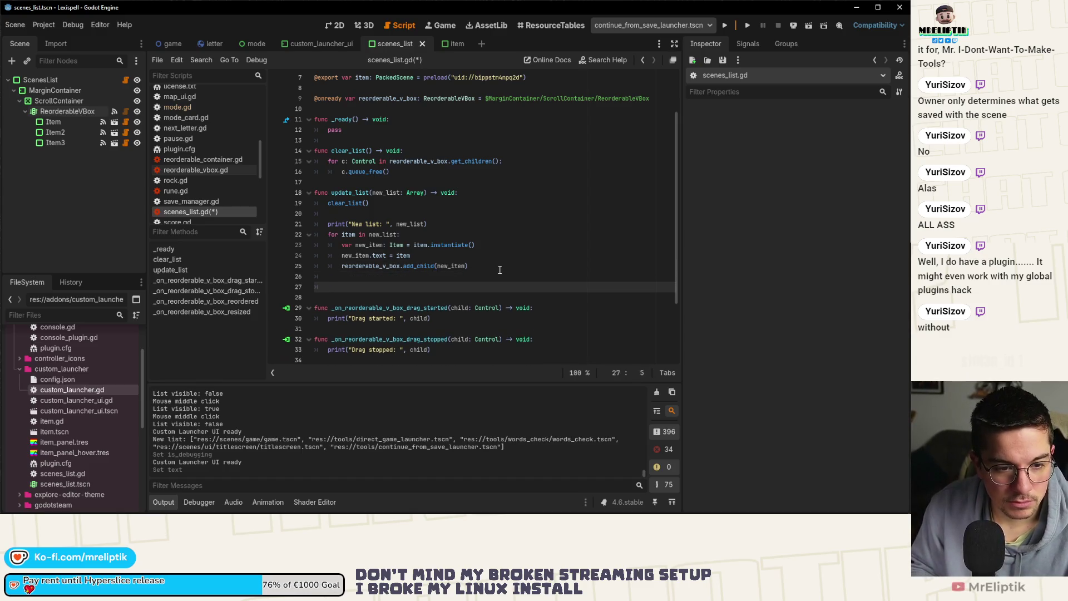
text(await get_)
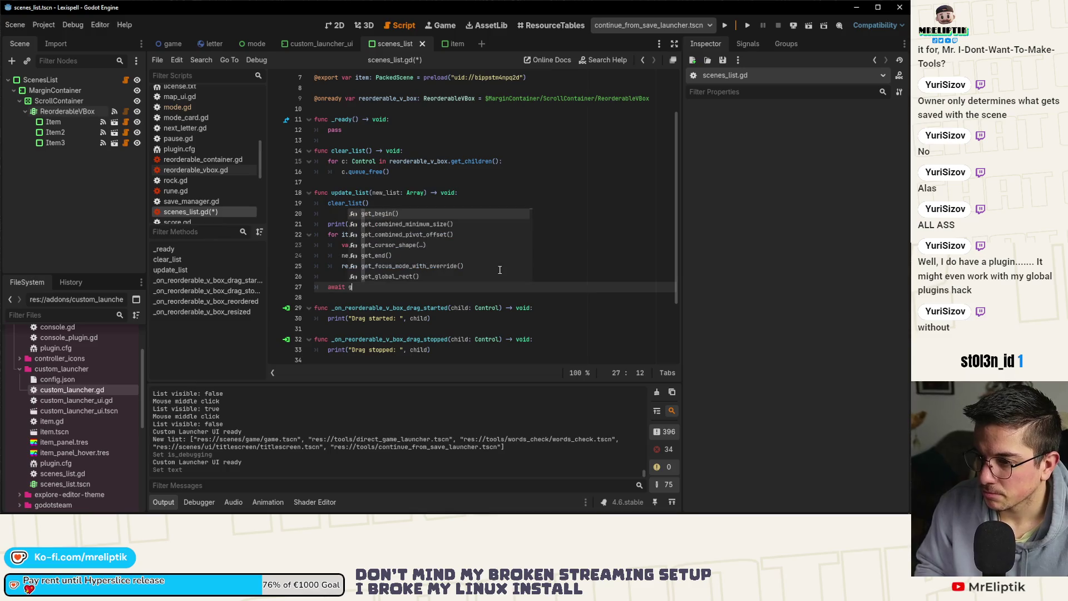
text(tree().process_frame)
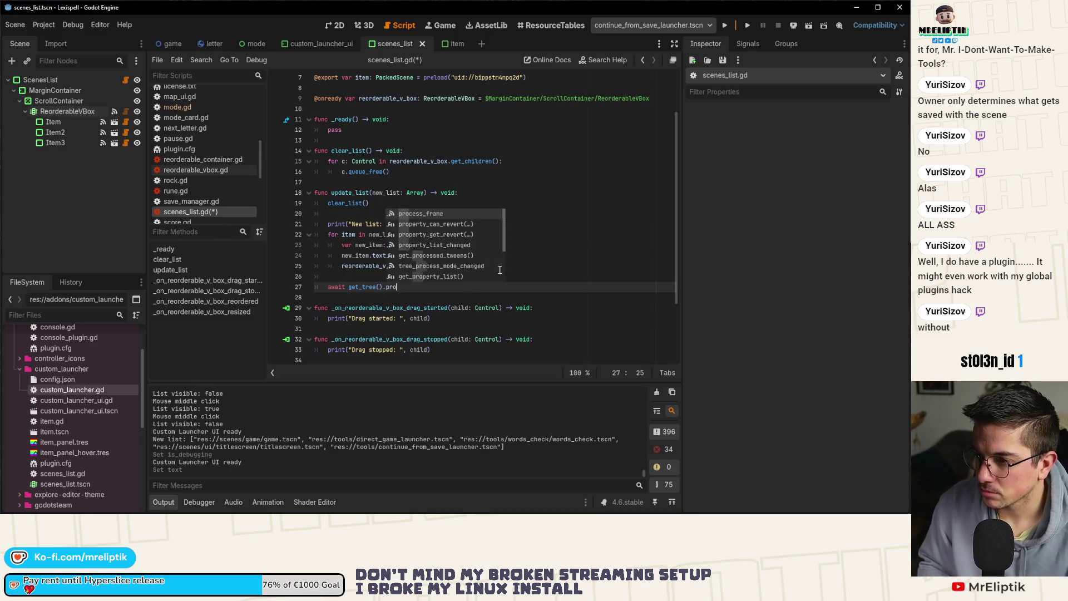
key(Up)
key(Up)
key(Up)
key(Down)
key(Down)
key(Down)
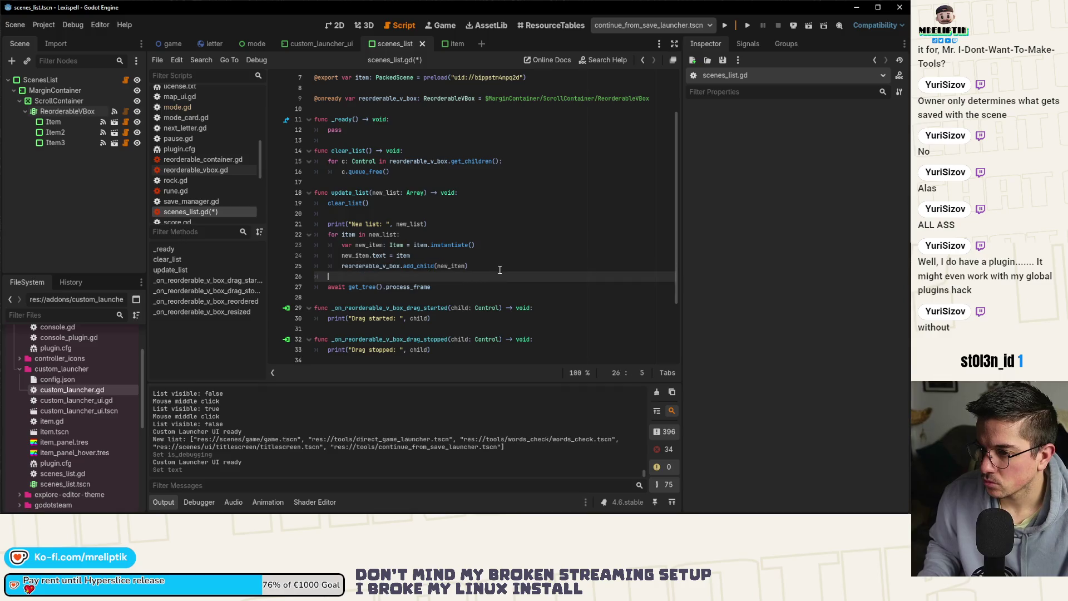
key(Return)
Step: Add print("Vbox children: ", reorderable_v_box.get_children()) below it and save the script
text(print("Vbox children)
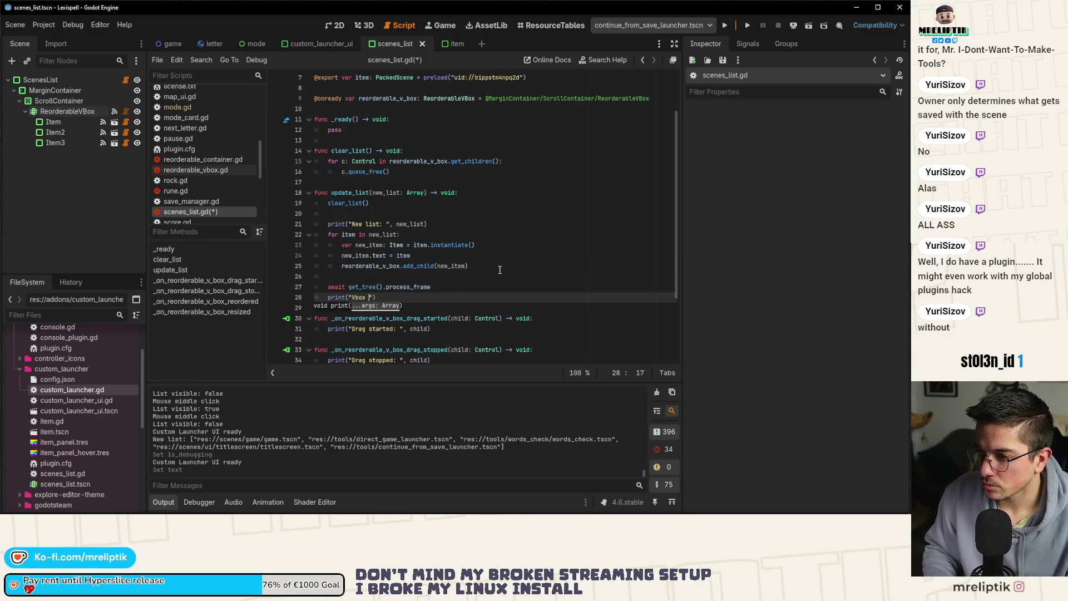
text(: ")
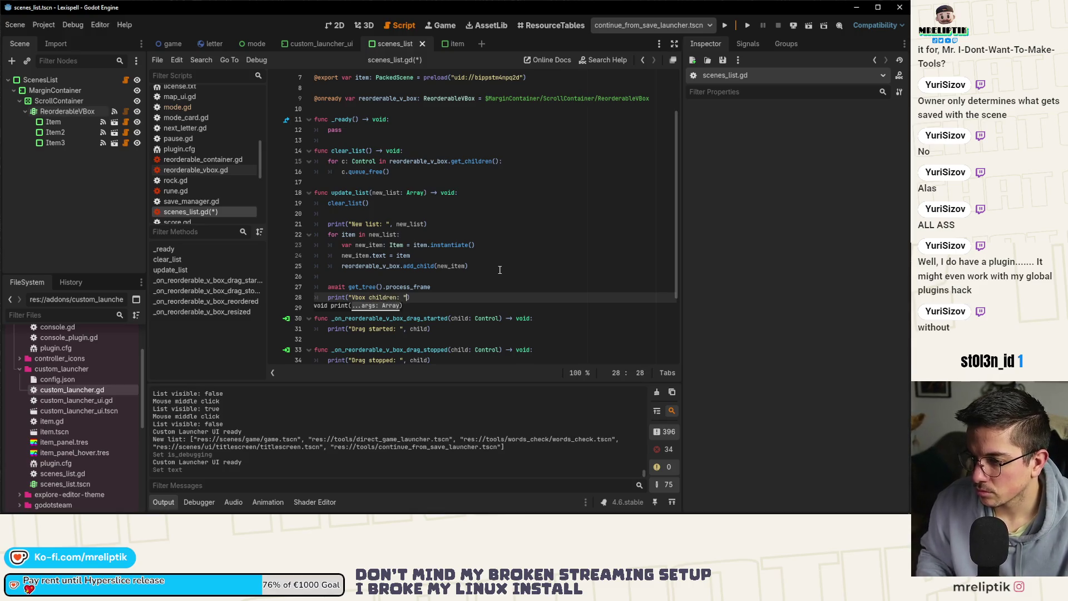
text(, reo)
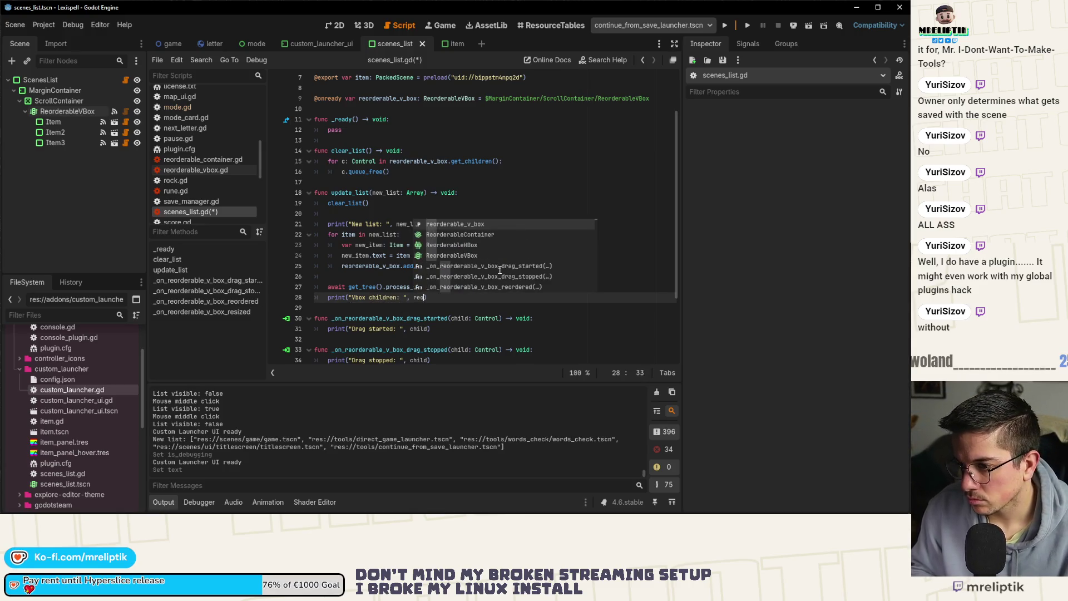
key(Return)
text(.get_chil)
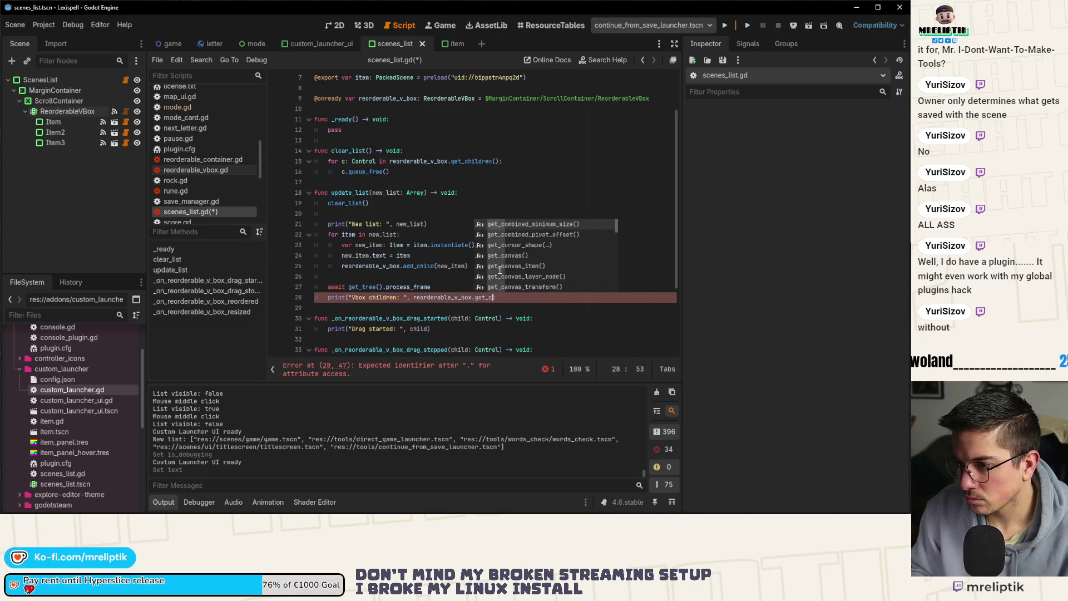
key(Down)
key(Return)
key(ctrl+s)
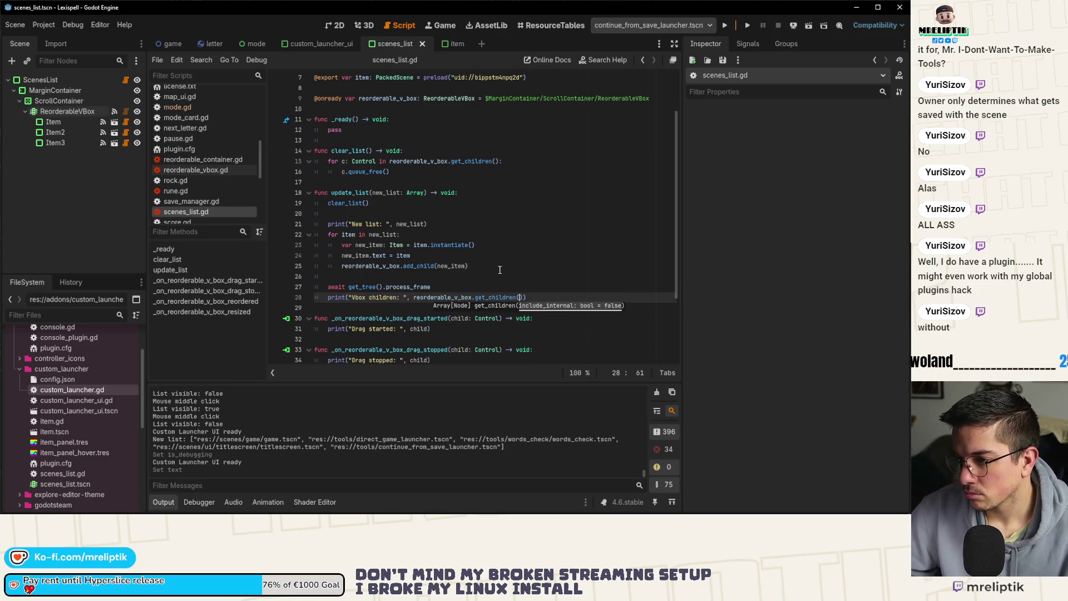
Step: Reload the Custom Launcher plugin by toggling it off and on in Project Settings > Plugins
click(48, 25)
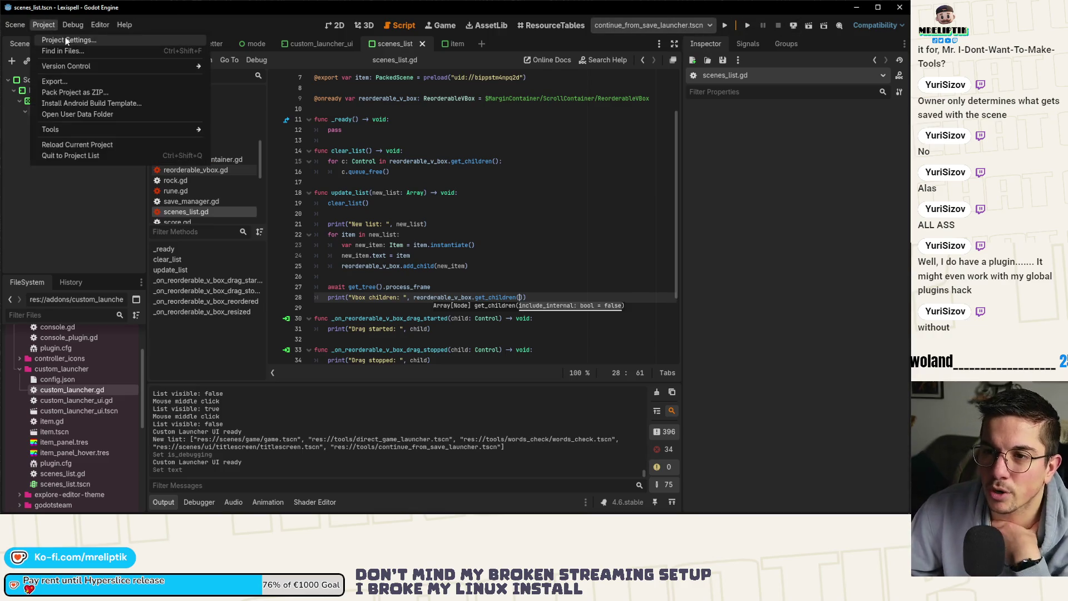
click(62, 41)
click(206, 188)
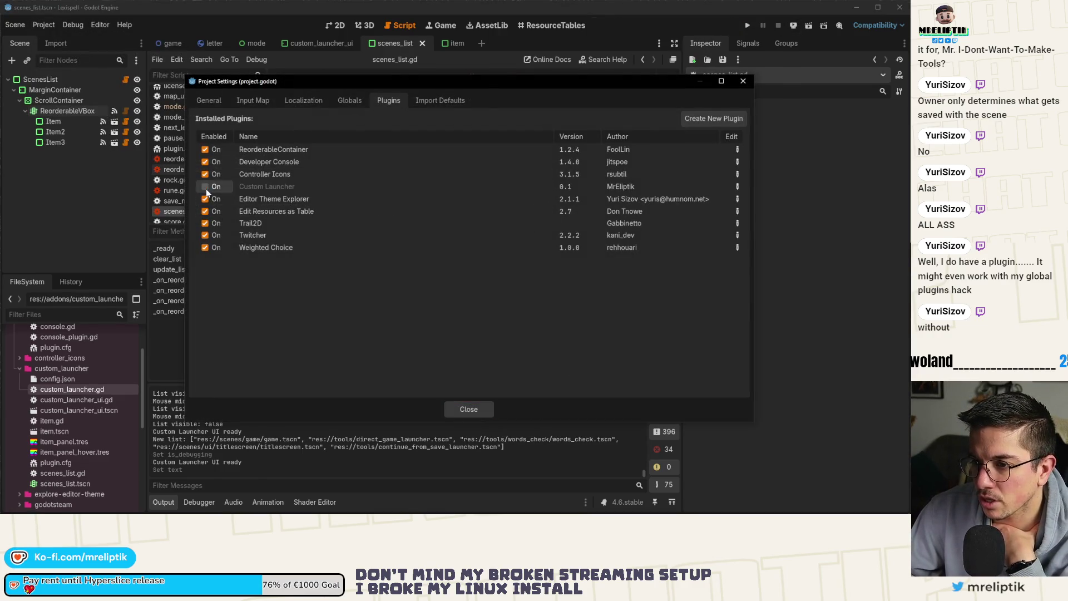
click(206, 188)
click(468, 410)
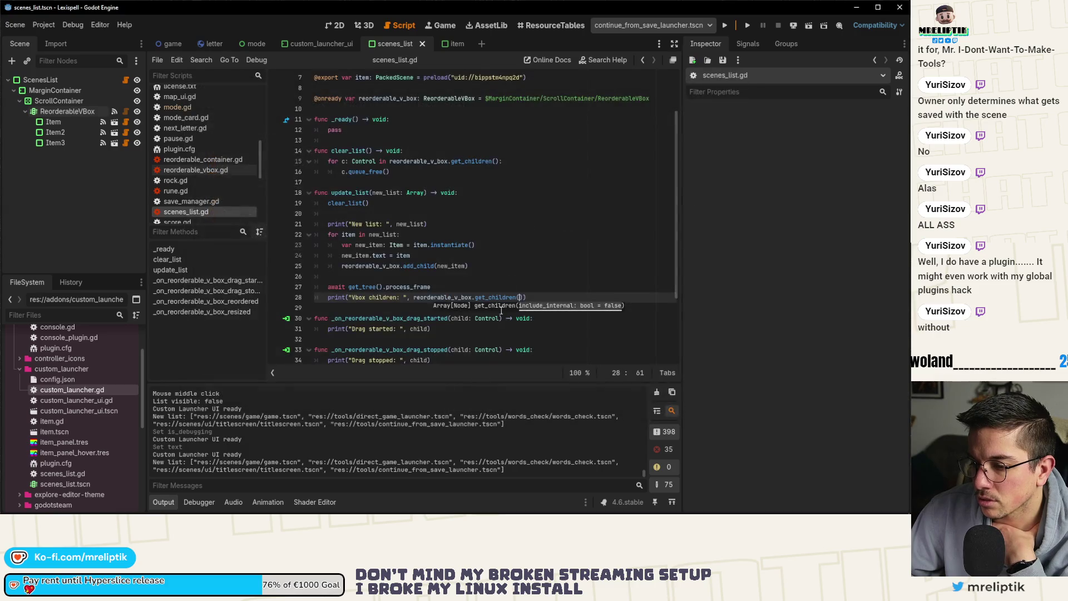
Step: Middle-click the launcher dropdown twice to show and then hide the scene list
middle_click(639, 28)
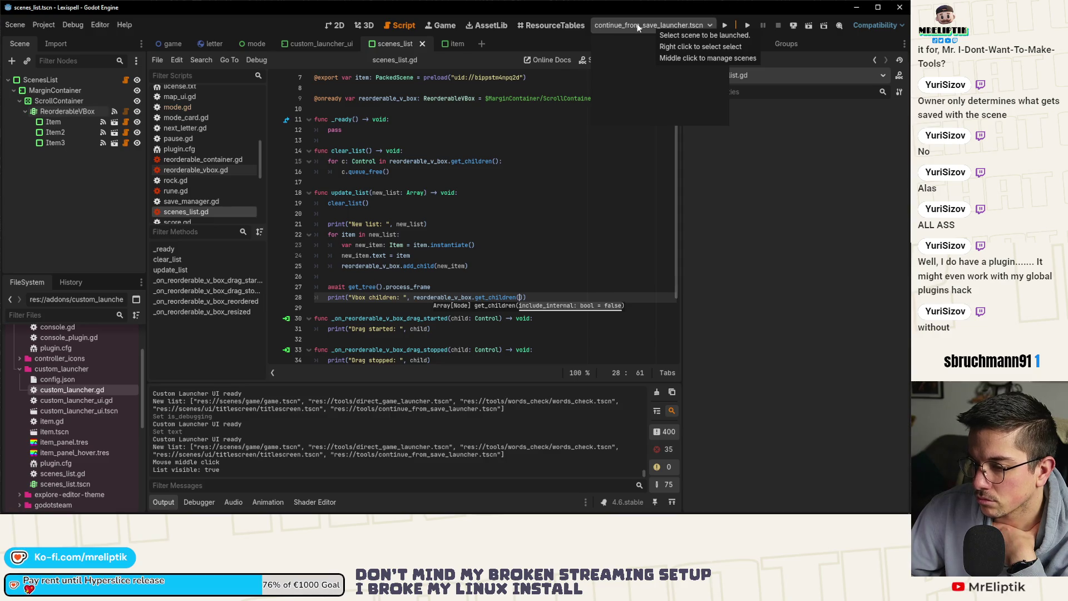
middle_click(636, 24)
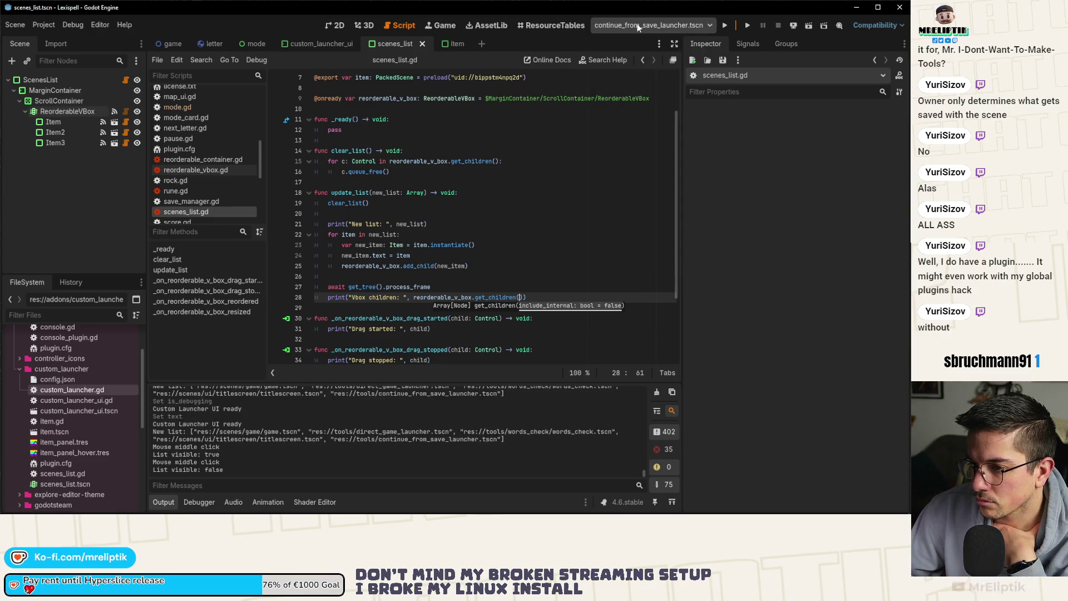
click(349, 235)
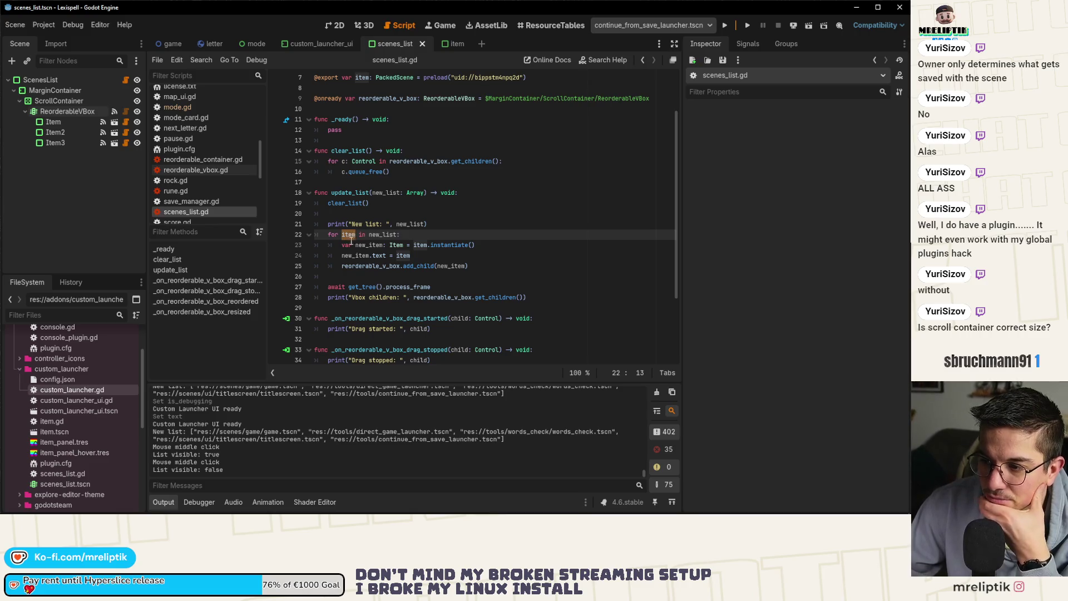
Step: Collapse the output log and open Project Settings on the General tab, enlarging the window
scroll(354, 152, up, 2)
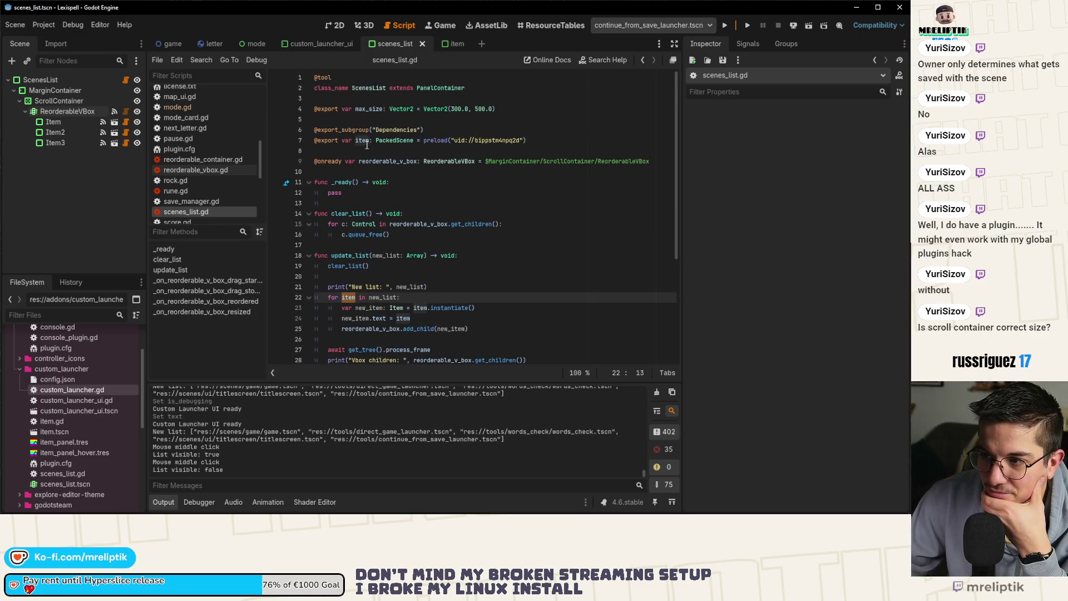
scroll(344, 236, down, 2)
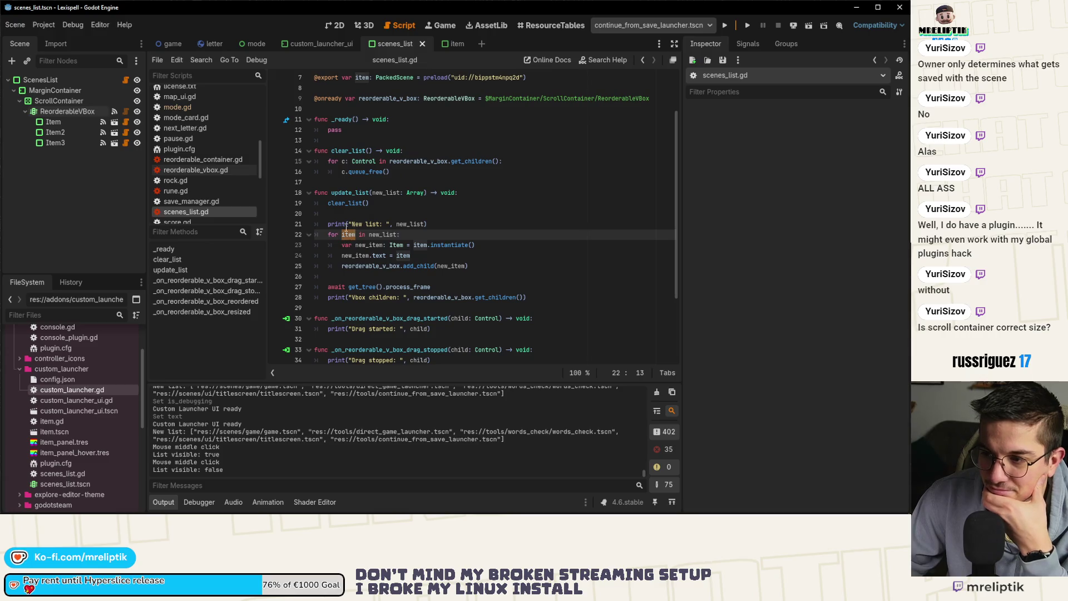
scroll(373, 200, up, 2)
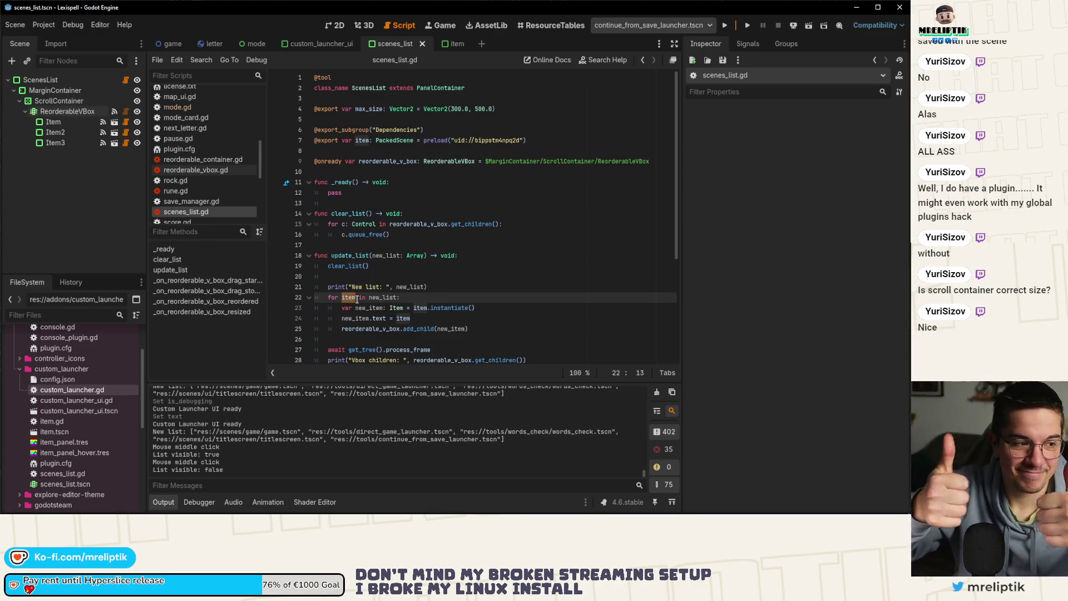
click(164, 502)
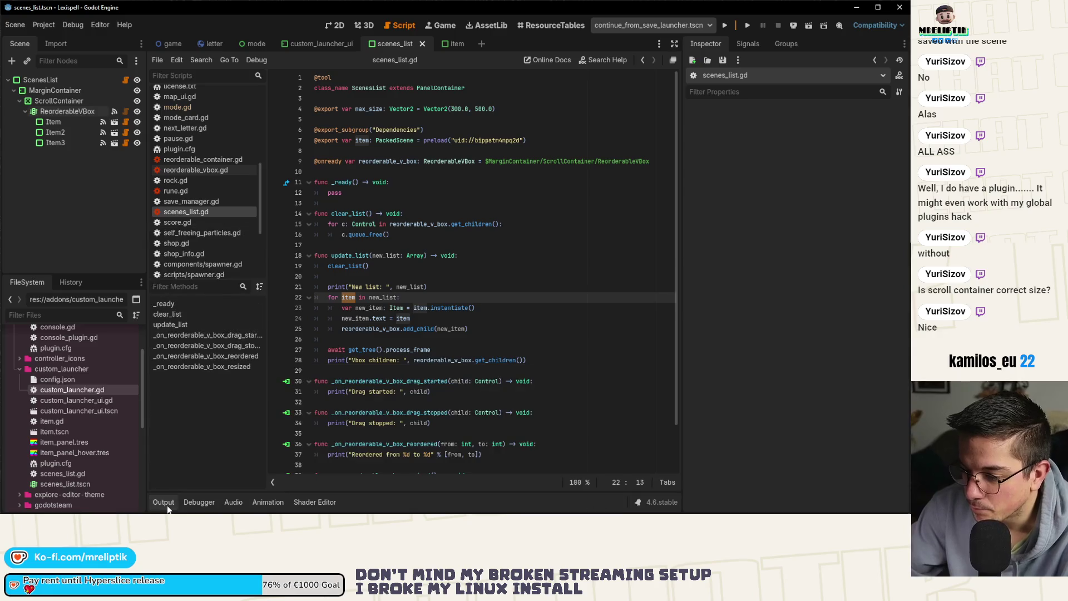
click(43, 25)
click(61, 40)
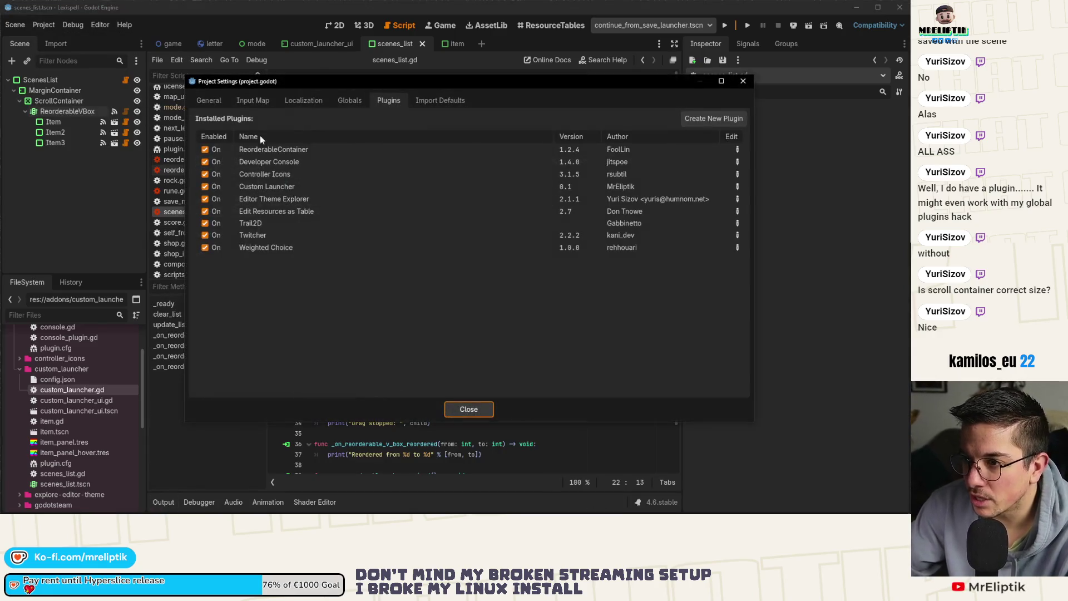
click(208, 100)
drag(256, 83, 206, 59)
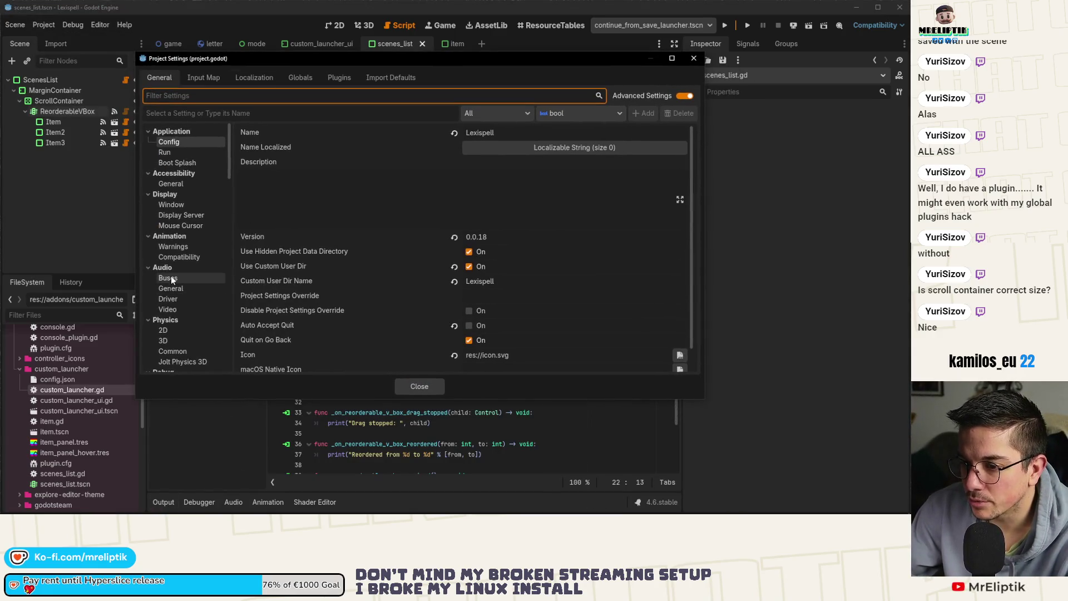
drag(231, 415, 231, 506)
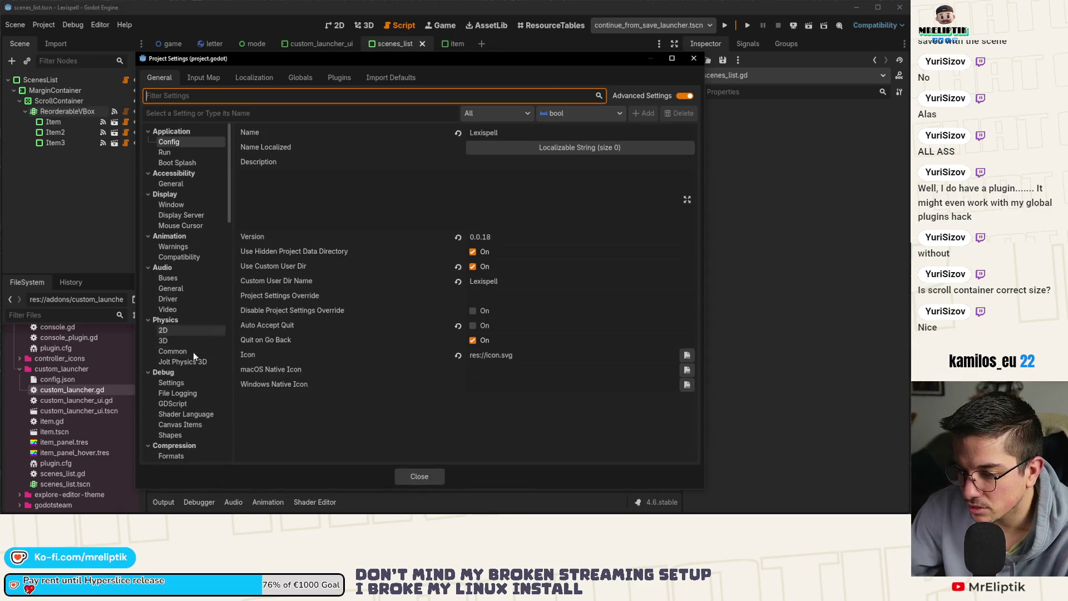
Step: Under Debug > GDScript, set the Shadowed Variable warning to Error and close the settings
click(173, 384)
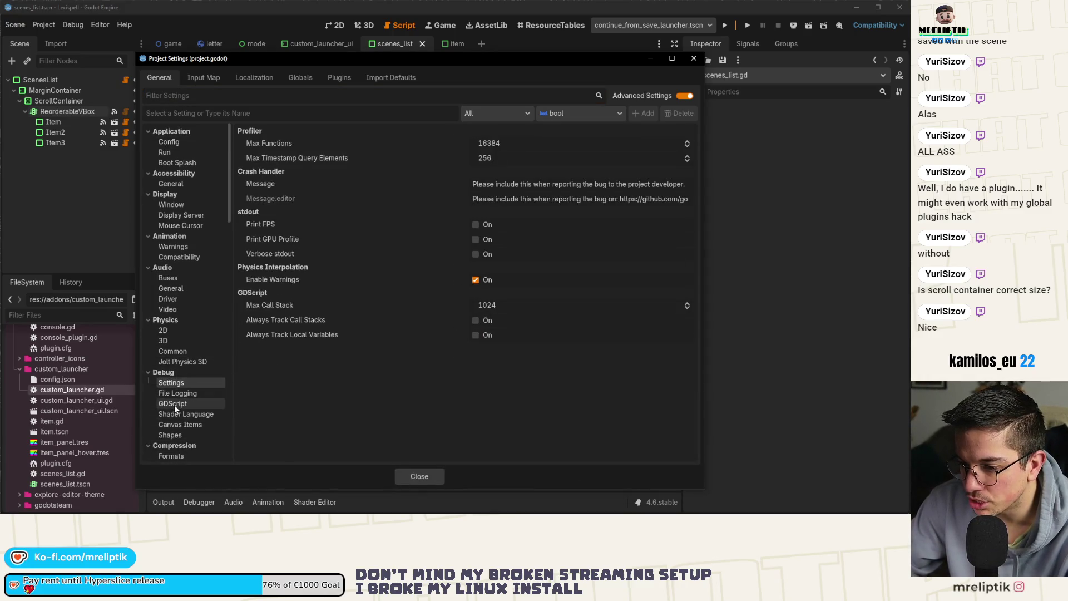
click(174, 405)
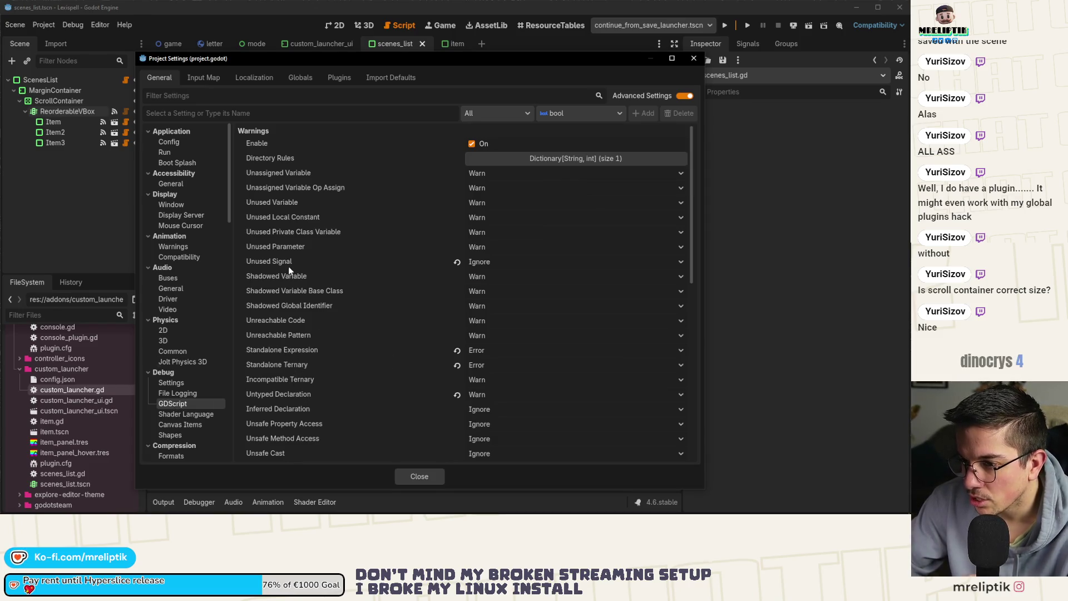
mouse_move(289, 266)
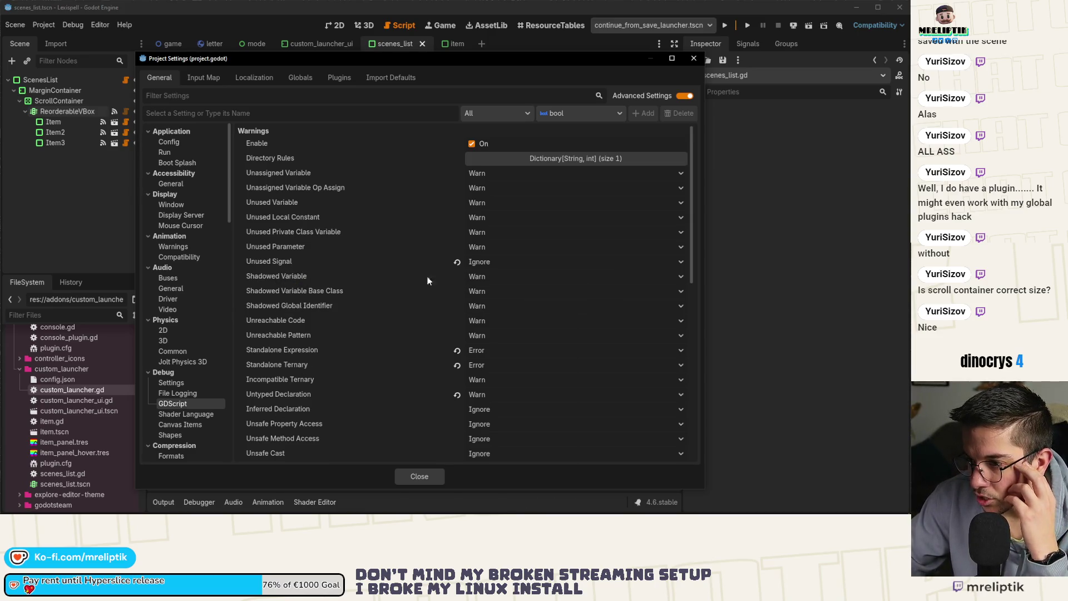
click(497, 278)
click(493, 304)
click(415, 476)
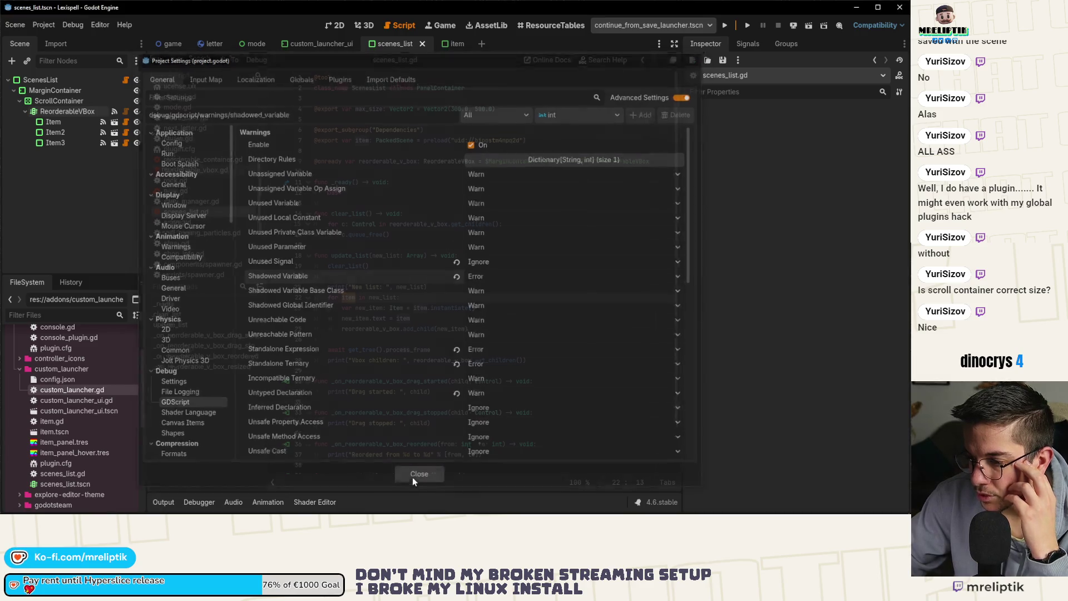
Step: Rename the loop variable on line 22 to item_list, use it on line 24, and save
click(160, 505)
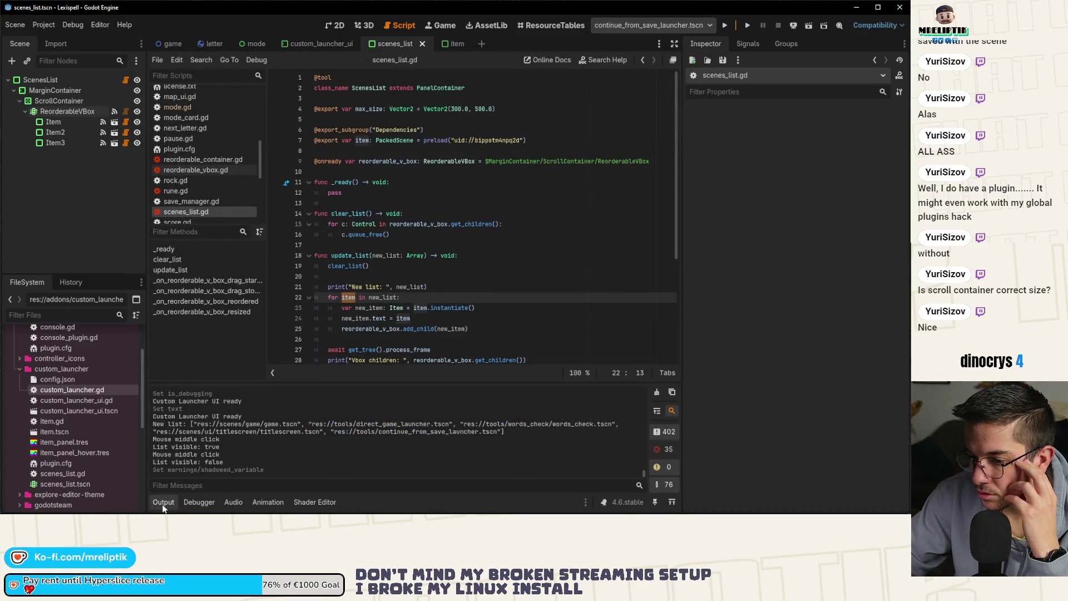
click(161, 504)
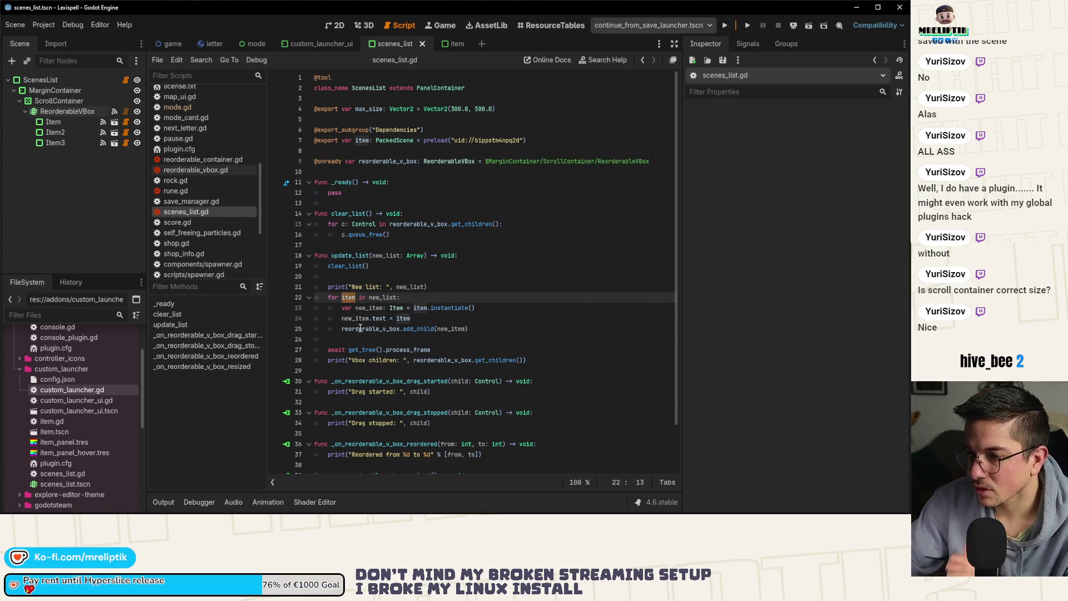
mouse_move(381, 330)
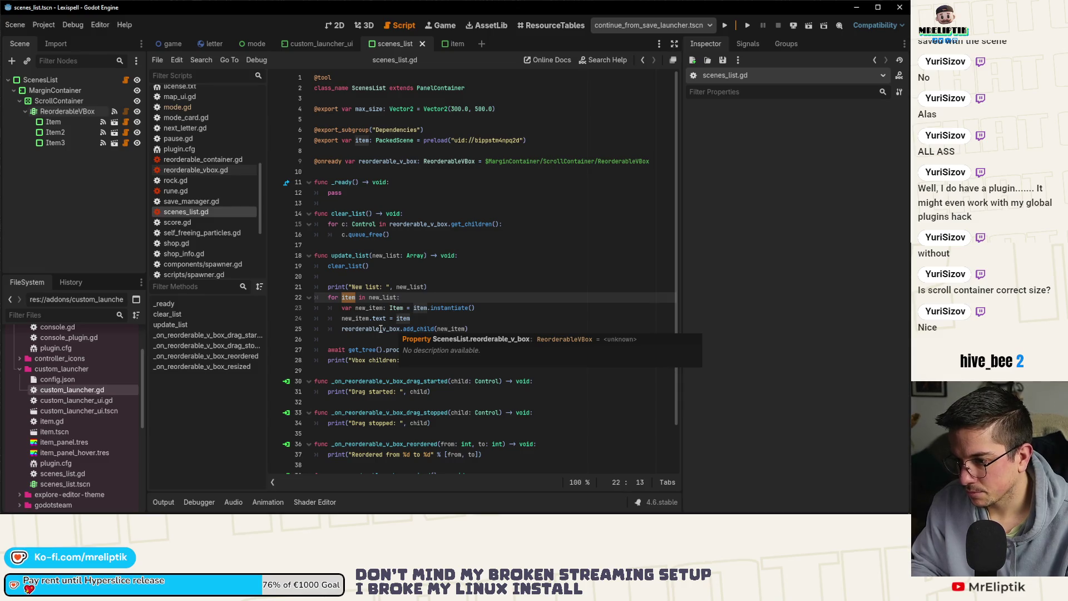
text(_)
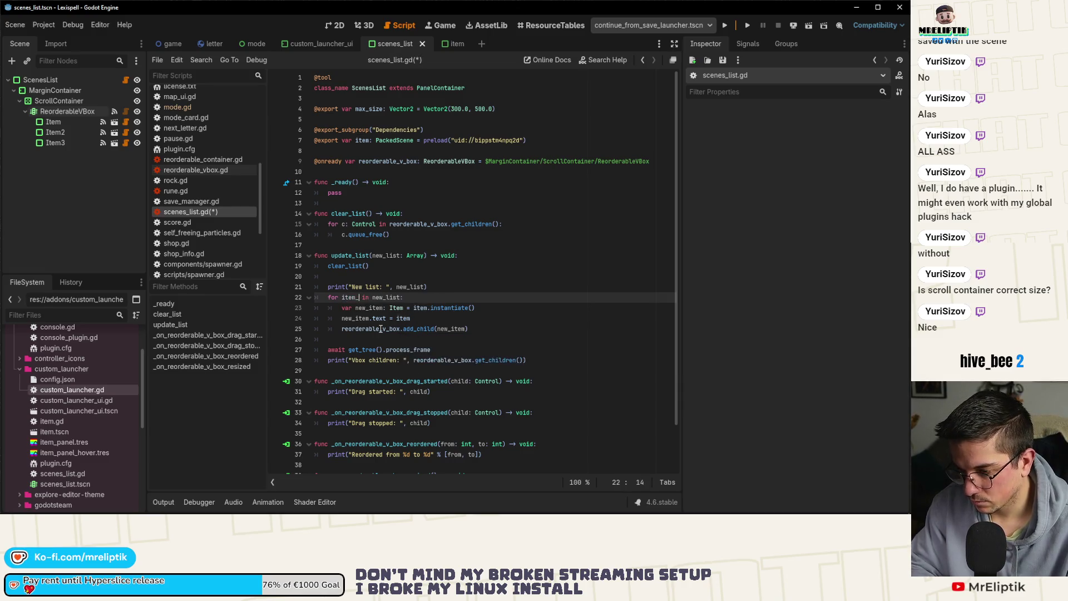
key(BackSpace)
key(BackSpace)
key(BackSpace)
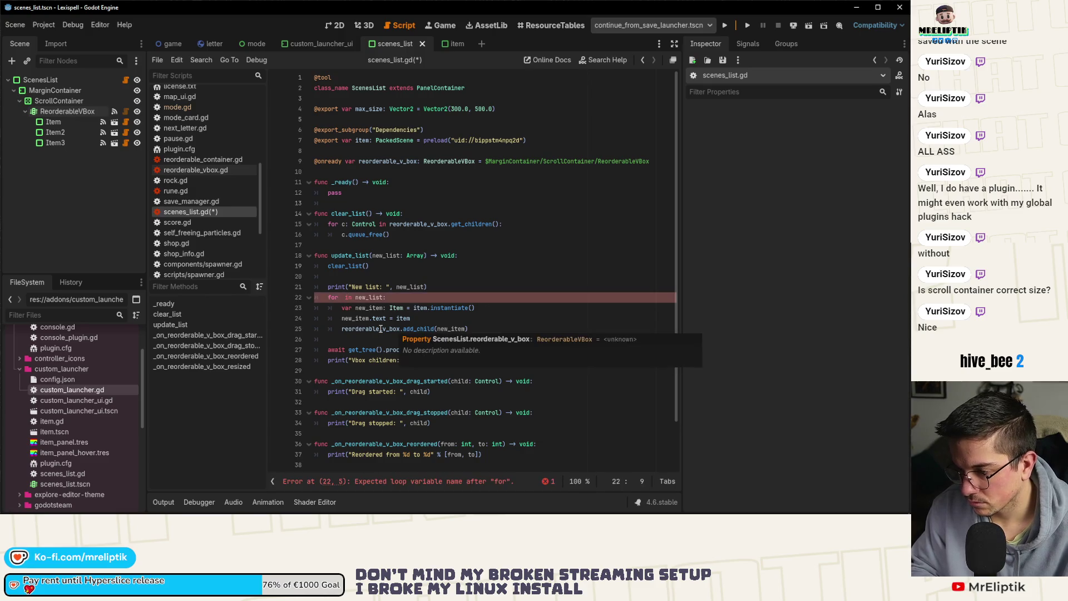
text(item_list)
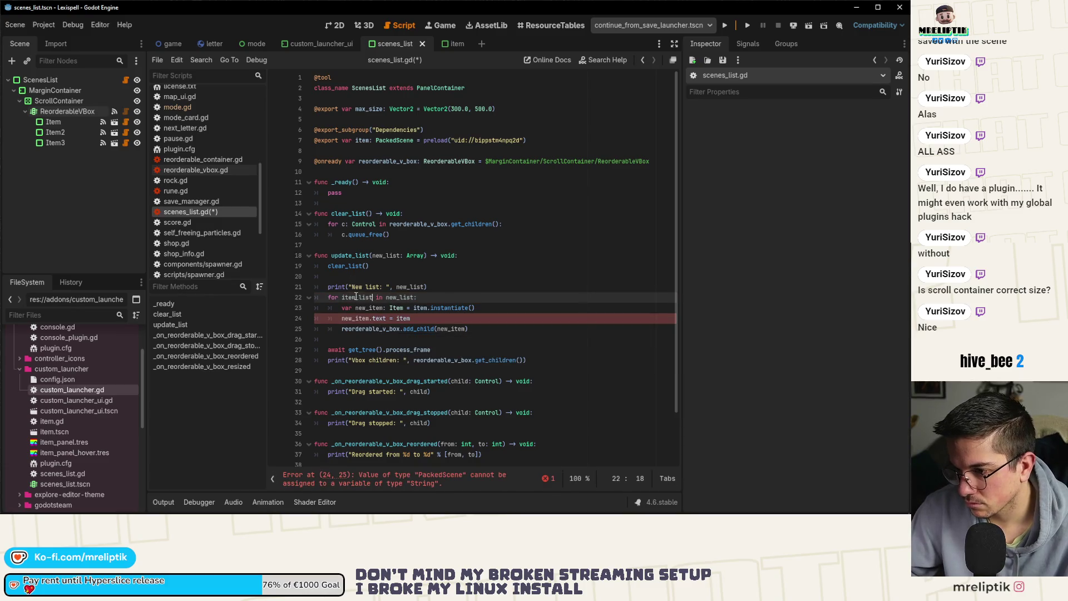
double_click(404, 318)
text(item_list)
key(ctrl+s)
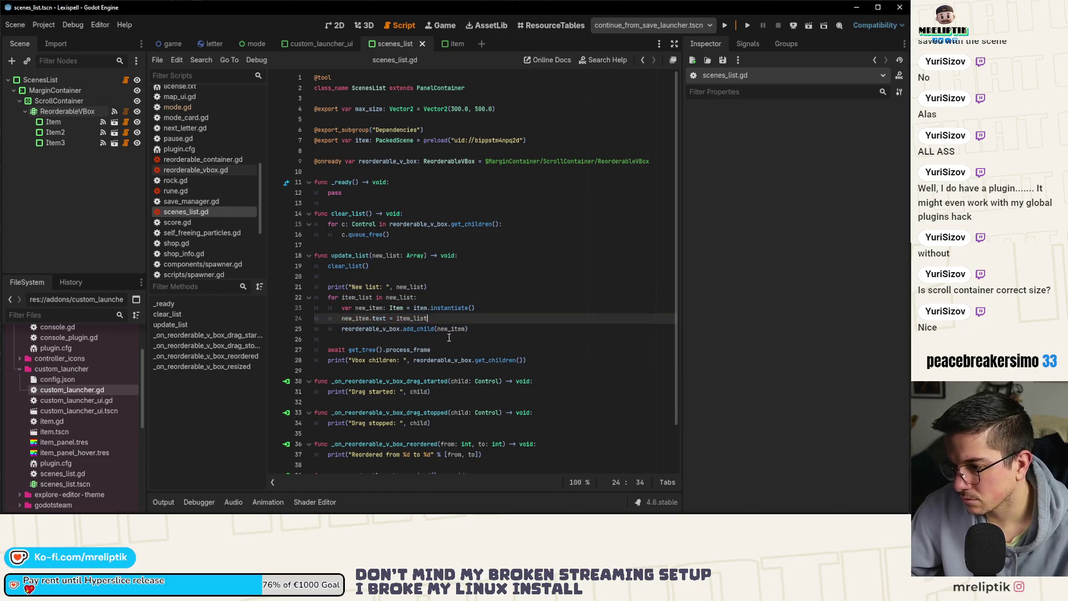
Step: Change the loop variable to 'scene_string: String' and assign scene_string to new_item.text on line 24
double_click(356, 297)
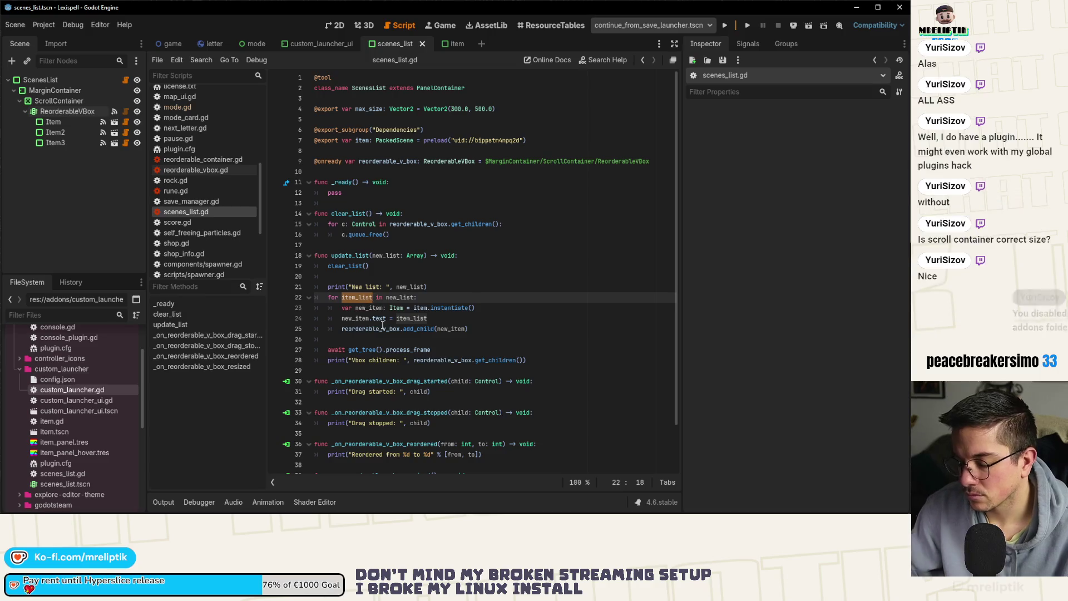
text(scene_)
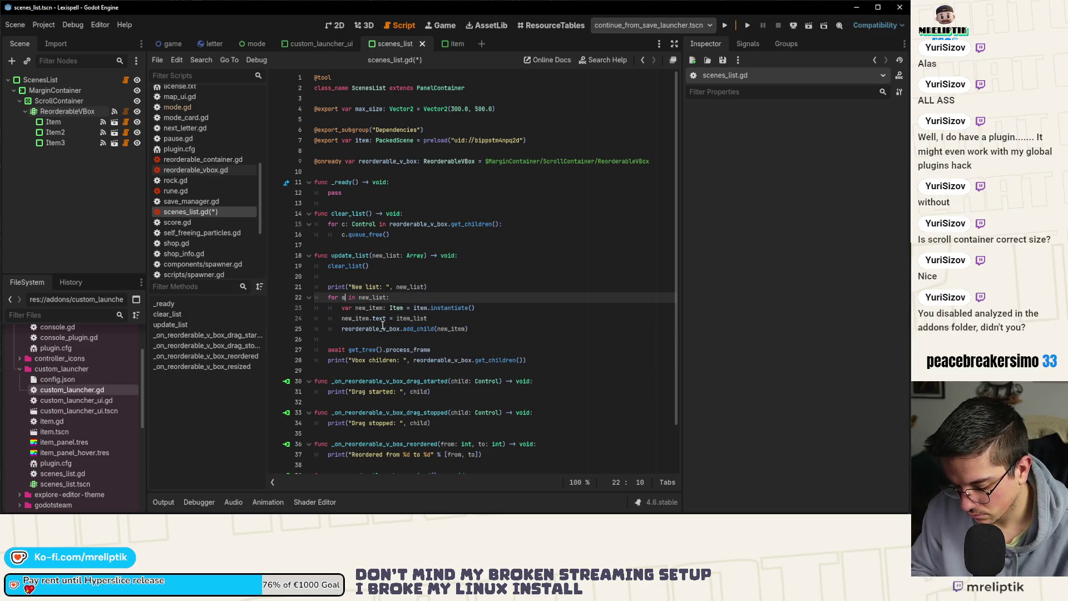
text(string: String)
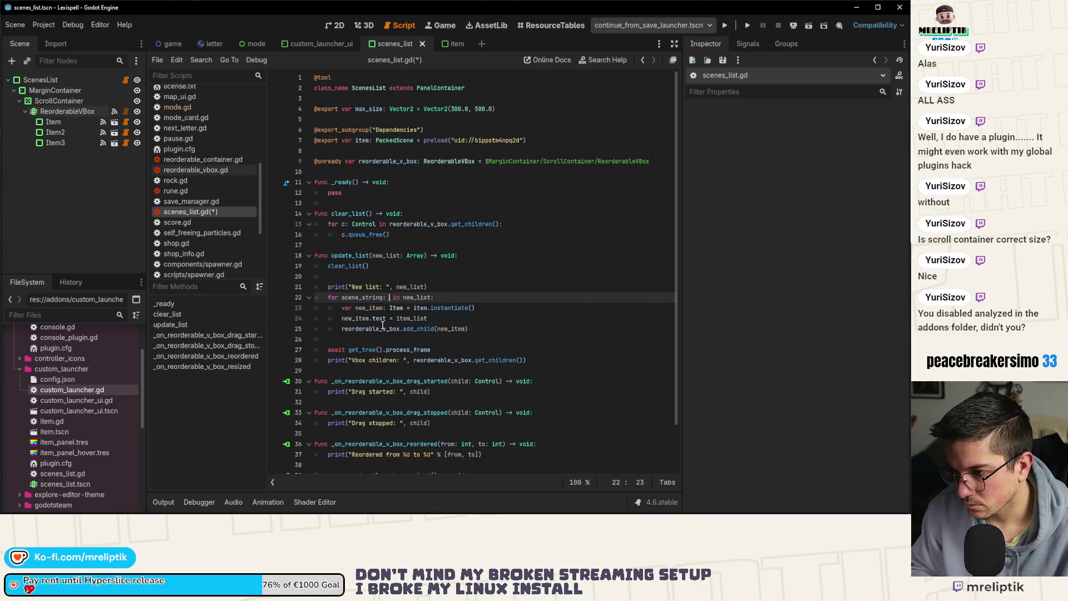
key(ctrl+s)
click(393, 287)
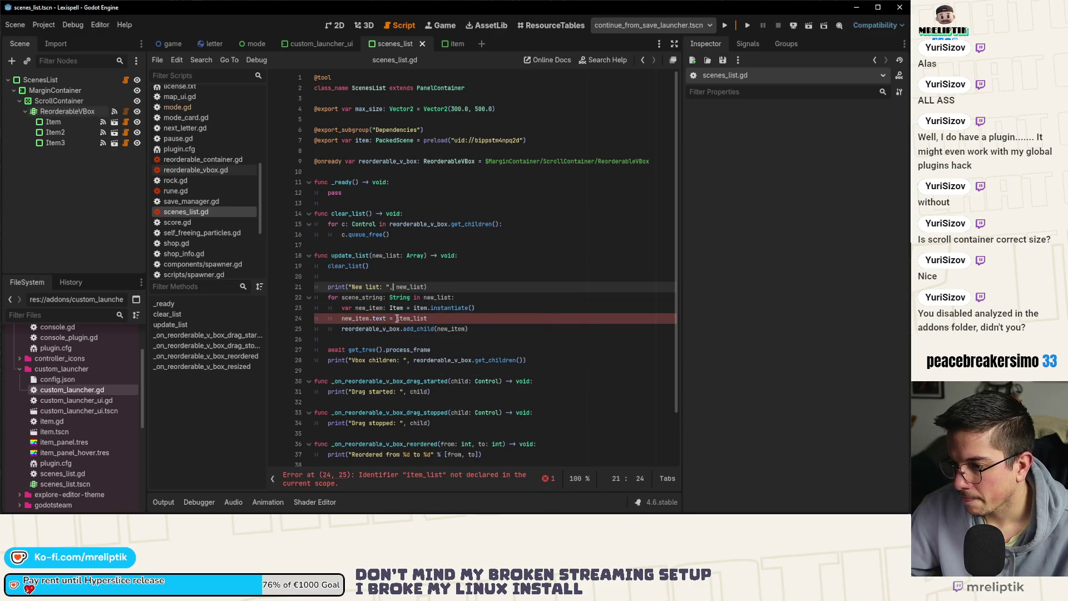
click(358, 300)
double_click(357, 298)
key(ctrl+c)
double_click(412, 319)
key(ctrl+v)
key(ctrl+s)
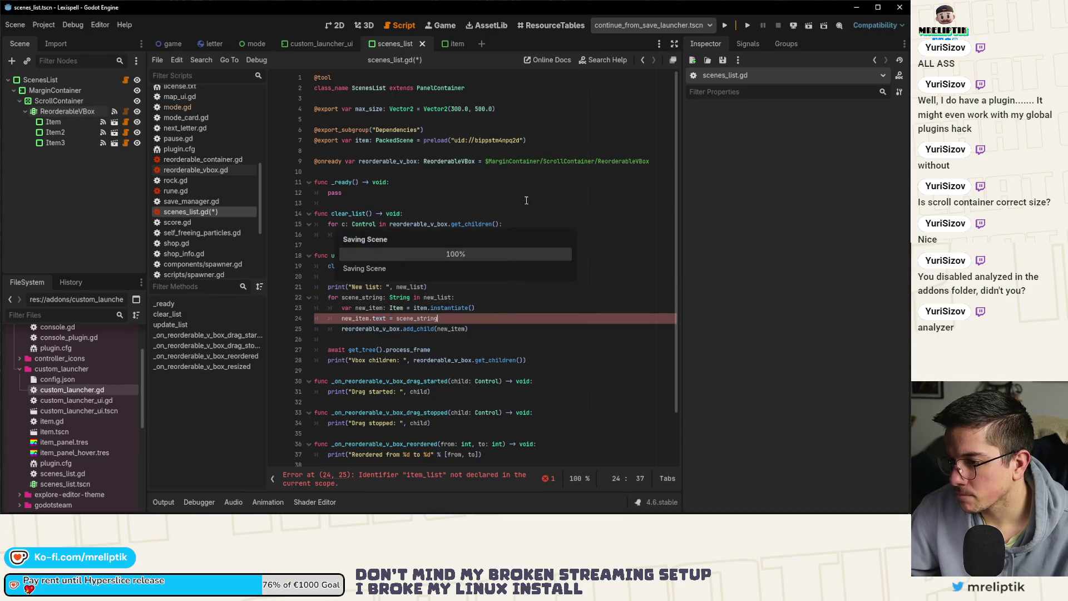
click(44, 24)
click(49, 38)
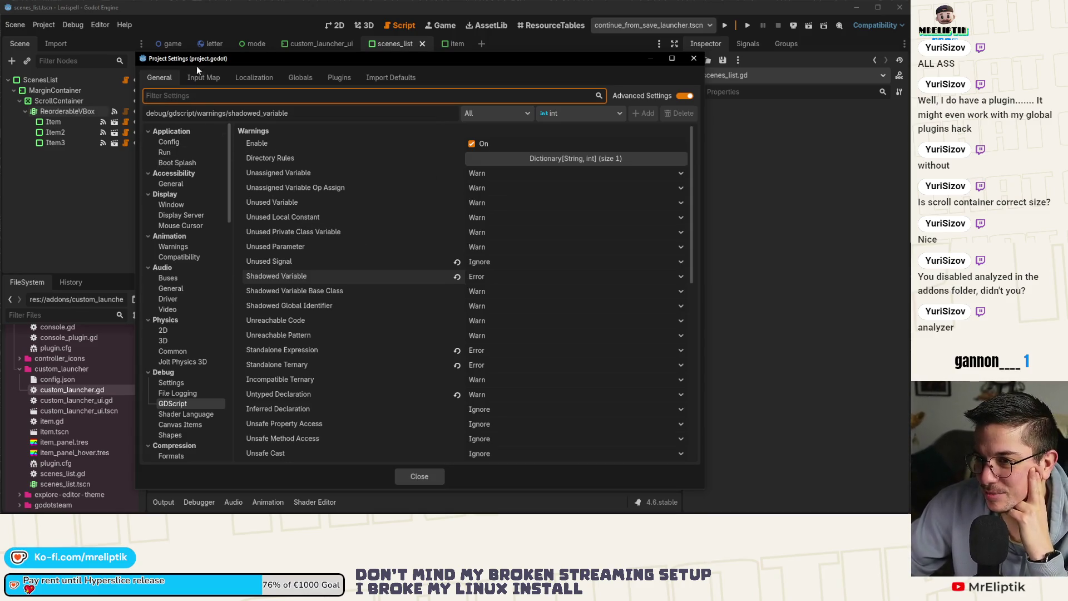
click(253, 77)
click(287, 79)
click(339, 77)
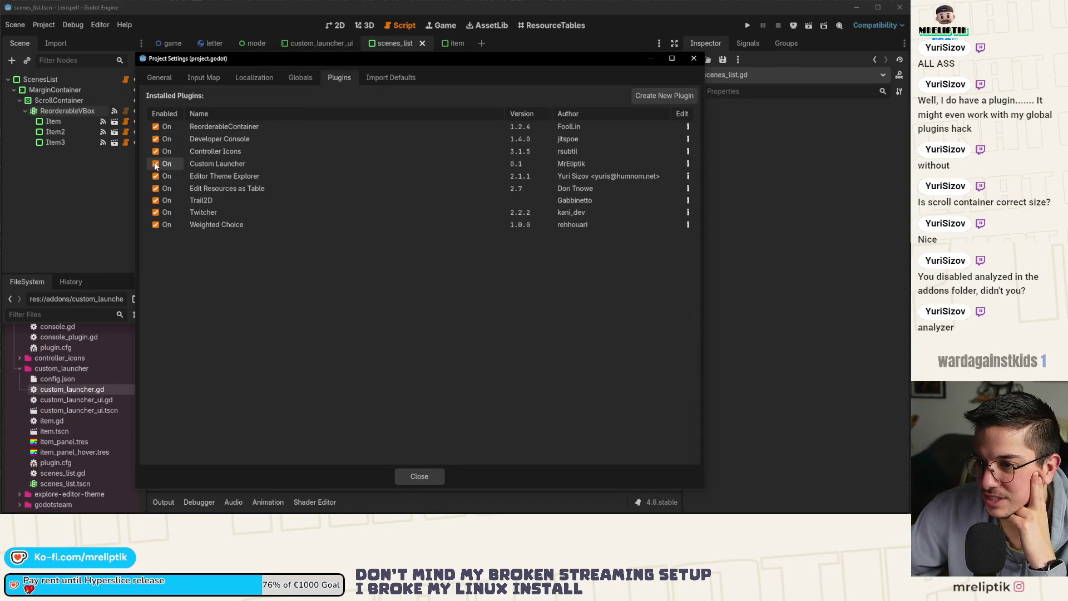
click(420, 476)
click(629, 25)
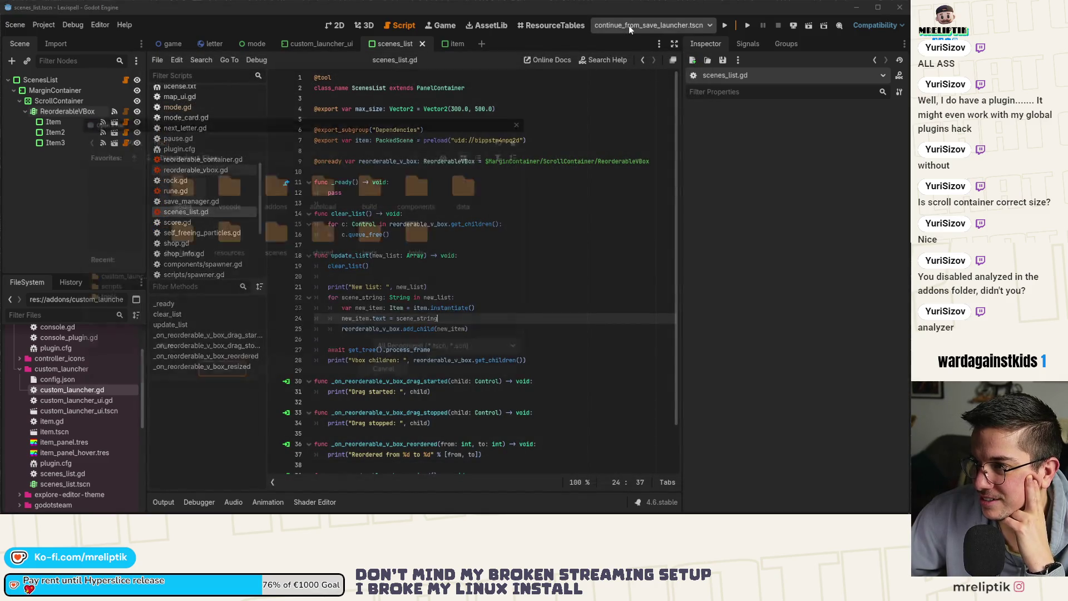
click(641, 25)
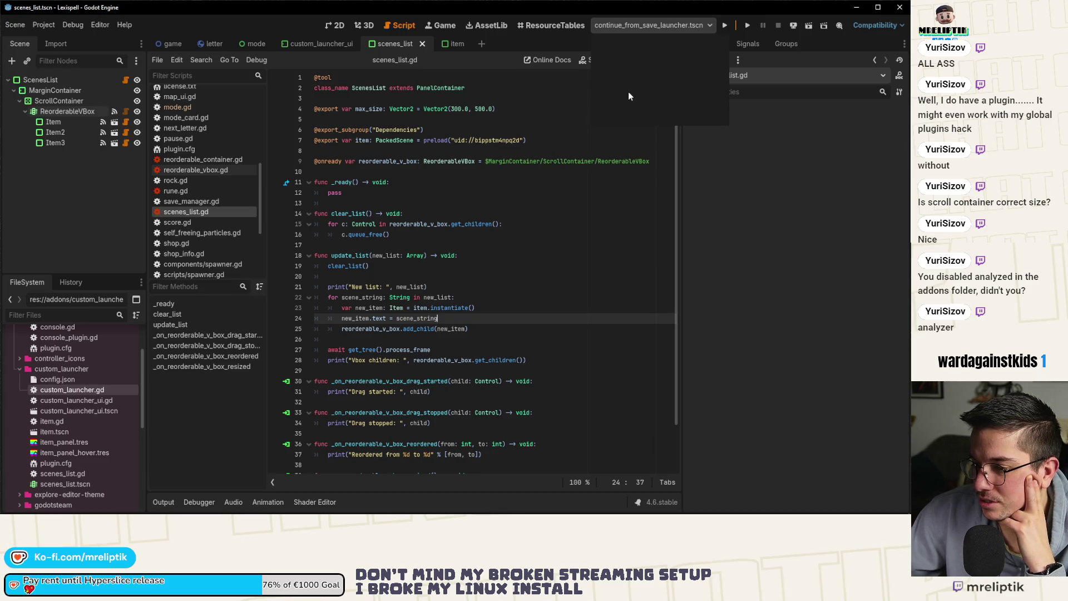
Step: Delete the 'await get_tree().process_frame' line from update_list and save the script
click(162, 503)
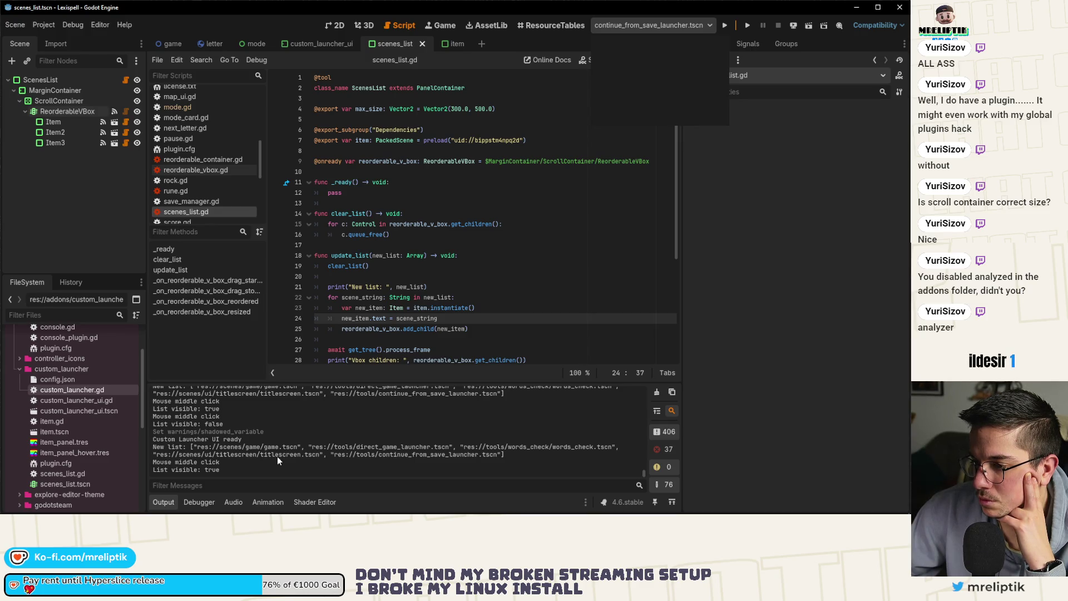
click(428, 339)
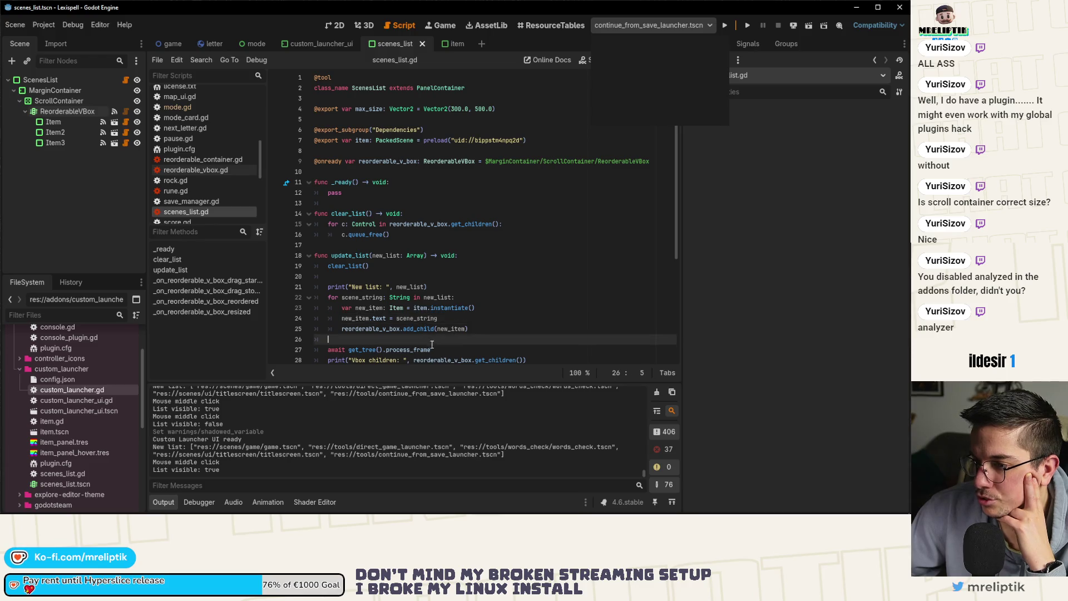
scroll(437, 335, down, 2)
click(434, 289)
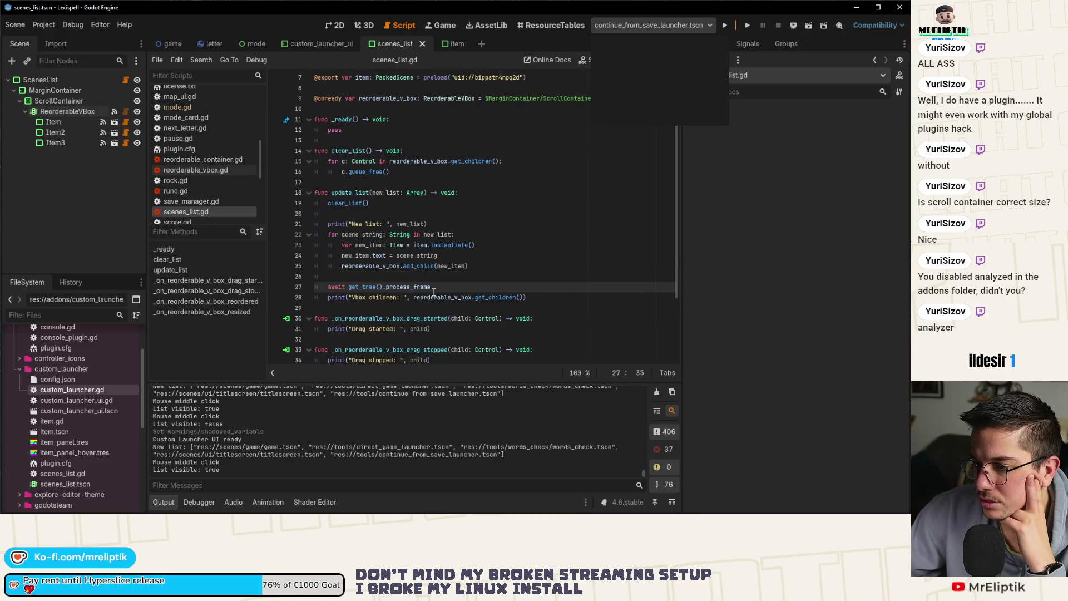
shift+click(326, 286)
key(BackSpace)
key(BackSpace)
key(BackSpace)
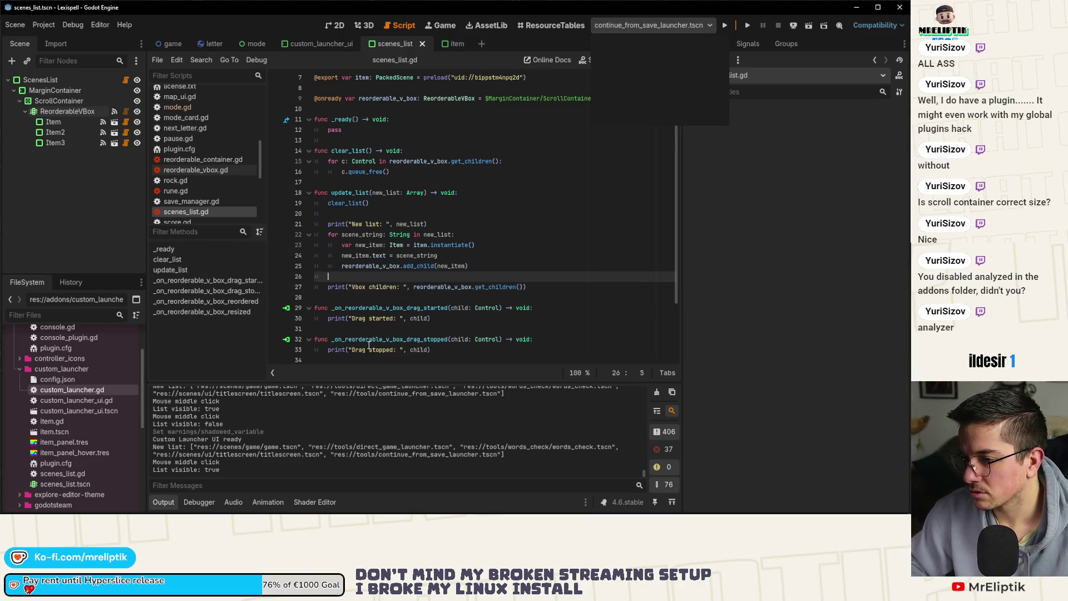
key(ctrl+s)
Step: Open and close Project Settings, then middle-click the launcher to show its scene list
click(45, 25)
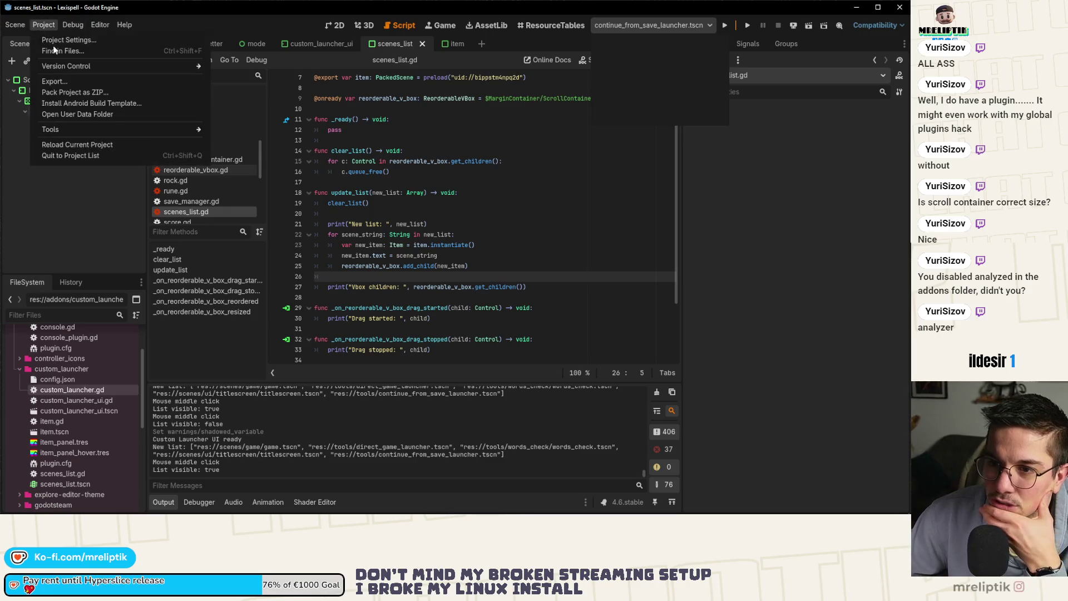
click(55, 39)
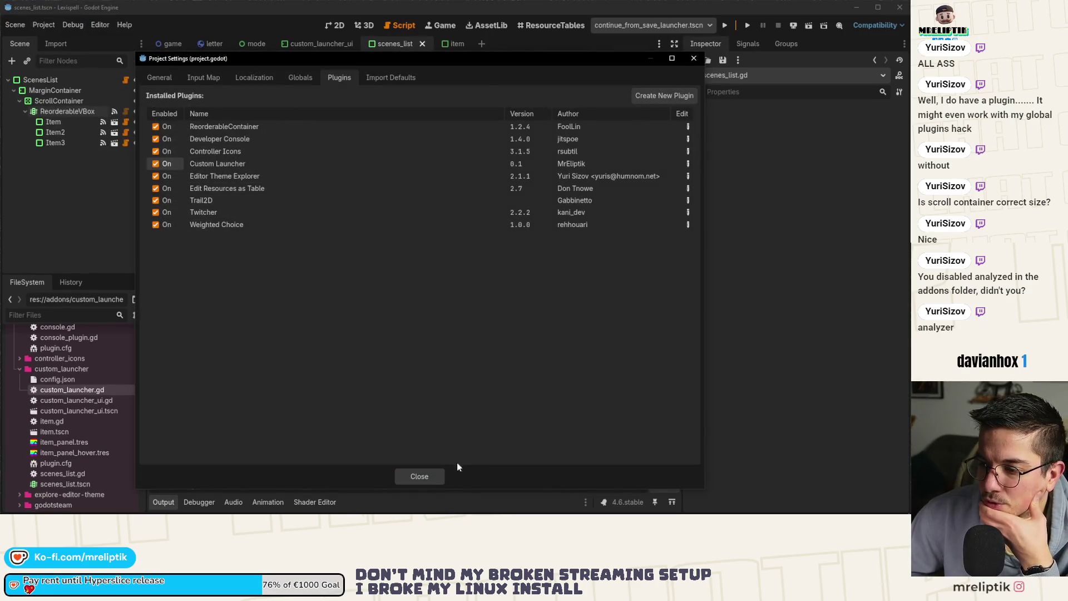
click(416, 476)
middle_click(670, 25)
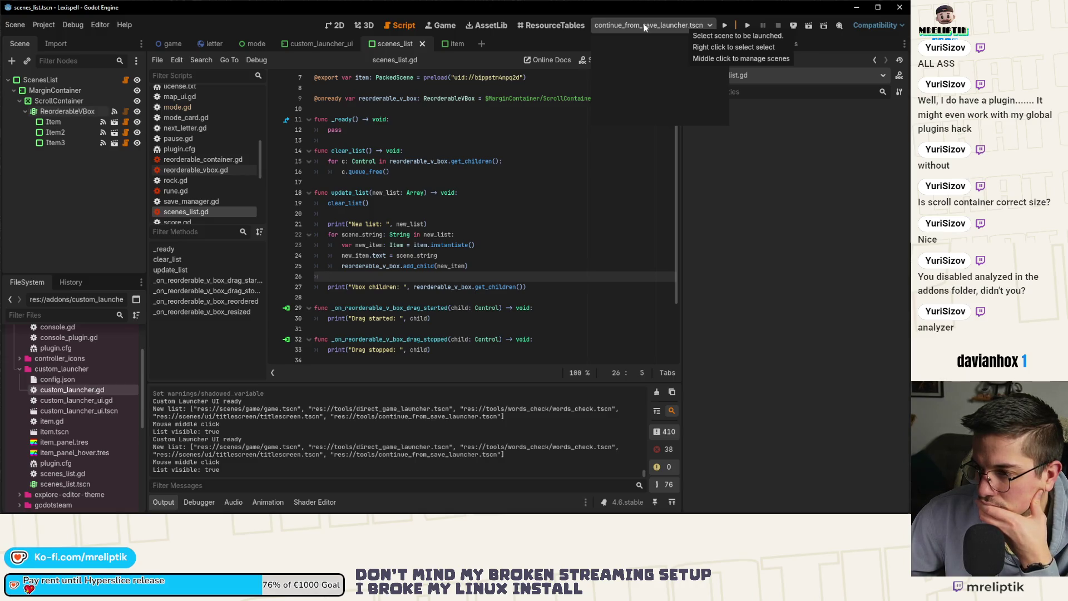
click(445, 224)
Step: Inspect the ScenesList Dependencies and the item export's PackedScene preload on line 7
click(45, 79)
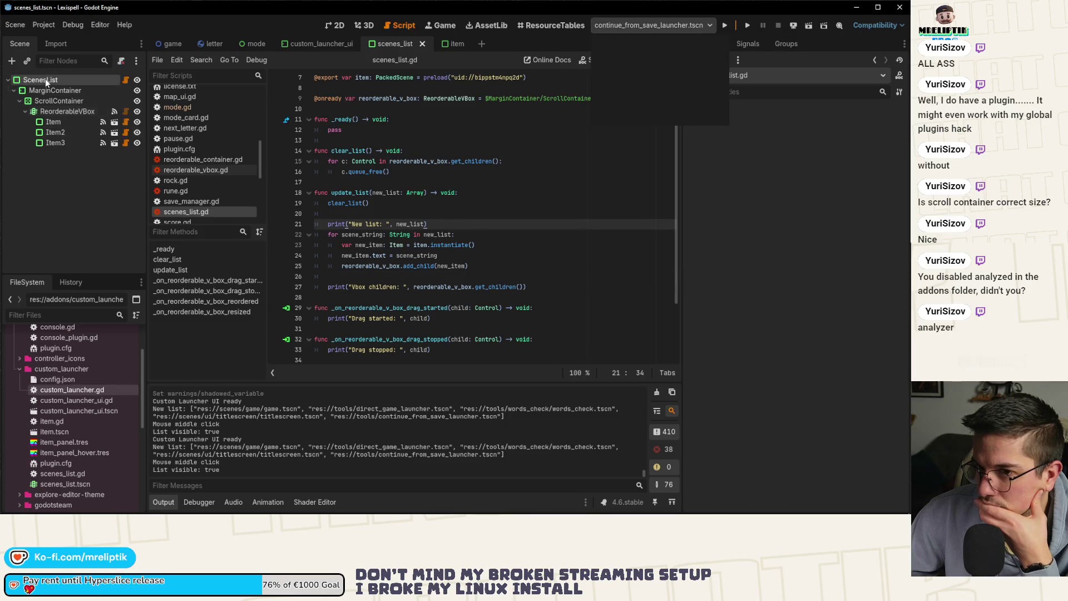
click(714, 155)
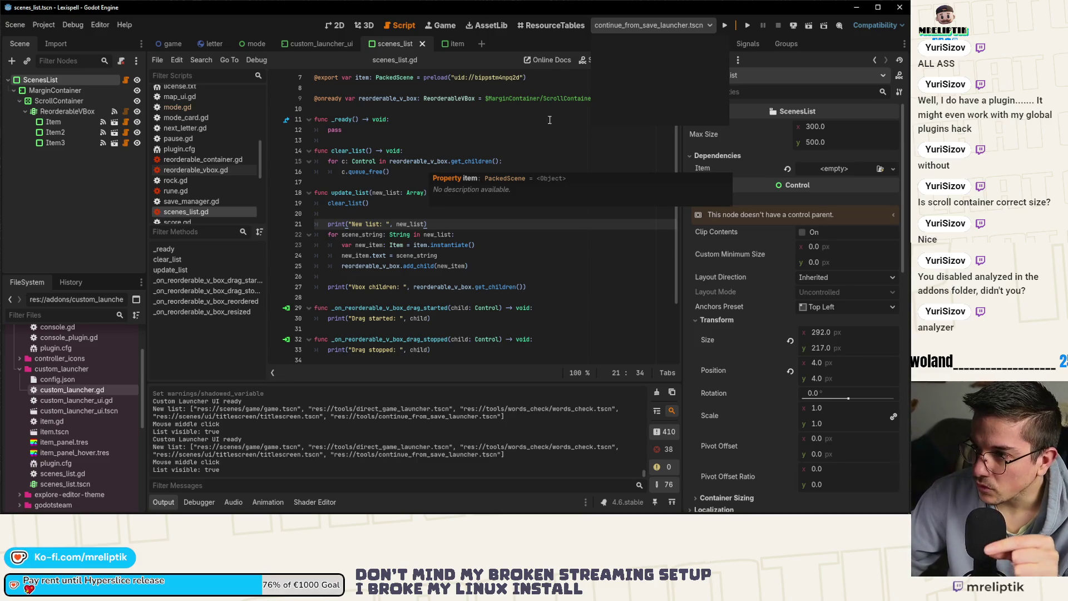
click(356, 110)
scroll(356, 143, up, 2)
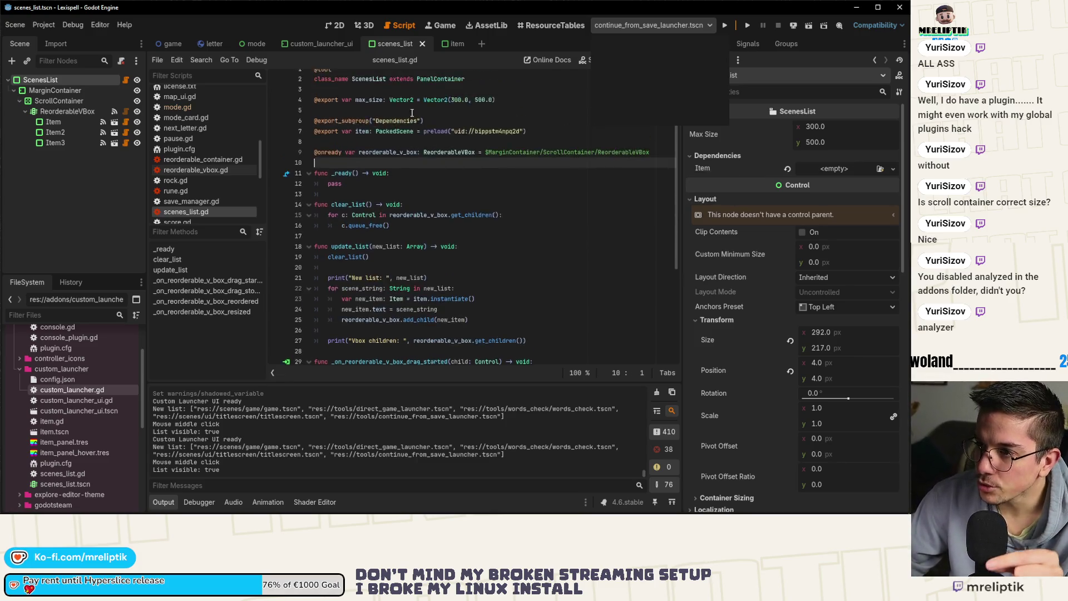
double_click(362, 141)
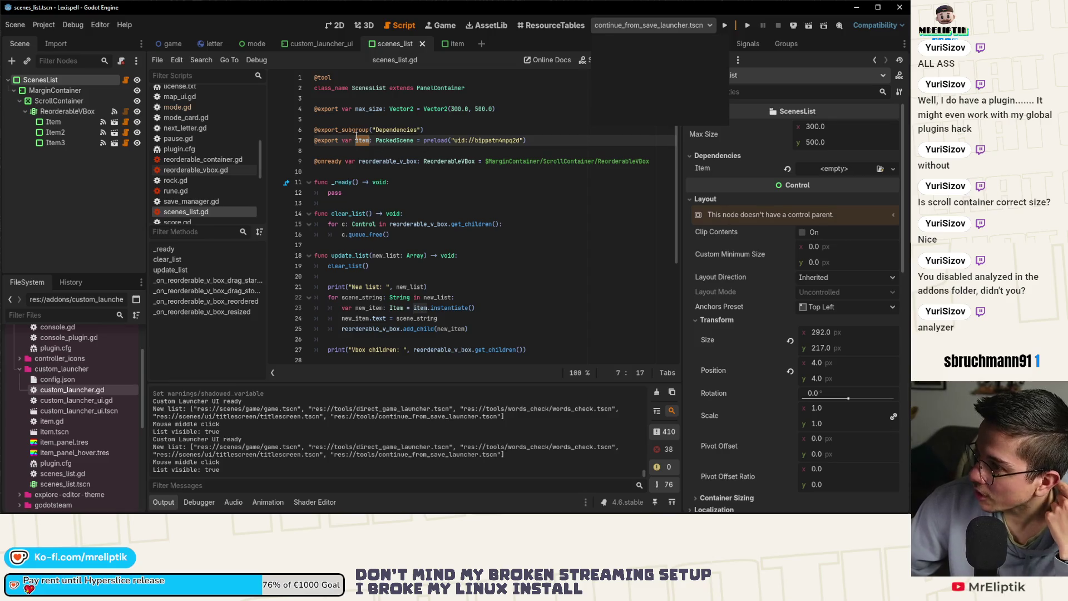
double_click(393, 141)
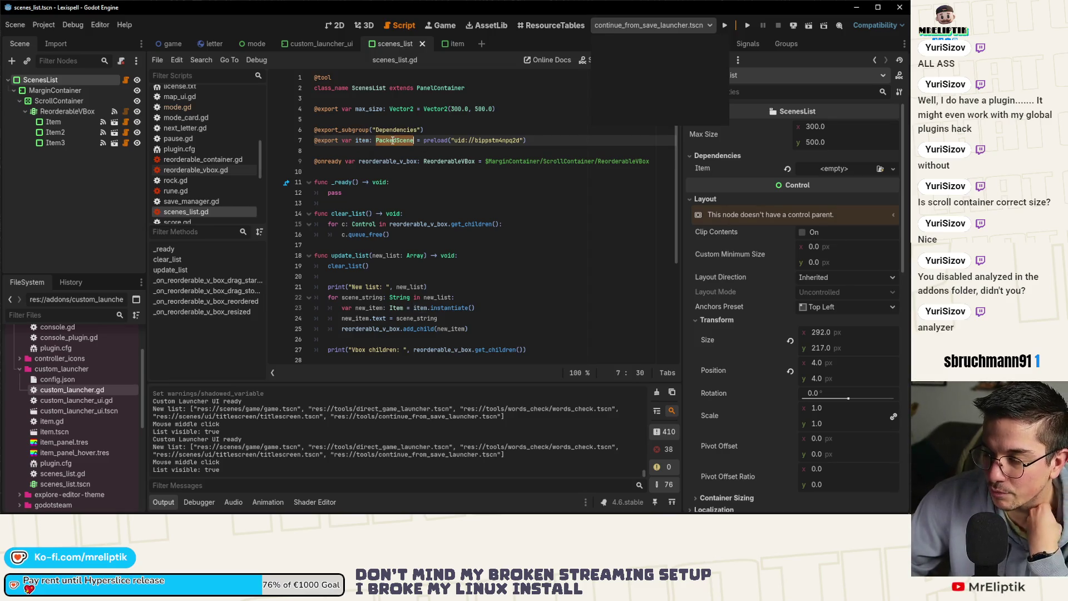
drag(423, 140, 536, 143)
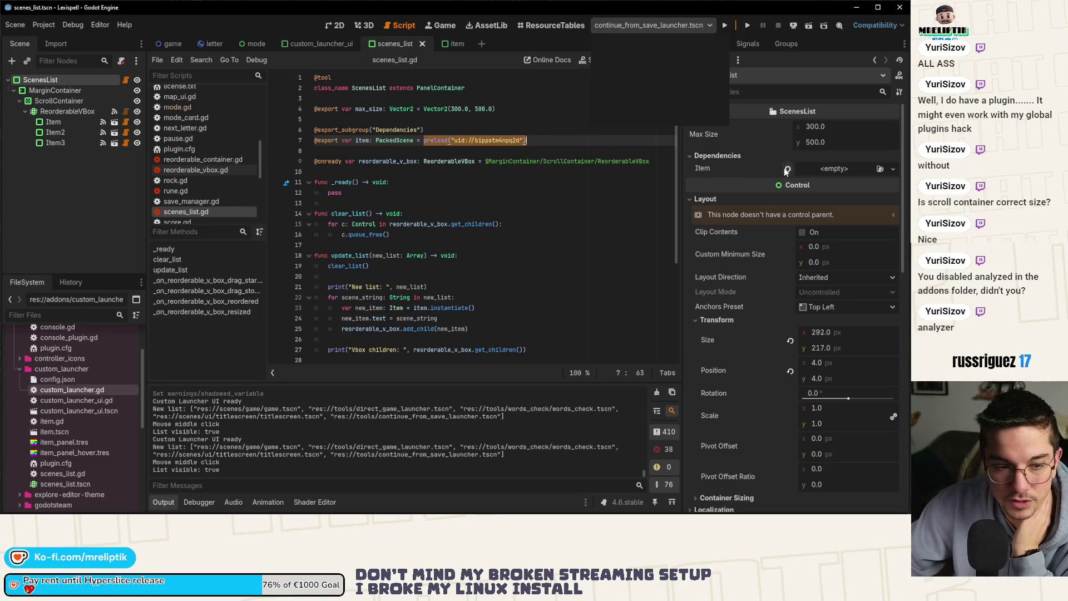
Step: Revert the Item dependency to its preloaded item scene, save, and open Project Settings
click(788, 170)
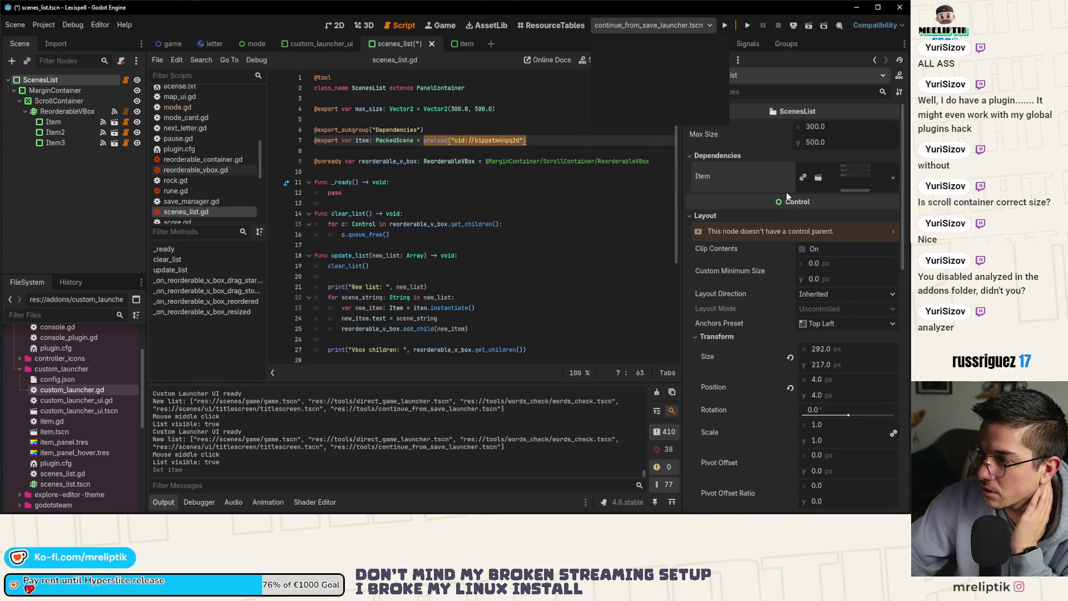
click(531, 222)
key(ctrl+s)
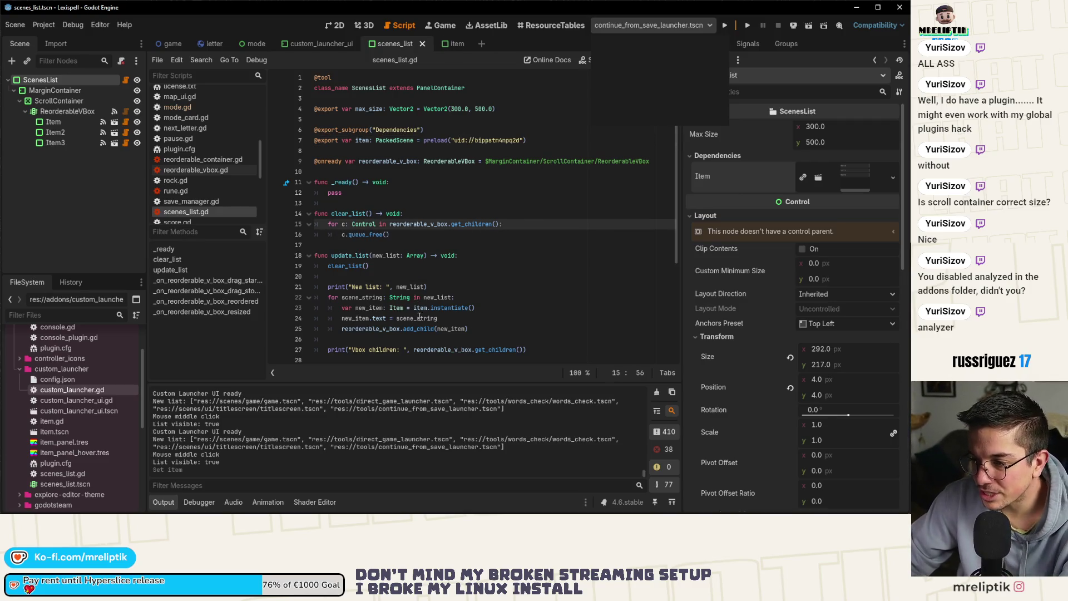
double_click(421, 311)
click(473, 297)
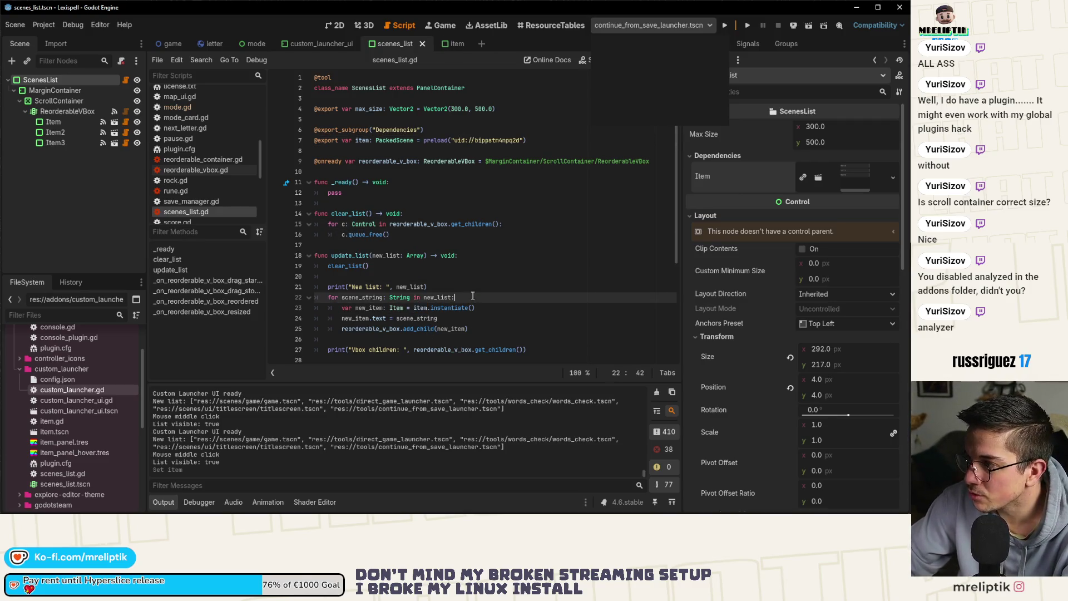
click(54, 29)
click(69, 39)
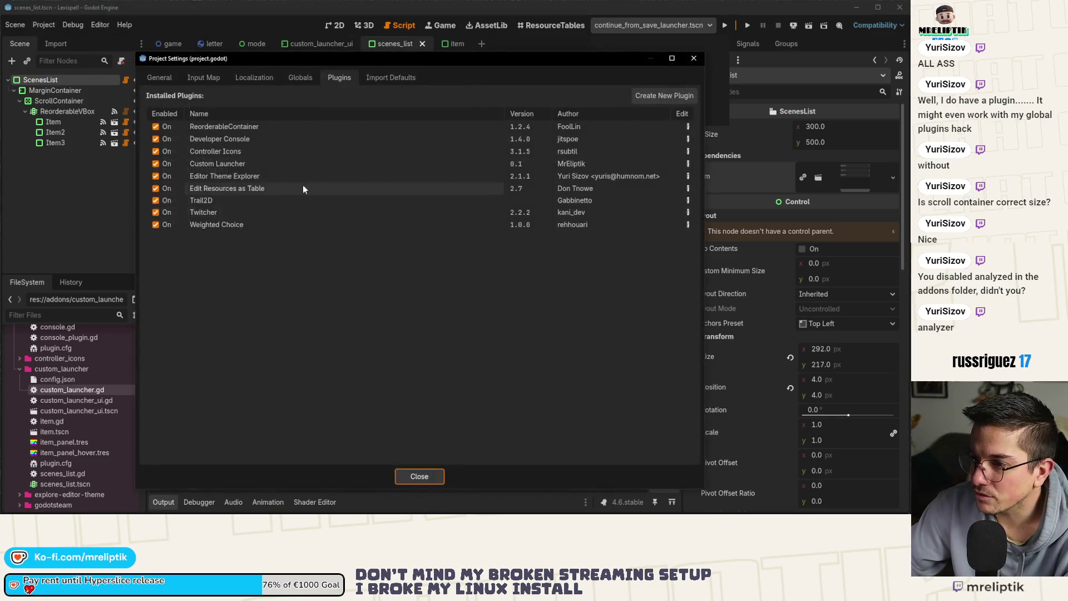
Step: Reload the Custom Launcher plugin and test its scene list dropdown
click(156, 164)
click(419, 476)
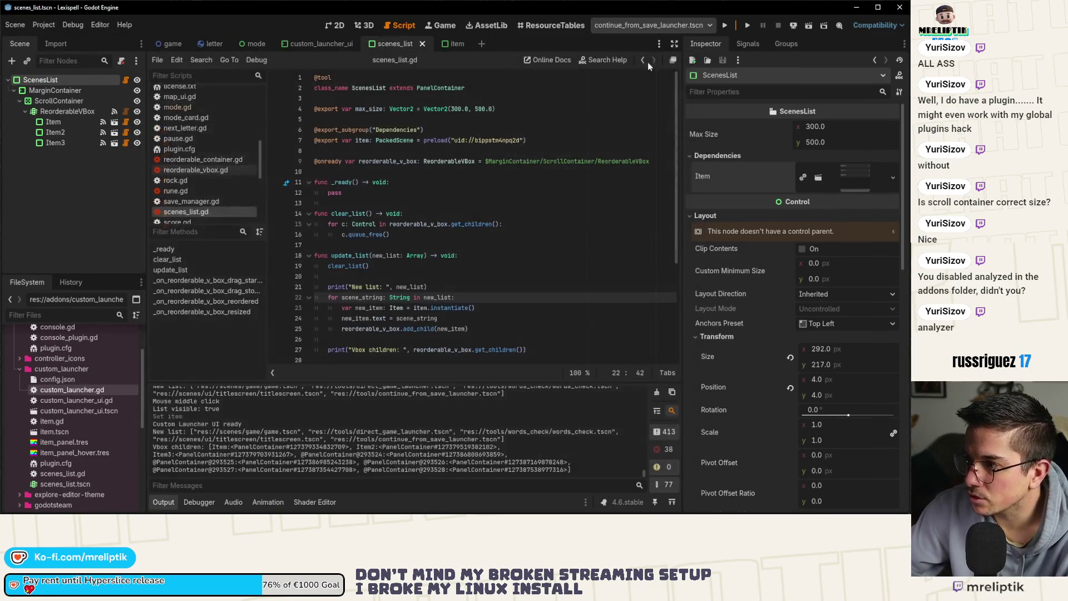
middle_click(639, 27)
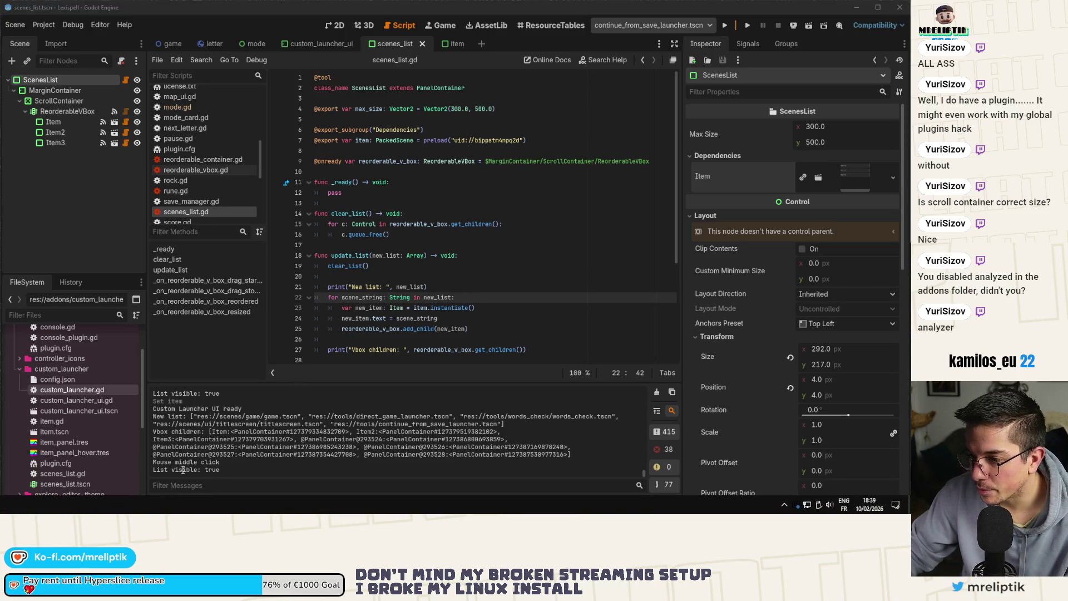
key(ctrl+shift+Tab)
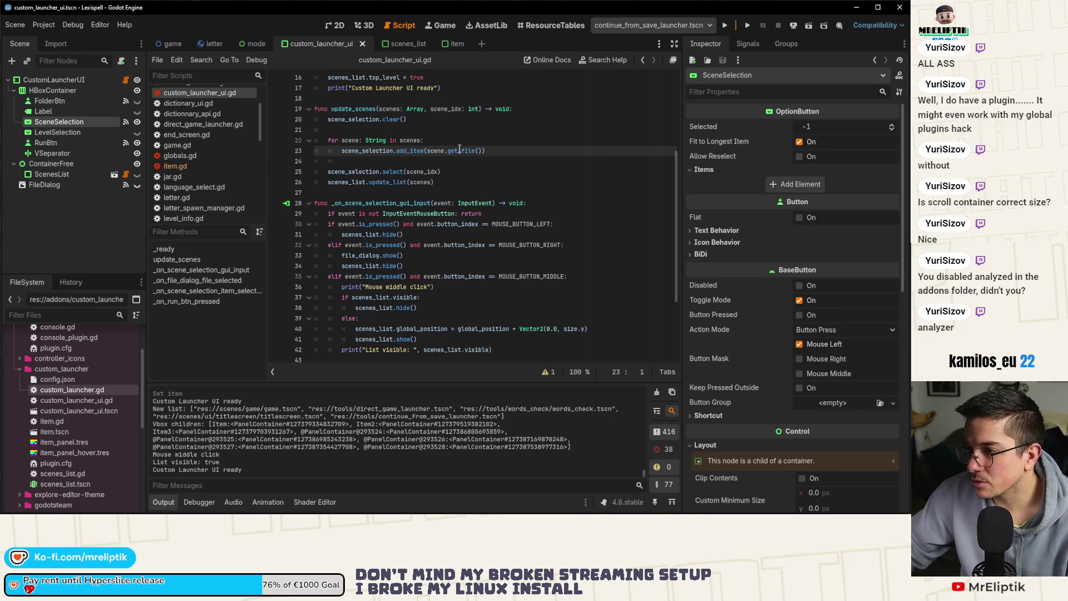
key(ctrl+Tab)
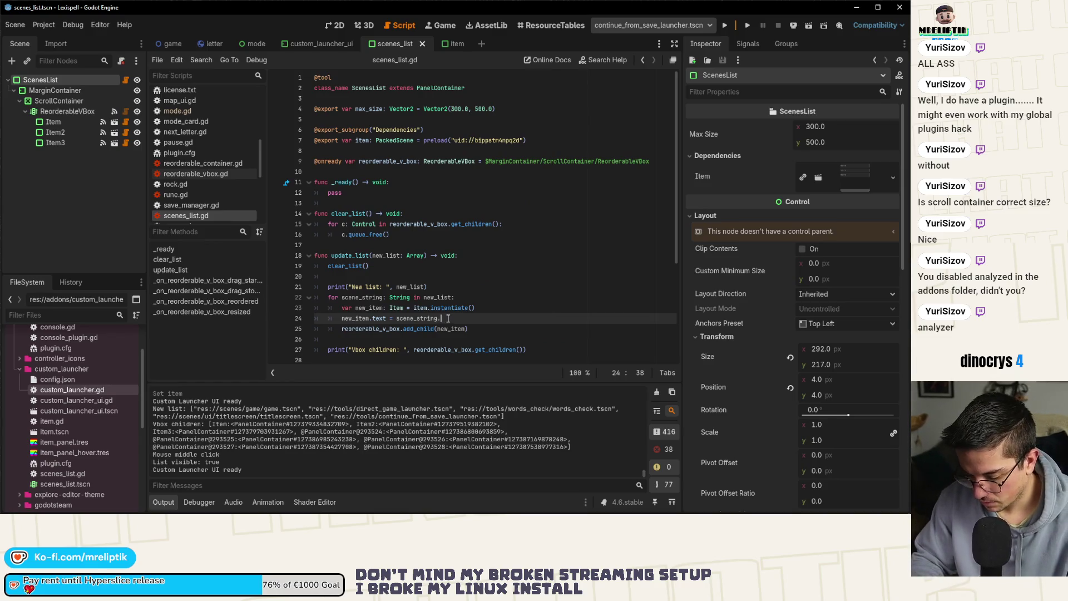
Step: Append get_file() to scene_string on line 24 and toggle the launcher list to test it
text(get_f)
key(Return)
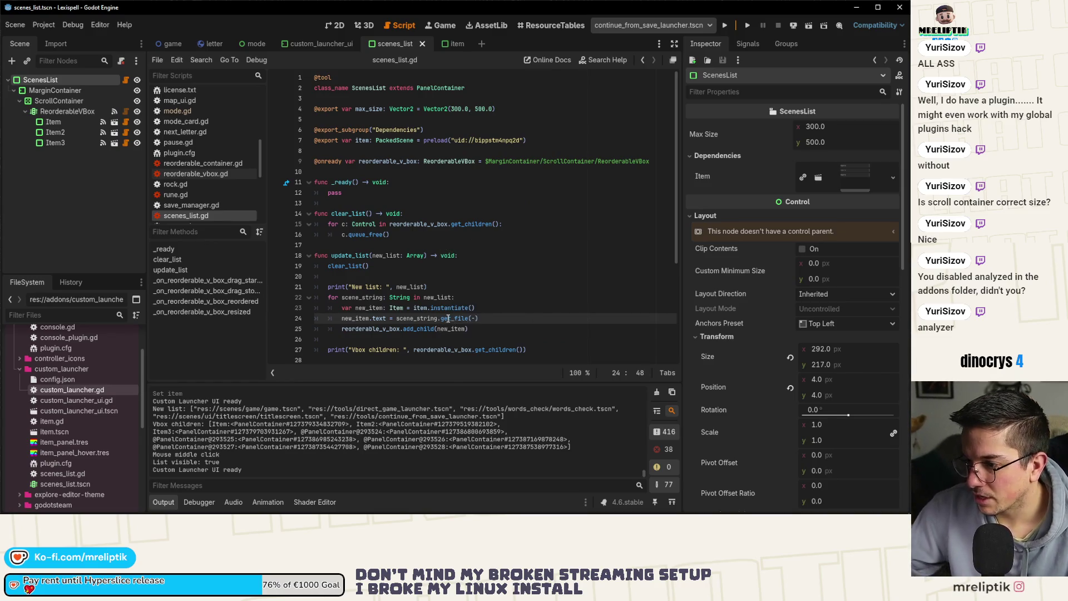
middle_click(647, 26)
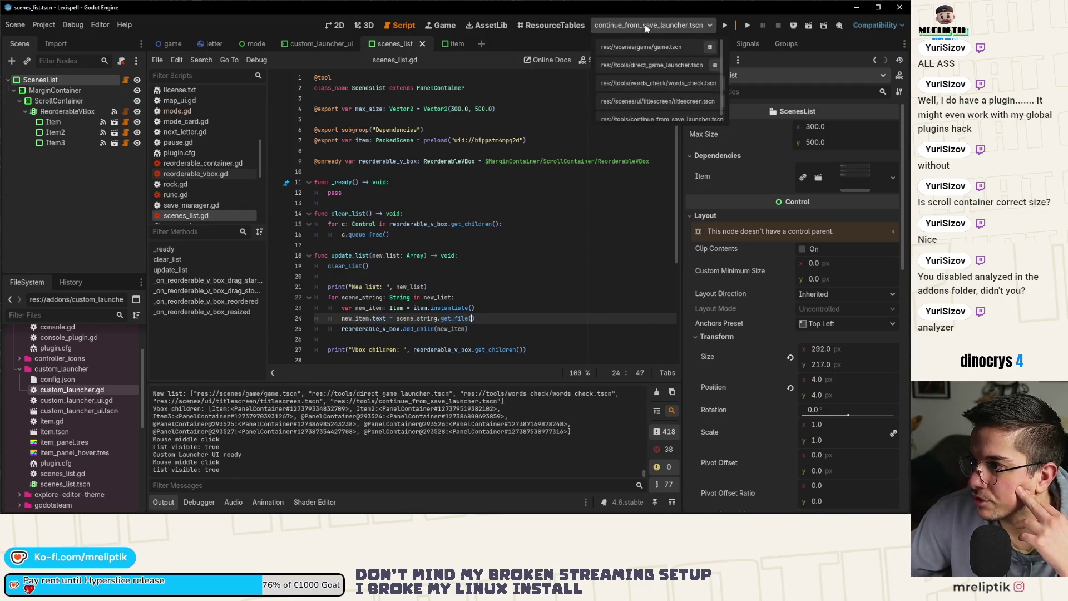
middle_click(646, 27)
Step: Reload the Custom Launcher plugin again by toggling it off and on in Plugins
click(44, 24)
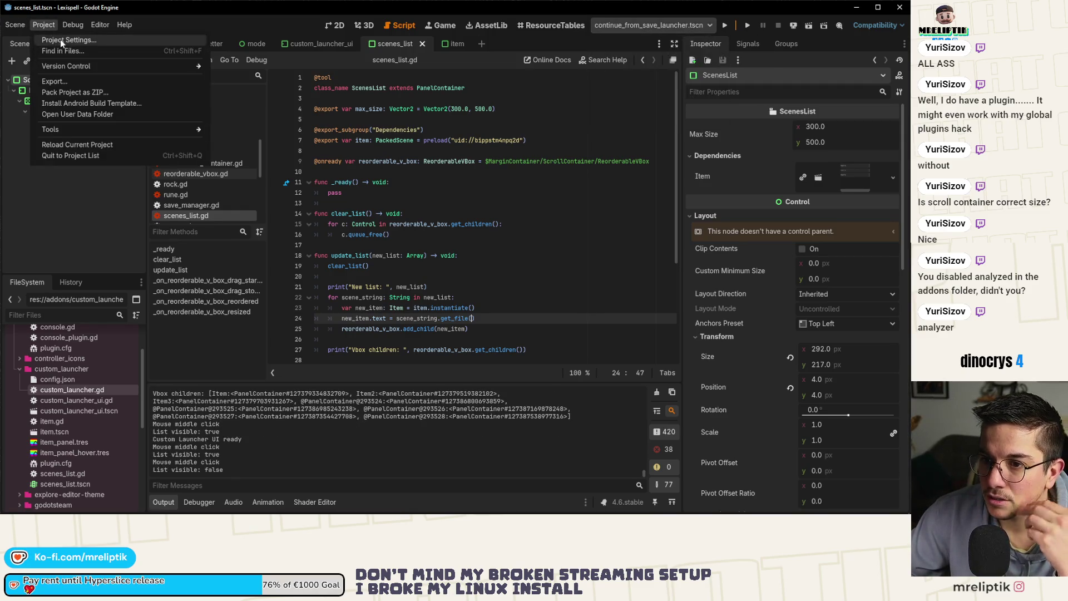
click(62, 40)
click(156, 164)
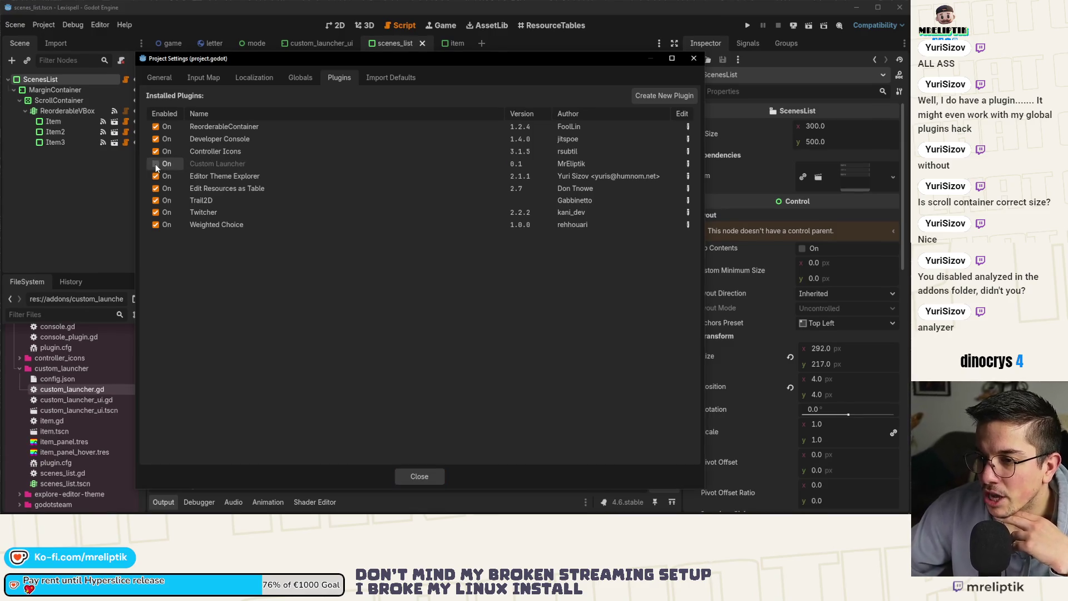
click(155, 164)
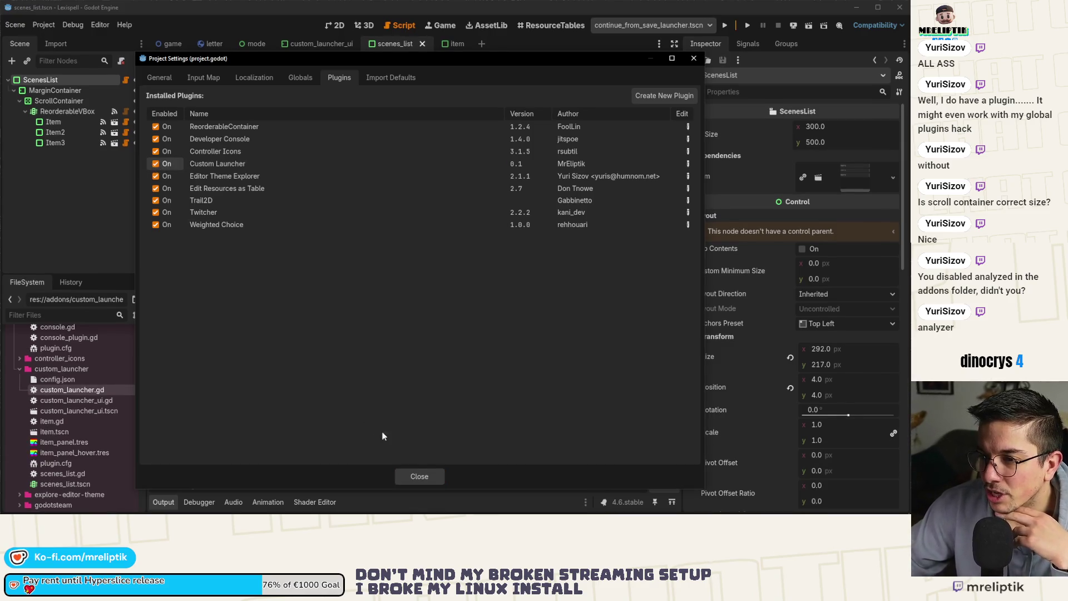
click(430, 475)
click(441, 25)
Step: In the Asset Library, search 'addon' and glance at the Addonsave (4.1) details
click(487, 25)
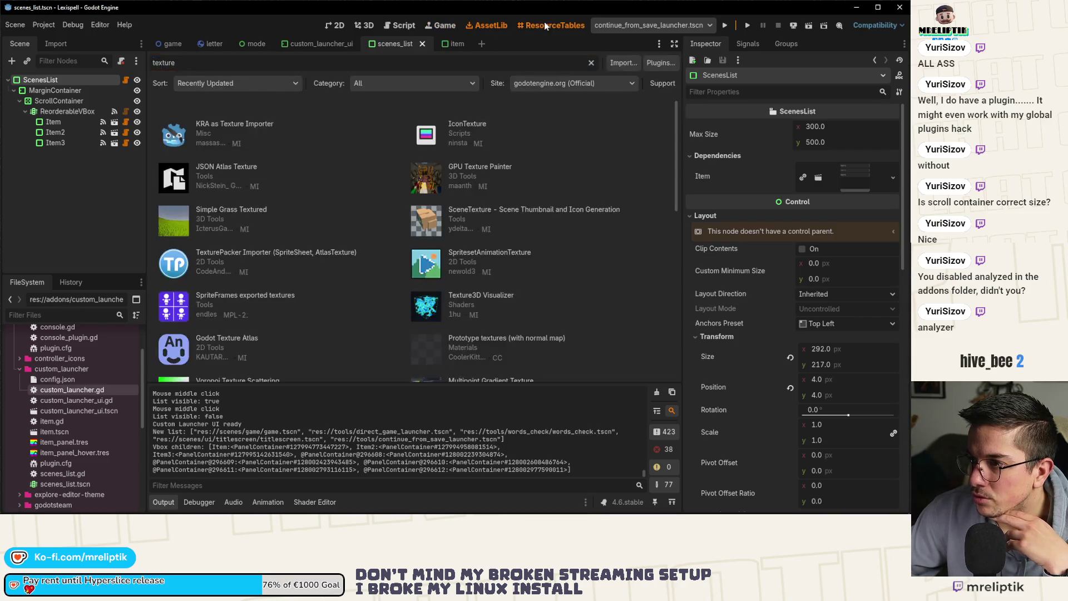
click(546, 25)
click(488, 25)
double_click(313, 60)
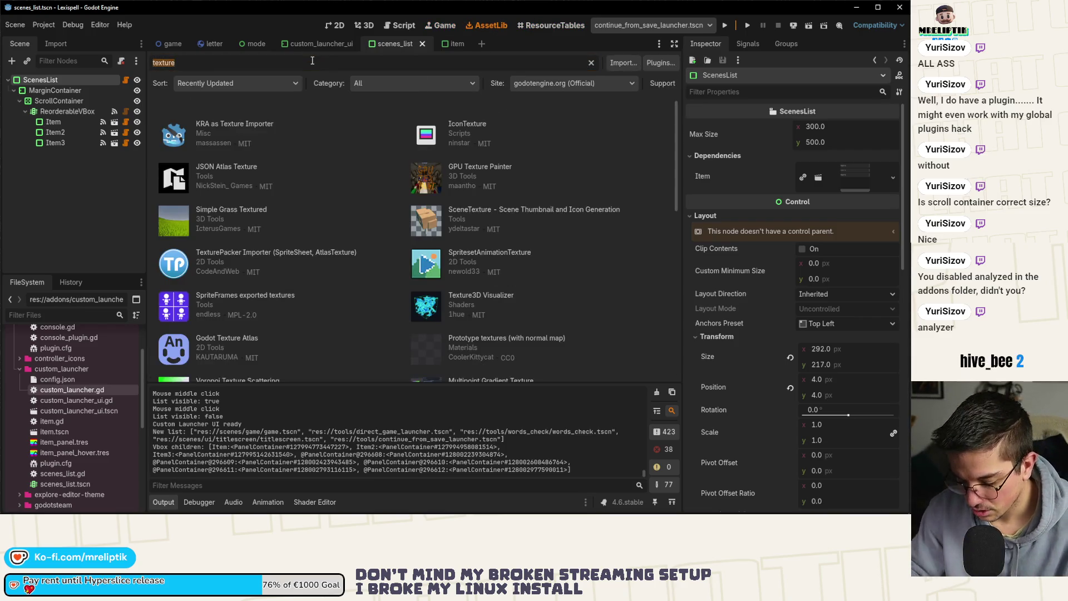
text(addon)
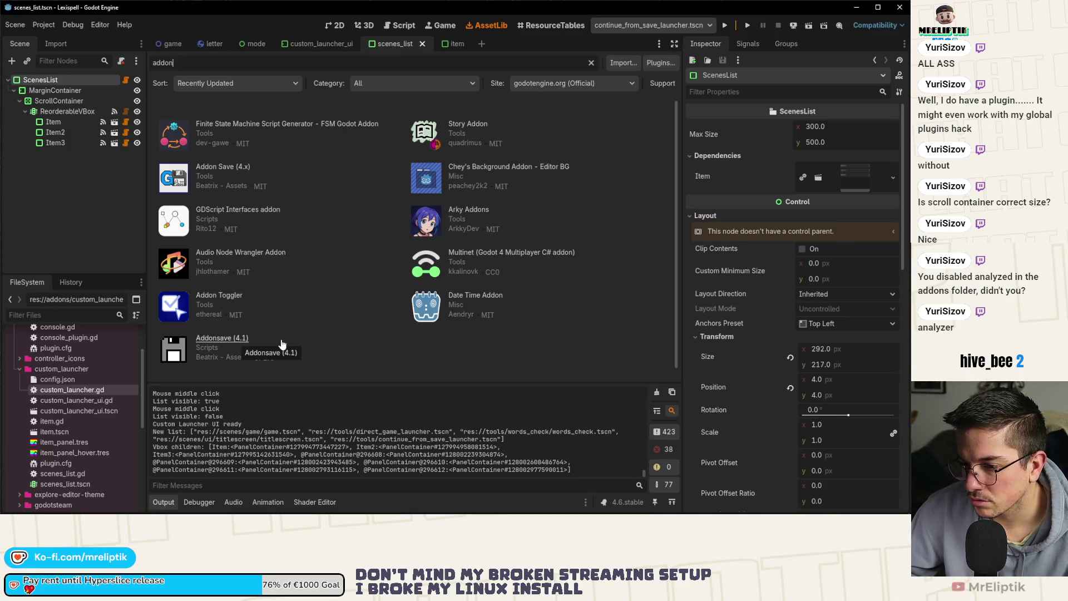
click(217, 342)
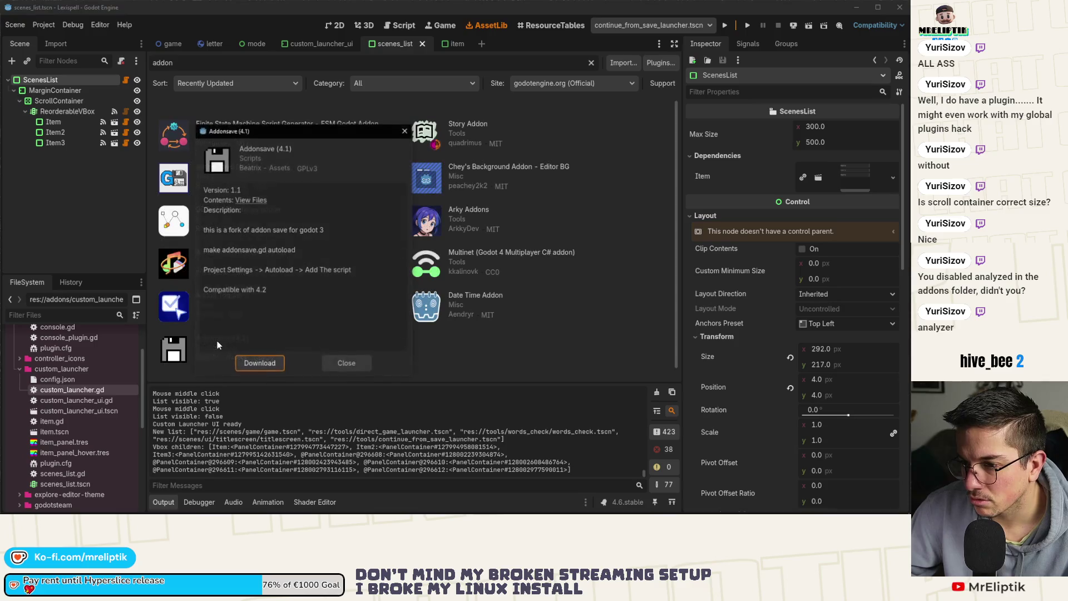
click(339, 363)
scroll(290, 249, down, 1)
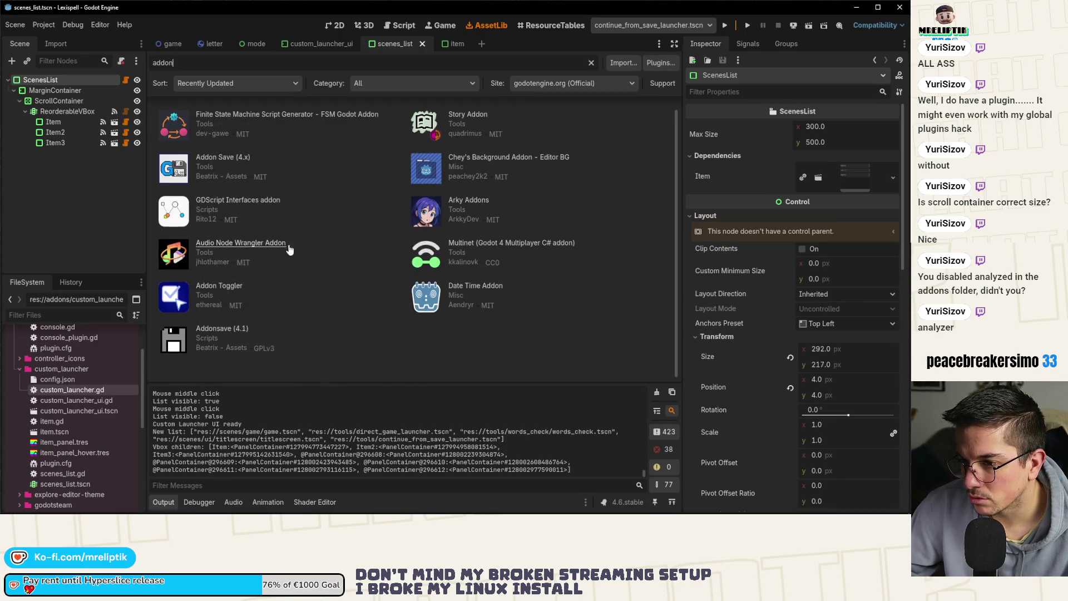
scroll(287, 251, up, 1)
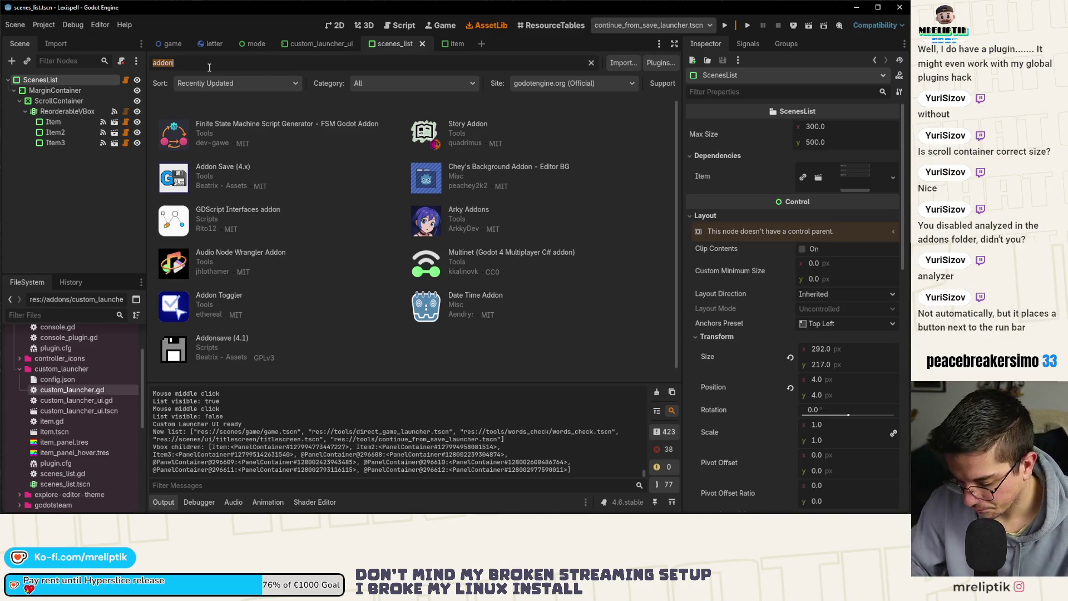
Step: Search 'plugin' and open the Plugin Reloader asset's details
double_click(209, 68)
text(plugin)
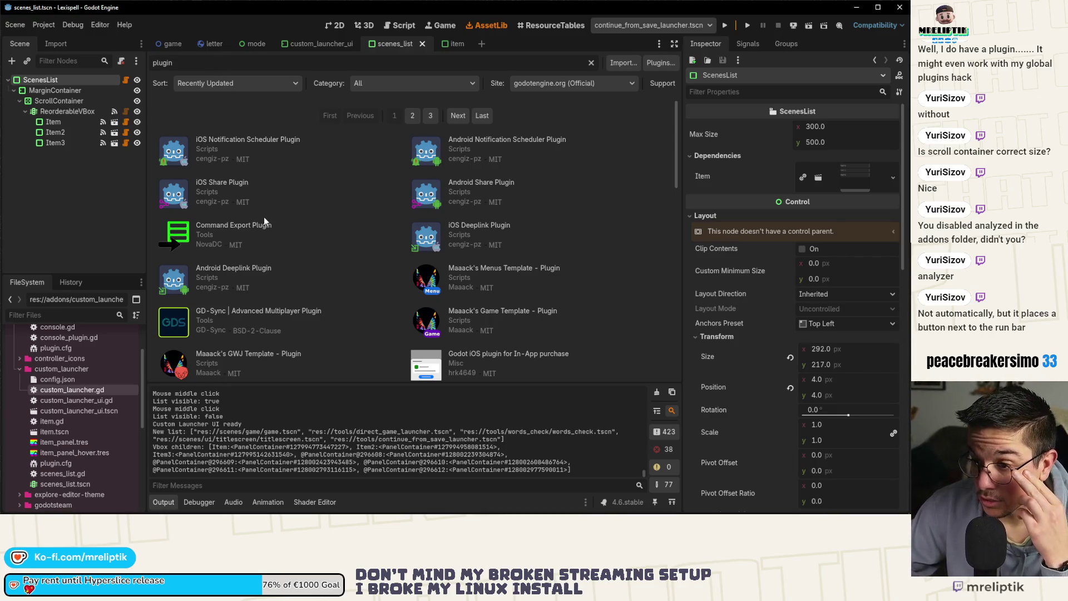
scroll(476, 229, down, 3)
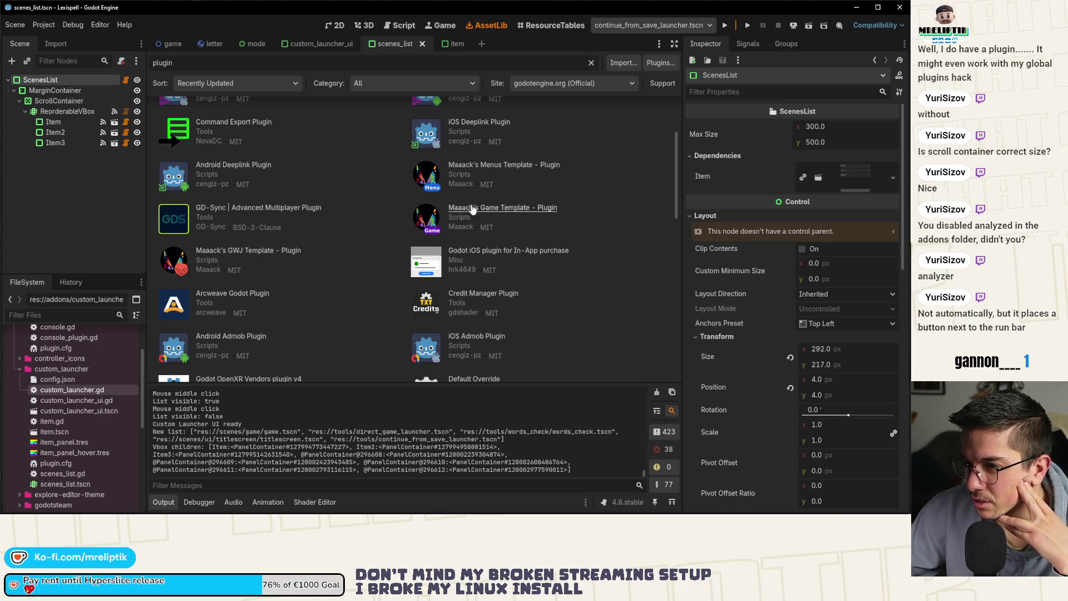
scroll(475, 195, up, 2)
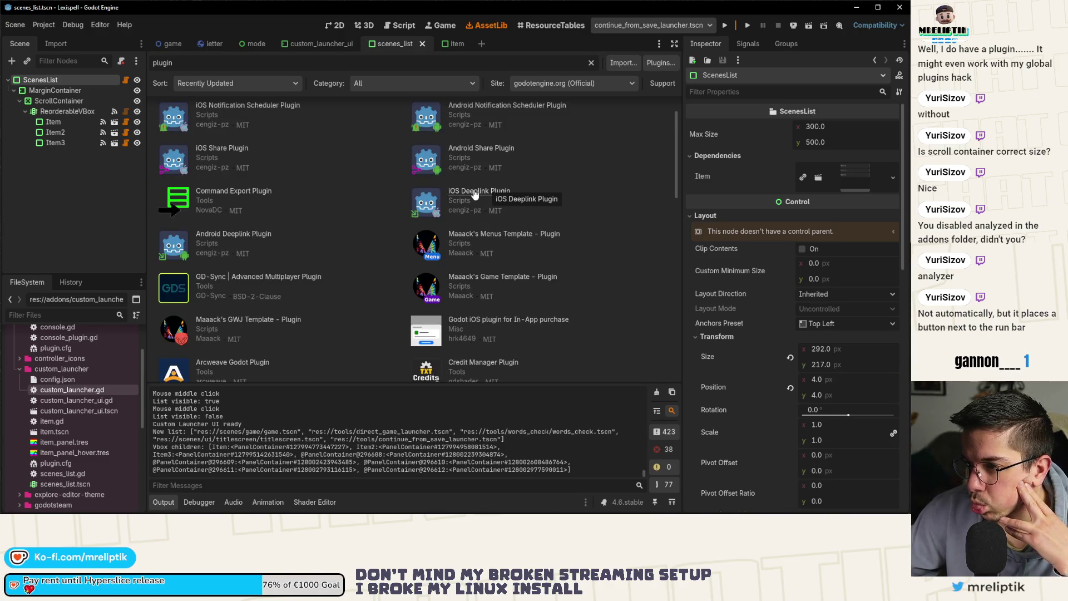
scroll(562, 202, down, 10)
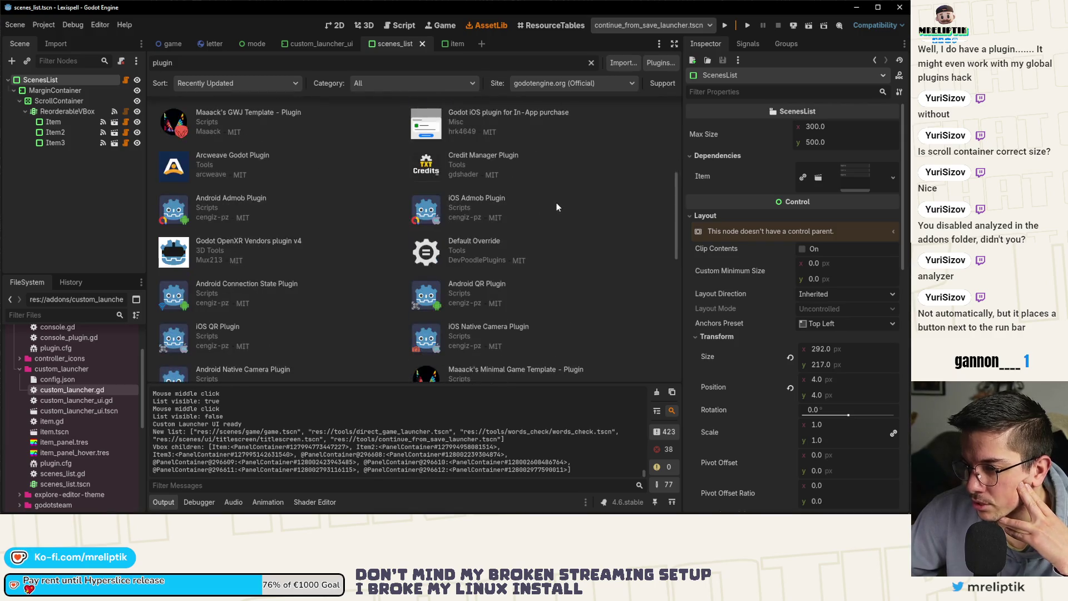
scroll(558, 205, down, 3)
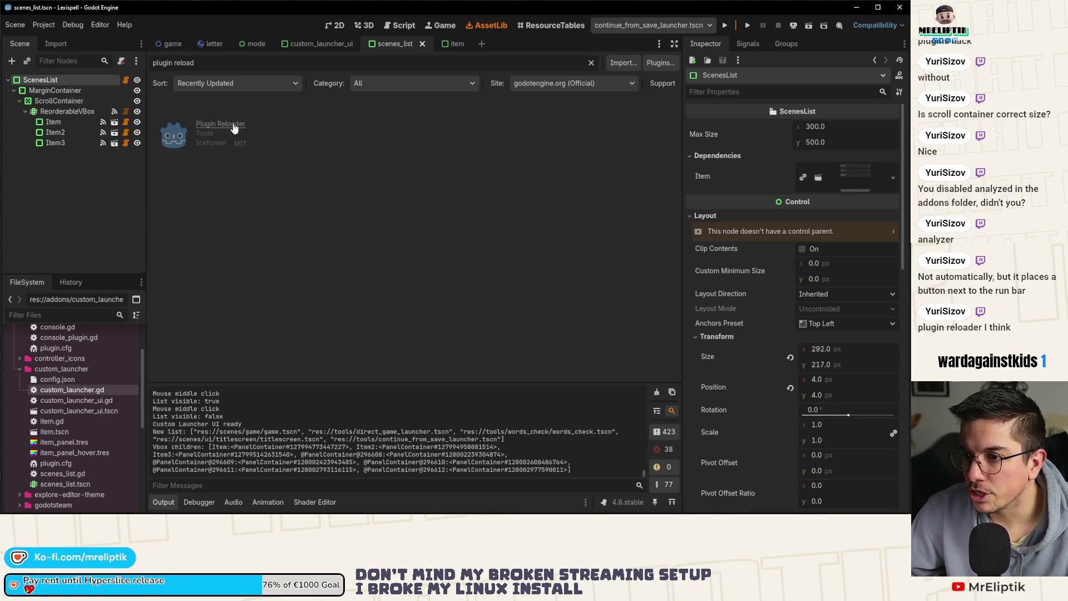
click(222, 127)
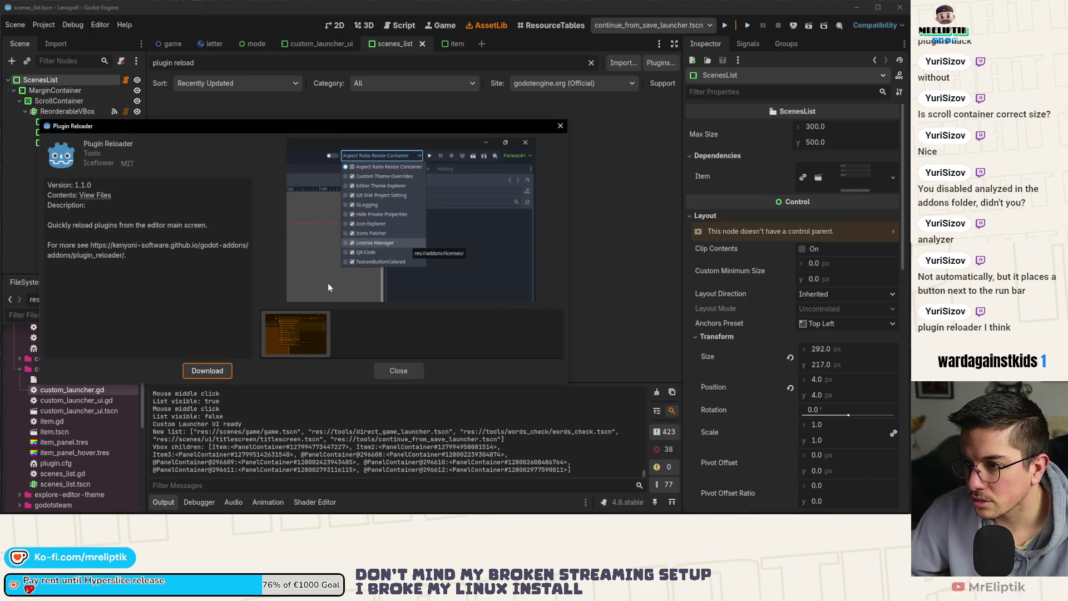
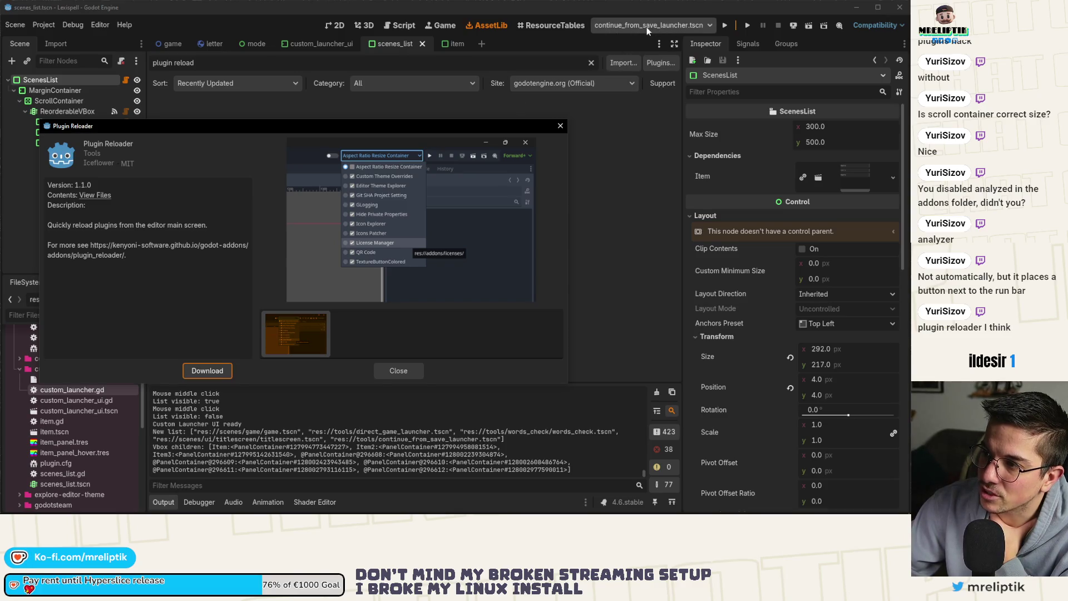
Step: Close the Plugin Reloader details and open the ScenesList node's scenes_list.gd script
click(402, 372)
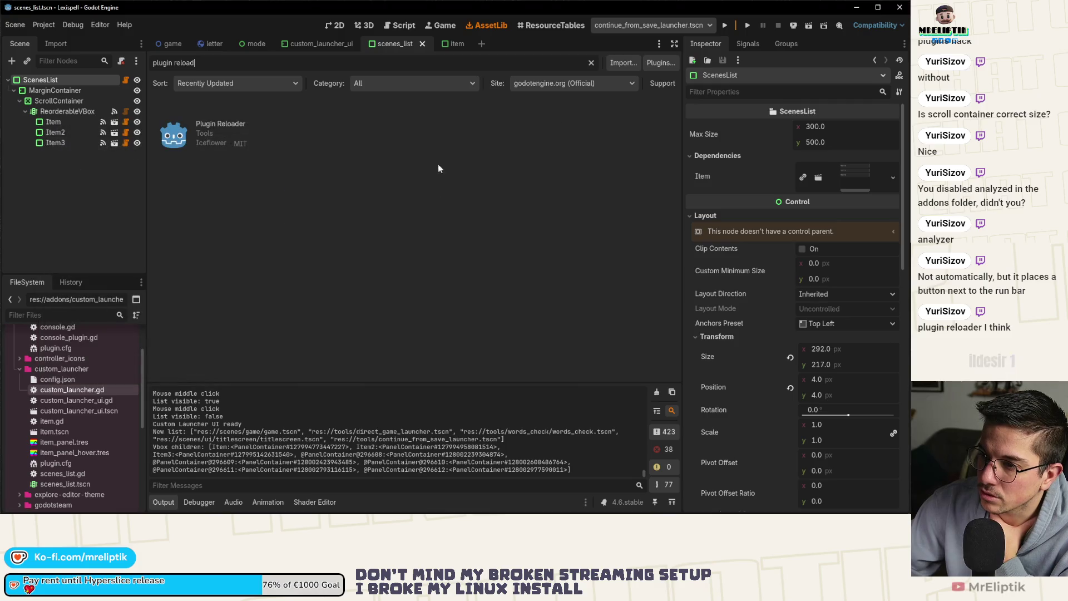
click(42, 191)
click(124, 80)
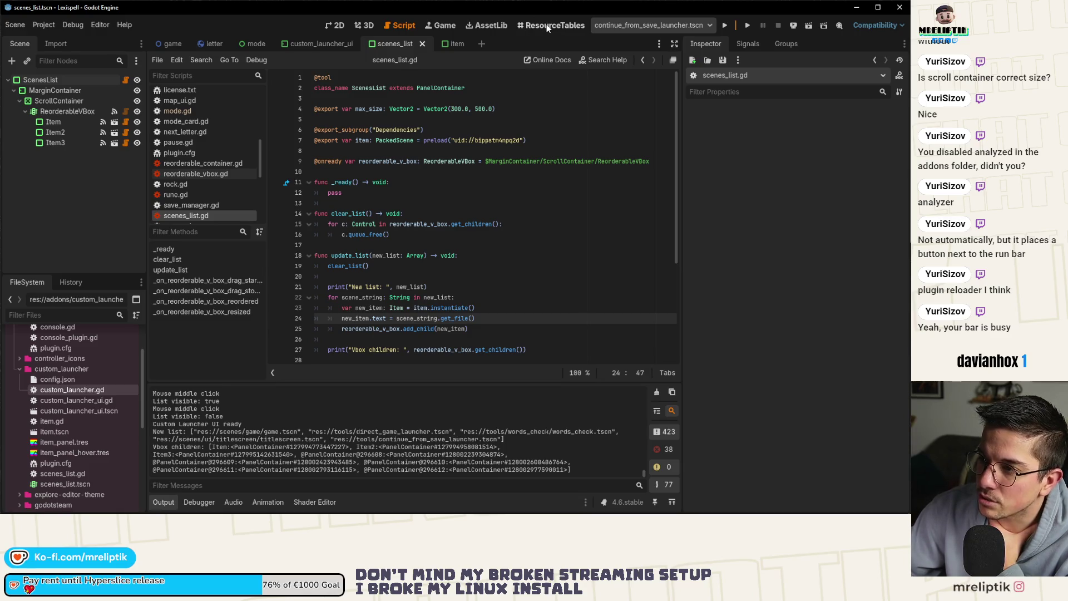
Step: Try the custom scenes list popup by middle-clicking the run scene selector
middle_click(634, 24)
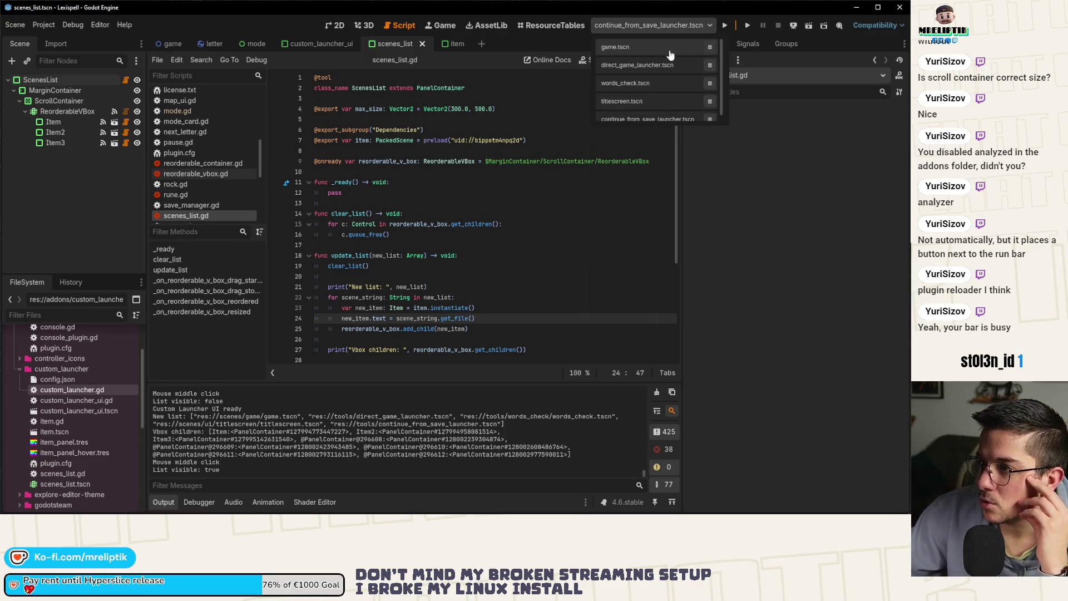
scroll(668, 61, down, 1)
scroll(655, 53, up, 1)
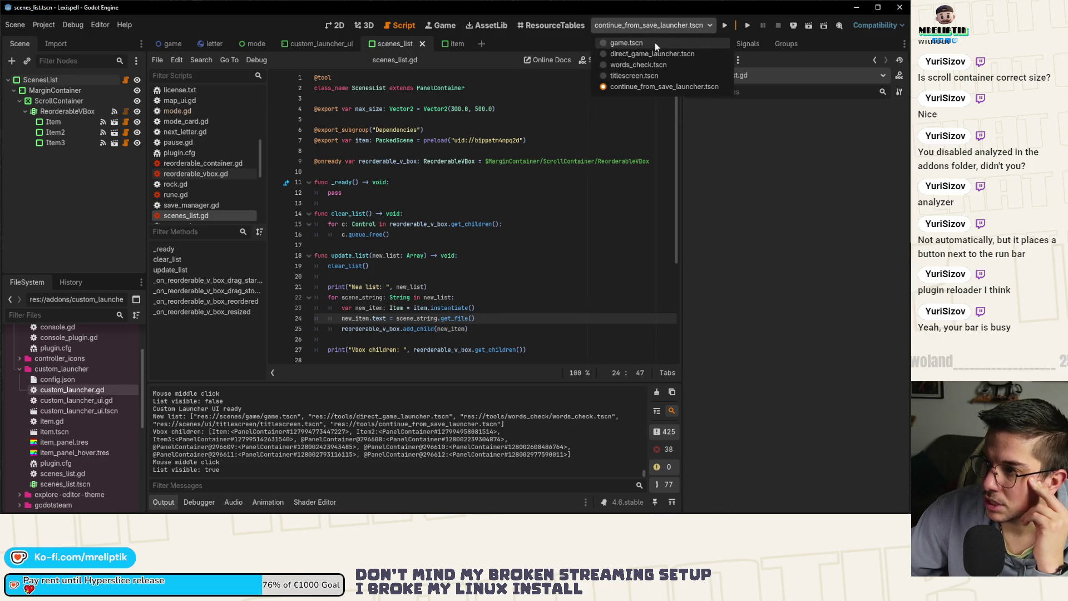
middle_click(669, 25)
scroll(690, 65, down, 1)
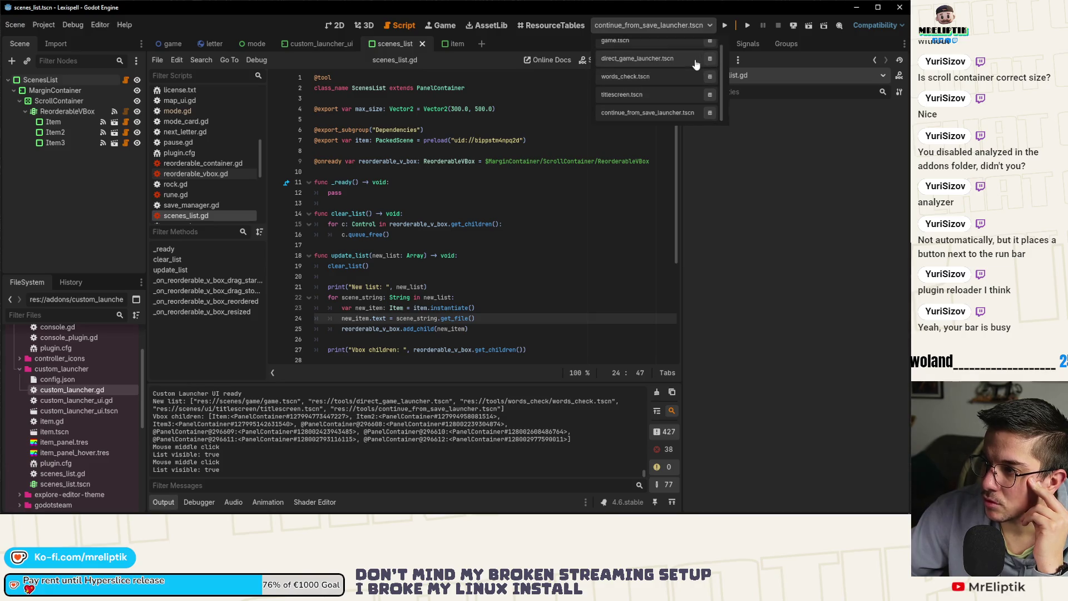
scroll(695, 71, up, 1)
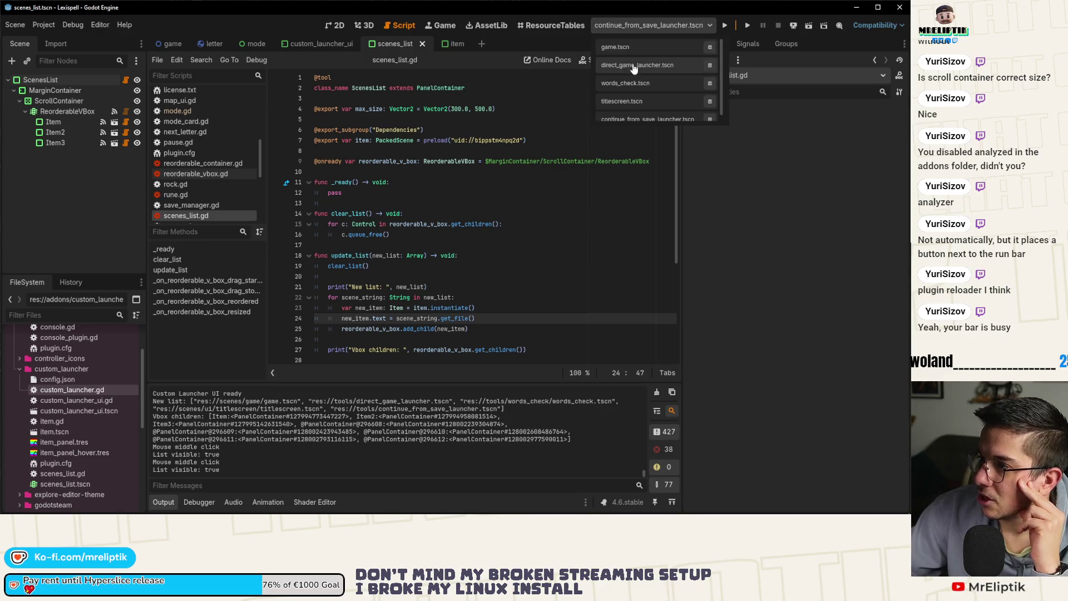
Step: Compare it with the standard runnable scenes dropdown, then view ScenesList in 2D
click(668, 25)
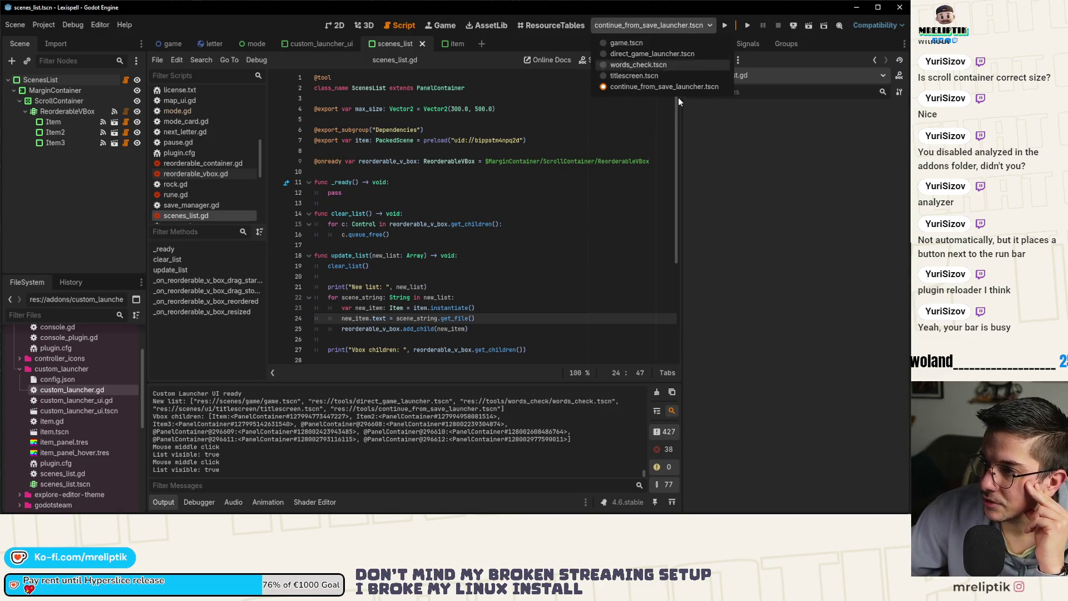
middle_click(646, 28)
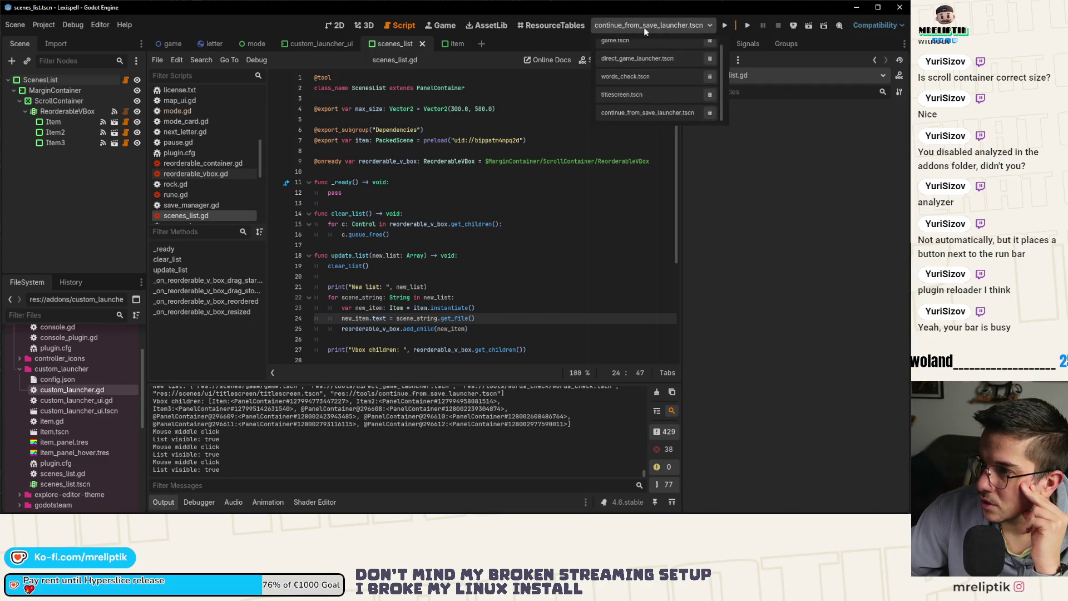
click(644, 28)
click(625, 29)
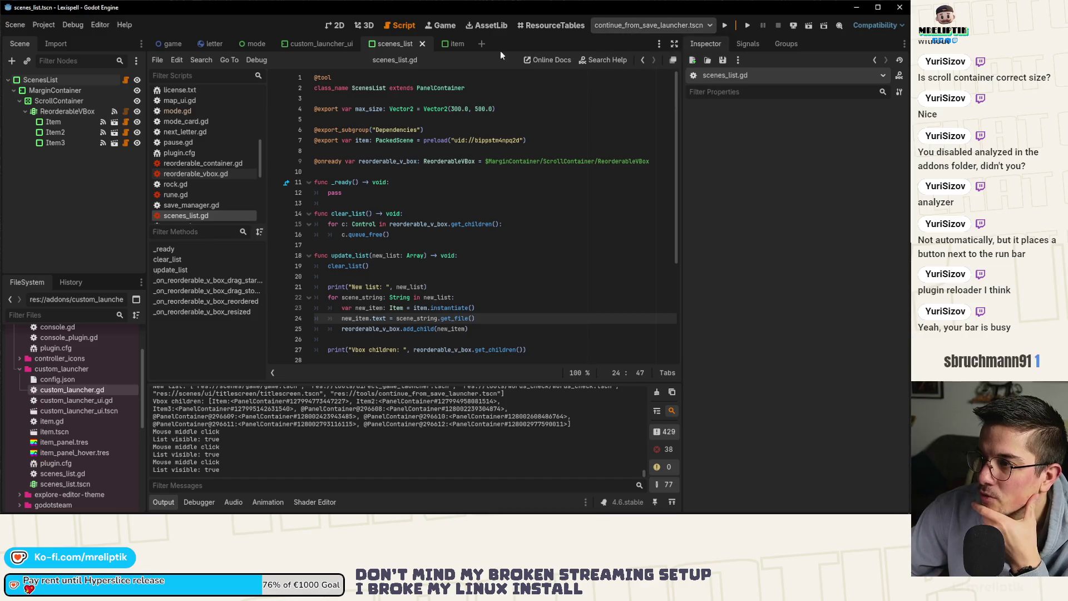
click(340, 27)
Step: Add a VBoxContainer child under MarginContainer to hold the ScrollContainer, and save
click(62, 90)
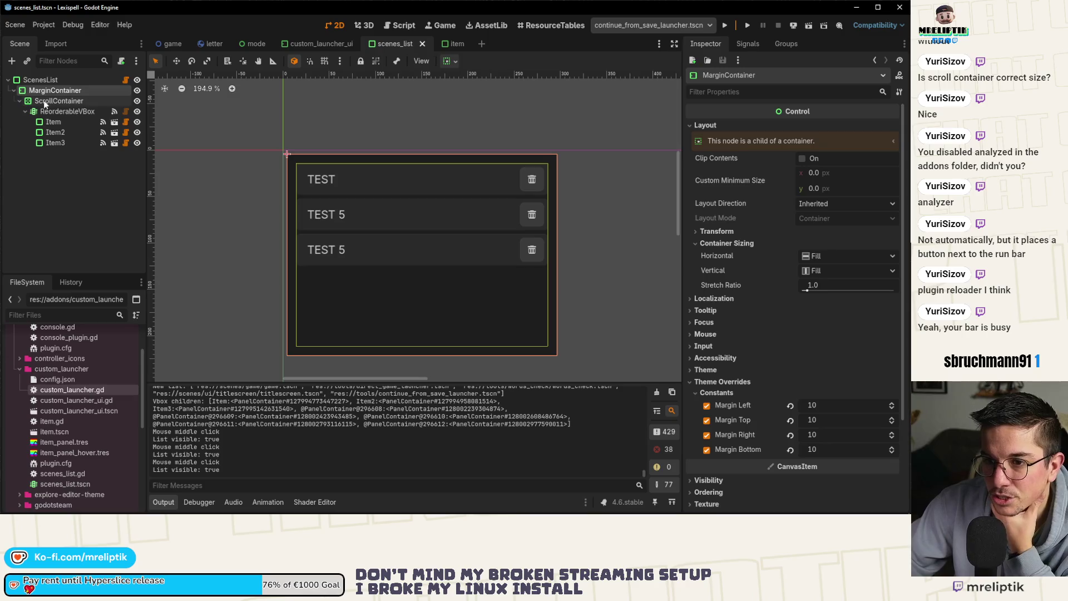
click(46, 102)
click(58, 115)
click(57, 105)
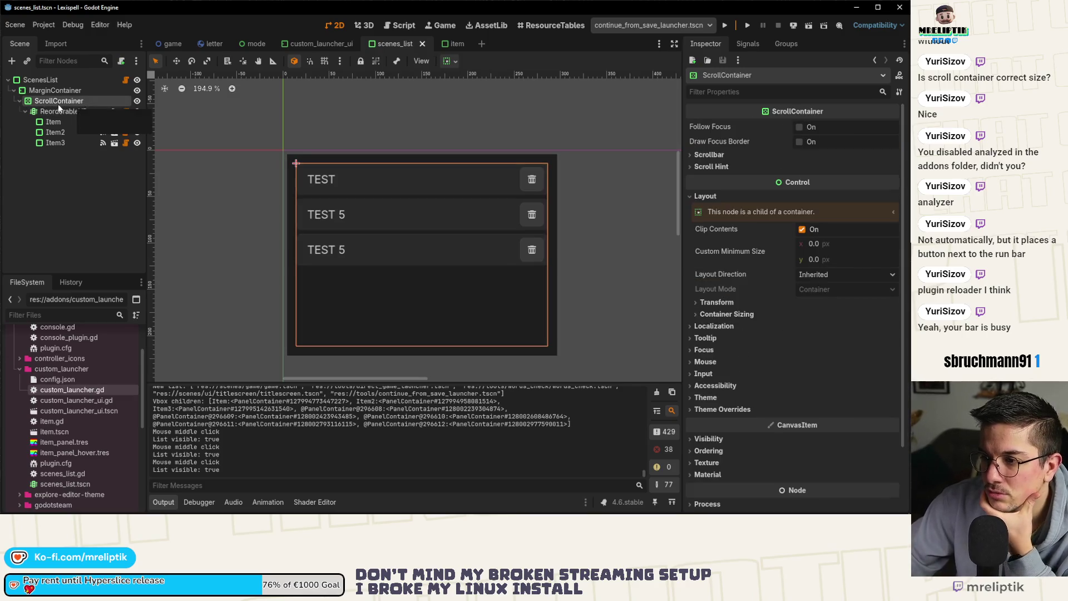
right_click(58, 90)
click(104, 98)
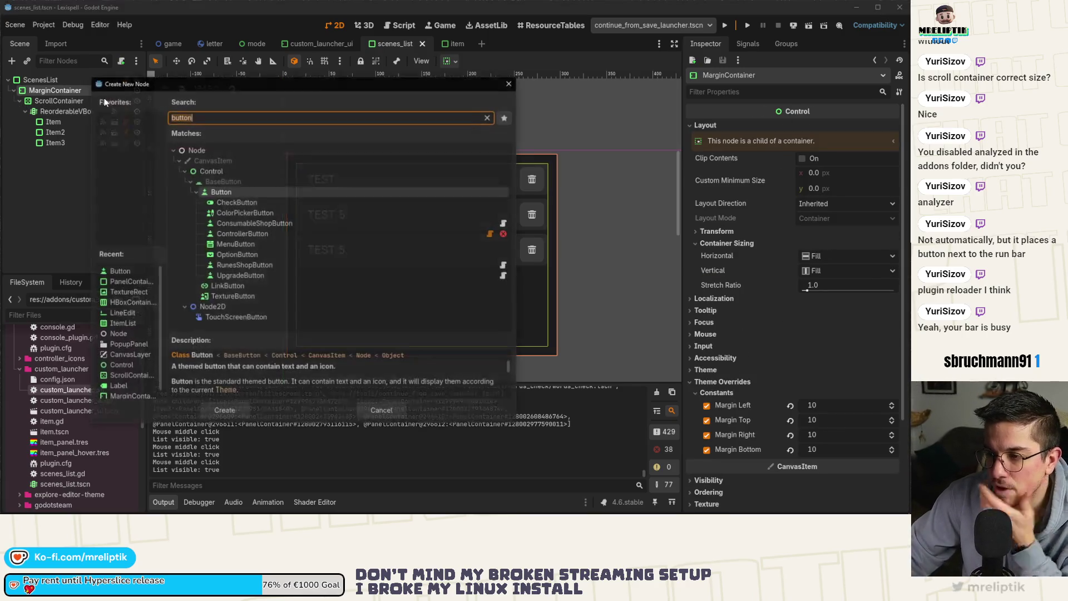
text(vbox)
key(Return)
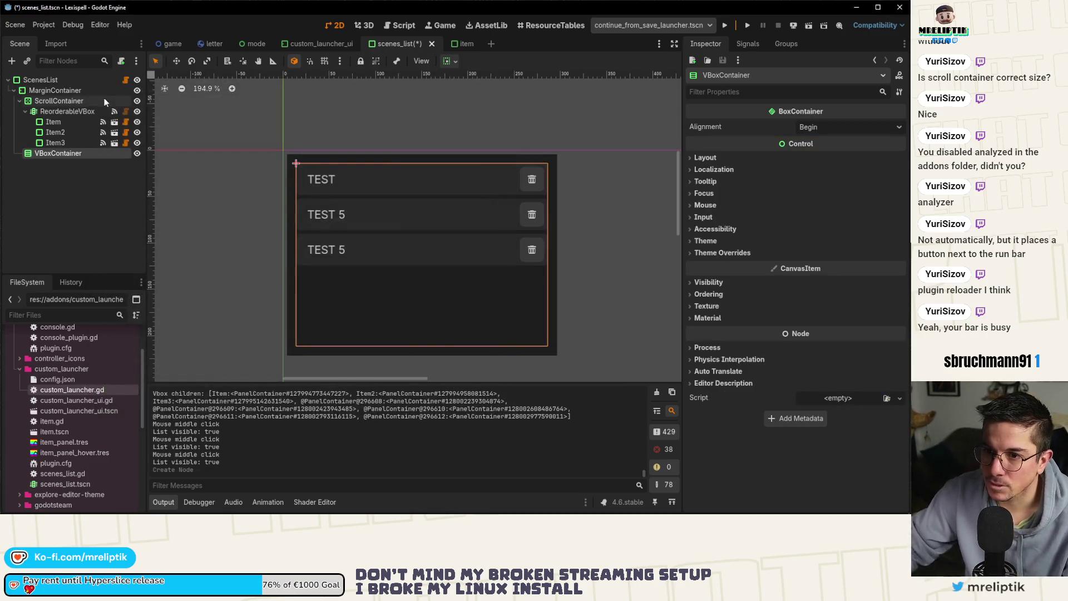
drag(45, 155, 44, 101)
key(ctrl+z)
key(ctrl+s)
Step: Turn on Vertical Expand in the ScrollContainer's Container Sizing
click(41, 93)
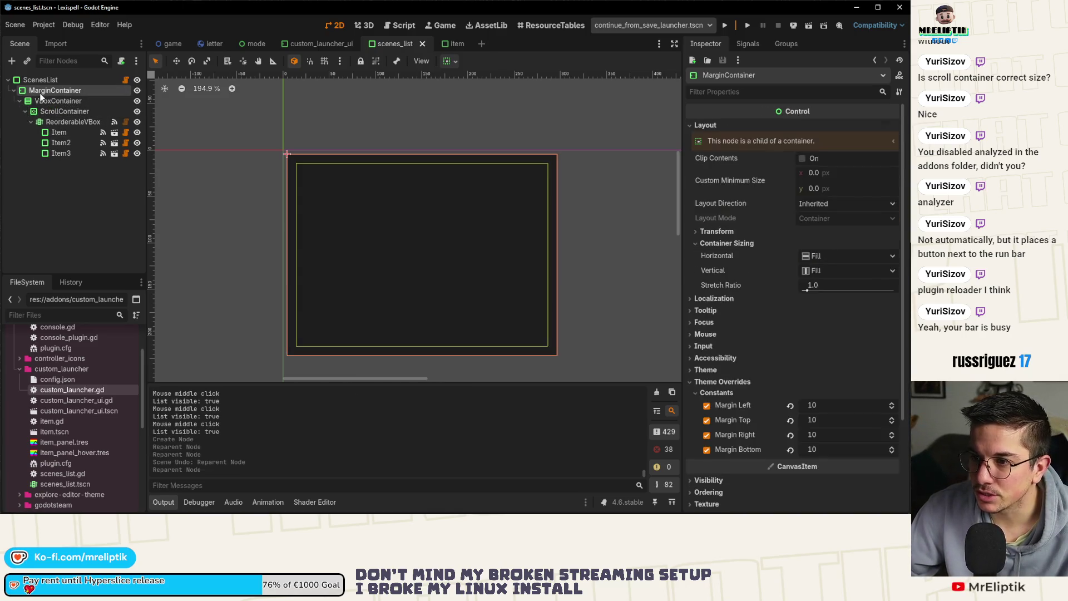
click(42, 99)
click(64, 111)
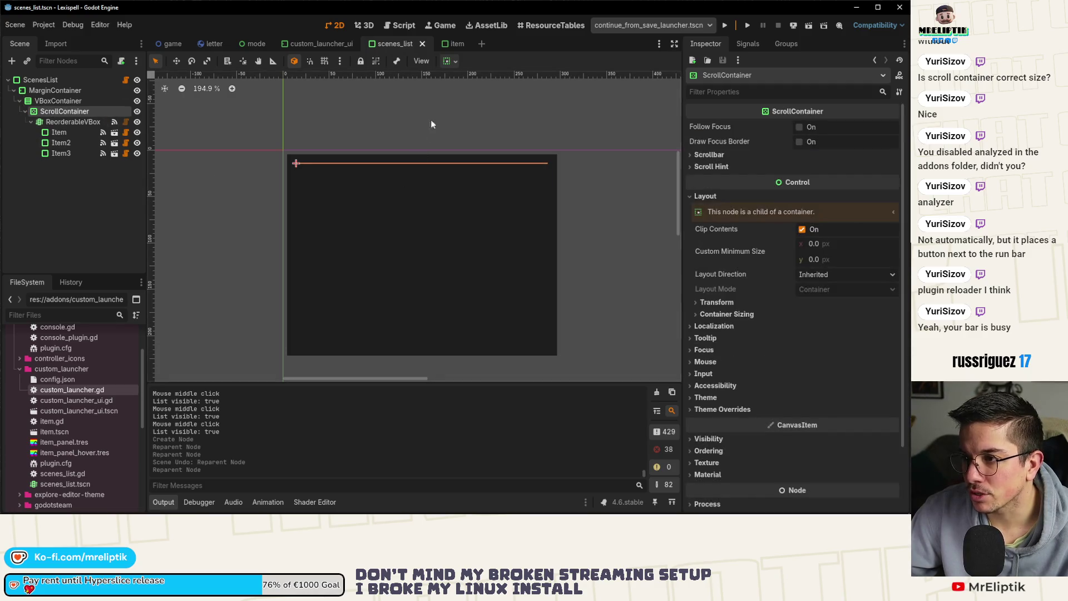
click(727, 314)
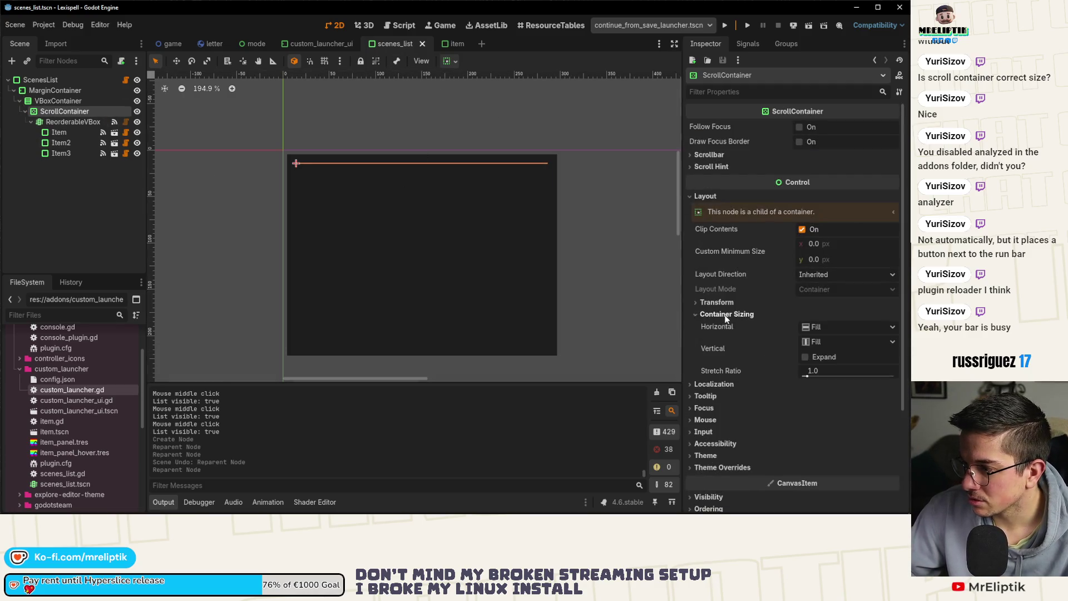
click(805, 357)
Step: Copy the Label from item.tscn and paste it into the VBoxContainer
click(459, 45)
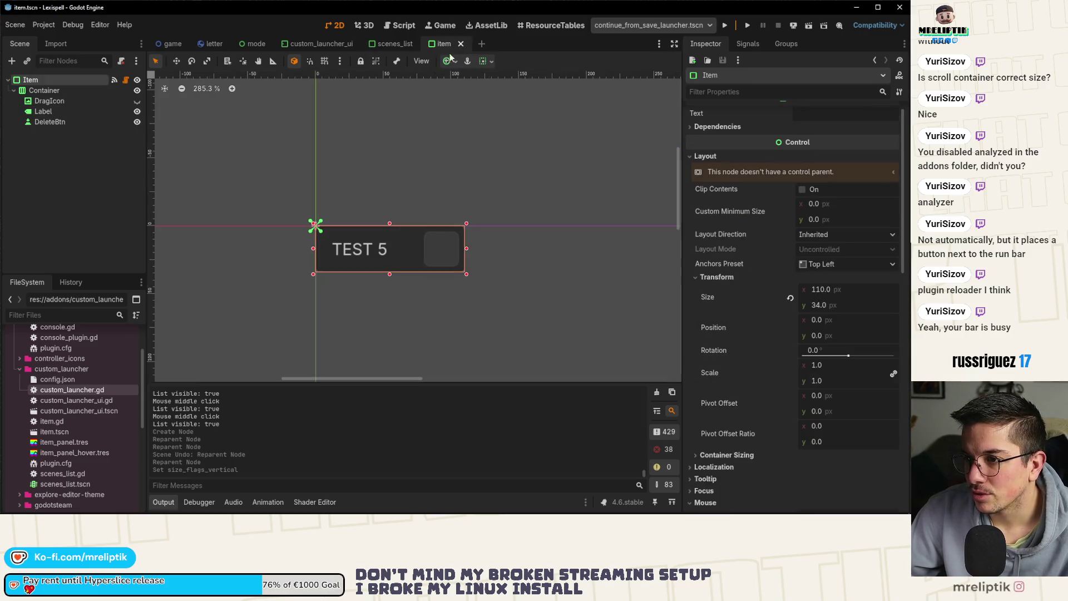
click(73, 112)
click(393, 44)
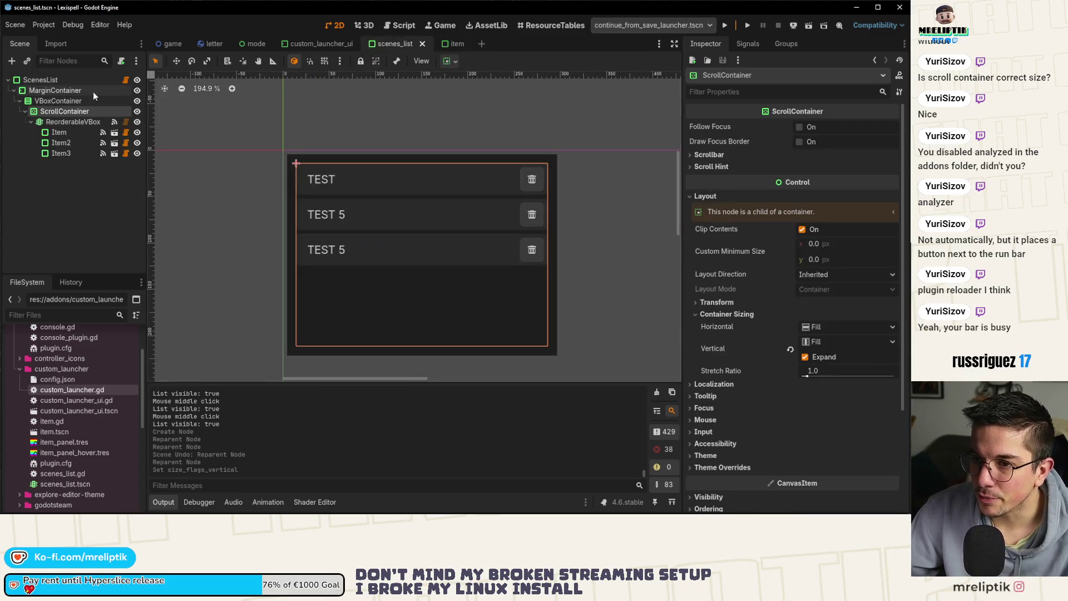
click(54, 100)
key(ctrl+v)
key(ctrl+s)
Step: Move the Label above ScrollContainer and set its text to 'Drag and drop scenes to reorganize.'
key(ctrl+Up)
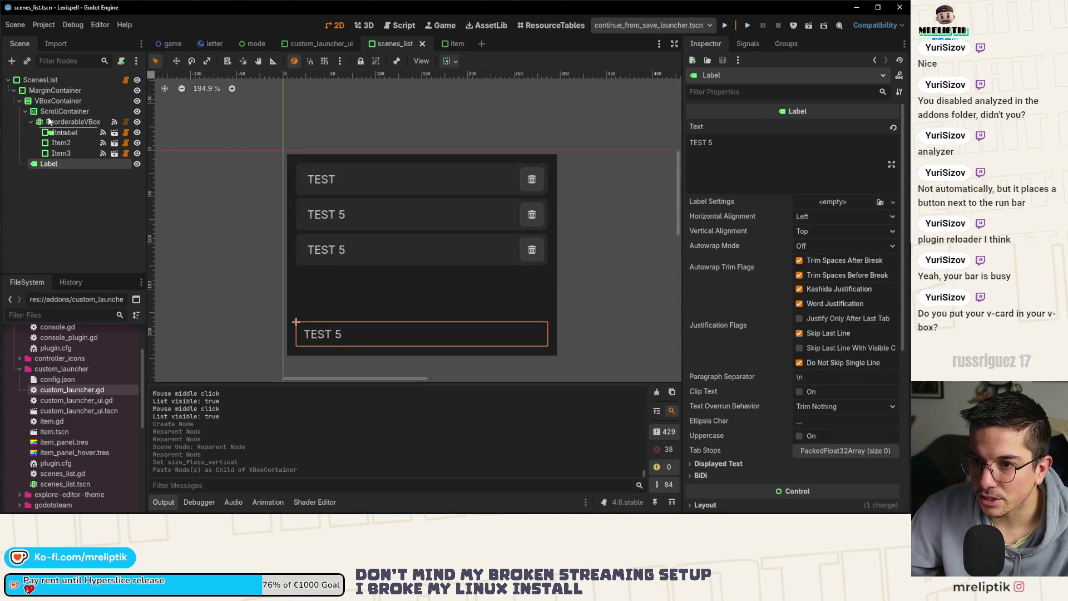
key(ctrl+s)
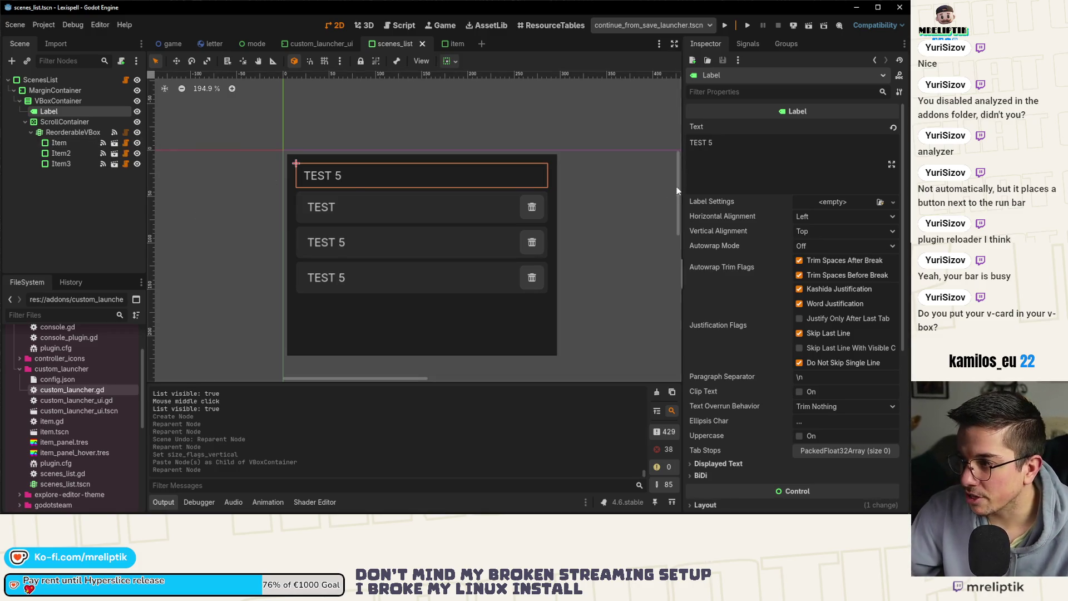
click(746, 158)
key(ctrl+a)
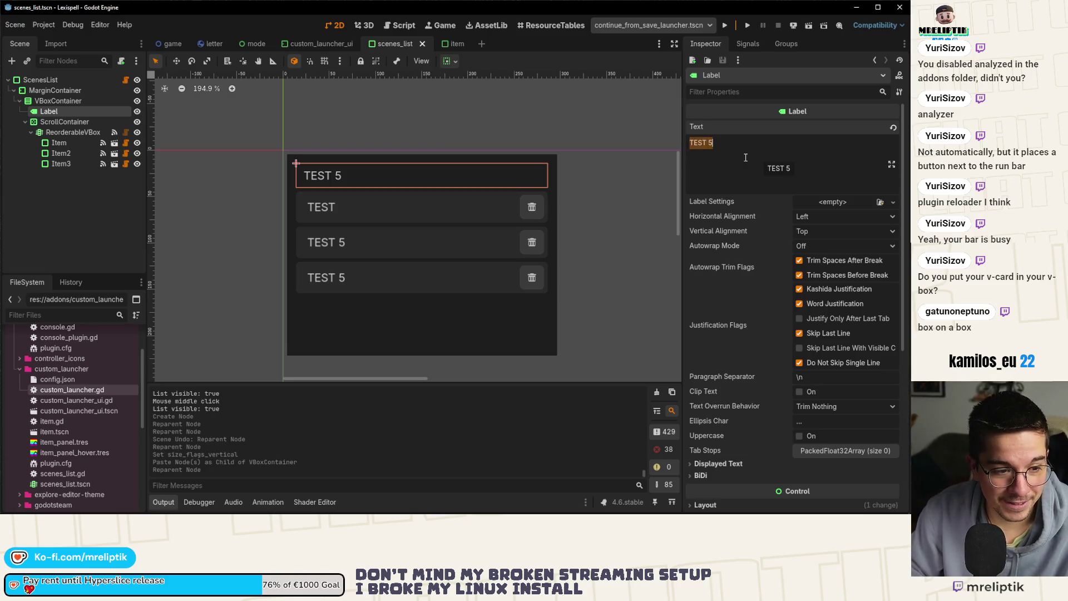
key(BackSpace)
text(Drag)
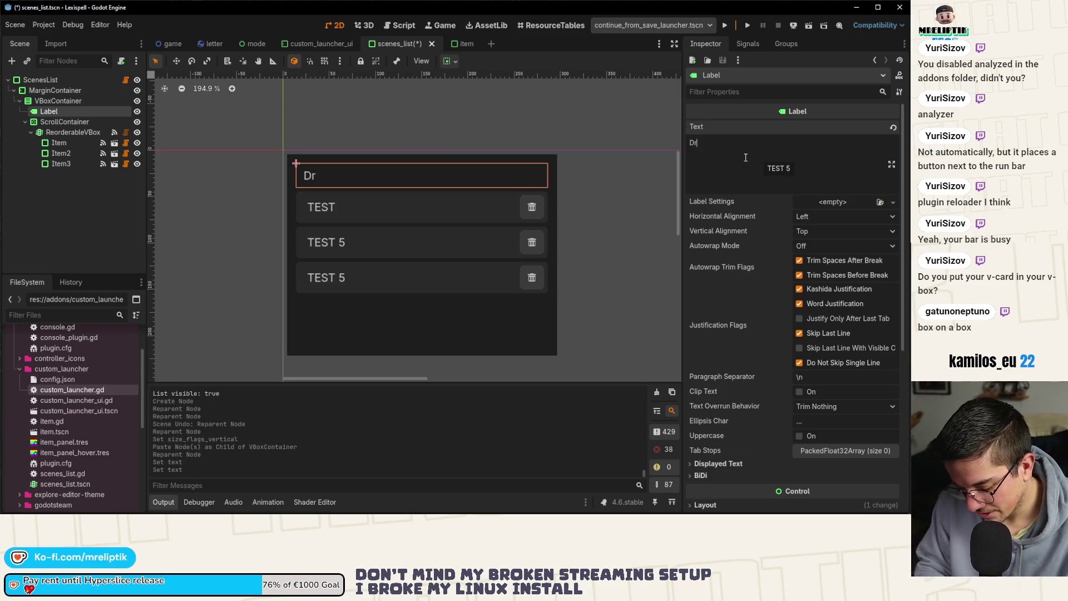
text( an)
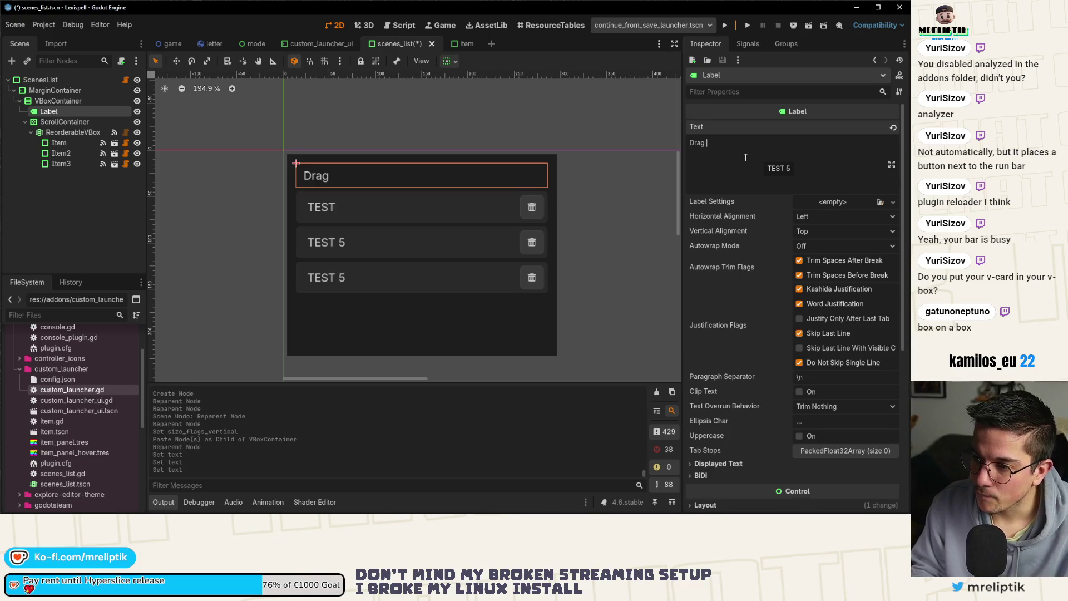
text(d drop)
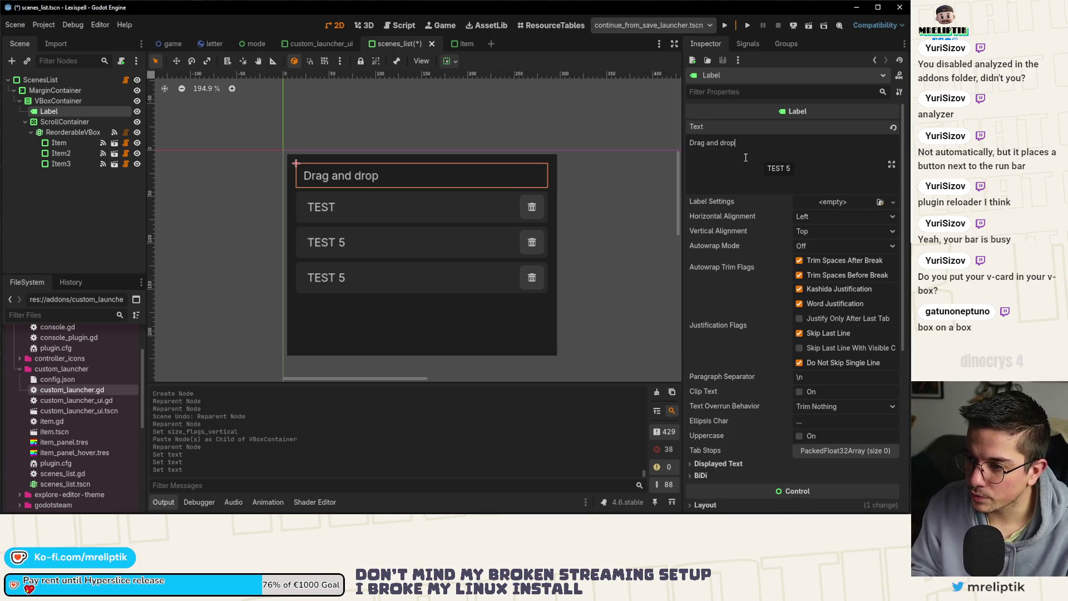
text( s)
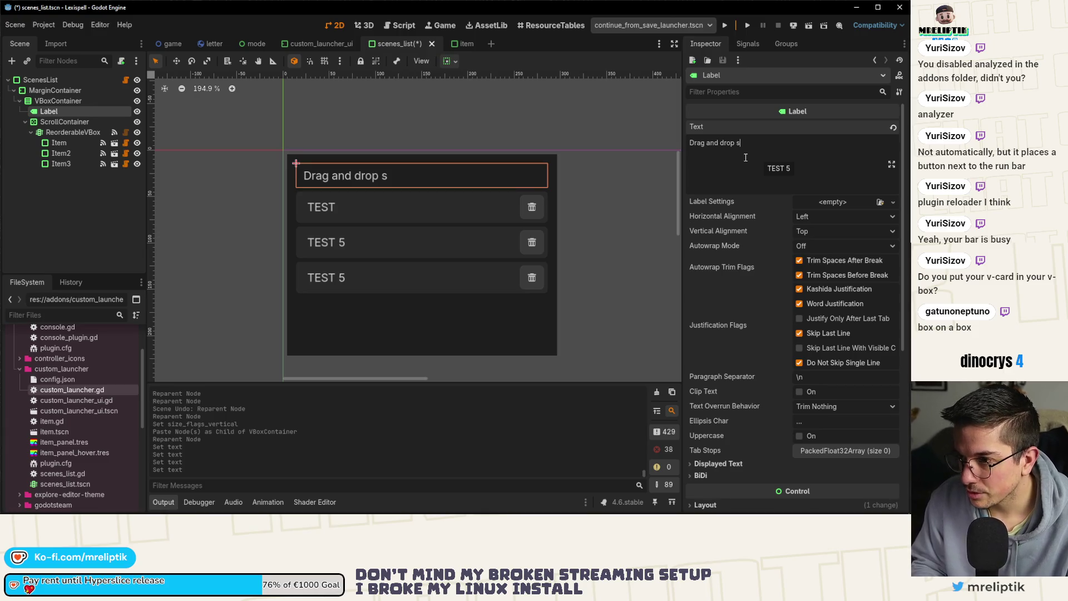
text(cenes to)
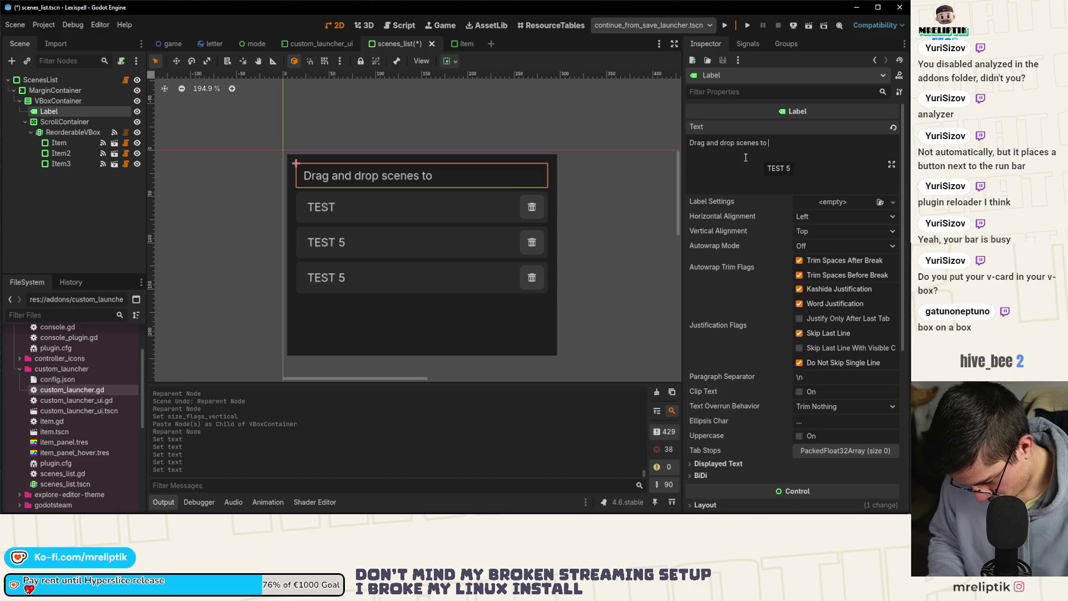
text(reorga)
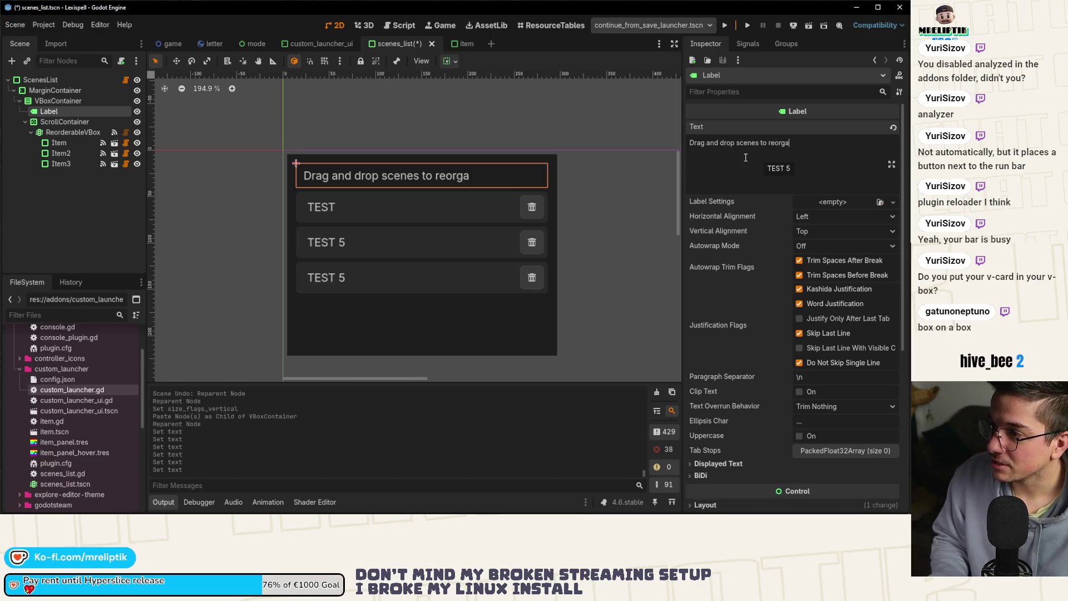
text(nize)
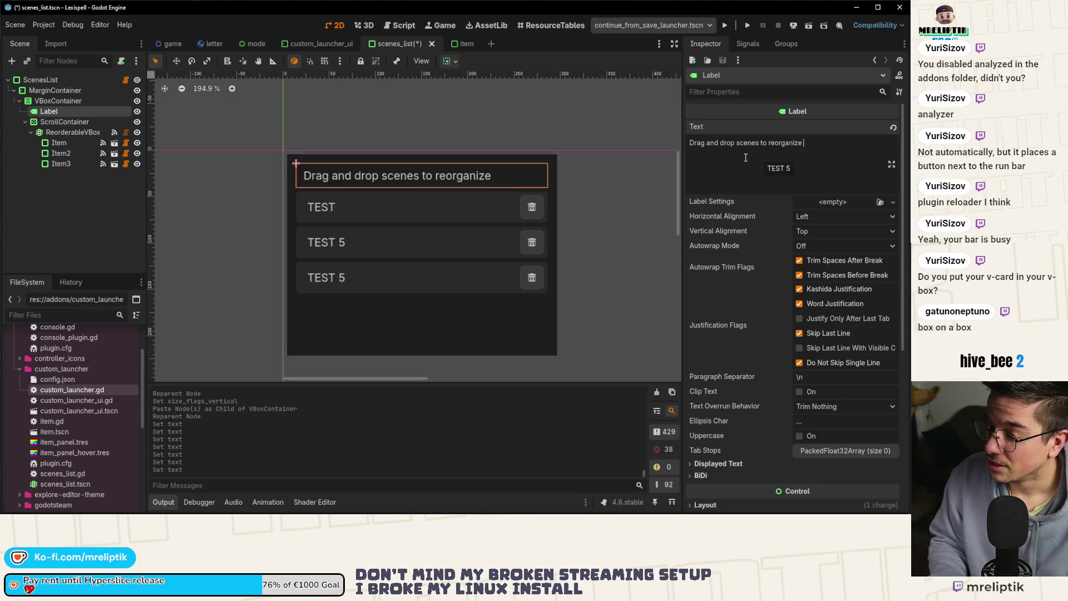
key(BackSpace)
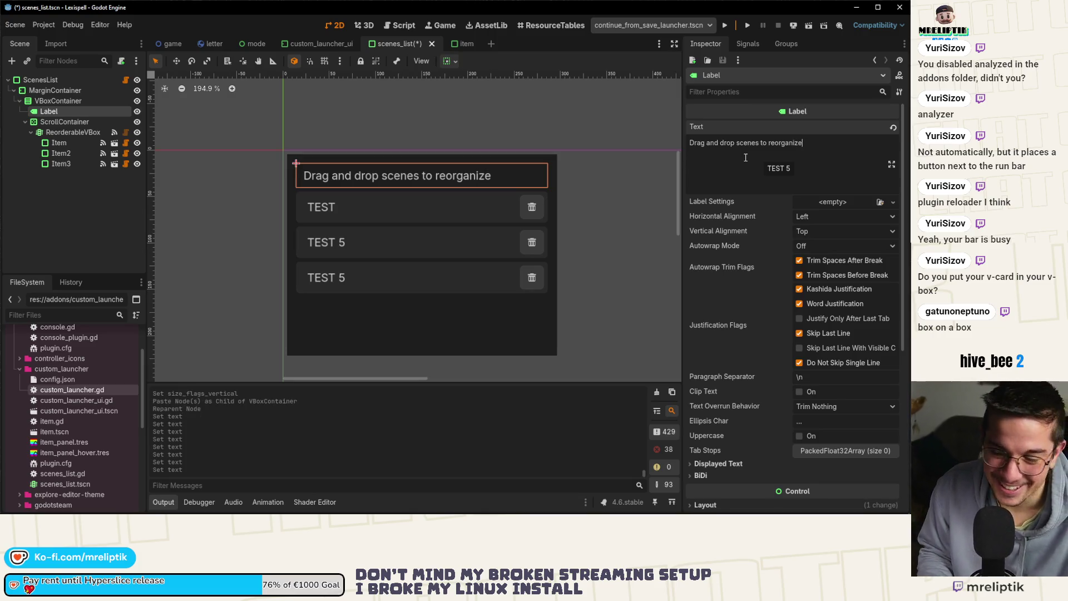
key(Return)
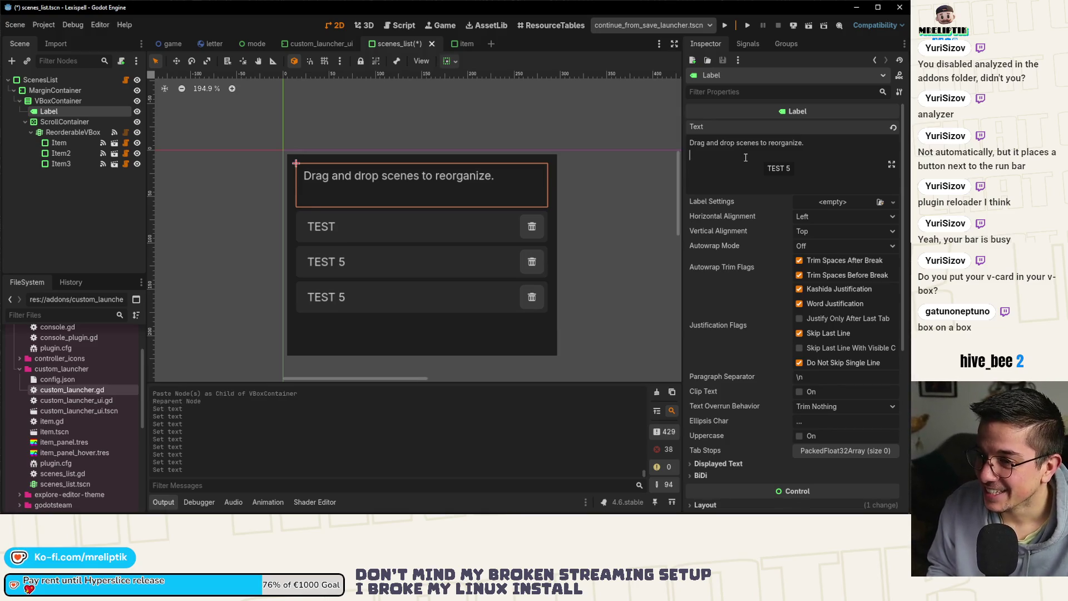
key(BackSpace)
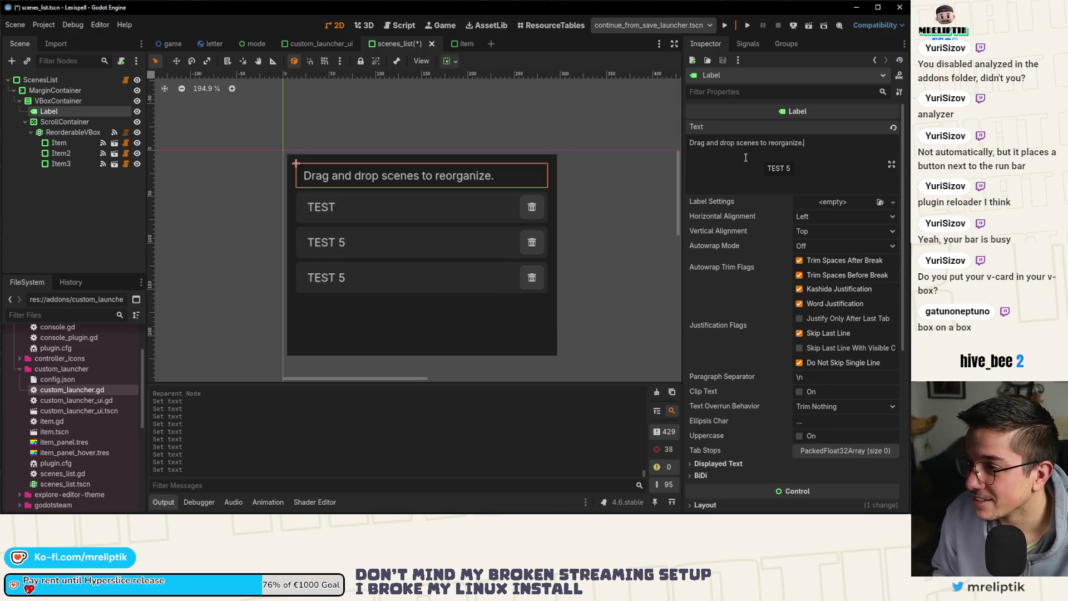
Step: Save the scene and start adding 'Hey,' to the heading label
click(42, 210)
key(ctrl+s)
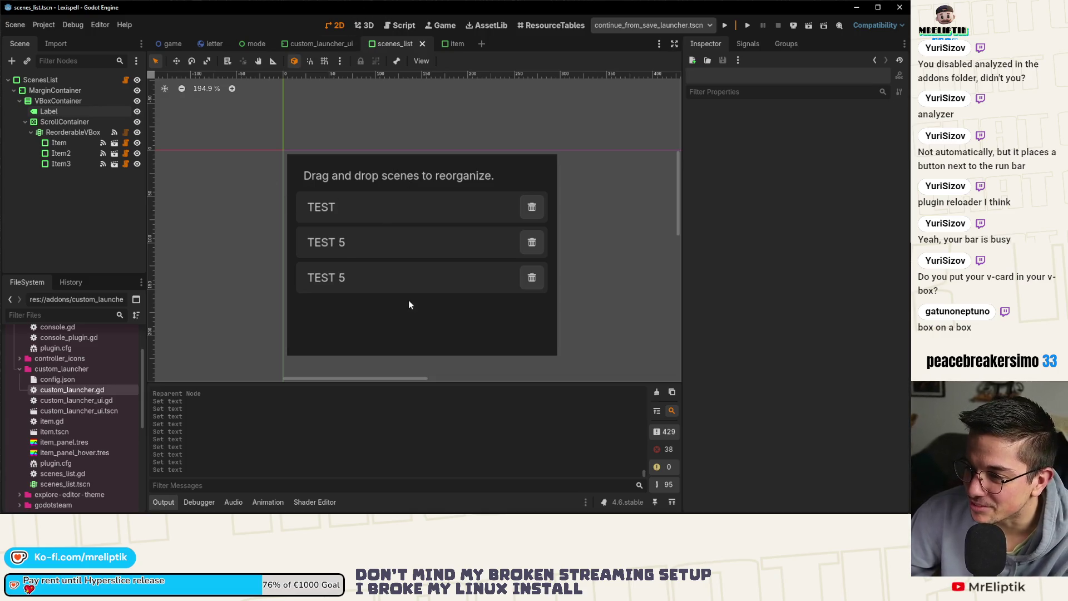
click(357, 184)
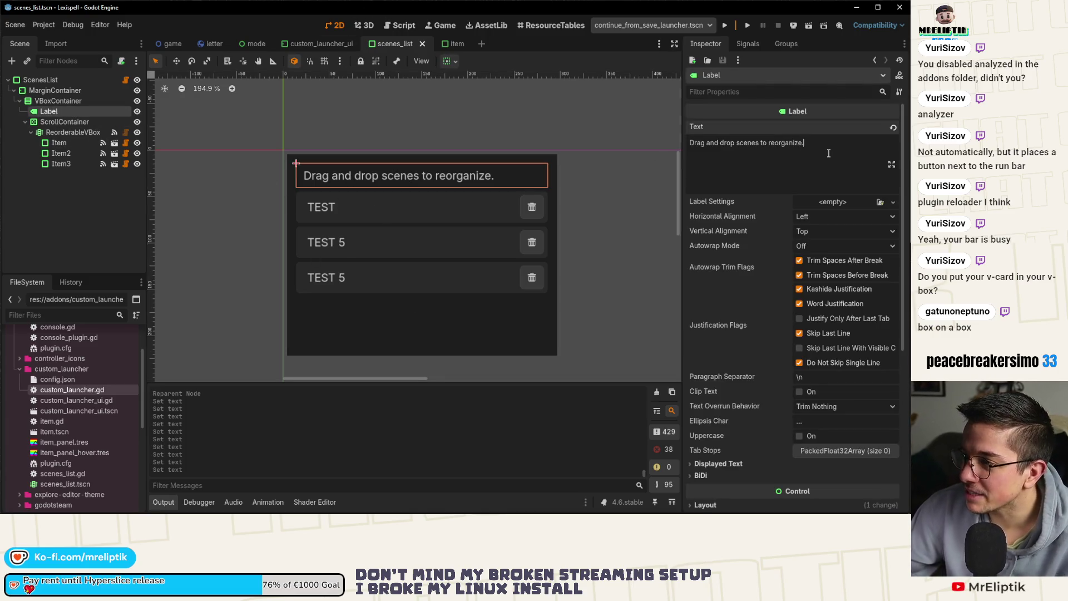
text(Hey,)
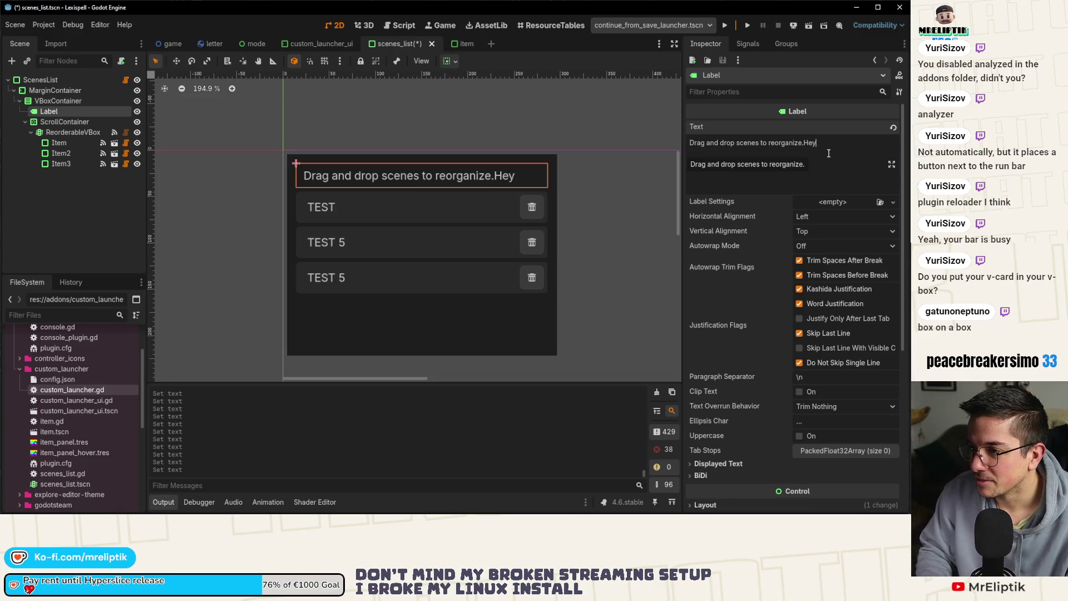
Step: Duplicate the heading label and place the copy below the scenes list
click(215, 175)
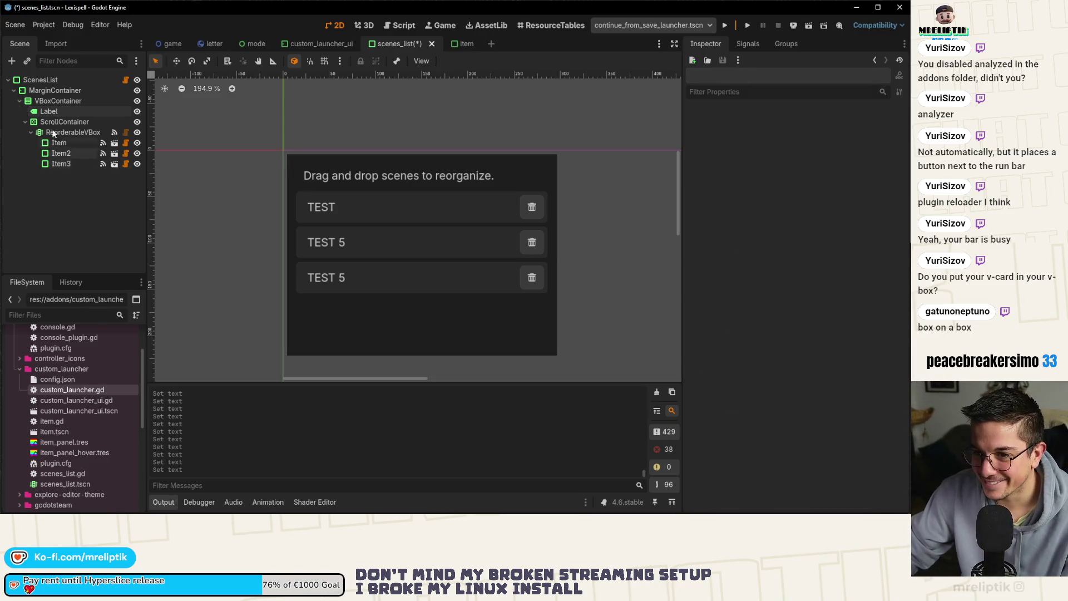
click(51, 112)
key(ctrl+d)
key(ctrl+s)
drag(54, 124, 65, 179)
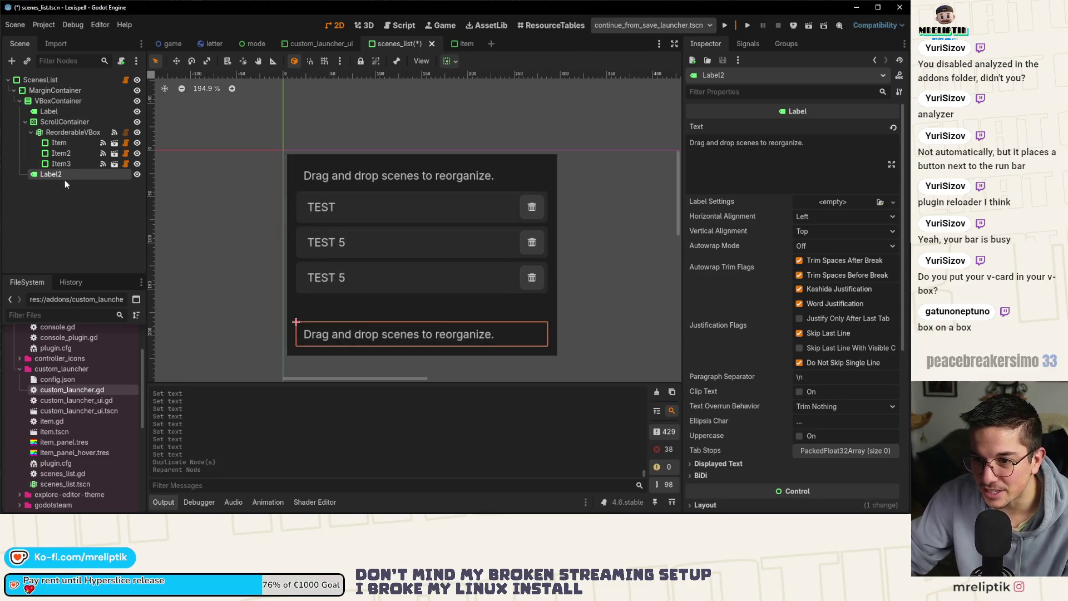
Step: Replace the copied label's text with a message from the addon's developer and save
triple_click(828, 143)
text(This is a m)
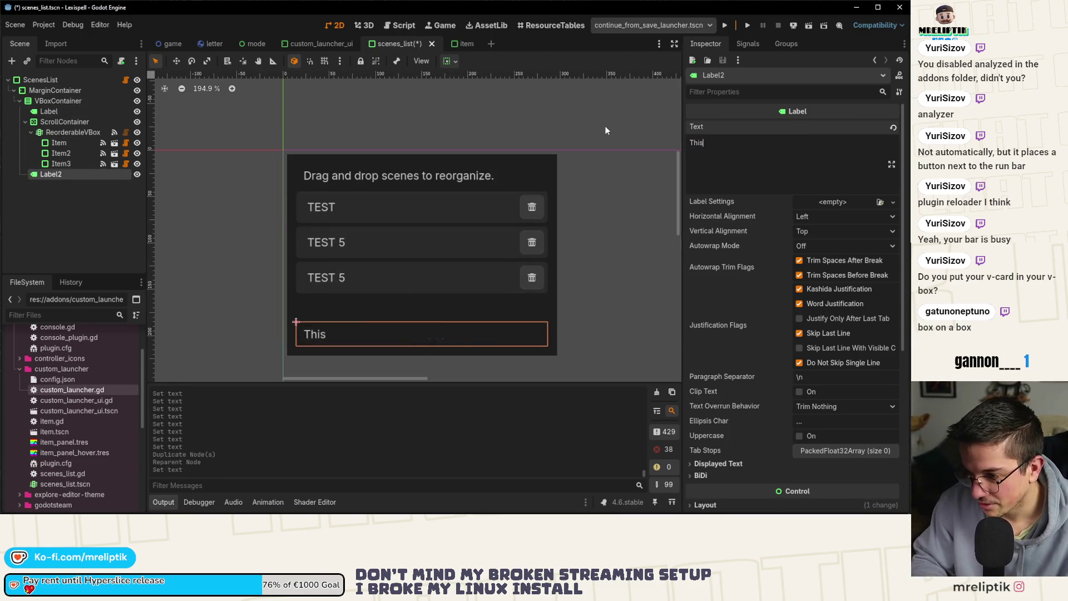
text(essage from Mr)
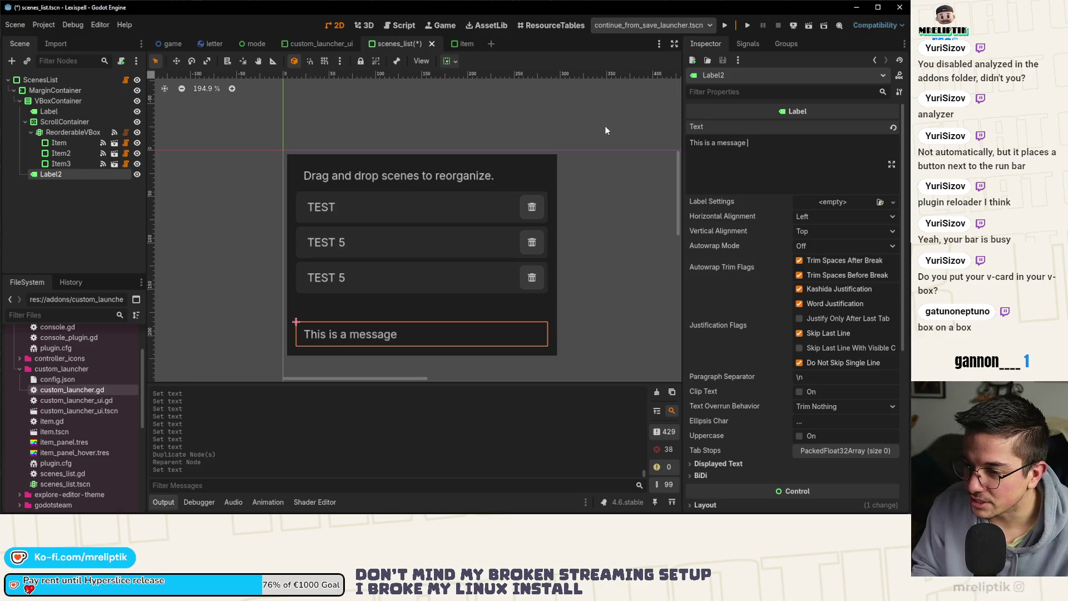
text(Eliptik)
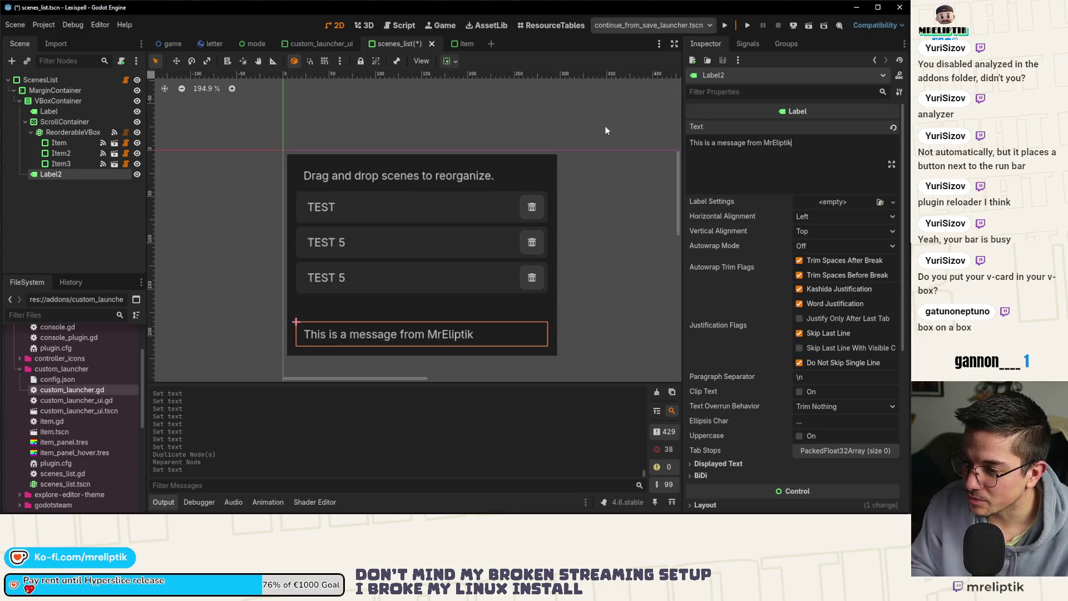
key(ctrl+Left)
key(ctrl+Left)
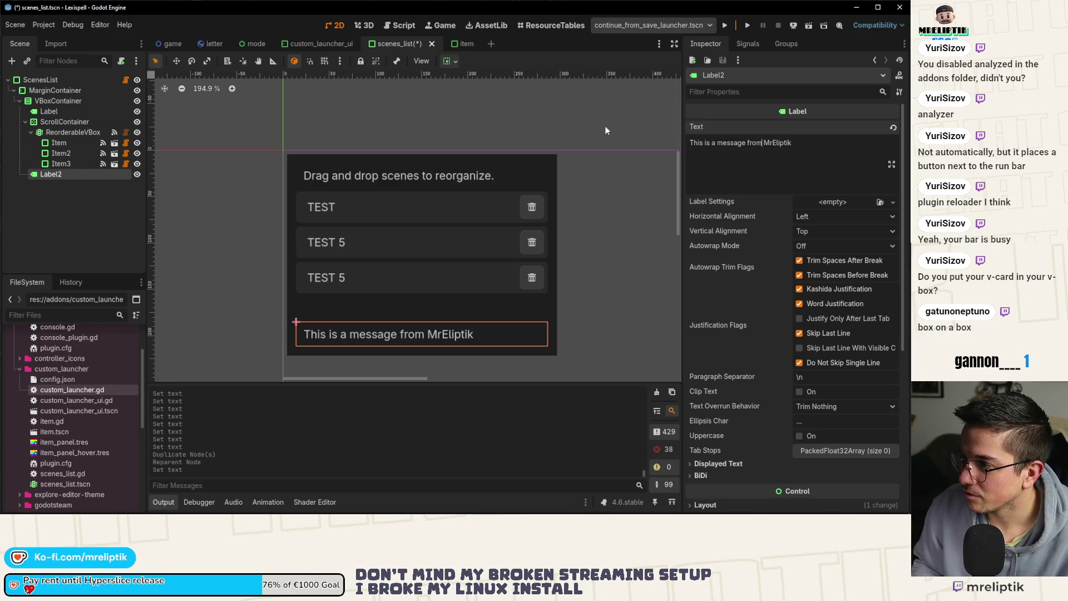
text(past)
key(ctrl+s)
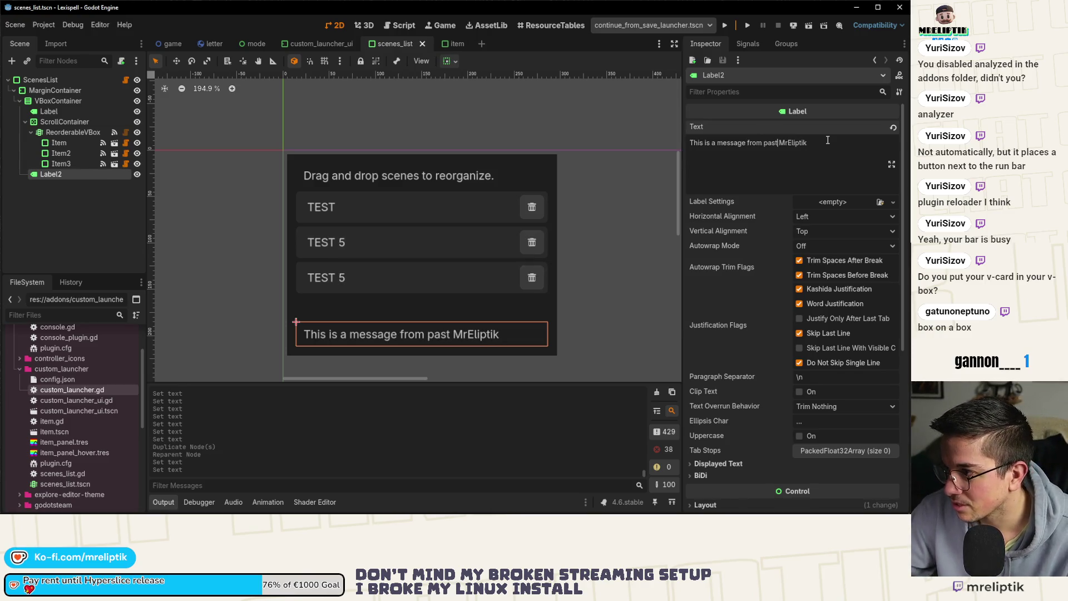
key(End)
text(. I dev)
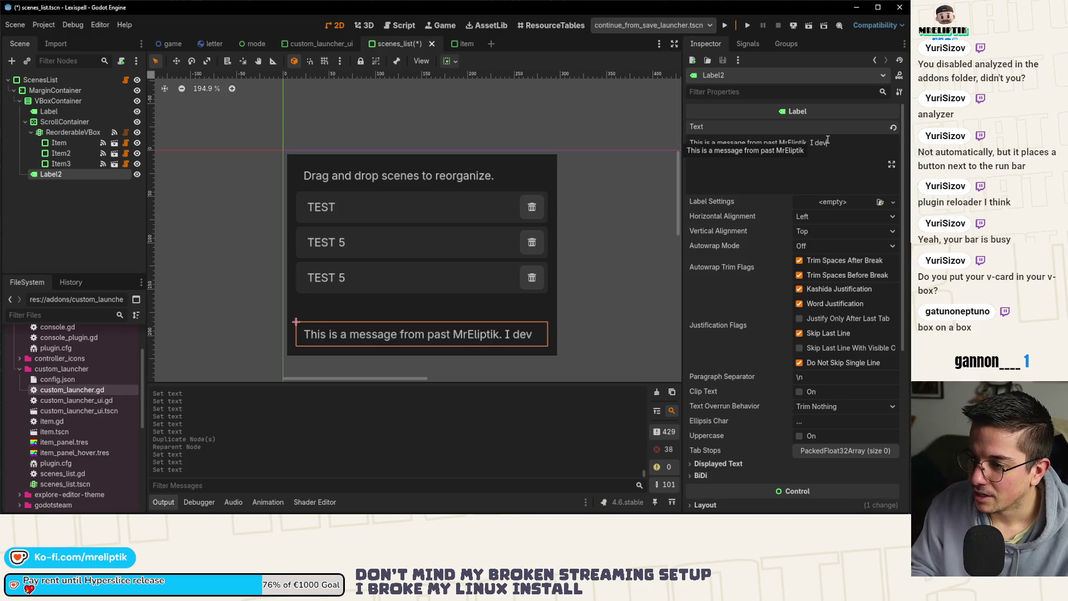
text(elopped)
key(ctrl+BackSpace)
key(ctrl+BackSpace)
key(ctrl+BackSpace)
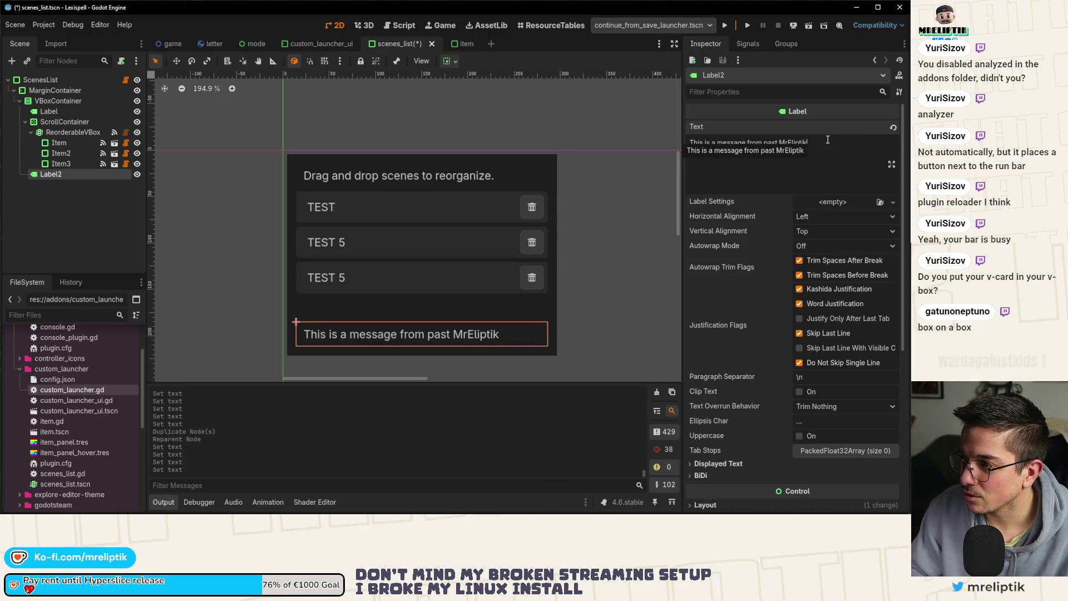
scroll(756, 319, down, 3)
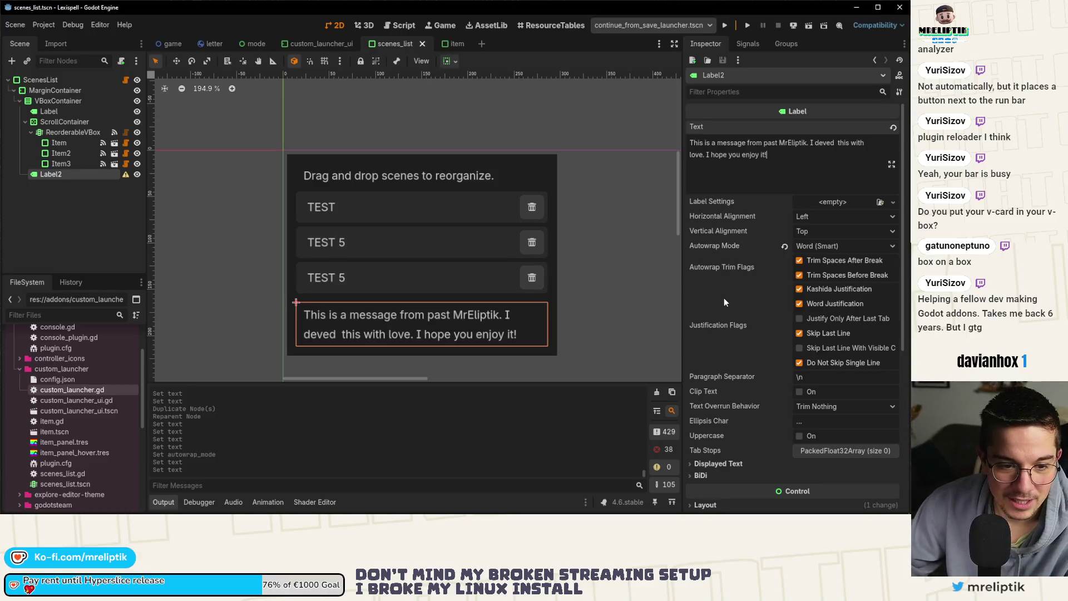
scroll(729, 312, down, 5)
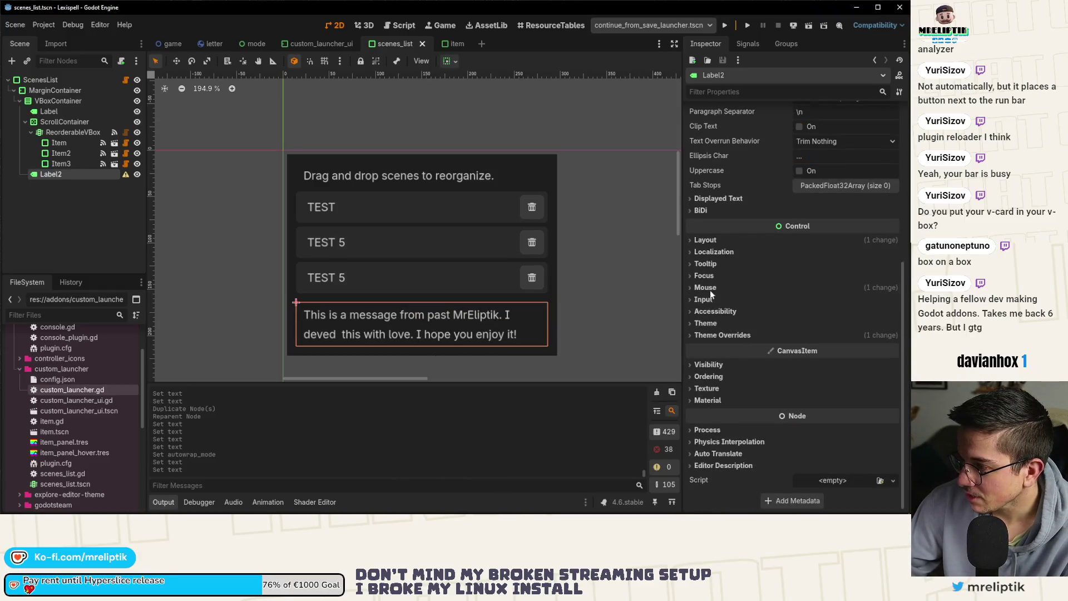
Step: Enable the message label's Font Size theme override at 10 px and save the scene
click(704, 335)
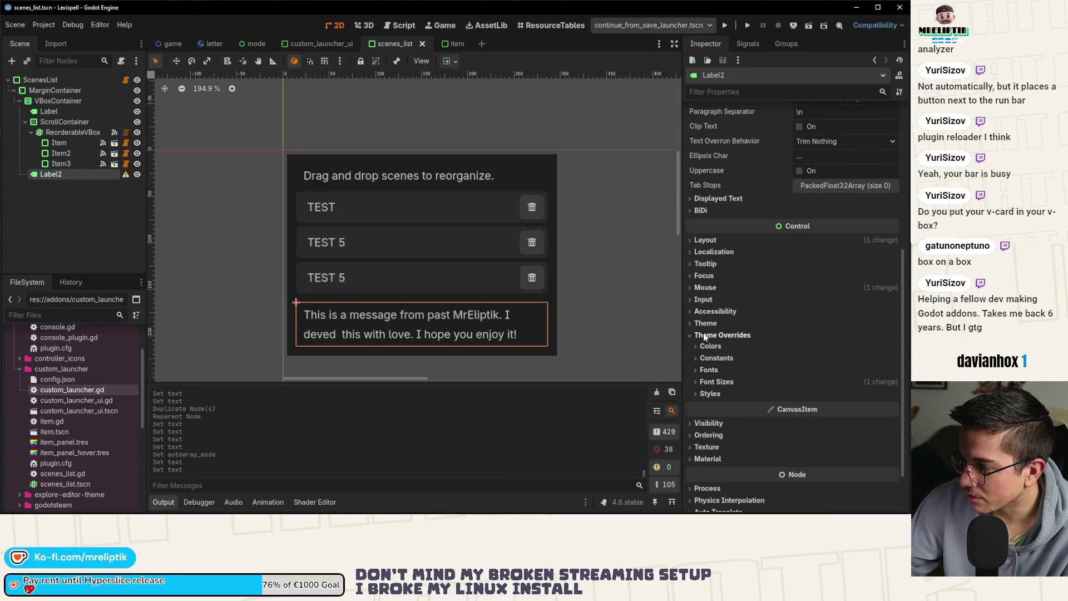
click(712, 382)
click(710, 369)
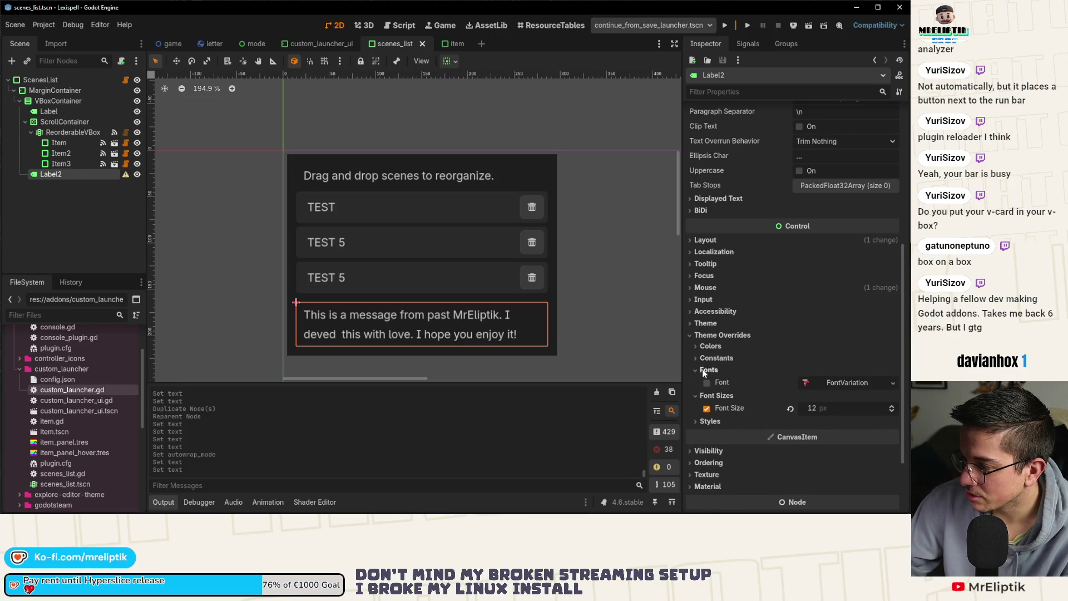
click(705, 370)
click(892, 397)
click(892, 397)
click(892, 396)
click(892, 397)
click(892, 397)
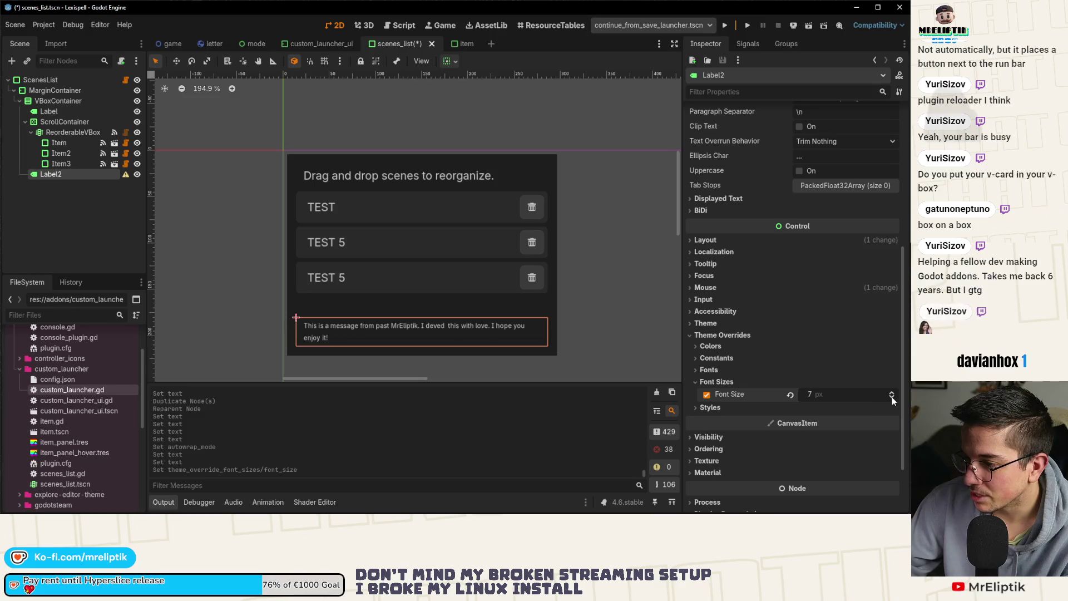
click(892, 393)
click(893, 393)
click(892, 393)
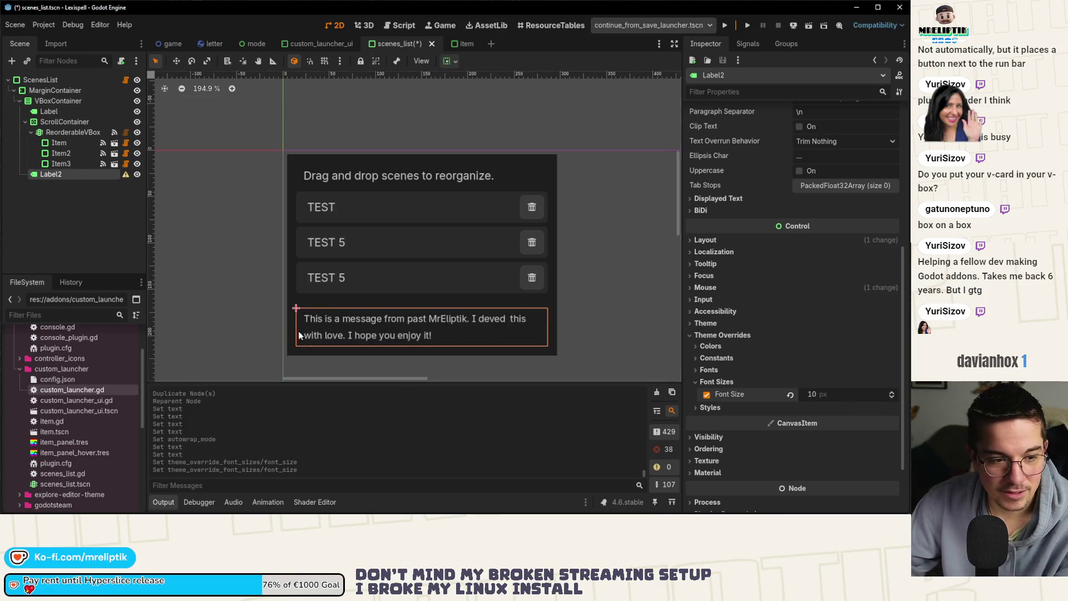
key(ctrl+s)
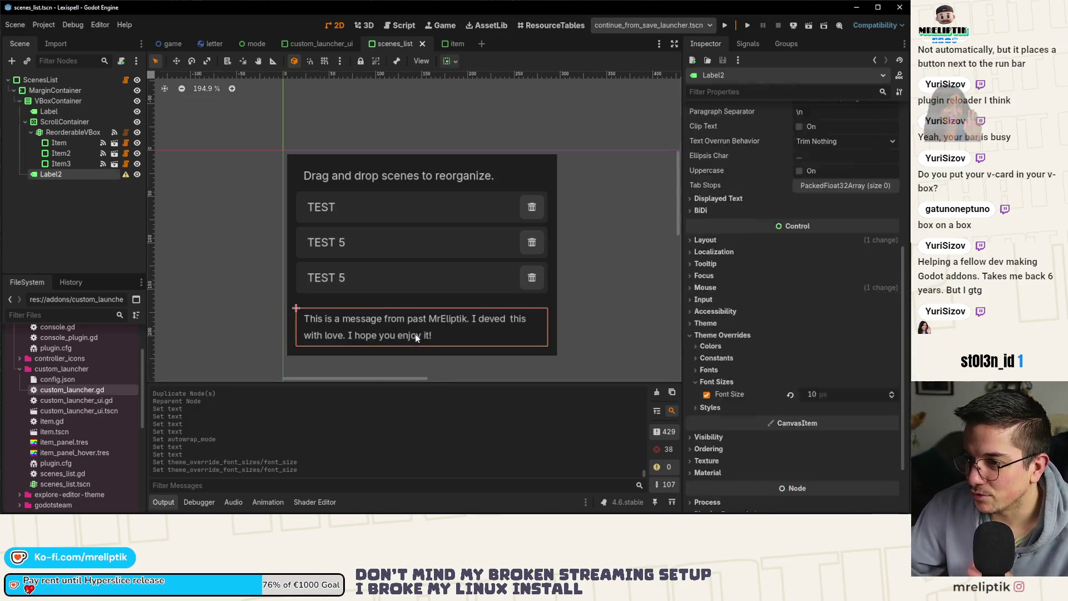
click(413, 199)
click(335, 177)
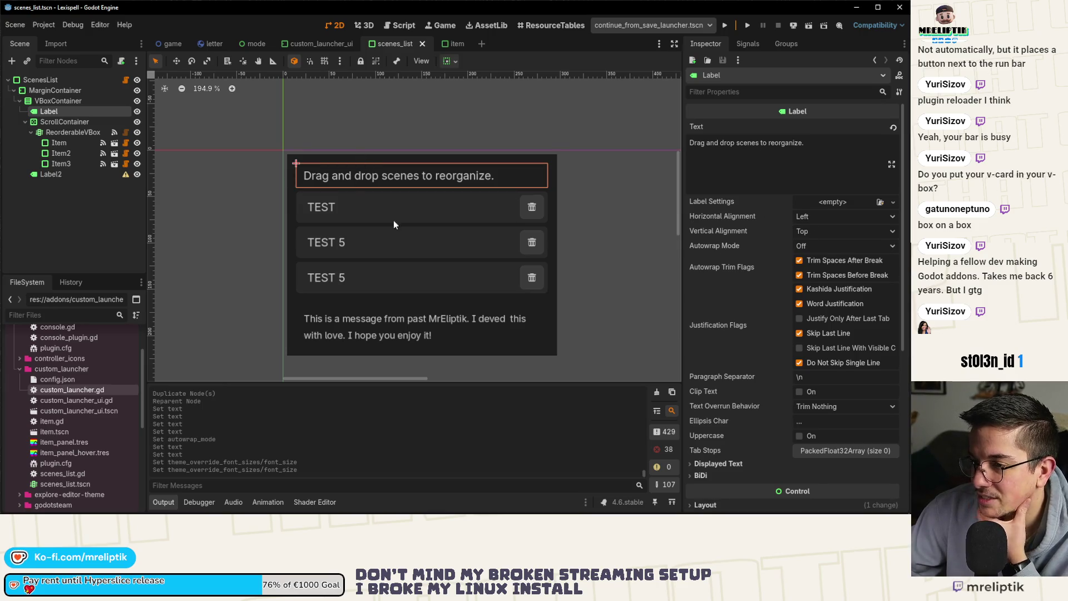
Step: Inspect the heading label's font size and style theme overrides
scroll(308, 181, up, 7)
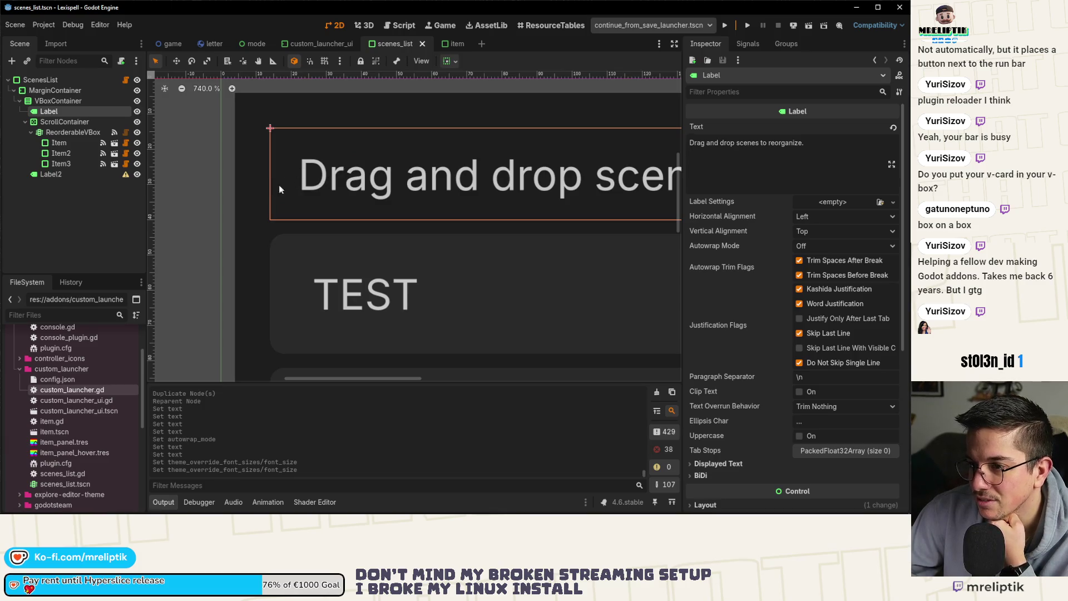
scroll(358, 274, down, 4)
scroll(749, 328, down, 5)
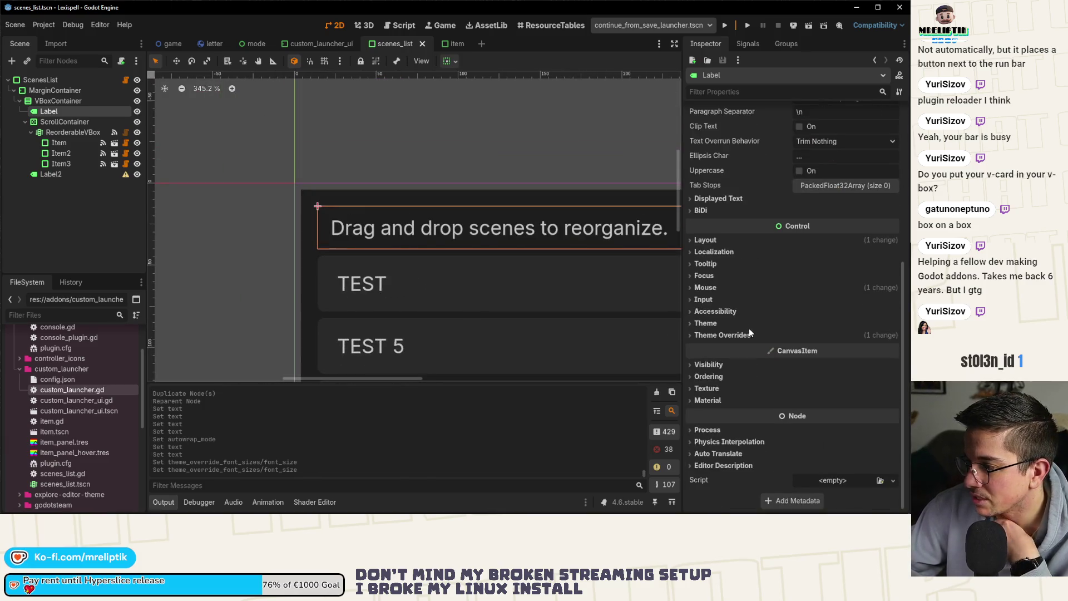
click(718, 335)
click(715, 382)
click(709, 386)
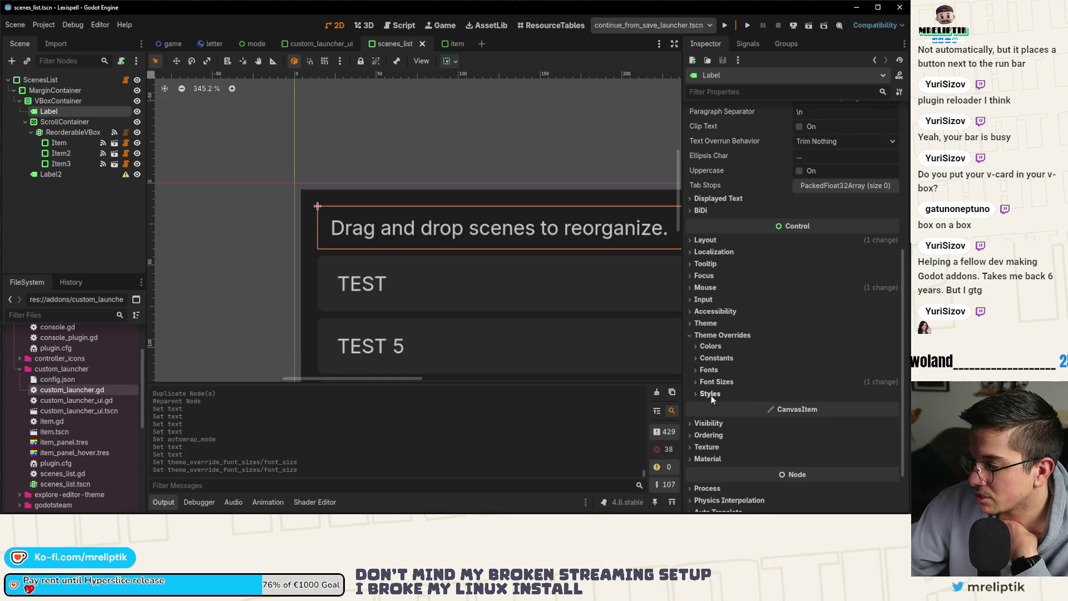
click(711, 395)
scroll(590, 336, down, 3)
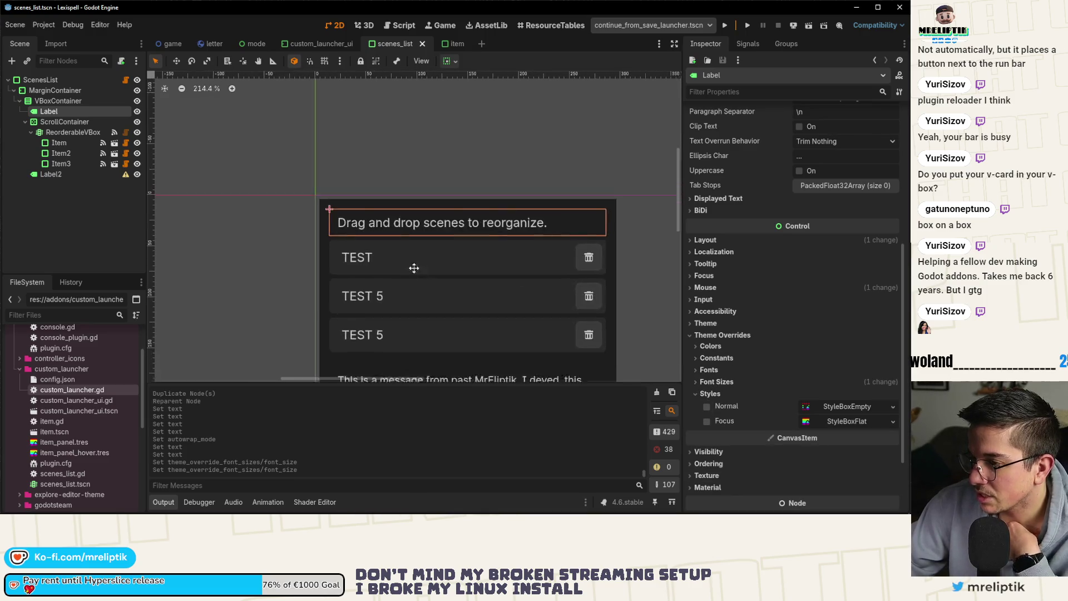
Step: Collapse the Output panel so the canvas shows the whole scenes list panel
click(128, 205)
scroll(304, 209, down, 2)
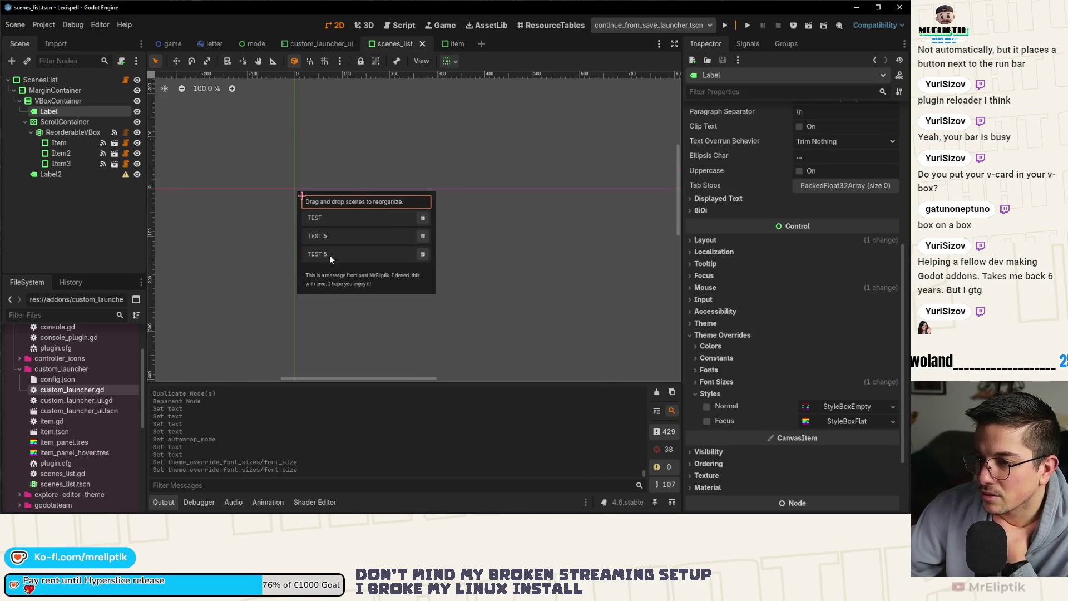
scroll(329, 255, up, 8)
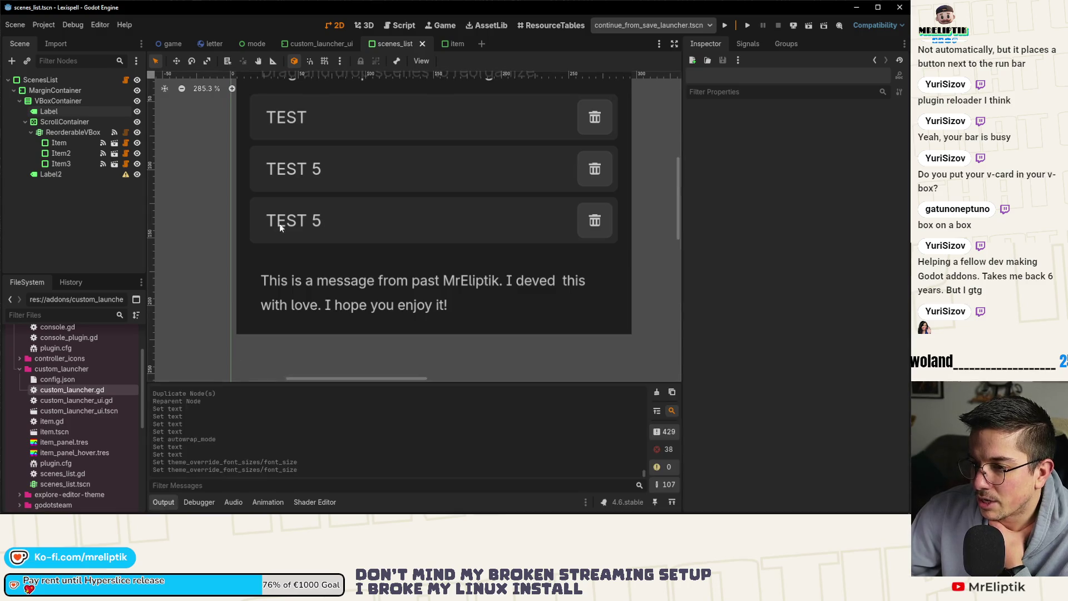
click(163, 502)
scroll(295, 135, up, 2)
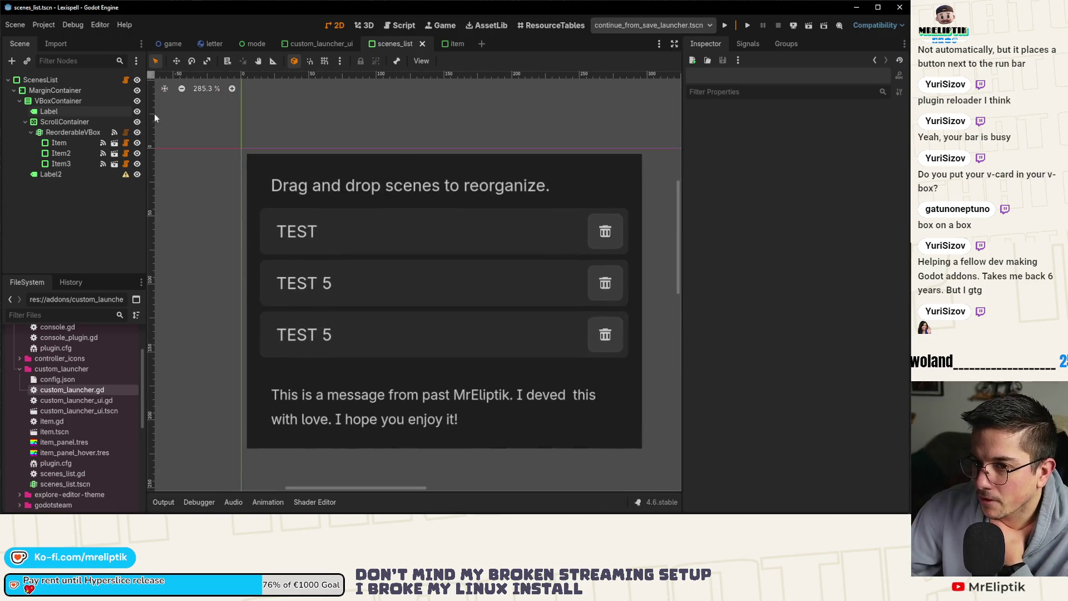
Step: Add list_reodered.emit(from, to) after the print in the reorder handler and save
click(54, 81)
click(126, 80)
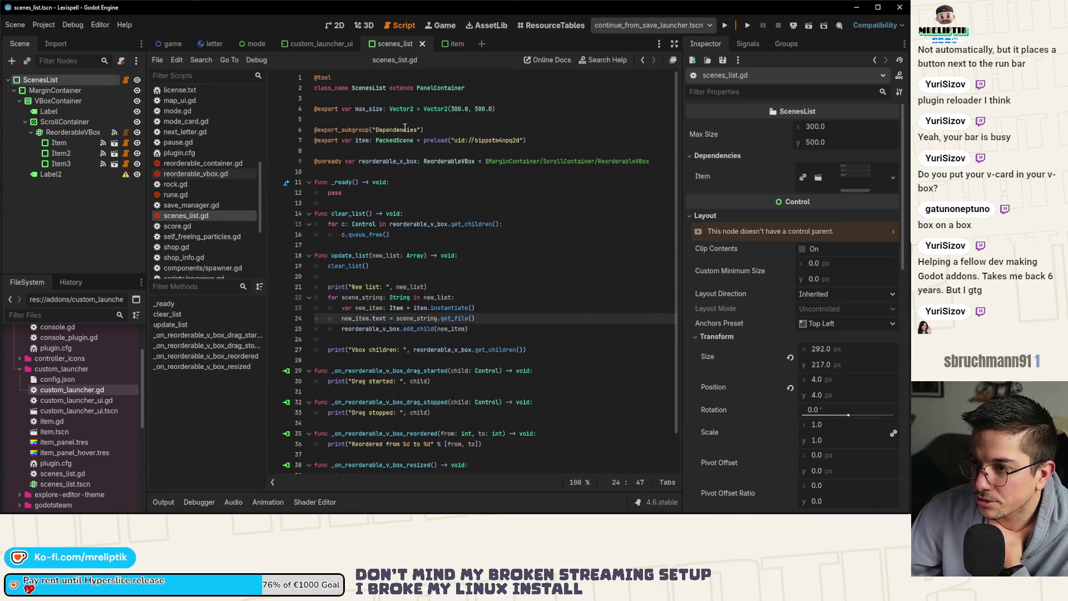
scroll(402, 332, down, 2)
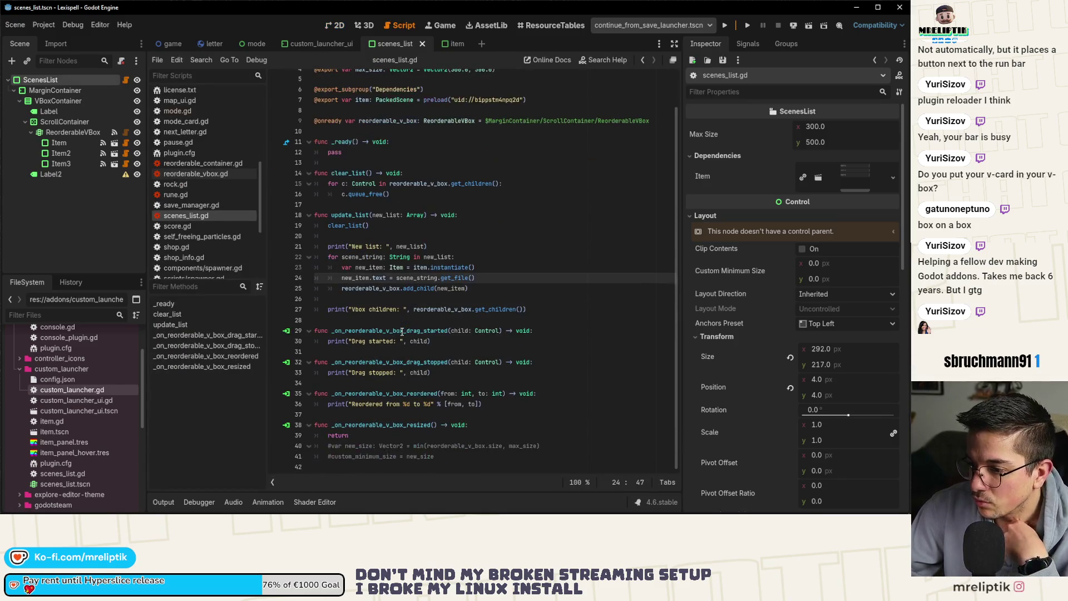
double_click(355, 438)
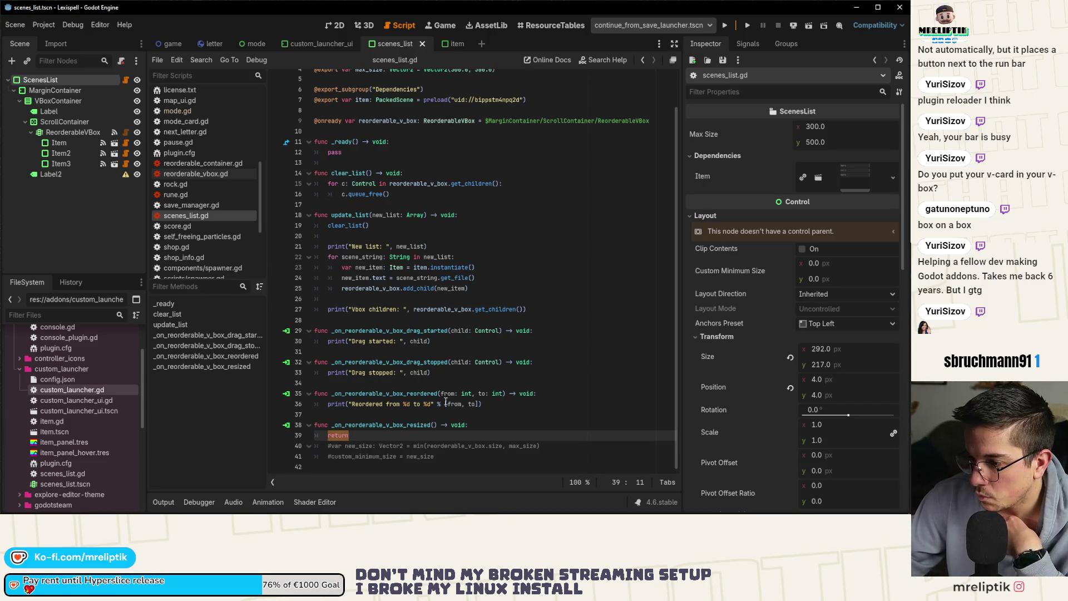
click(497, 404)
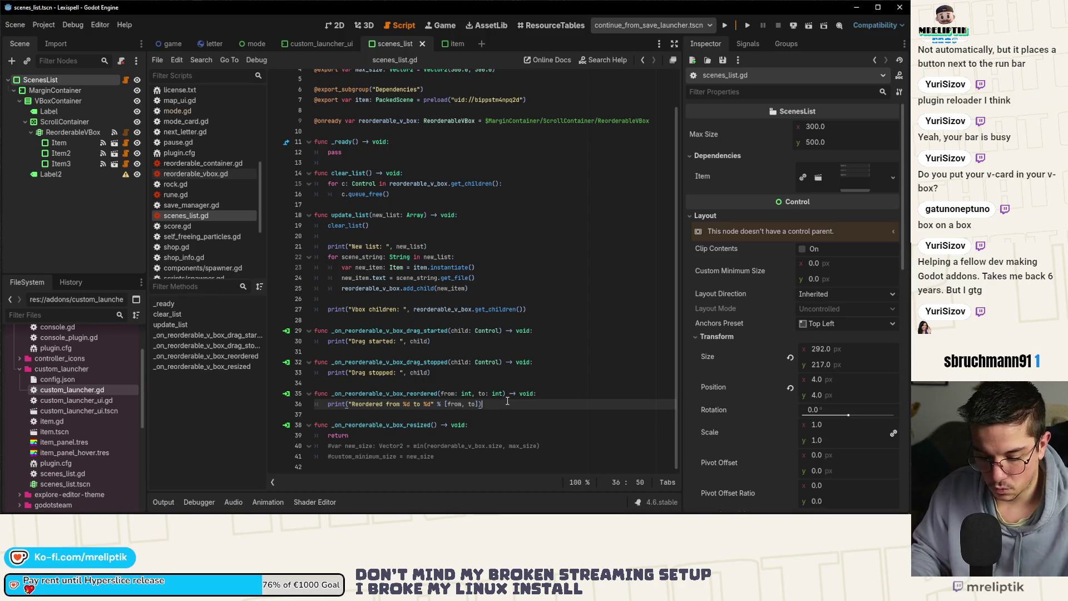
key(Return)
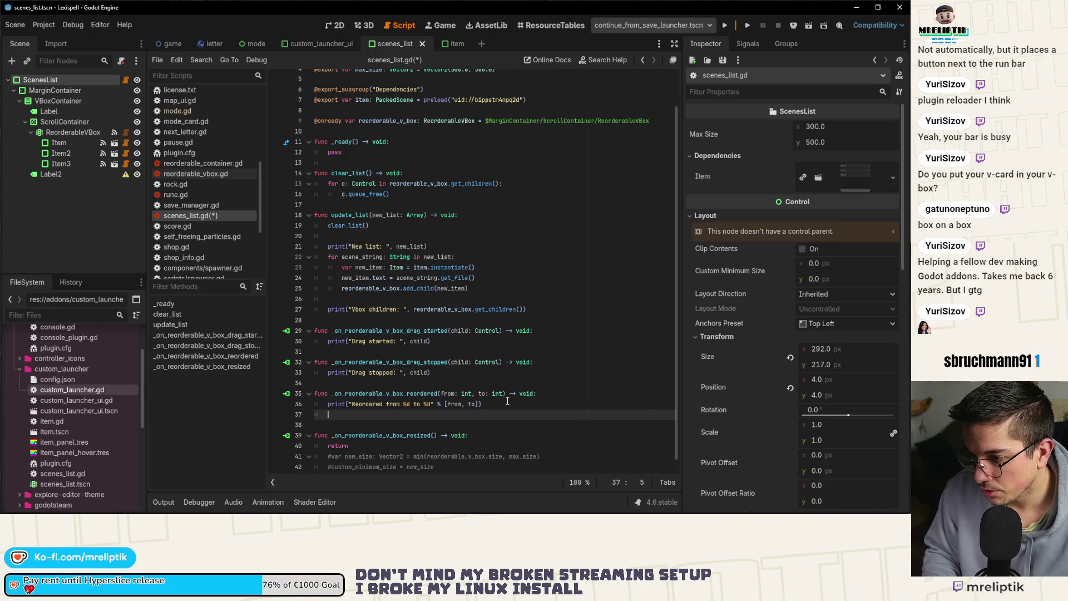
text(list_c)
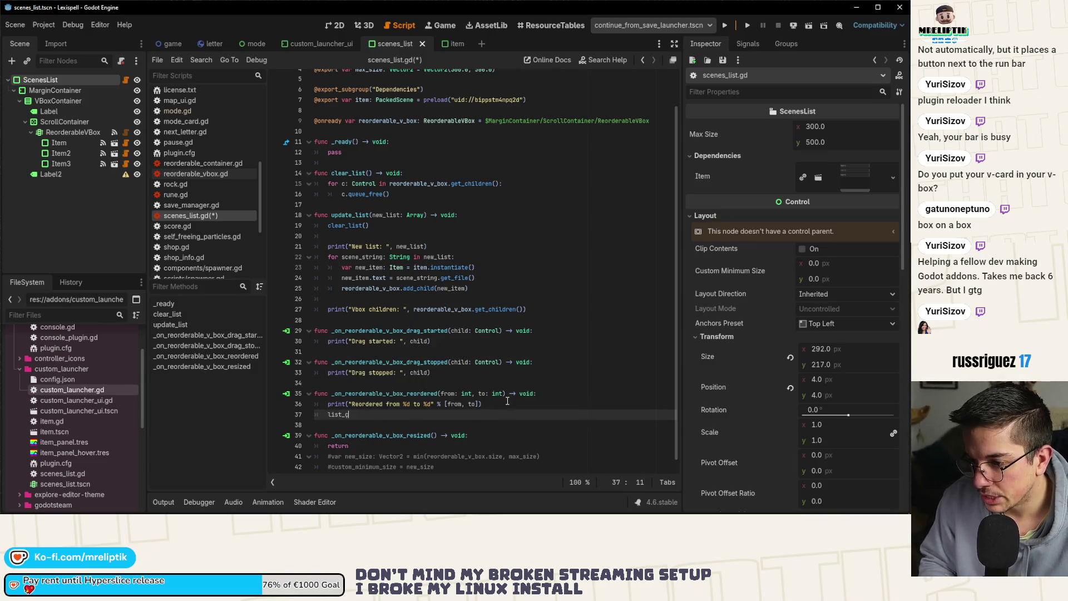
text(reorder)
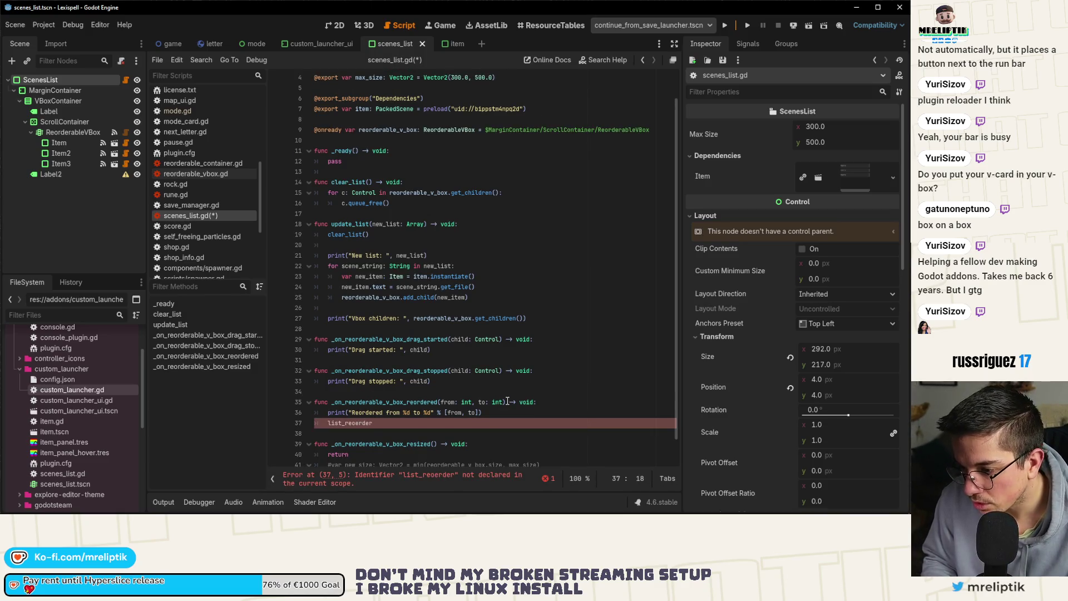
key(BackSpace)
key(BackSpace)
text(der)
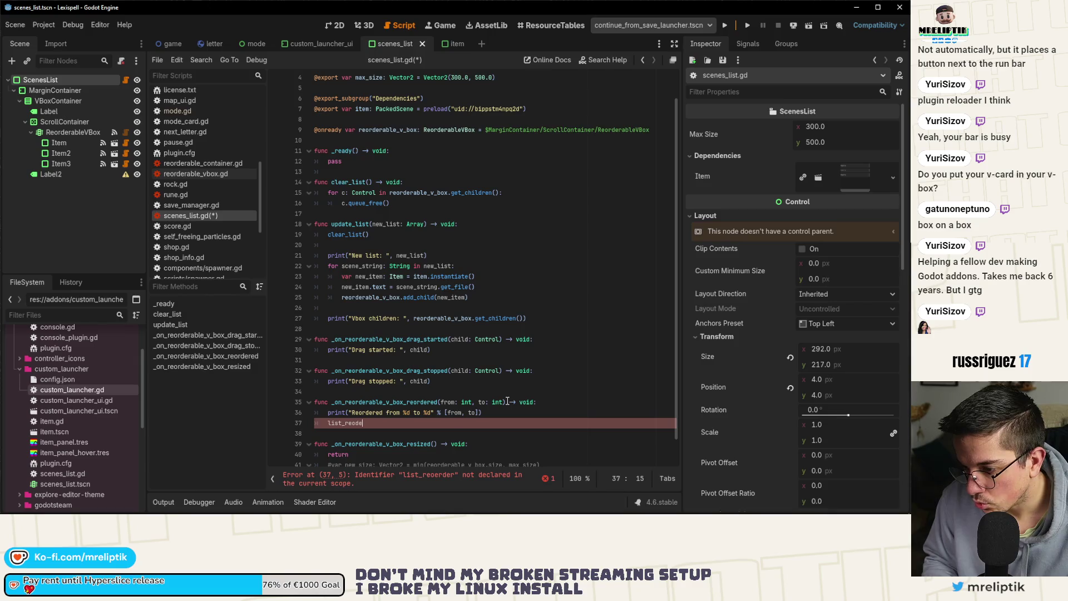
text(ed.emit()
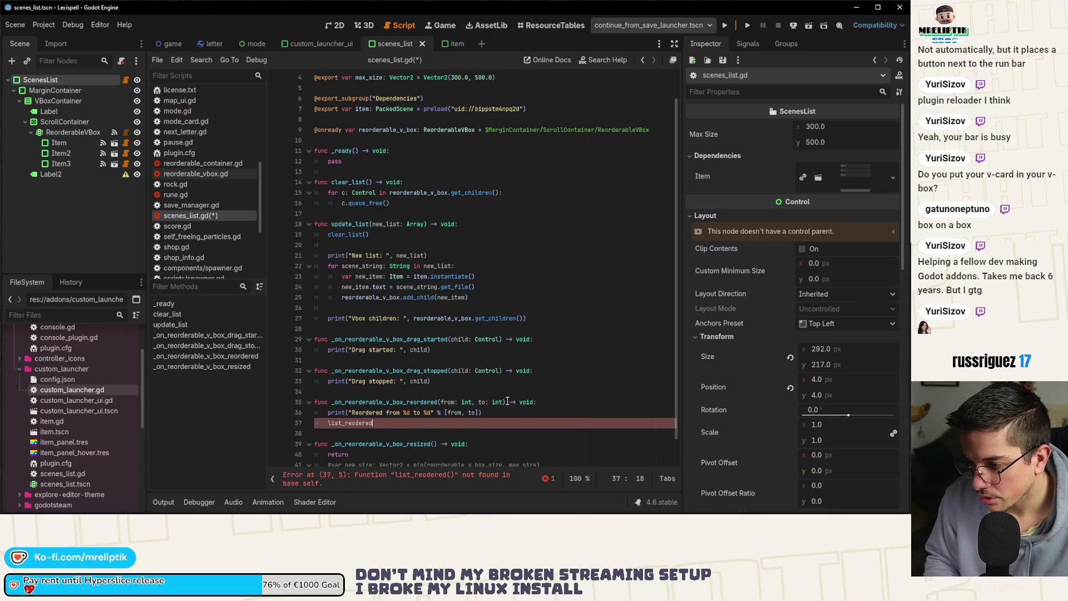
text(from, to)
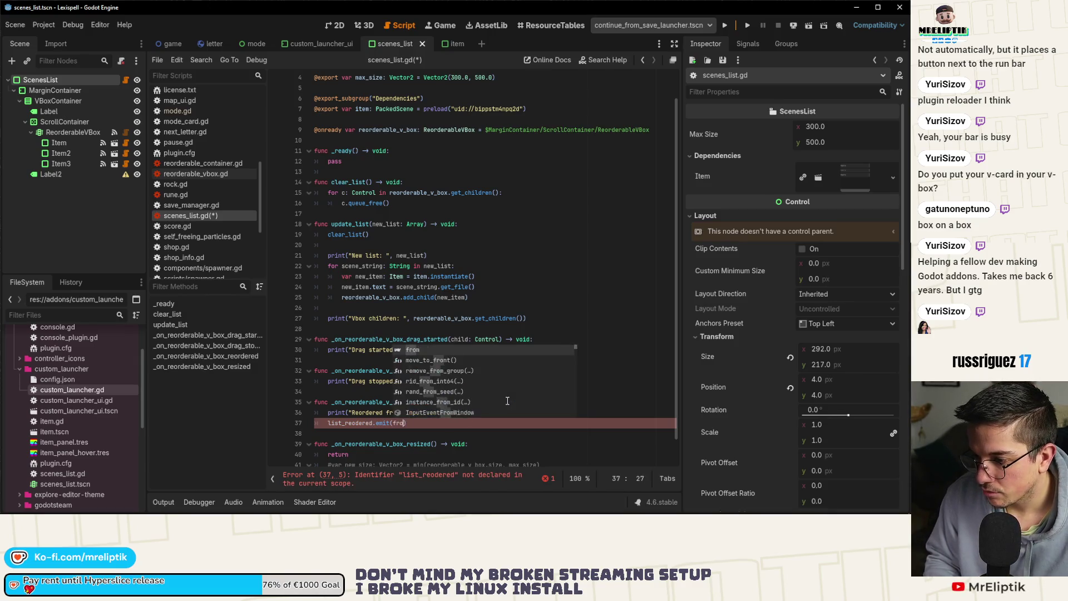
key(ctrl+s)
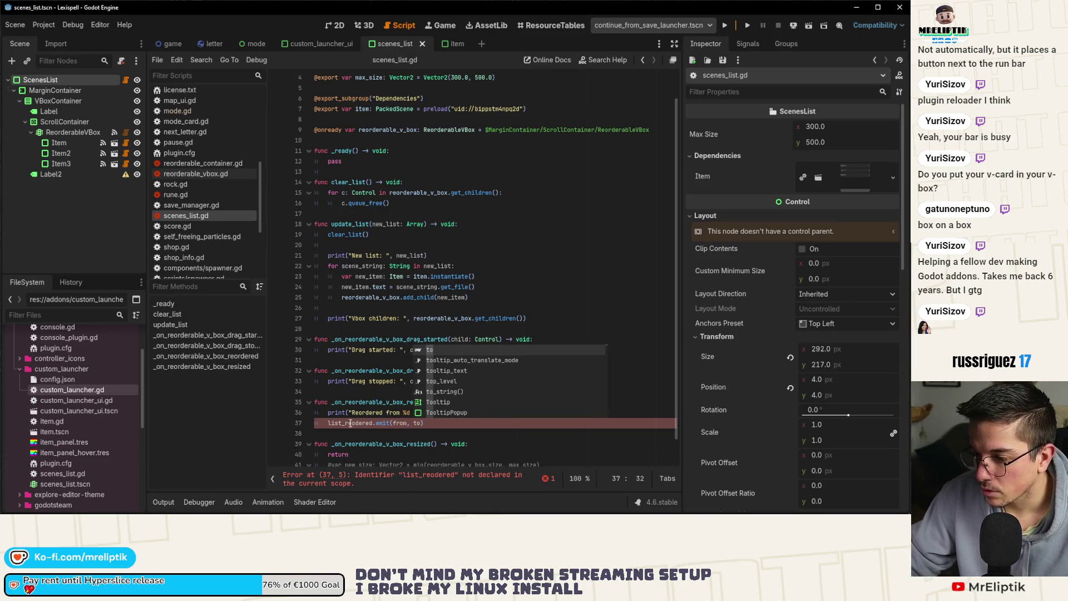
Step: Select the list_reodered name and move to the blank line below class_name
double_click(351, 423)
scroll(355, 213, up, 1)
click(346, 100)
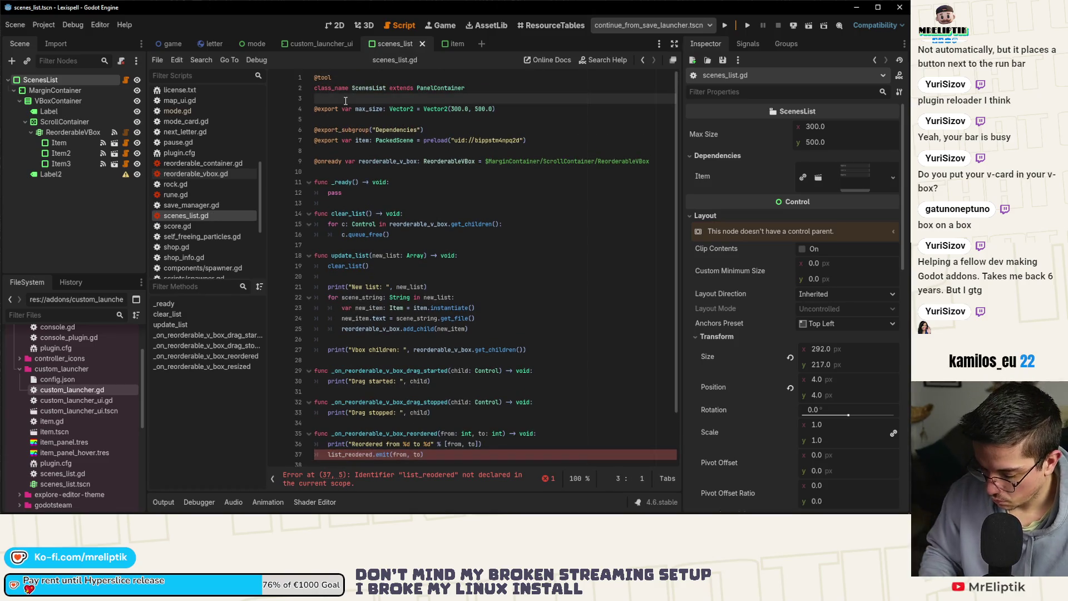
Step: Declare signal list_reodered(from: int, to: int) below class_name and save
key(Return)
key(Return)
key(Up)
text(signal)
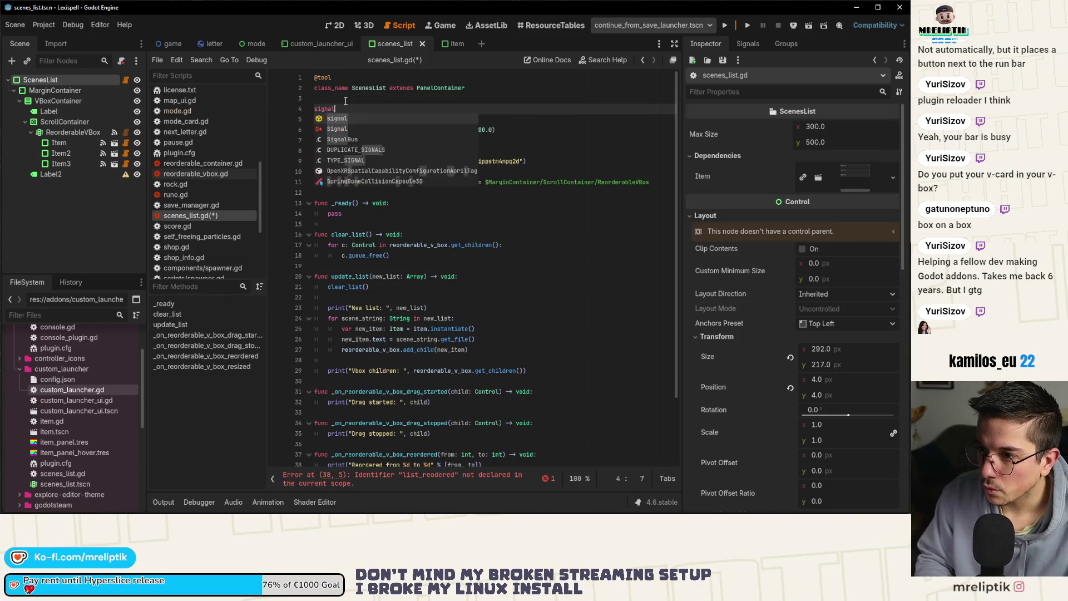
text( list_reodered(from: )
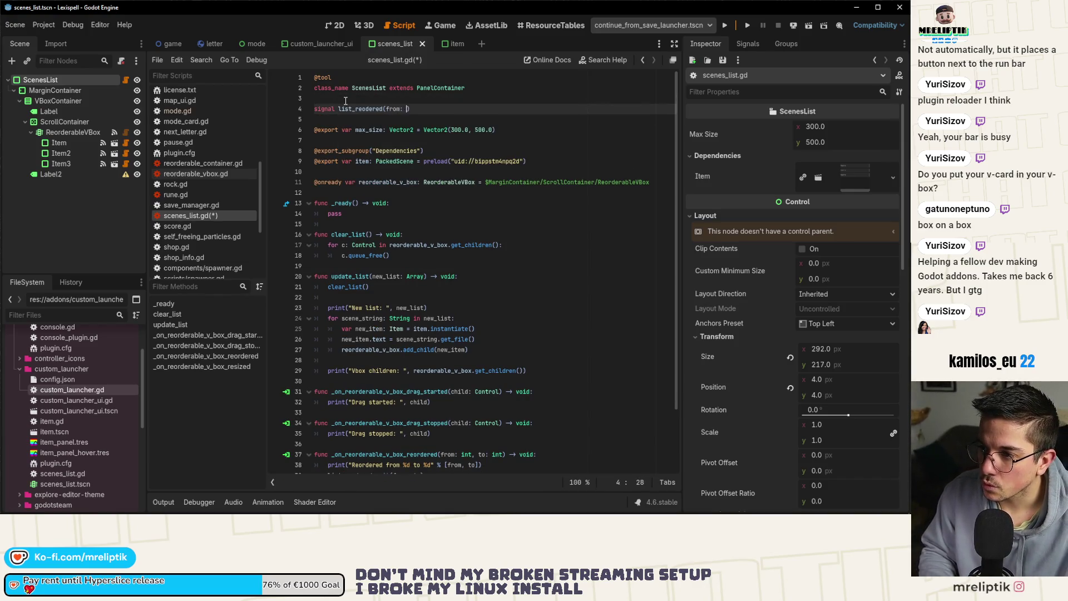
text(int, to: int)
key(ctrl+s)
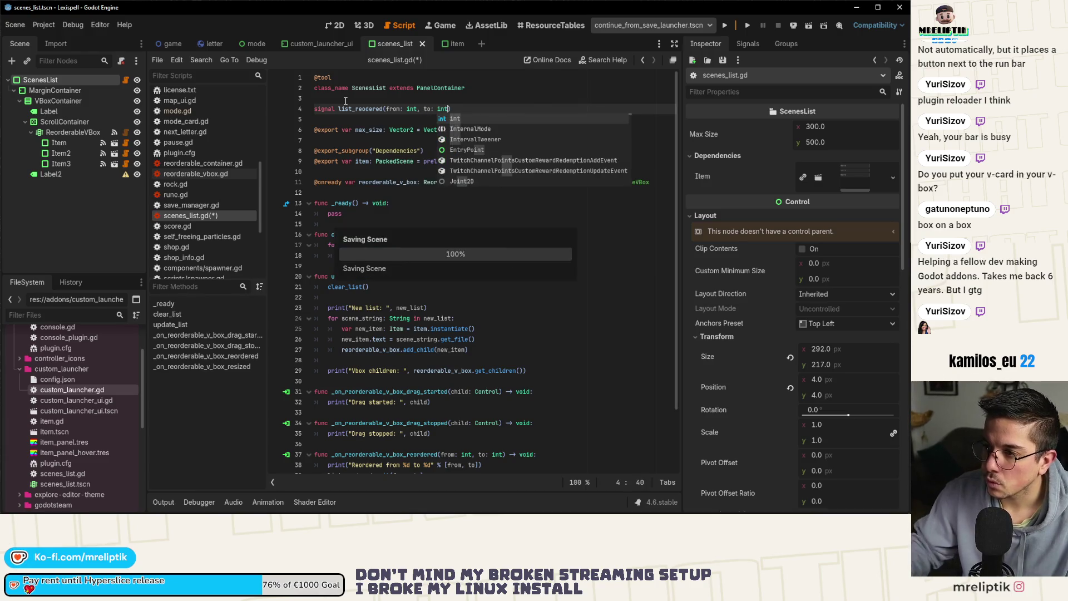
Step: Add a second declaration, signal item_deleted(idx: int), and save the script
click(365, 115)
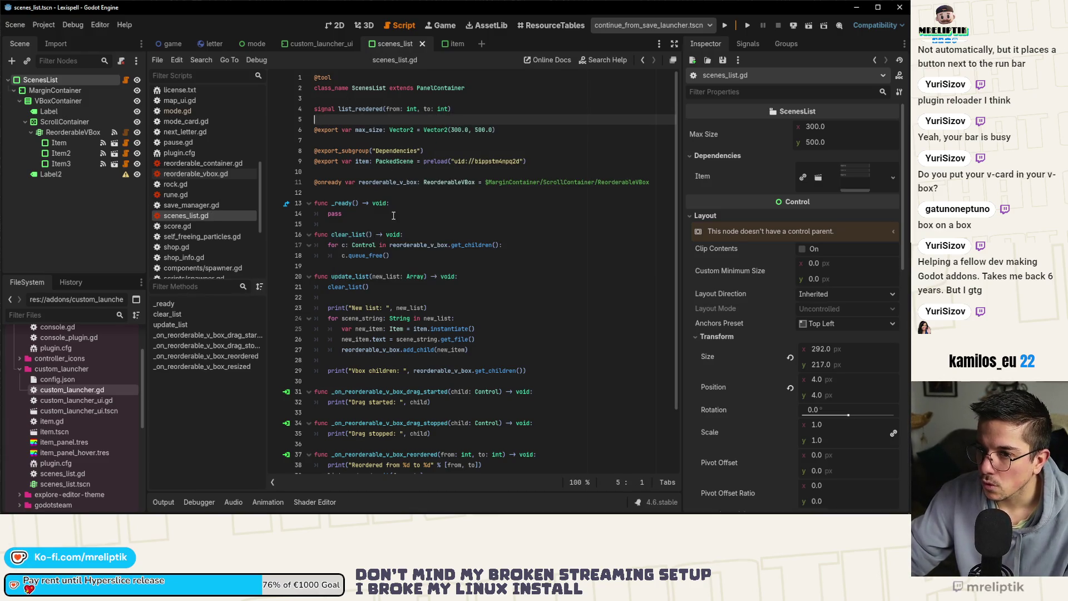
key(Return)
key(Up)
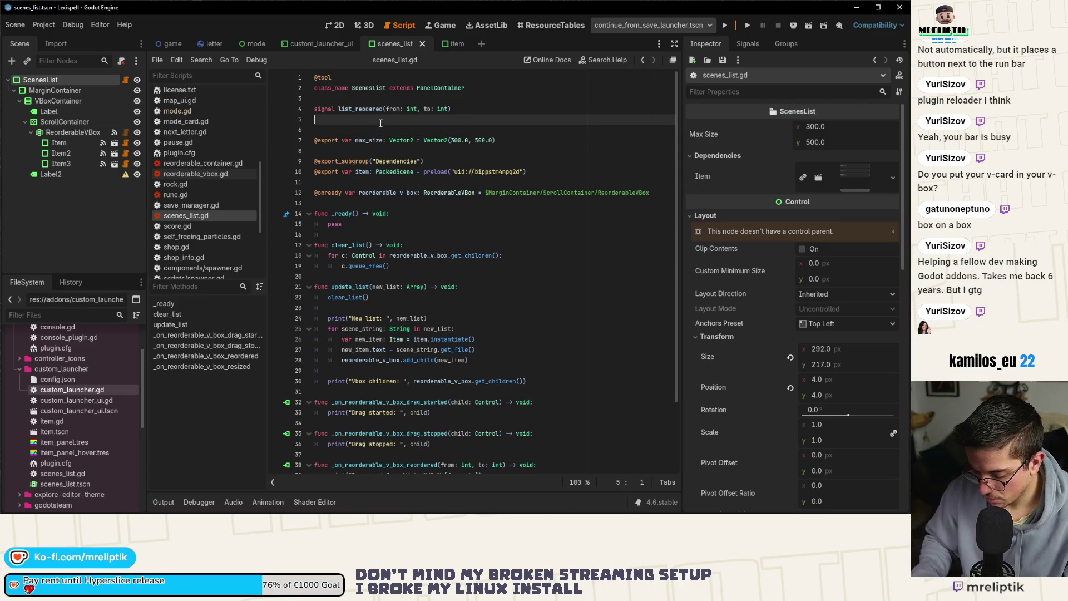
text(signal item_deleted()
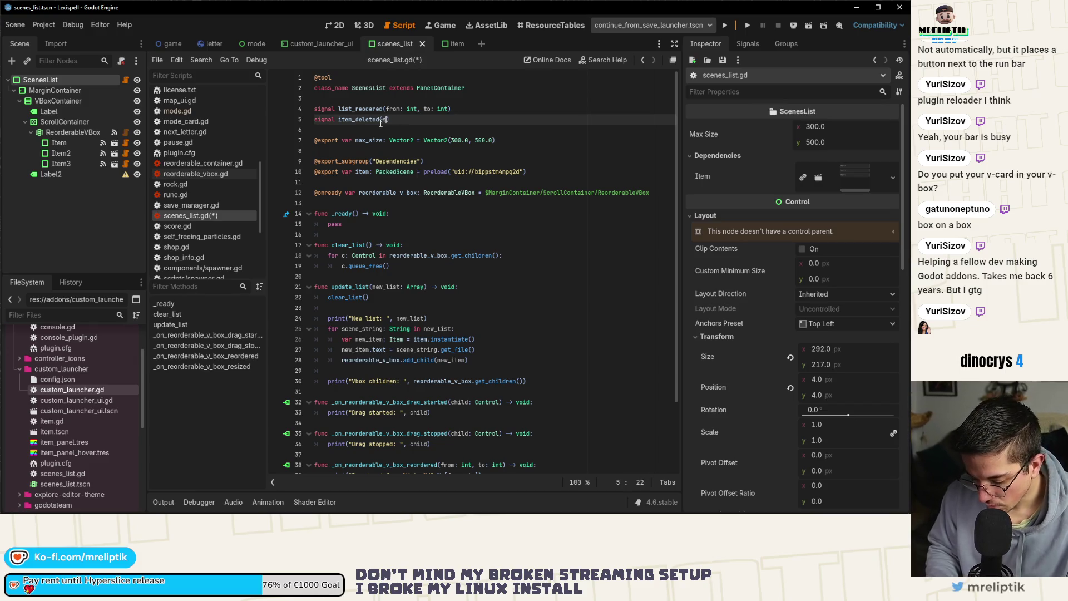
text(scene_name)
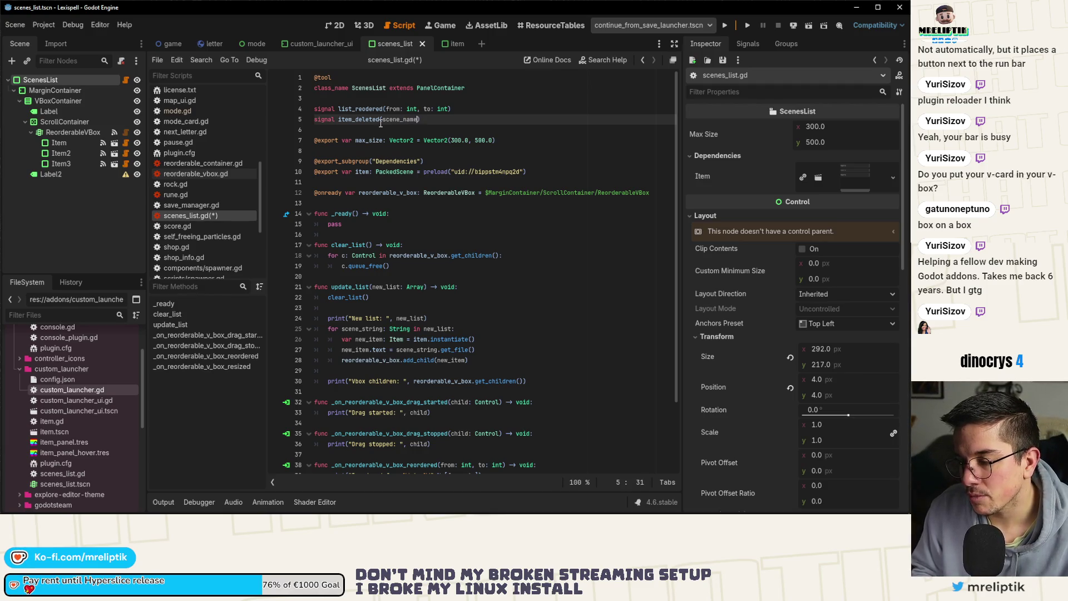
key(BackSpace)
key(ctrl+shift+Left)
text(idx: int)
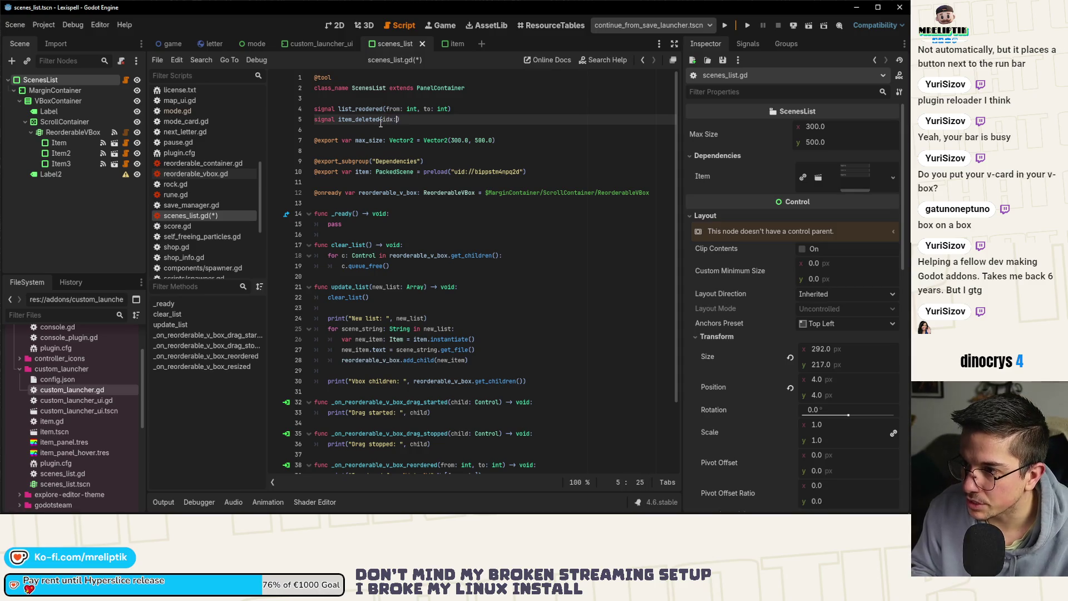
key(ctrl+s)
triple_click(369, 117)
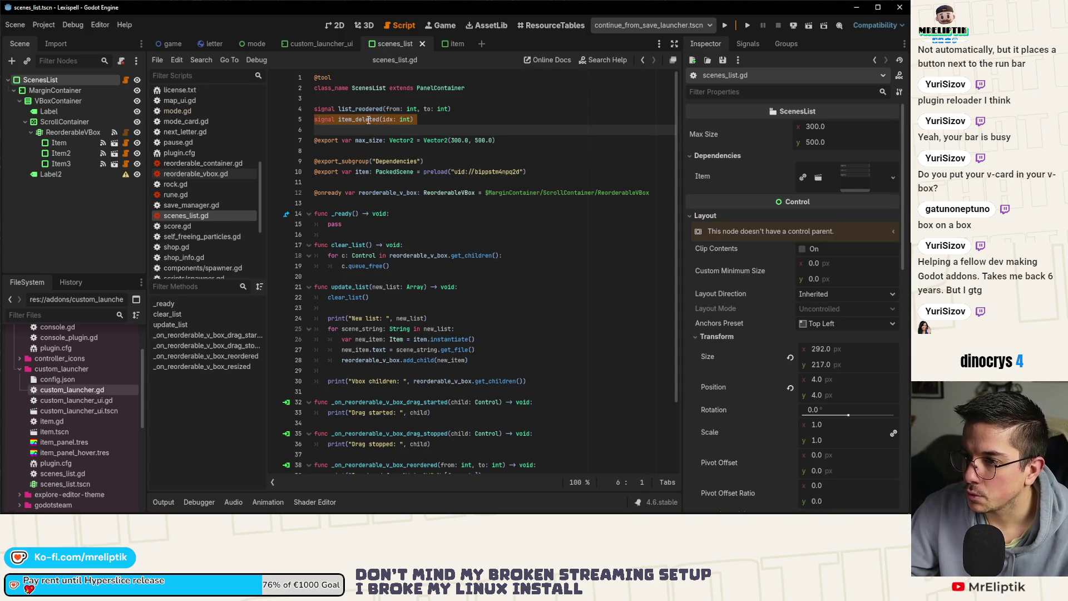
double_click(369, 119)
scroll(451, 314, down, 3)
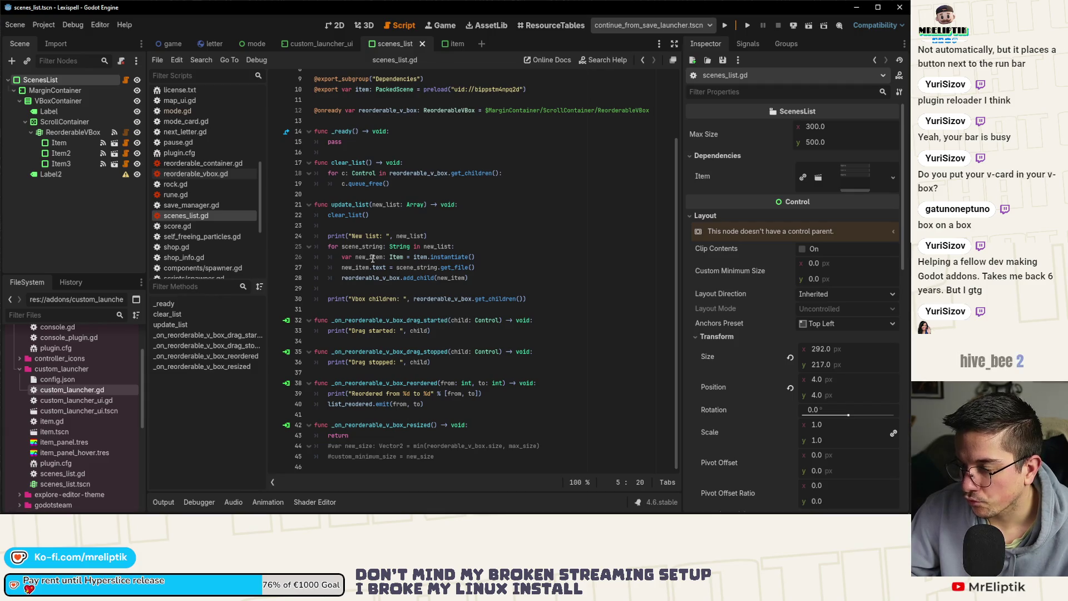
Step: In update_list, add a new_item.delete_pressed.connect call after the item text assignment
click(369, 284)
key(End)
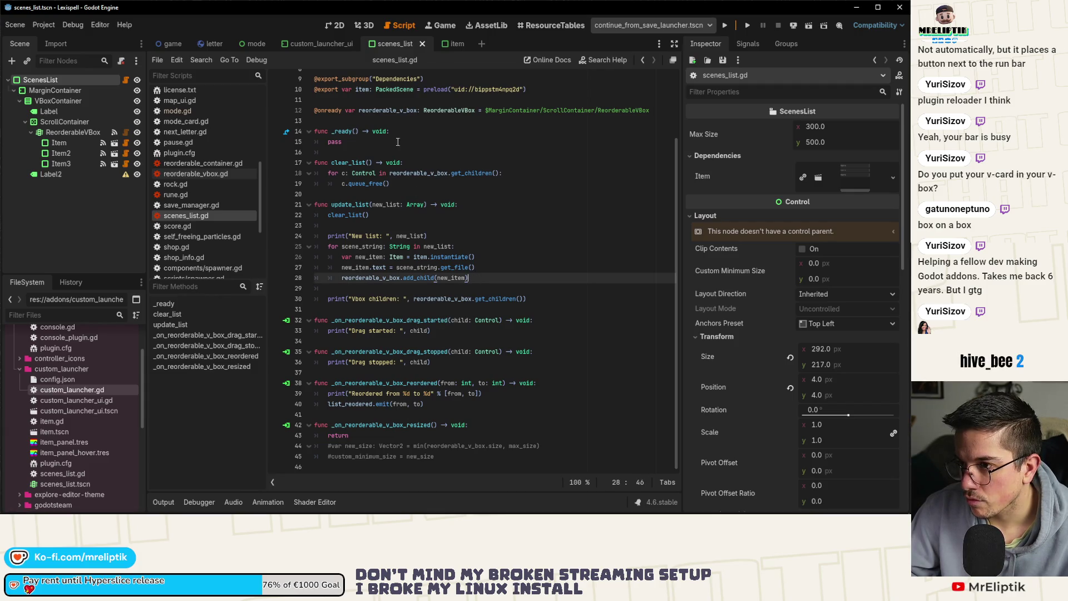
click(453, 45)
click(391, 44)
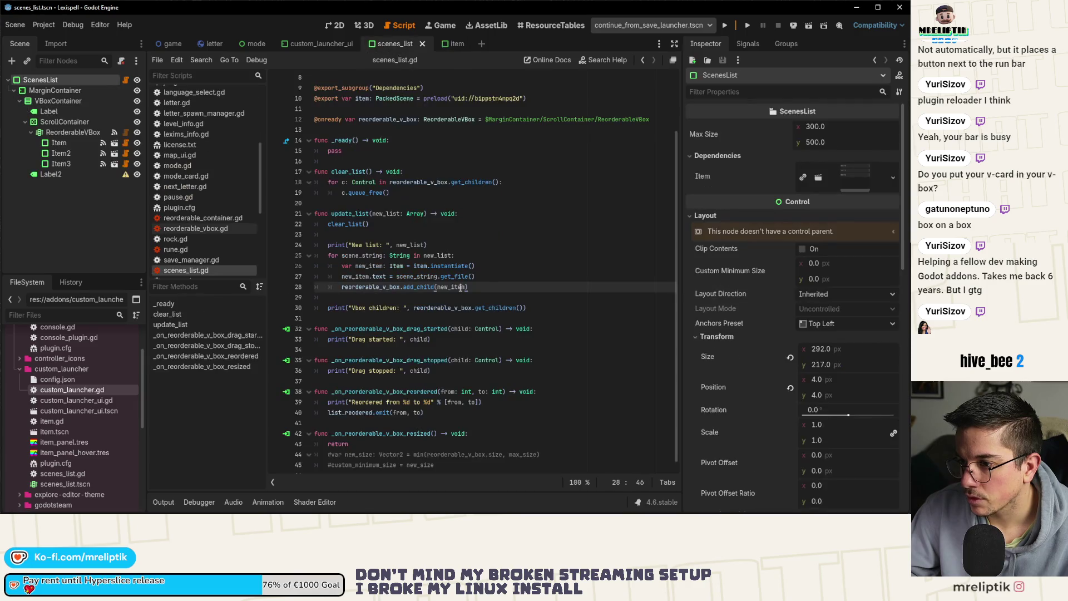
click(498, 276)
key(Return)
text(new_item.)
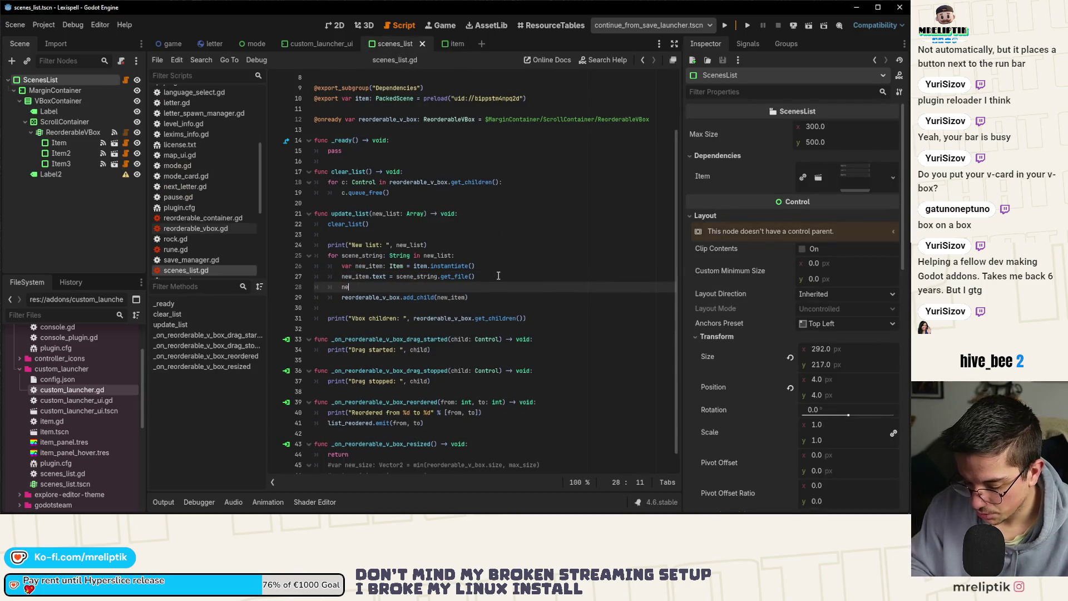
text(pres)
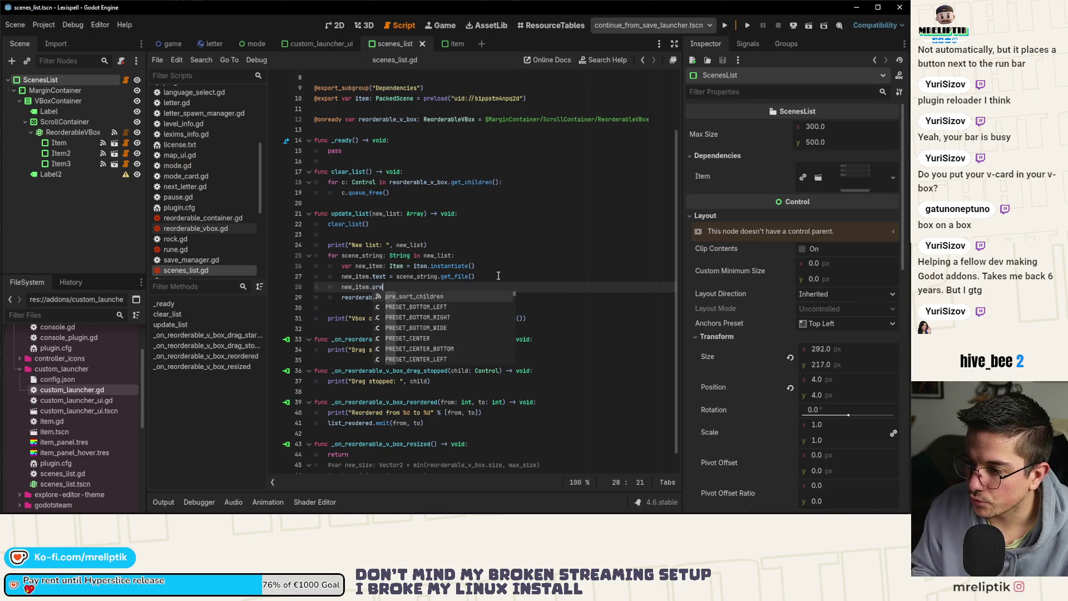
key(BackSpace)
key(BackSpace)
key(BackSpace)
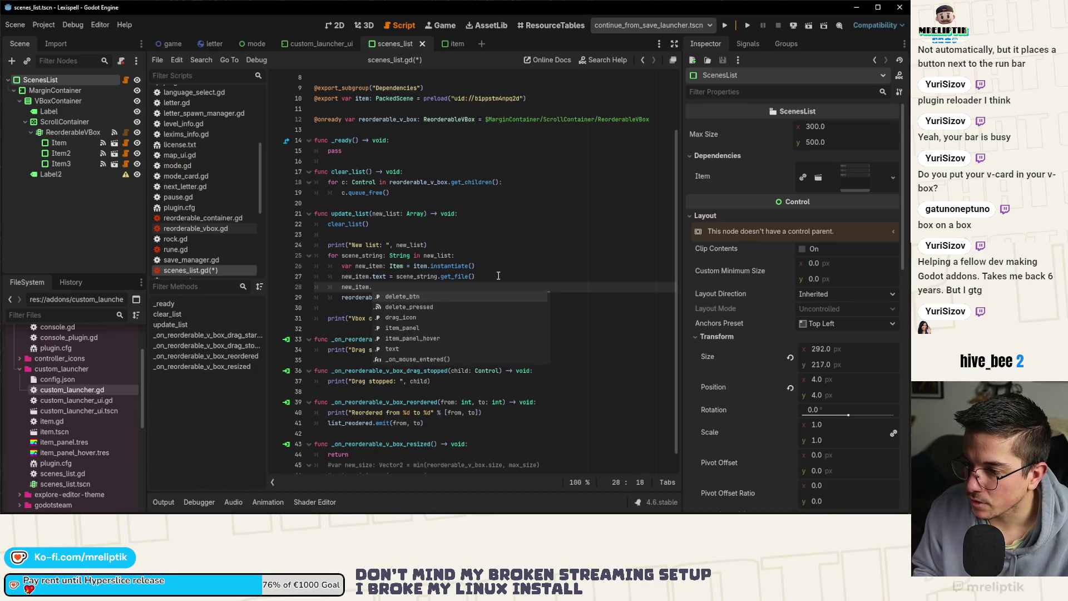
text(dele)
key(Down)
key(Return)
text(.conn)
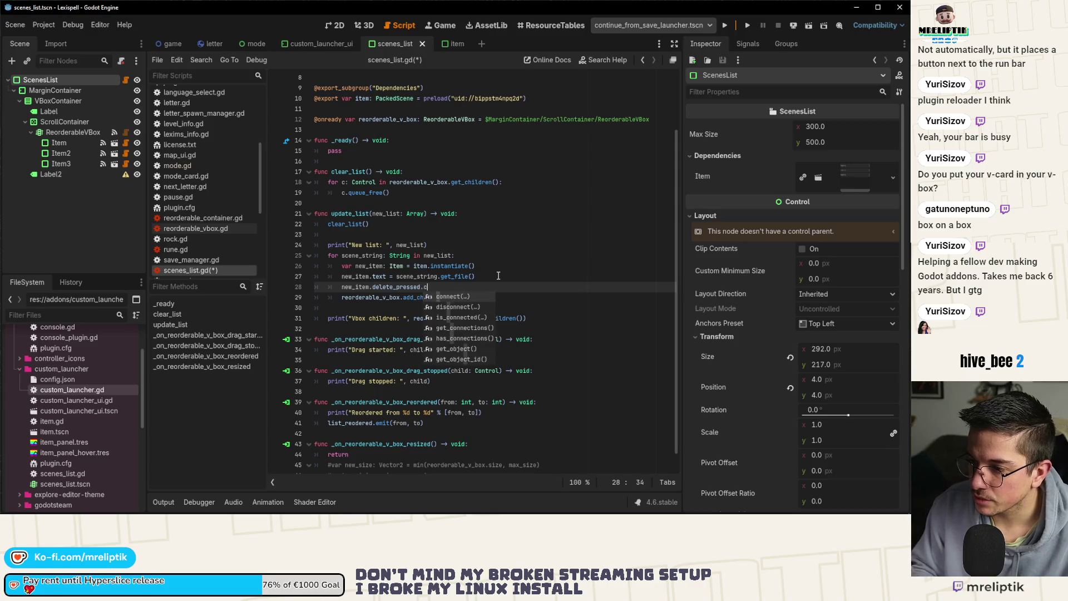
key(Return)
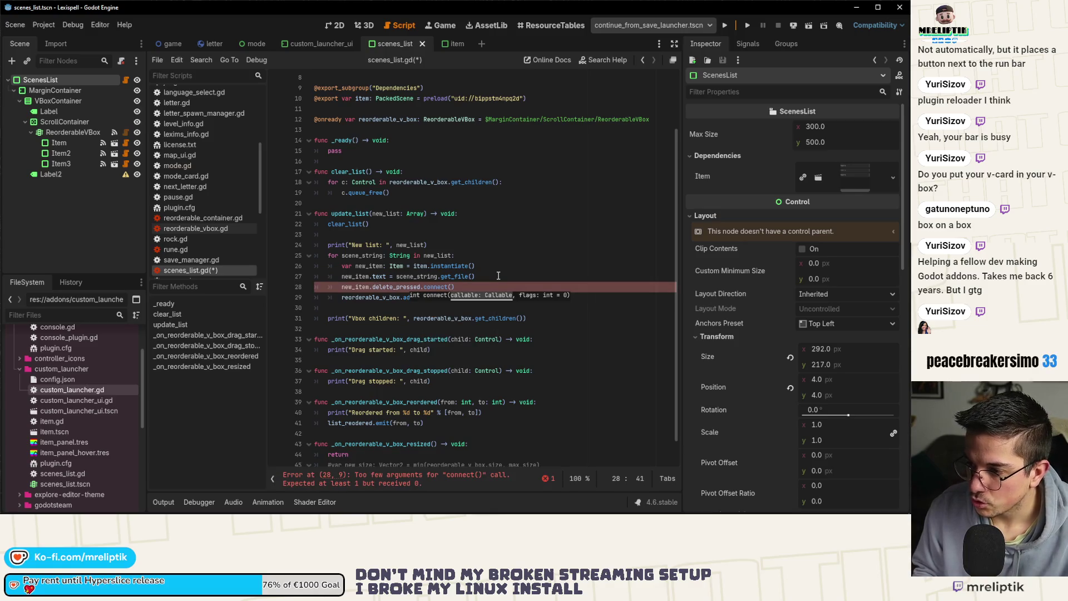
Step: Pass an empty func() lambda to the connect call and remove the stray .bin text
key(Return)
text(func():)
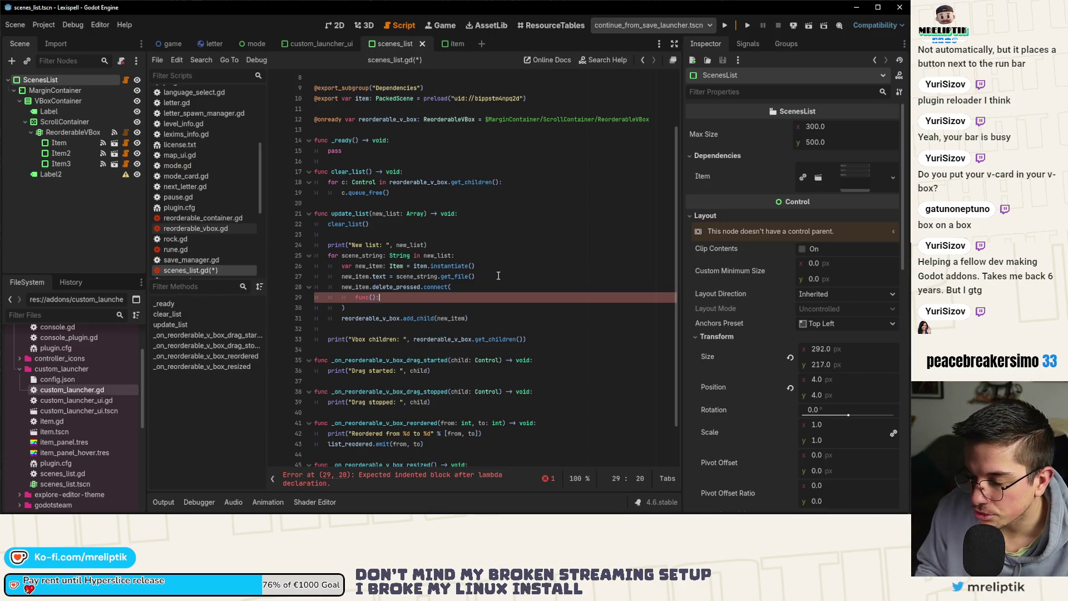
key(Return)
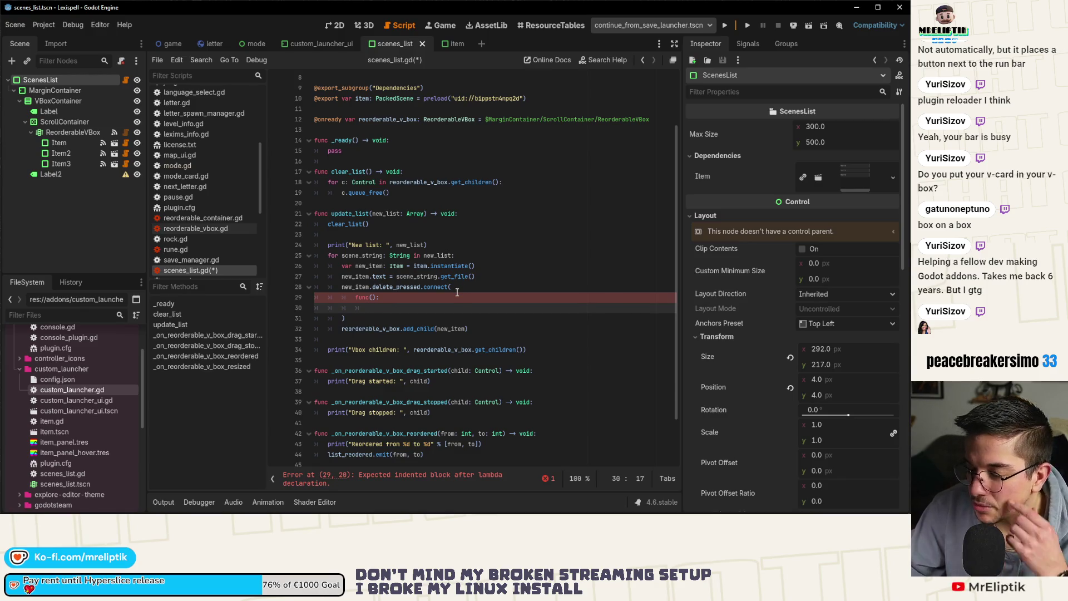
click(378, 317)
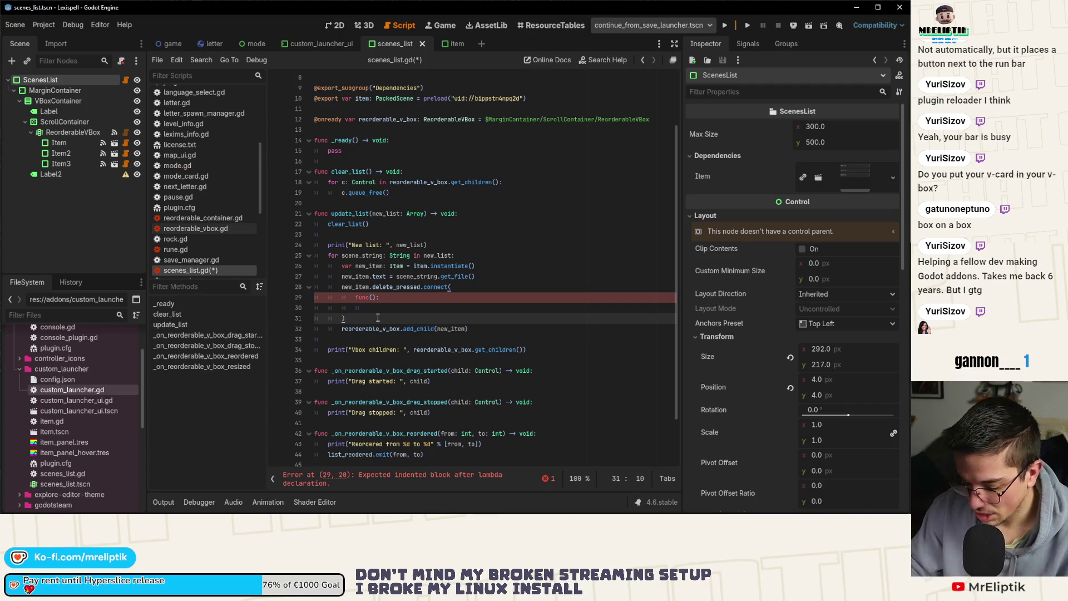
key(BackSpace)
key(BackSpace)
key(BackSpace)
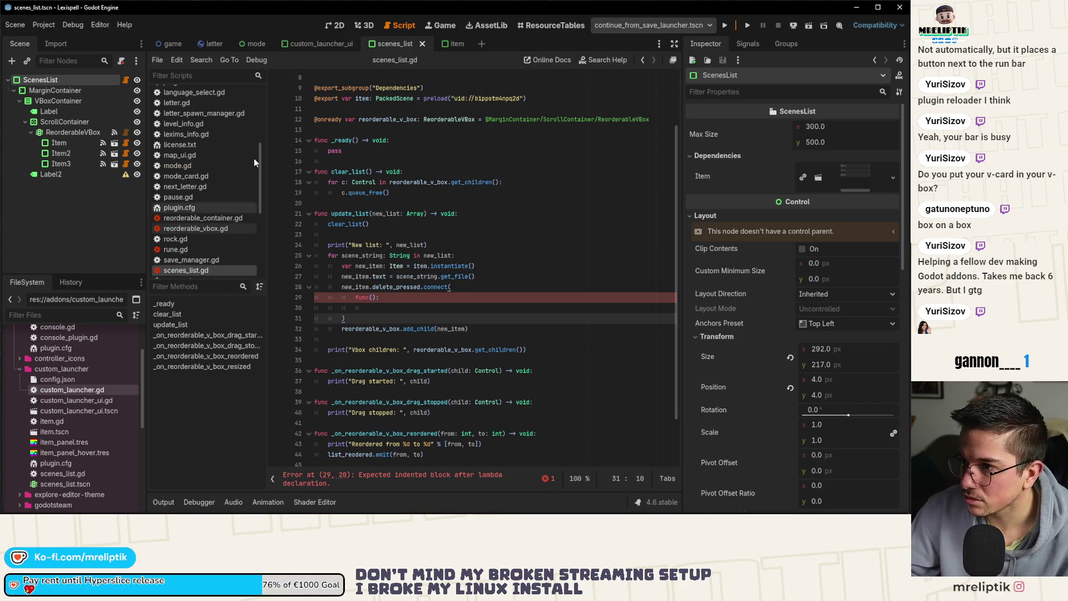
Step: Add an idx: int parameter to the delete_pressed signal in item.gd and save
click(448, 45)
click(390, 108)
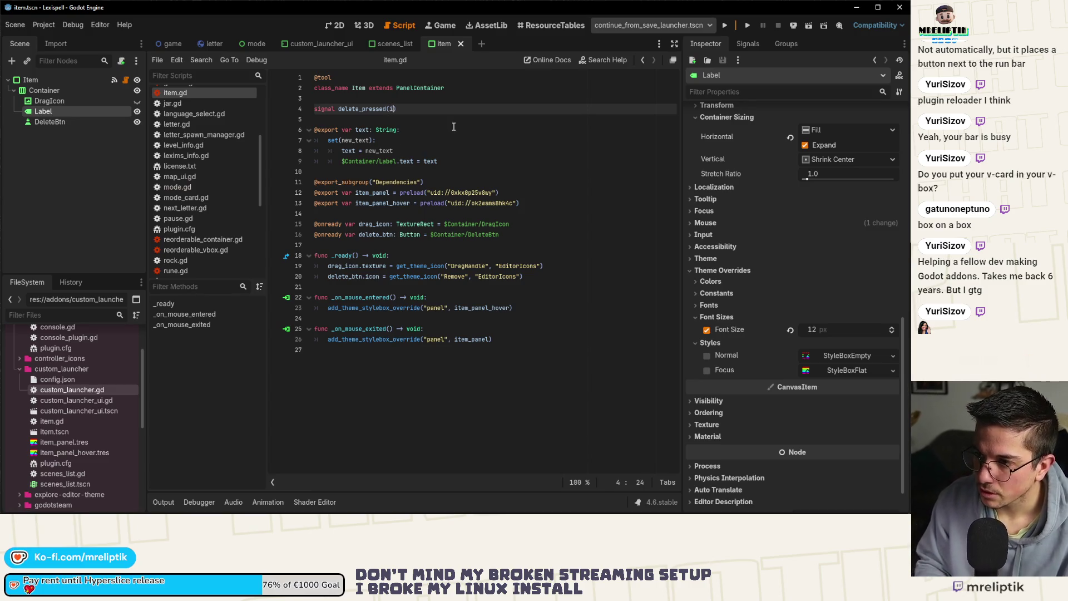
text(dx: int)
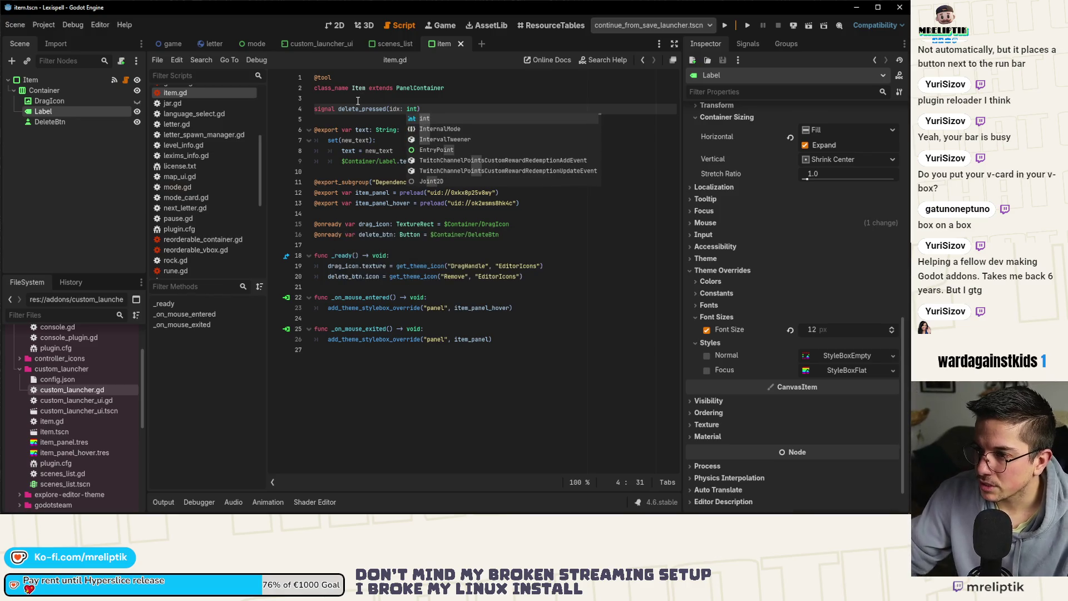
key(ctrl+s)
double_click(361, 108)
click(355, 329)
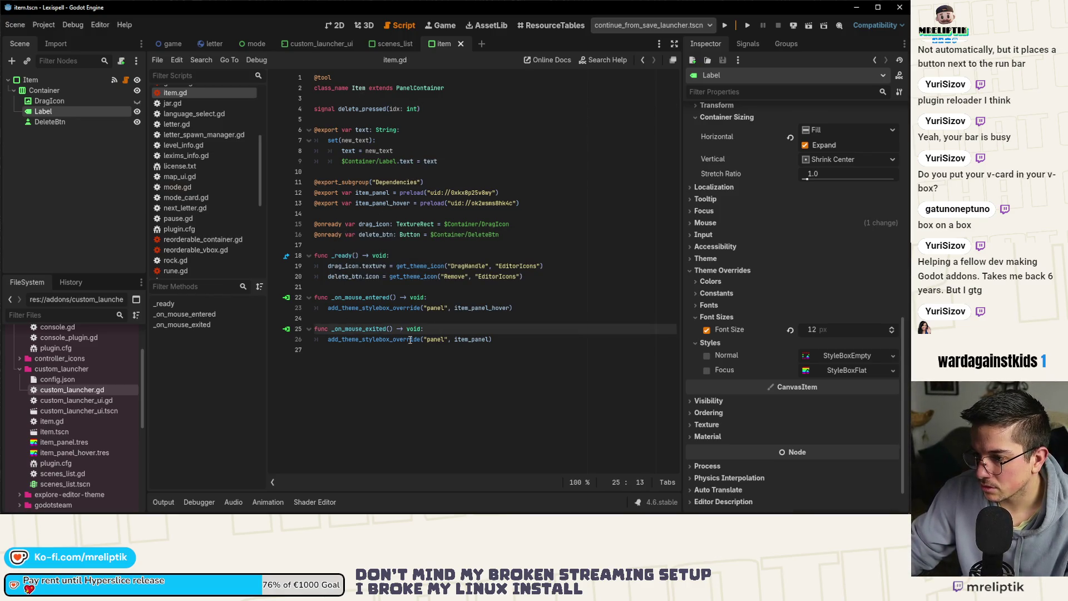
Step: Connect DeleteBtn's pressed signal to a new _on_delete_btn_pressed handler in item.gd
click(81, 132)
click(55, 121)
click(748, 43)
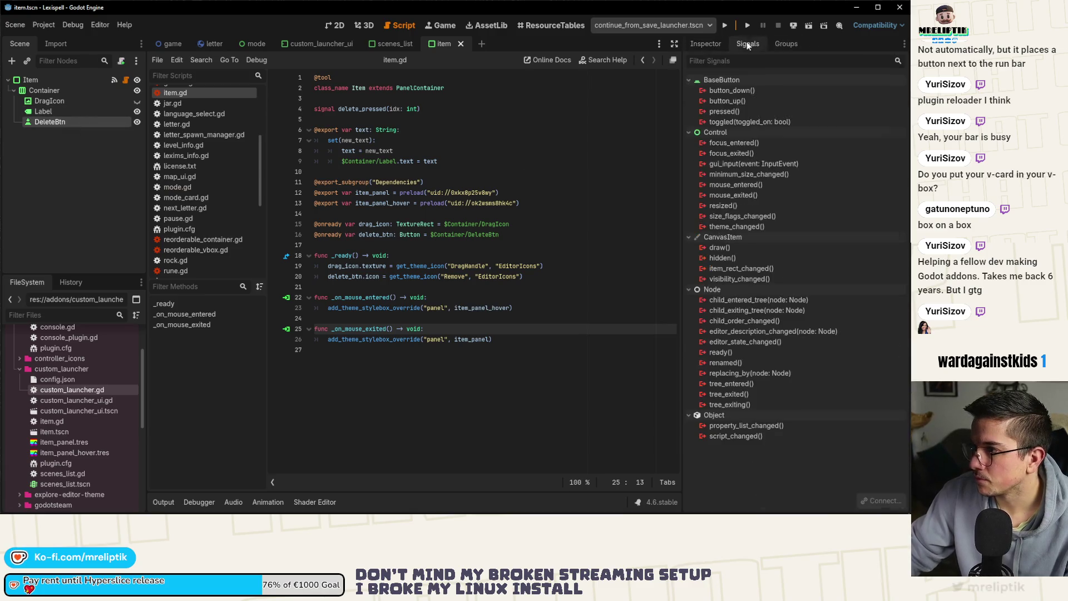
double_click(723, 111)
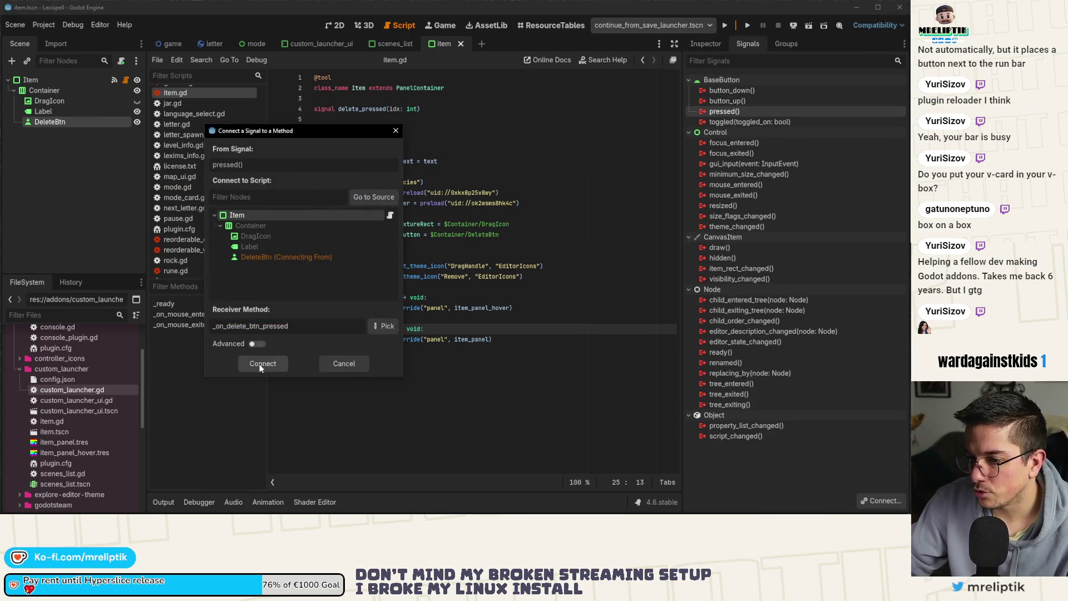
click(260, 366)
Step: Replace the handler's pass with delete_pressed.emit(get_index()) and save
click(334, 358)
key(BackSpace)
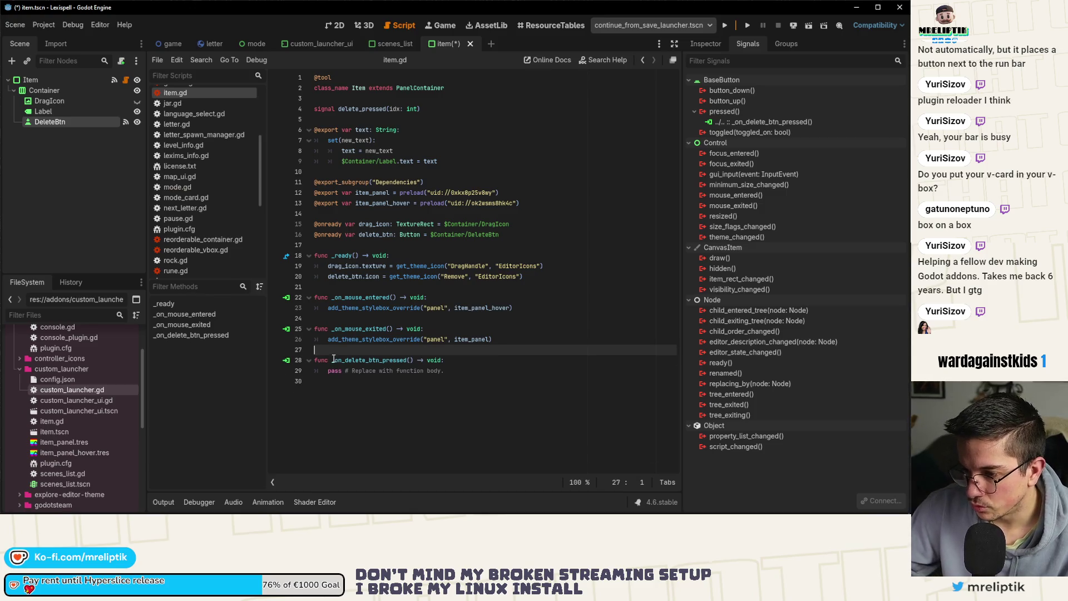
drag(329, 370, 494, 373)
text(dele)
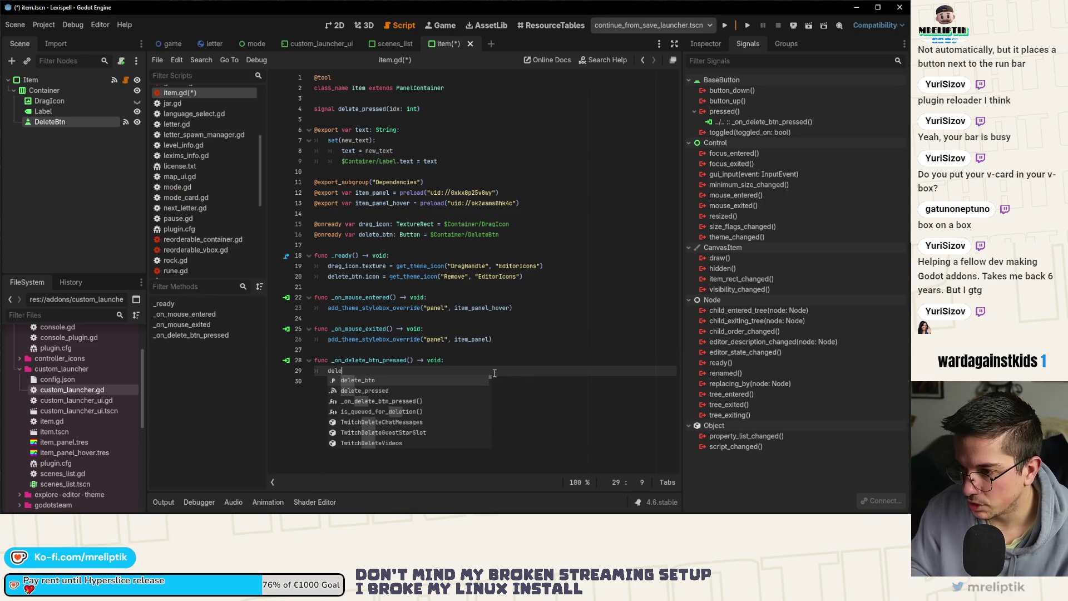
key(Down)
key(Return)
text(.emit(g)
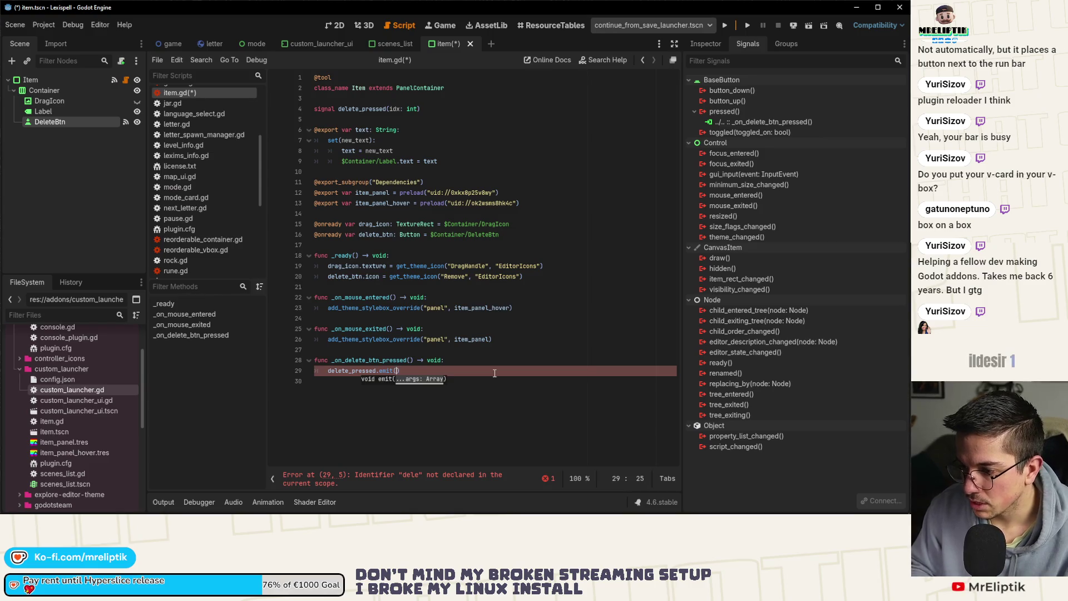
text(et_in)
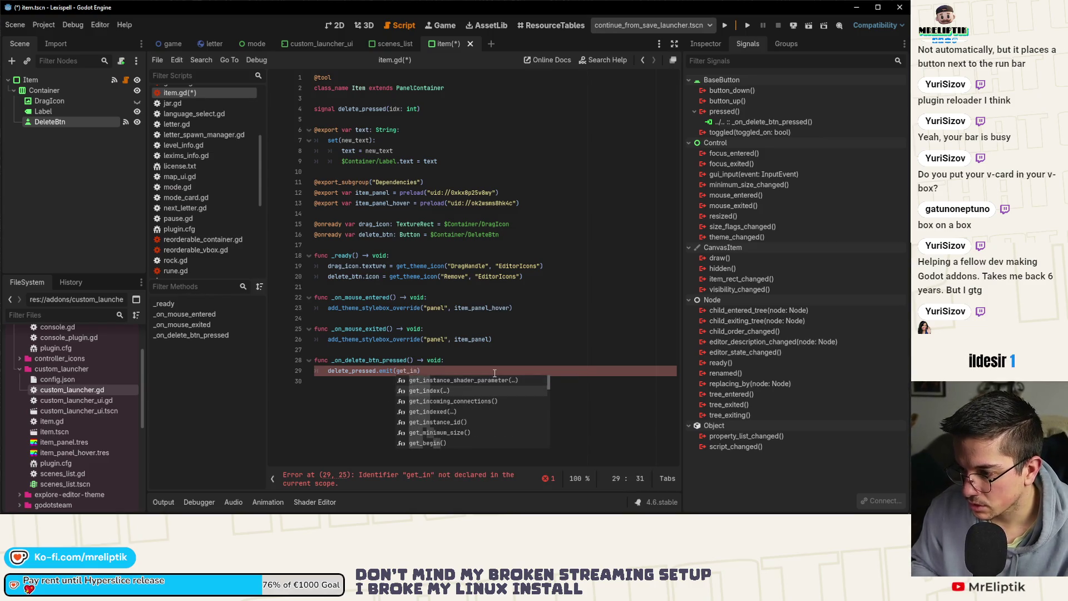
key(Return)
key(ctrl+s)
Step: Open scenes_list.gd and give the delete lambda an item_idx: int parameter, then save
click(335, 25)
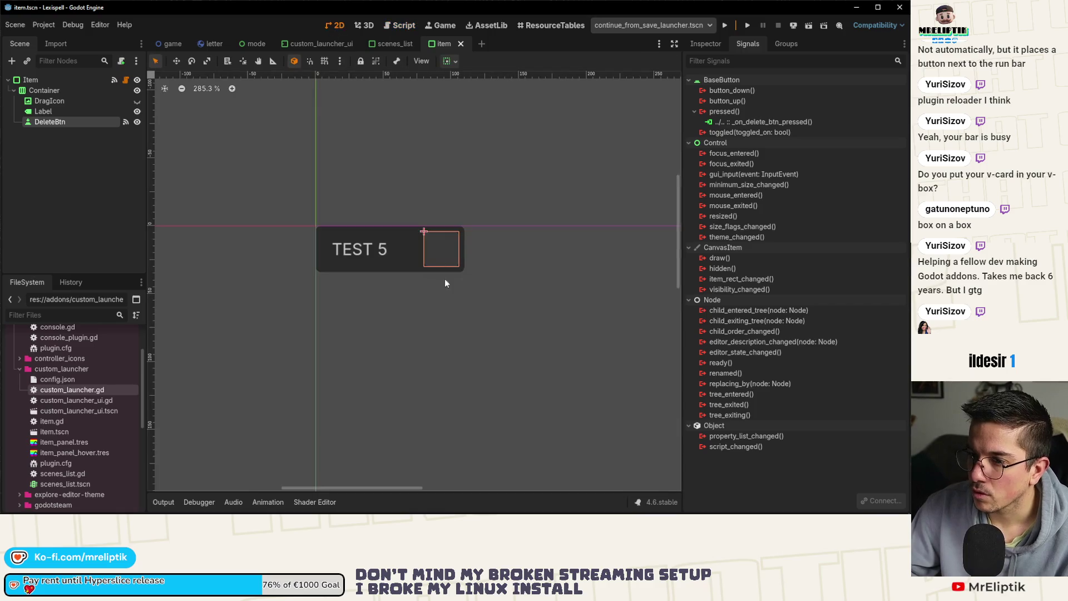
click(392, 43)
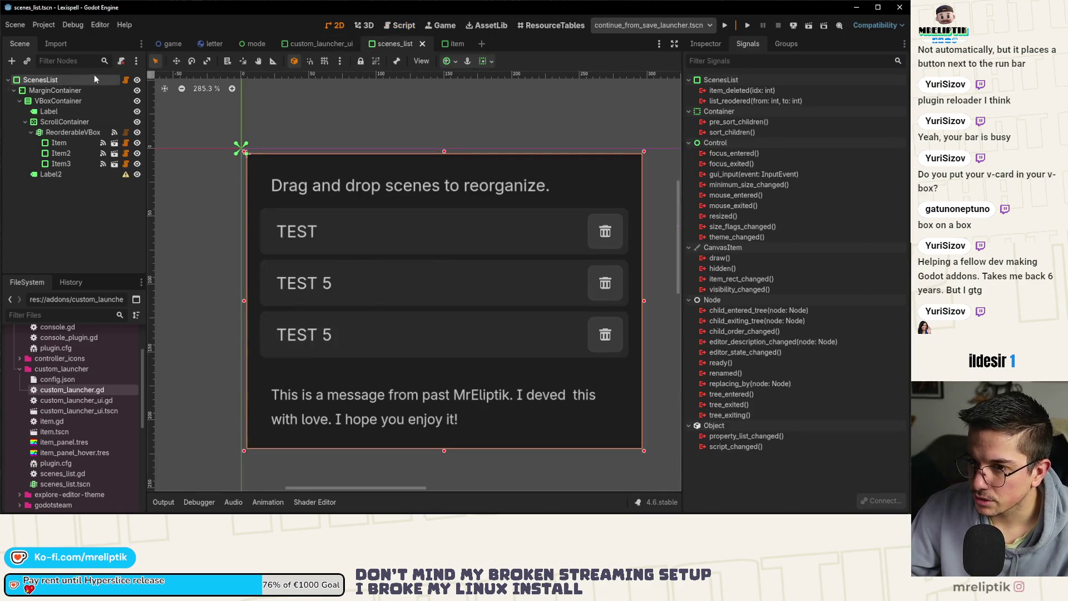
key(ctrl+F3)
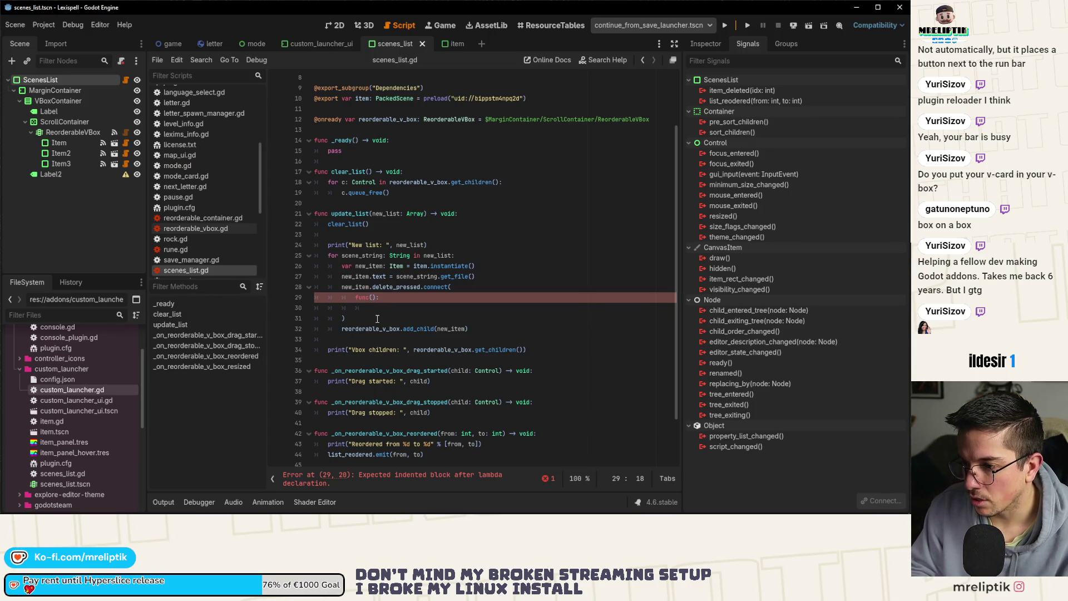
text(c)
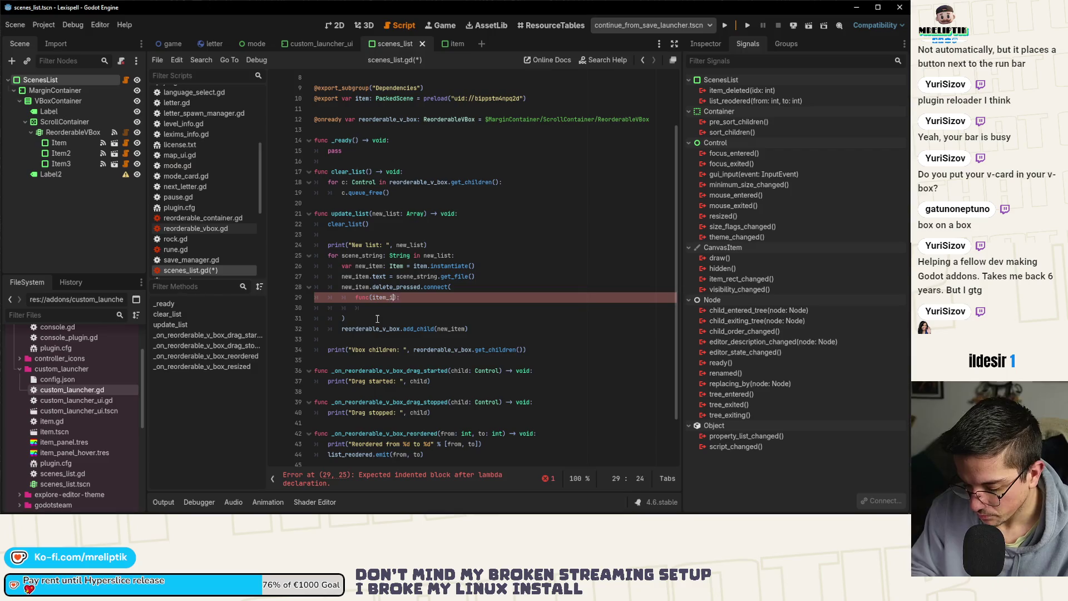
text(int)
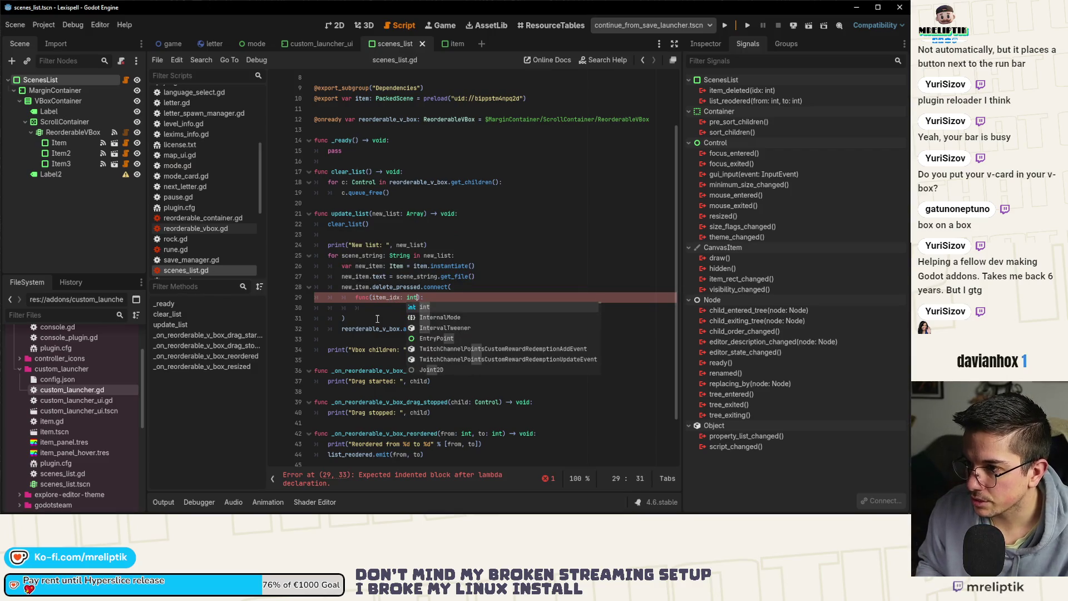
key(ctrl+s)
Step: Make the lambda body call item_deleted.emit(item_idx) and save
text(item_deleted)
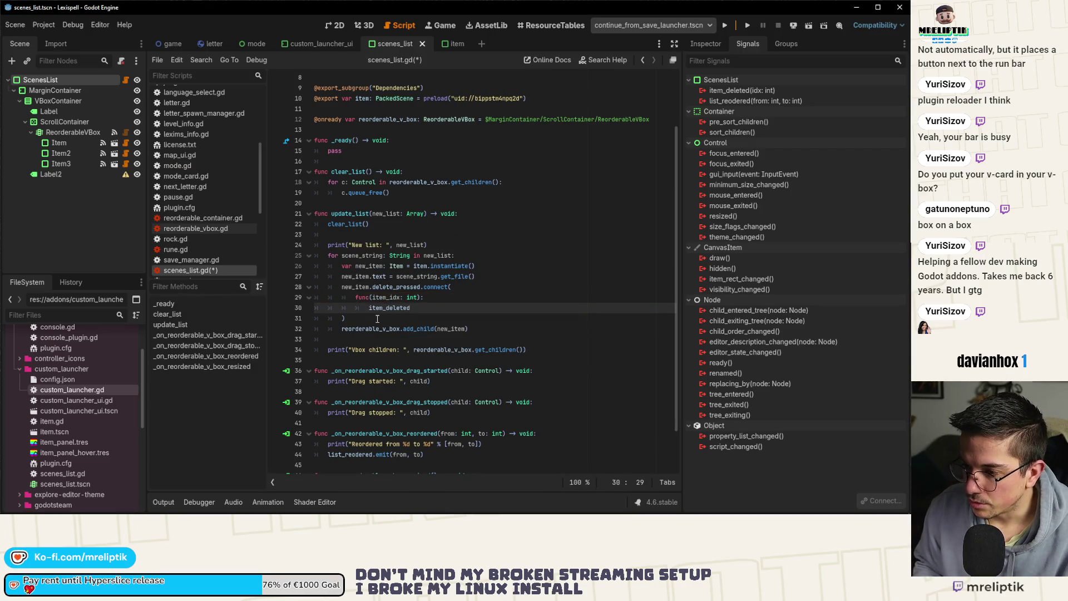
scroll(378, 319, up, 3)
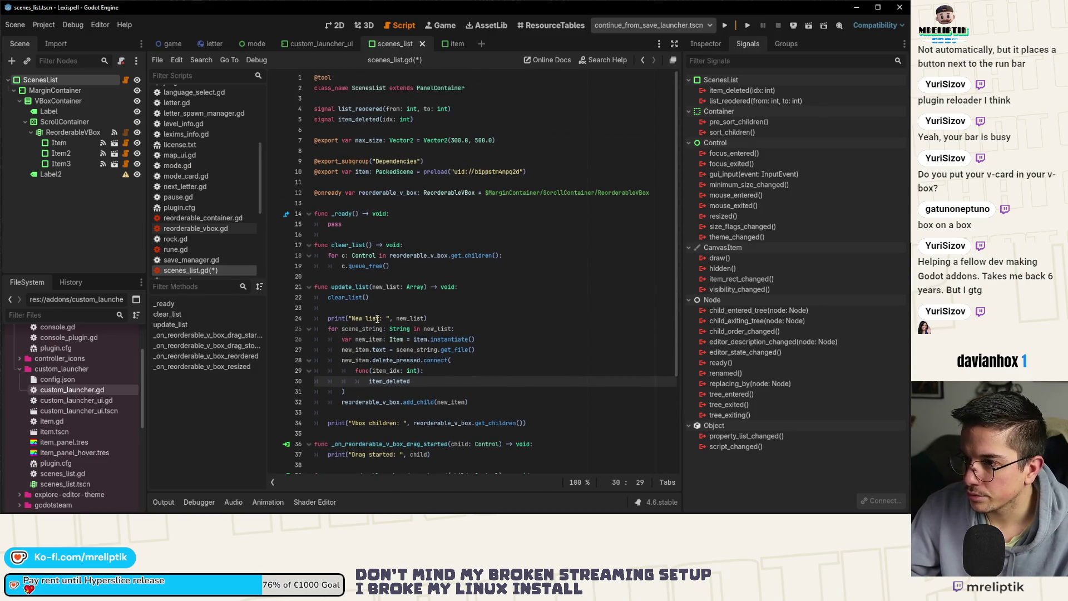
scroll(389, 326, down, 3)
text(.emit()
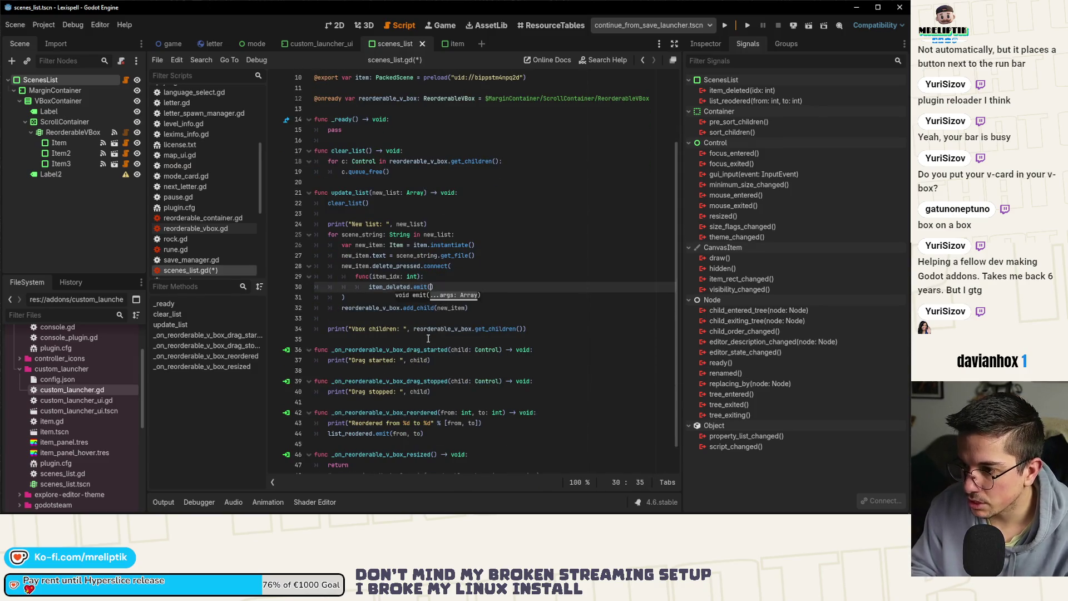
text(item)
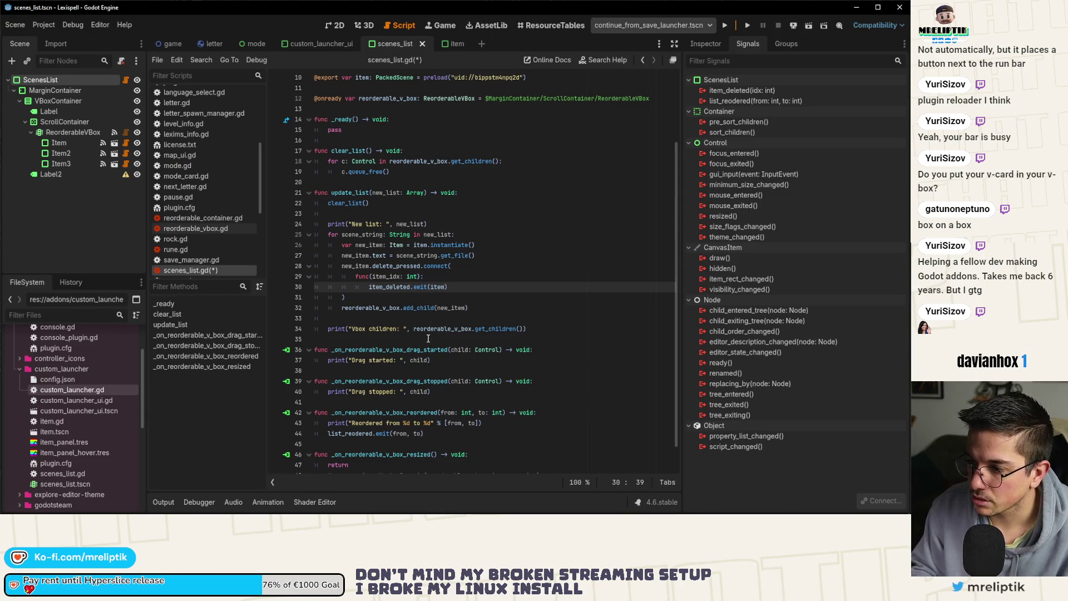
text(_idx)
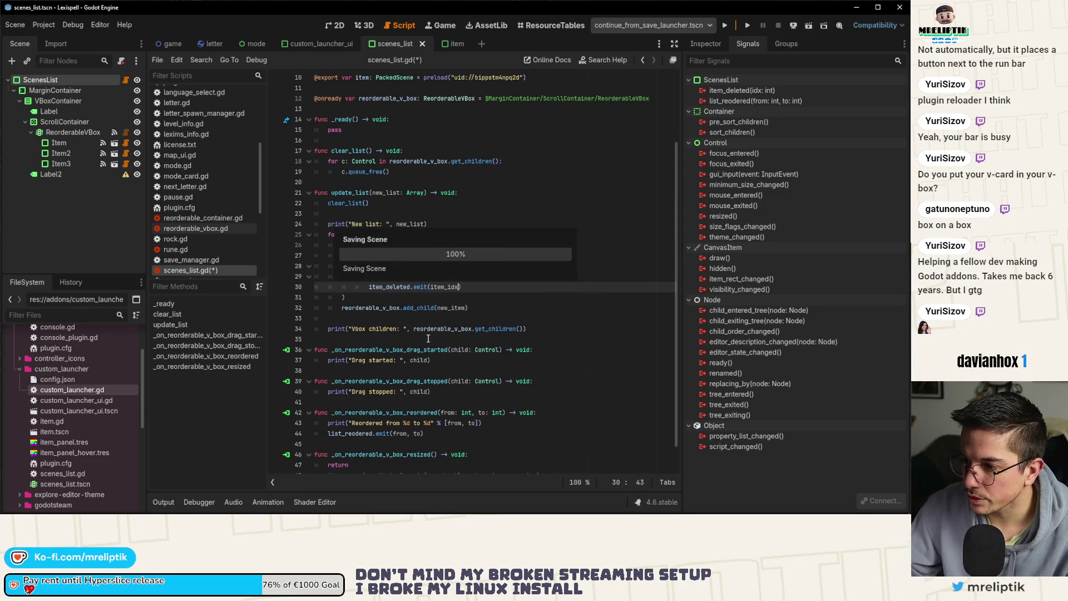
key(ctrl+s)
scroll(369, 288, down, 1)
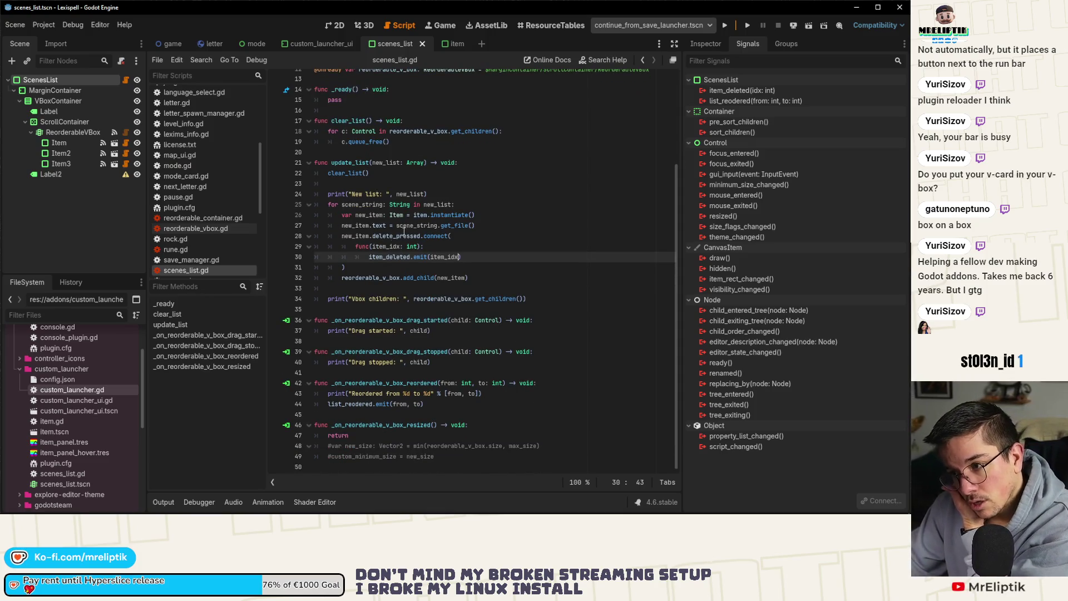
Step: Try inlining the lambda onto the connect line, then undo to keep the multi-line form
drag(372, 258, 314, 257)
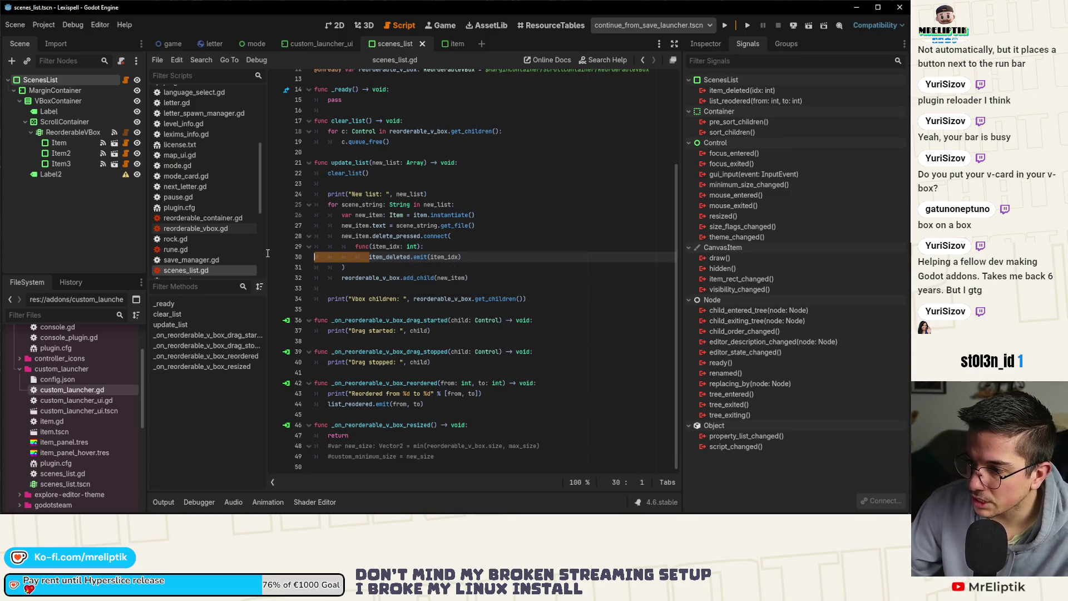
key(shift+Up)
key(shift+Up)
key(shift+End)
key(BackSpace)
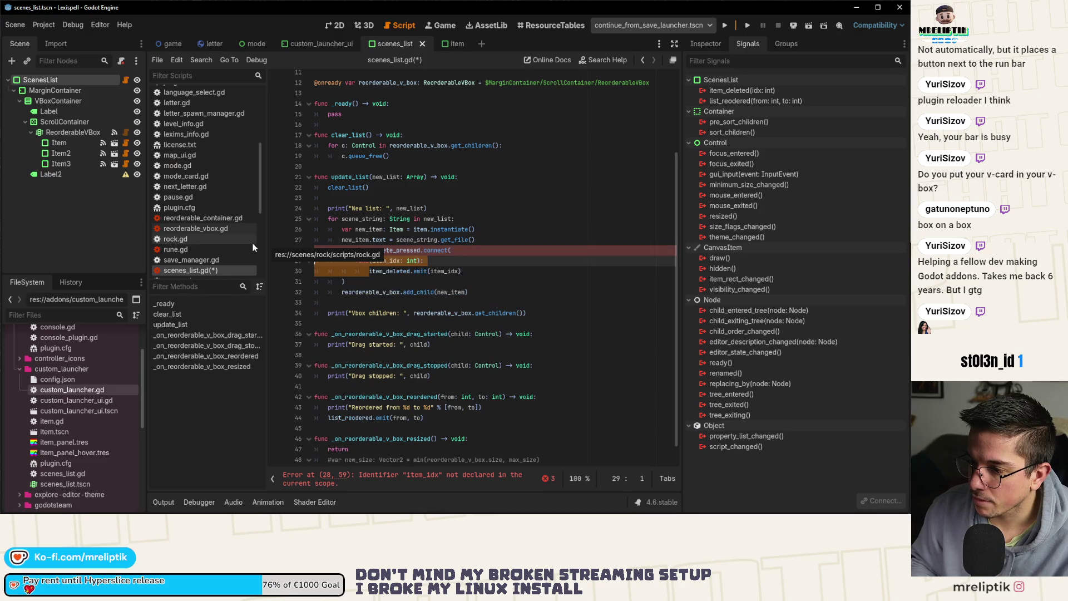
key(ctrl+z)
key(ctrl+z)
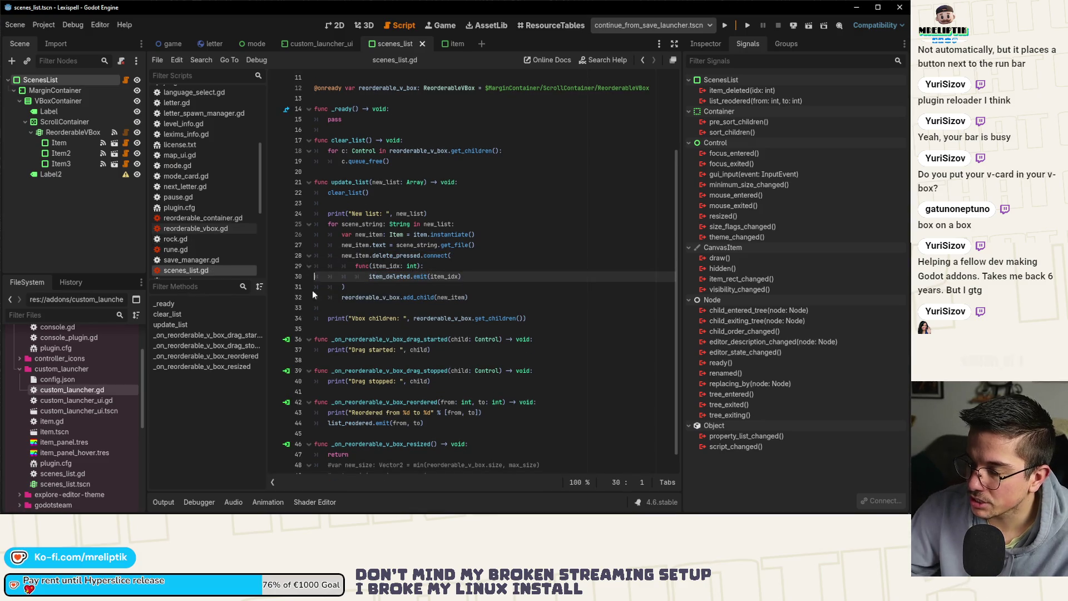
click(430, 282)
drag(369, 278, 287, 267)
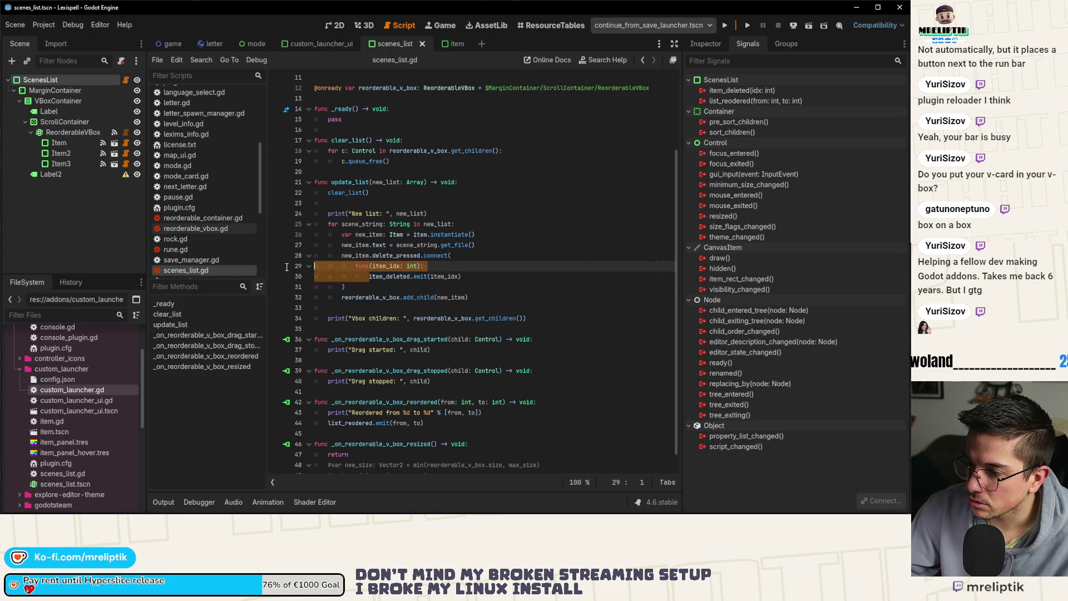
key(BackSpace)
key(BackSpace)
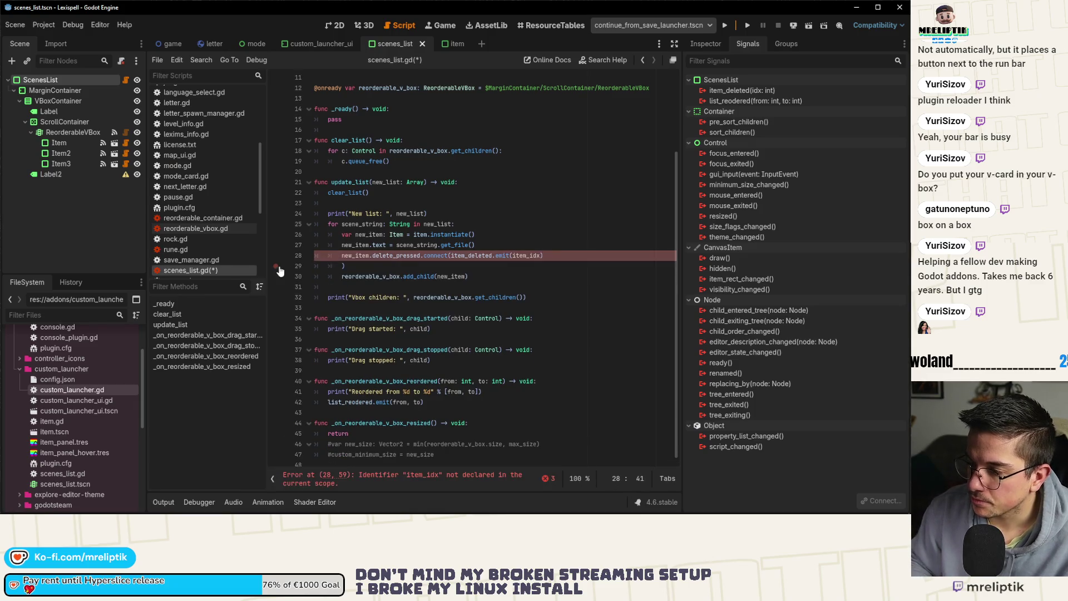
key(ctrl+z)
key(ctrl+z)
key(ctrl+z)
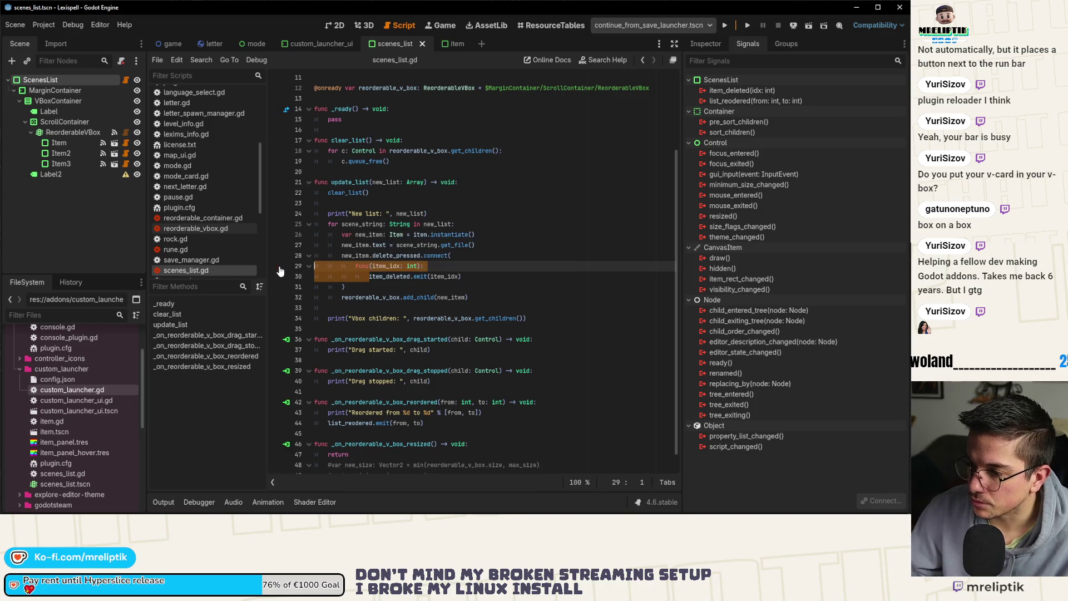
Step: Find the misspelled list_reodered signal name further down the script
scroll(352, 279, down, 1)
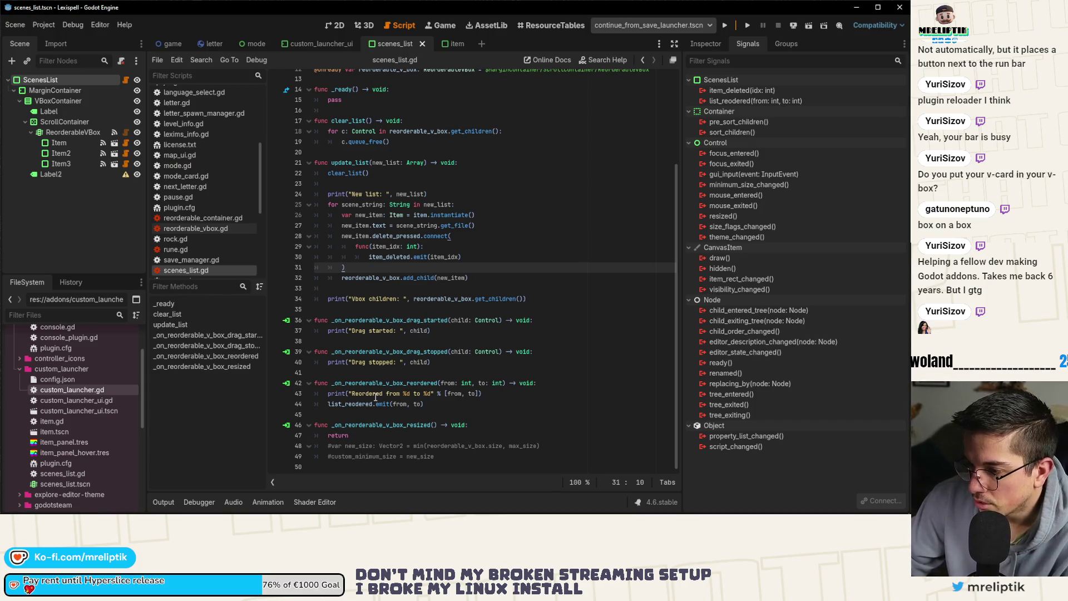
double_click(343, 404)
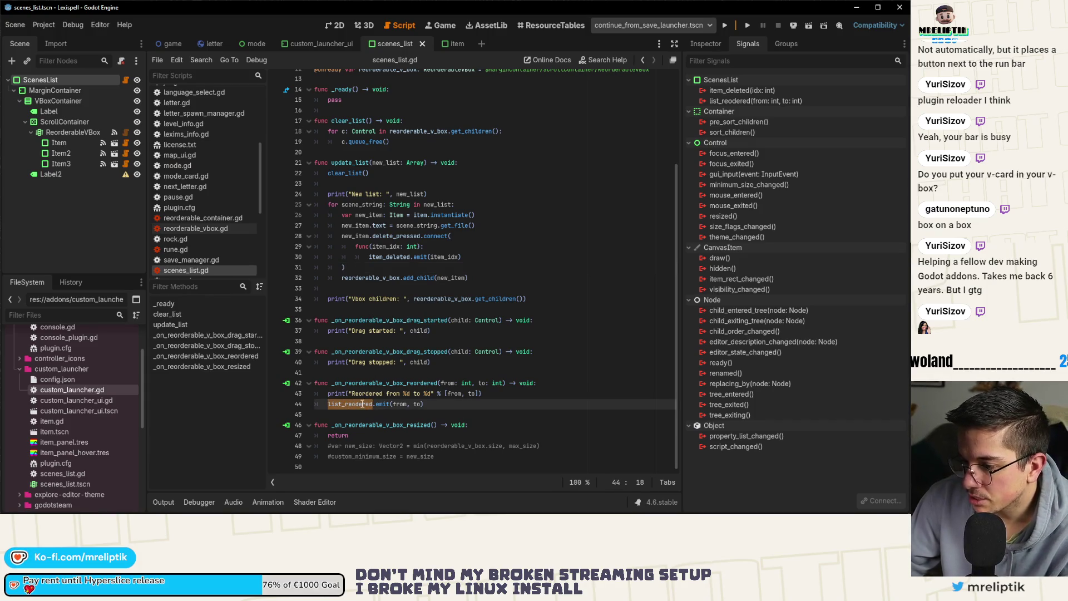
scroll(352, 389, up, 4)
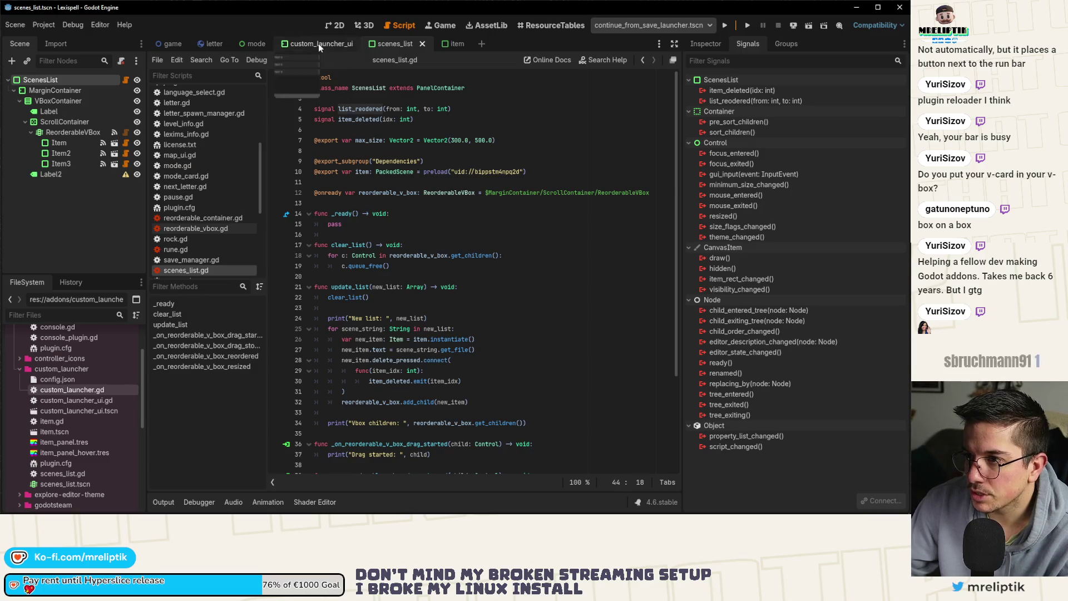
Step: Connect ScenesList's item_deleted and list_reordered signals to the custom_launcher_ui script
click(299, 47)
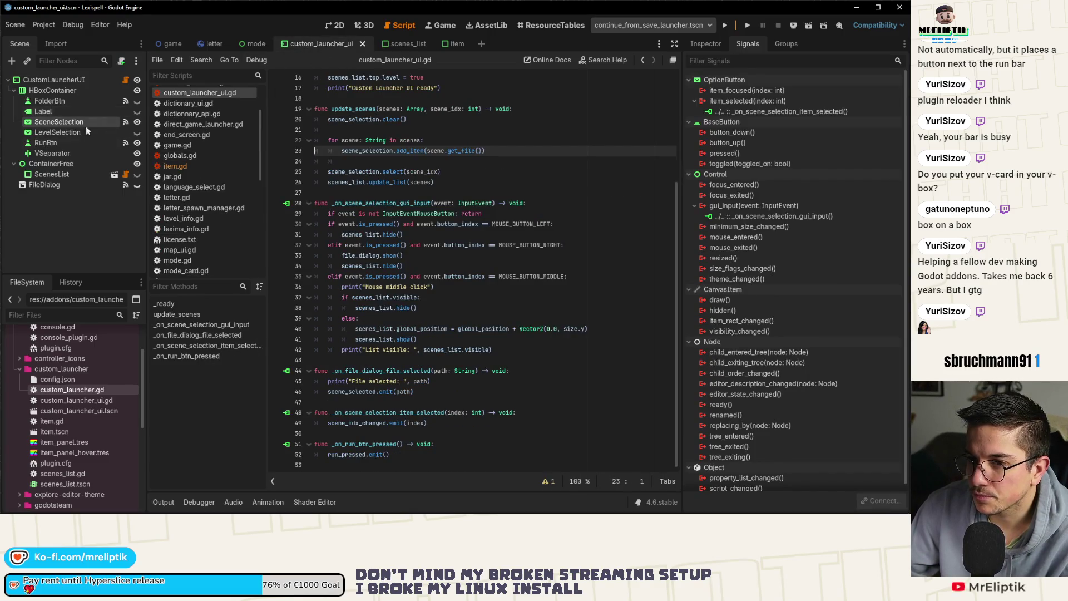
click(68, 178)
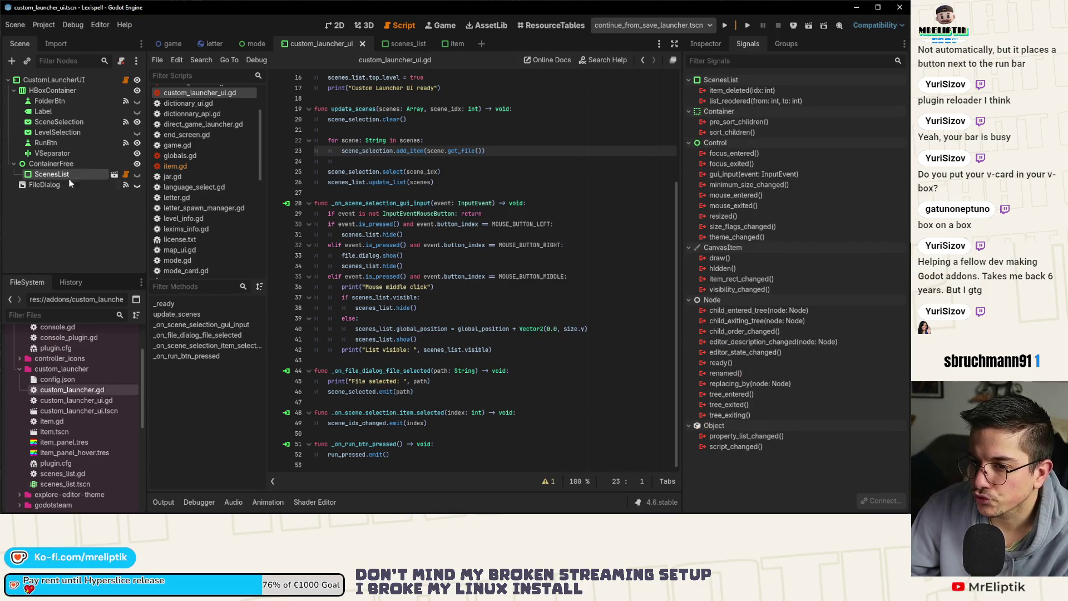
double_click(740, 90)
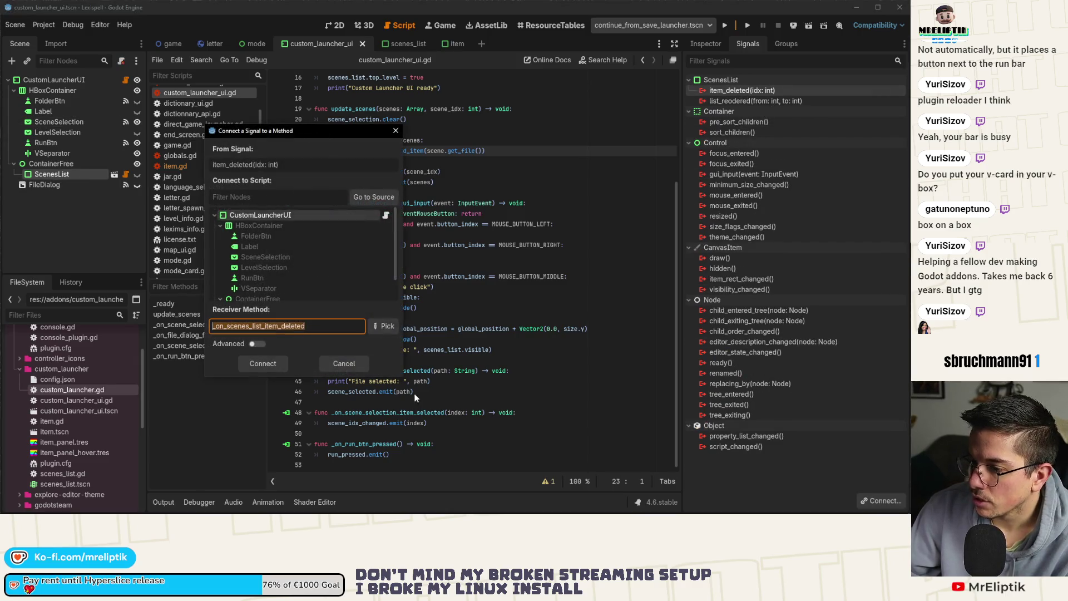
click(267, 361)
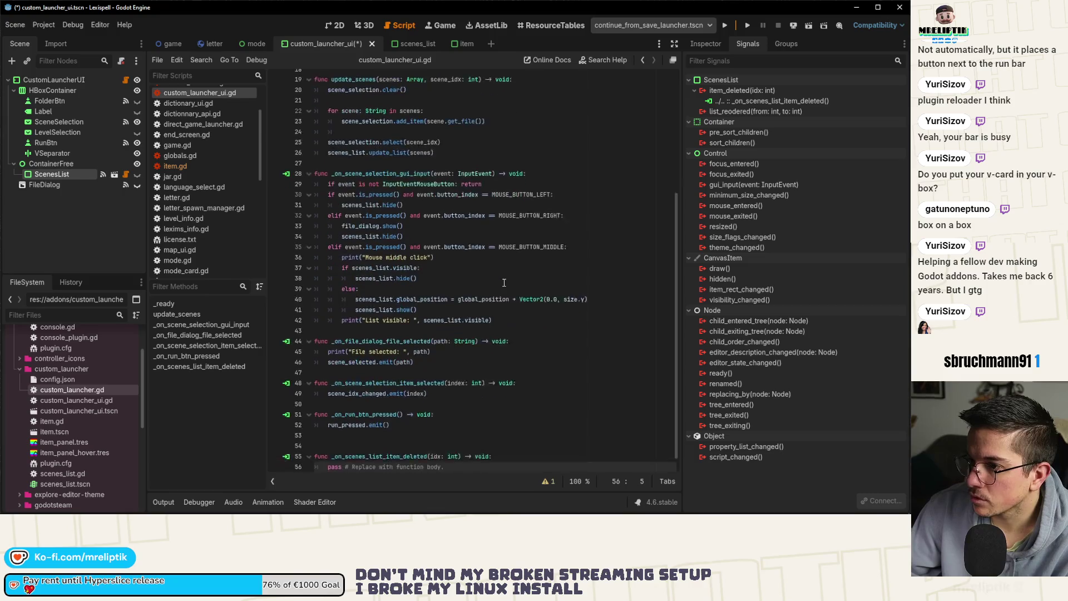
double_click(743, 111)
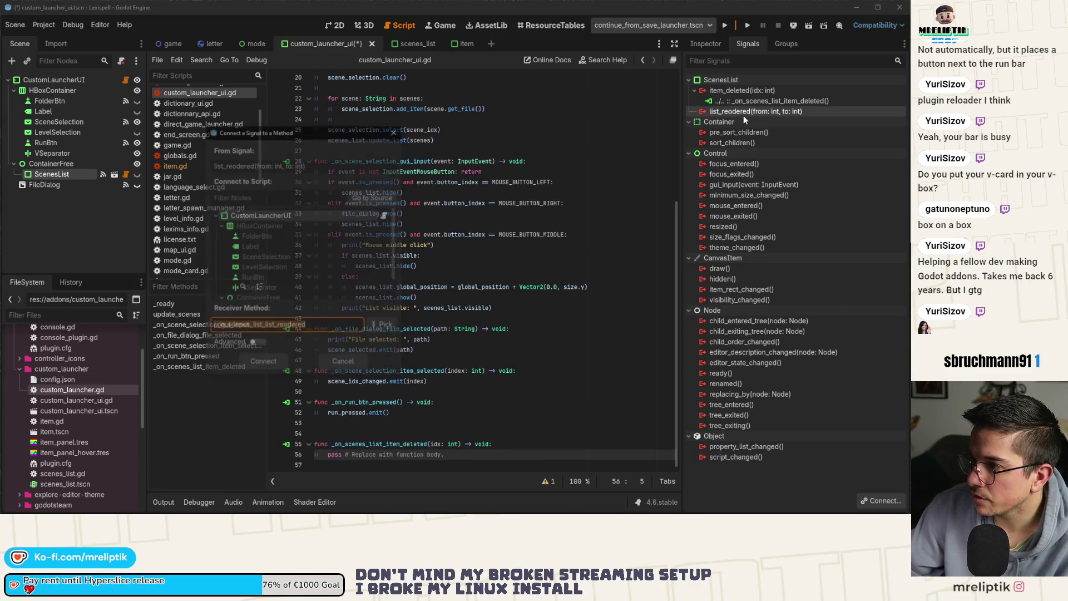
click(251, 363)
Step: Remove the extra blank line above the new handlers and save the script
click(369, 388)
key(BackSpace)
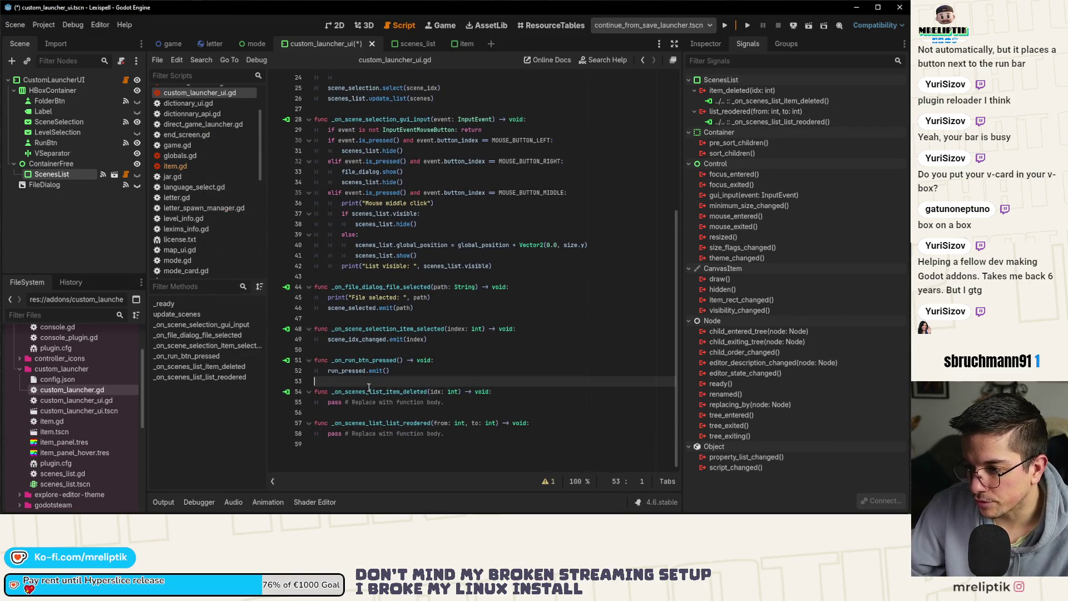
key(ctrl+s)
Step: Review the update_list call and how run_pressed and scene_selected are emitted
scroll(428, 230, up, 8)
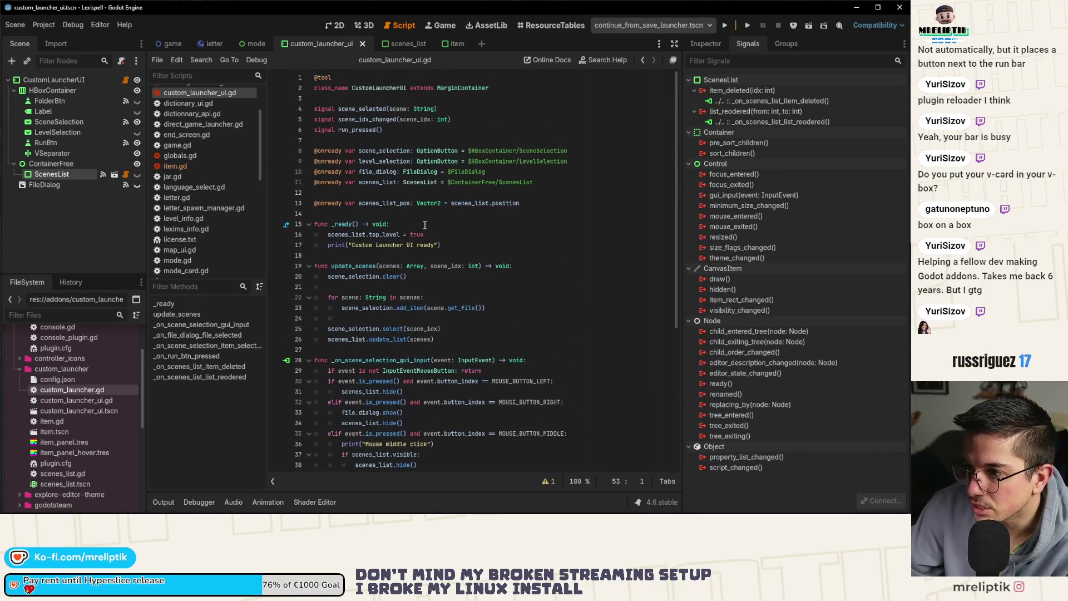
scroll(425, 245, down, 3)
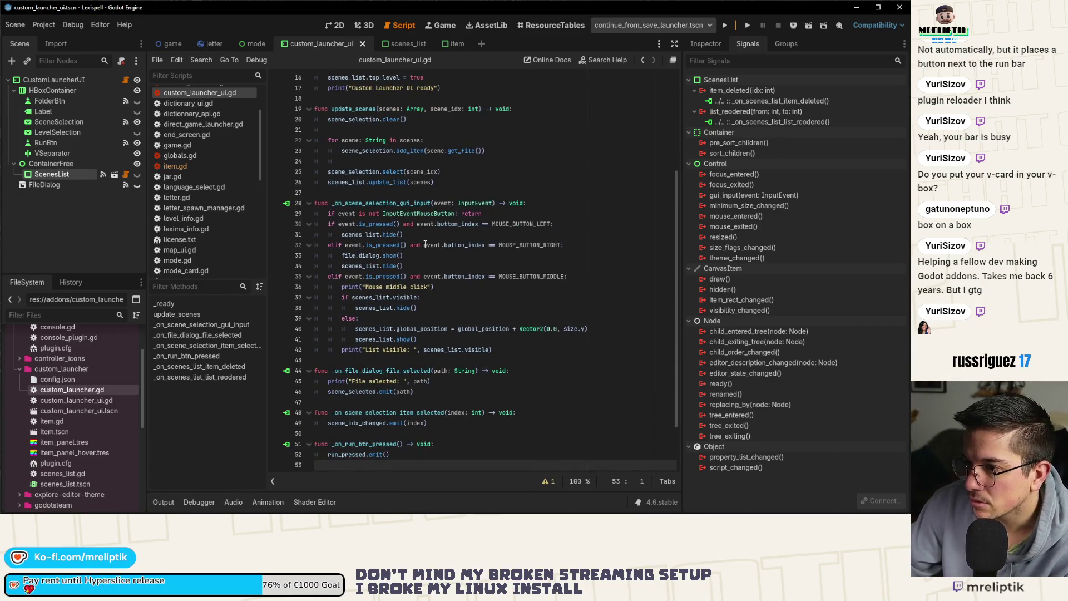
click(434, 182)
scroll(418, 228, up, 5)
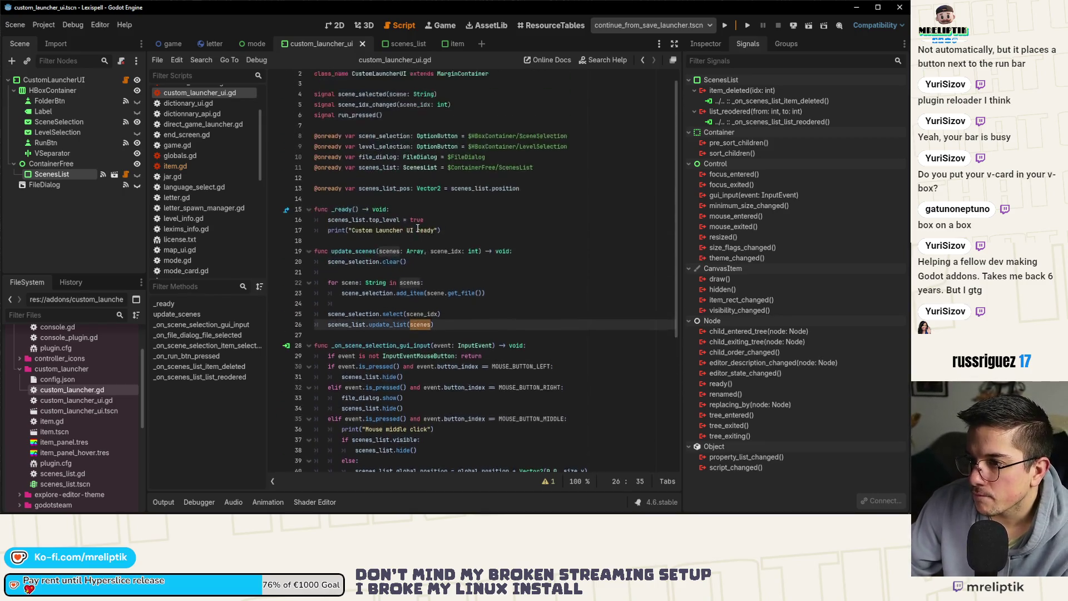
scroll(418, 229, up, 2)
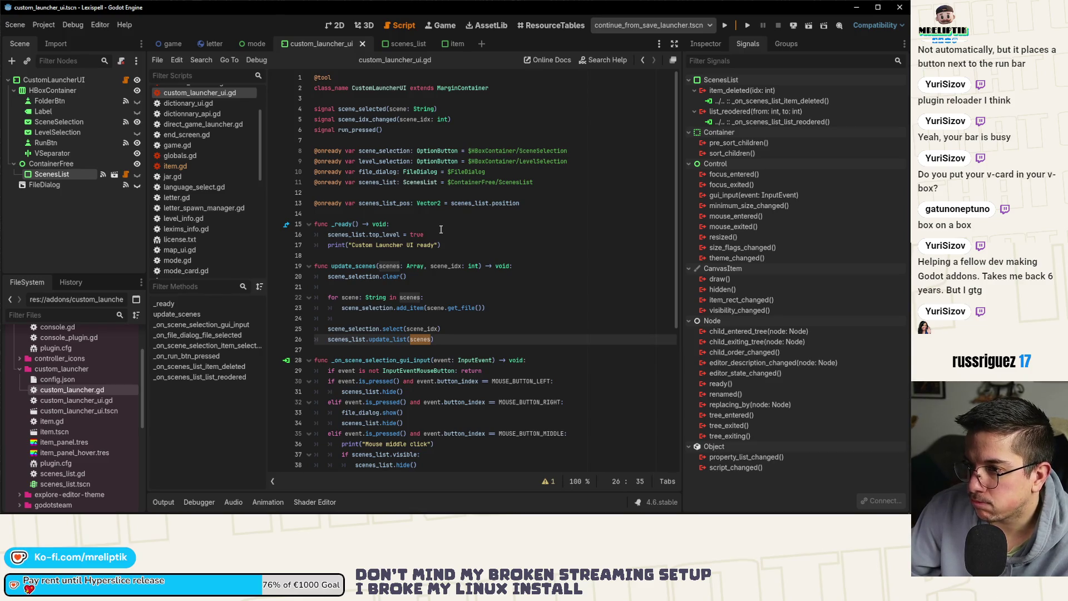
scroll(441, 229, down, 7)
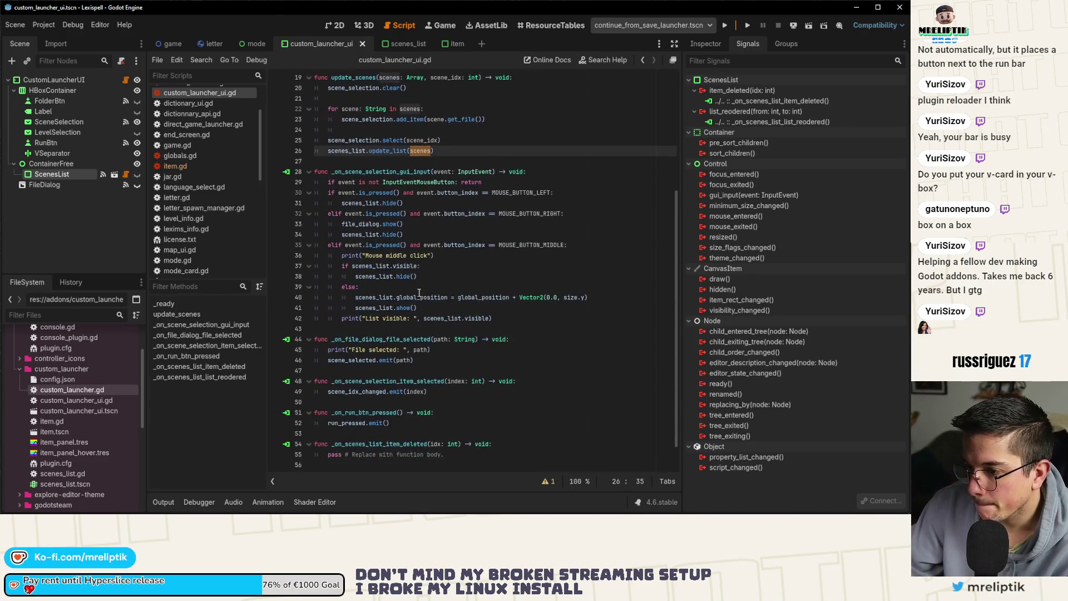
click(366, 361)
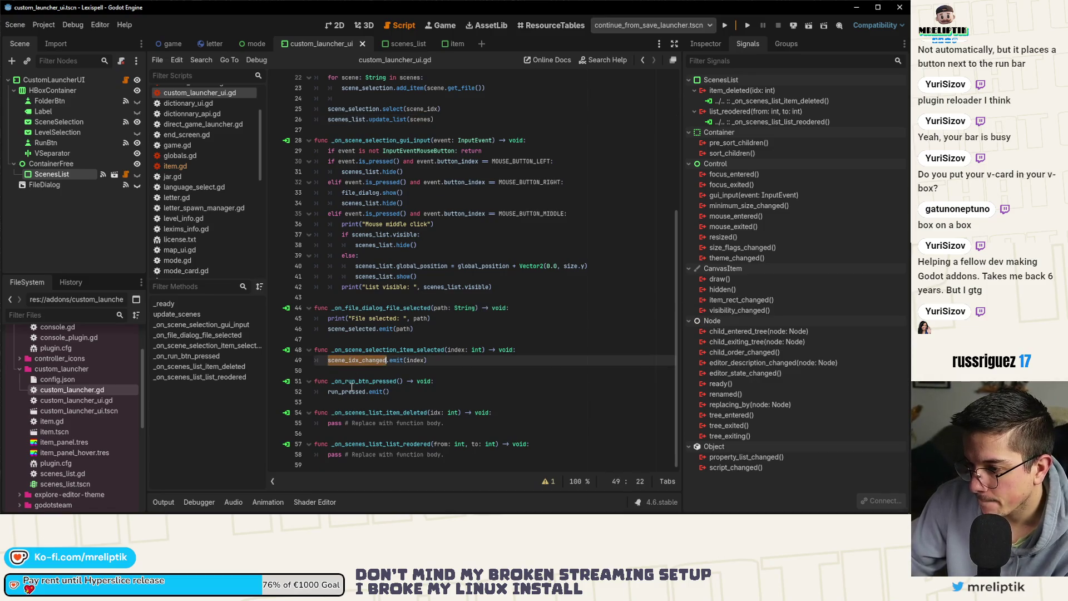
click(366, 391)
double_click(349, 329)
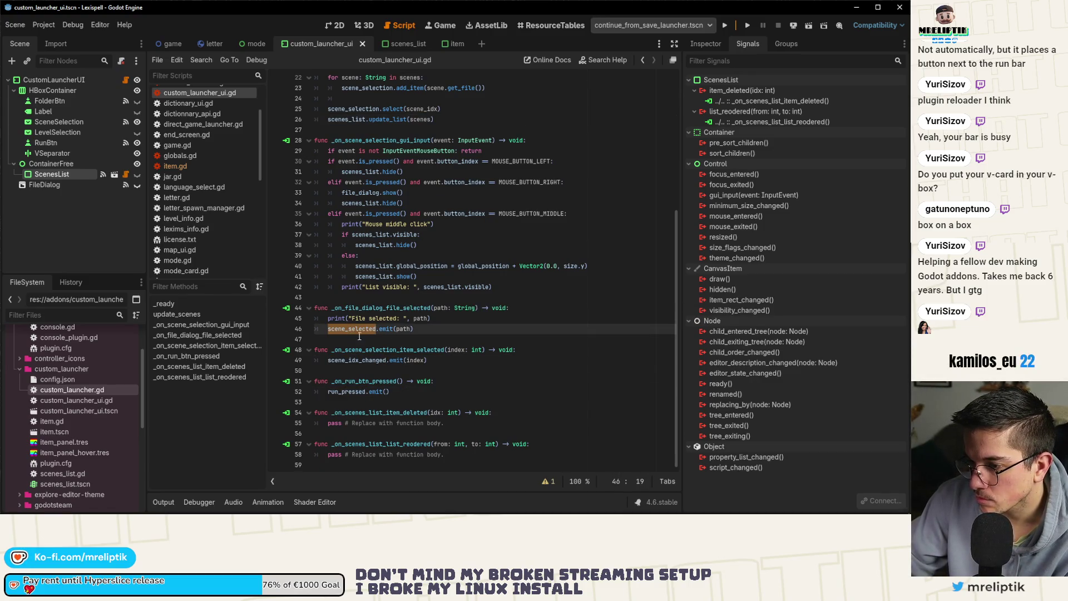
scroll(351, 329, up, 7)
Step: Tidy the blank lines after the scene_selected signal declaration and save
click(433, 109)
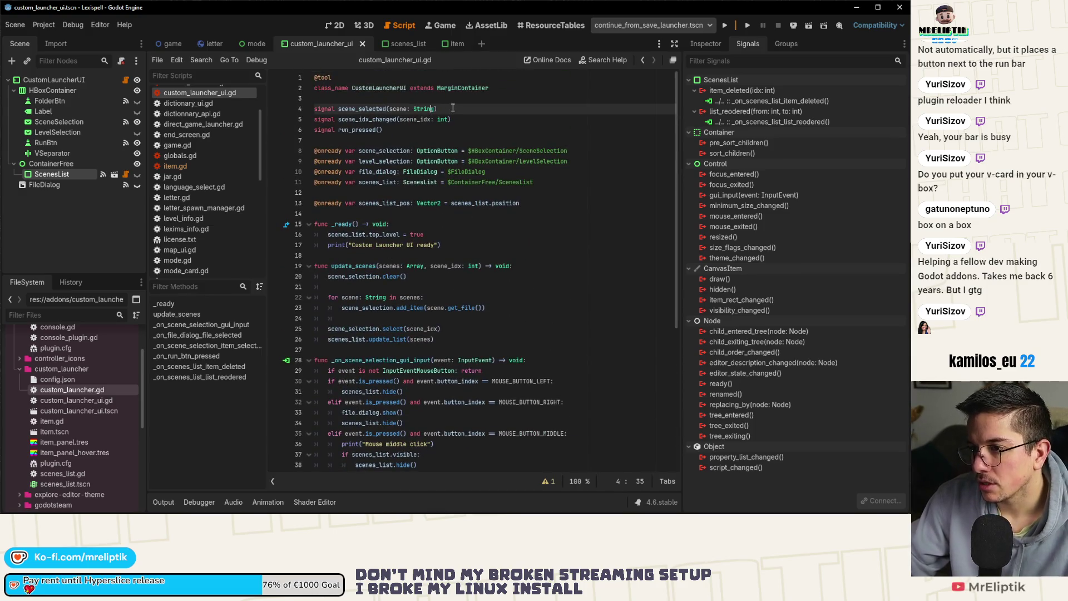
key(Return)
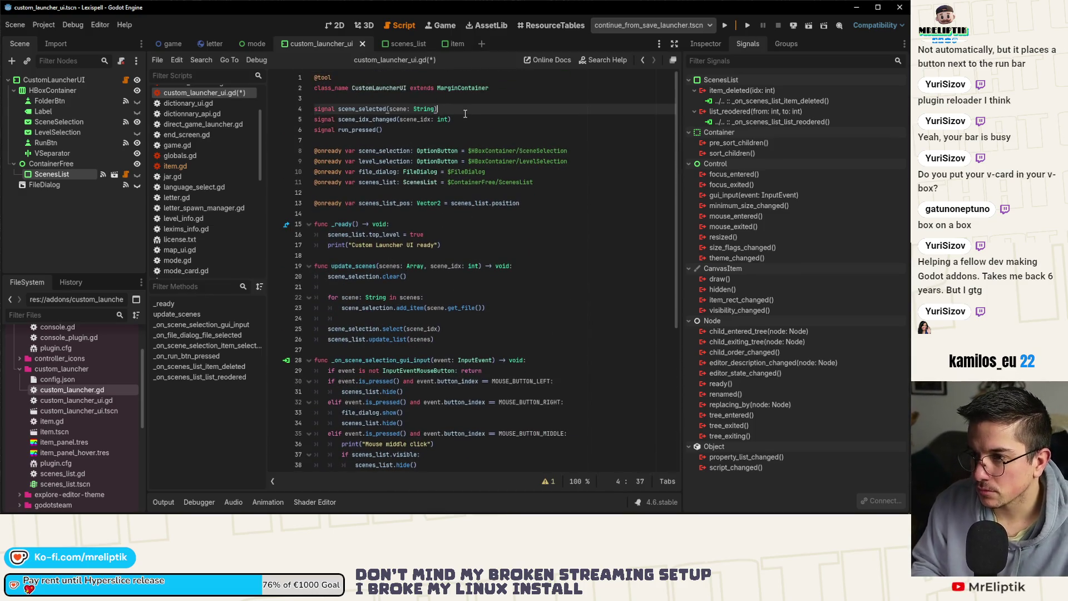
key(BackSpace)
key(Return)
key(Delete)
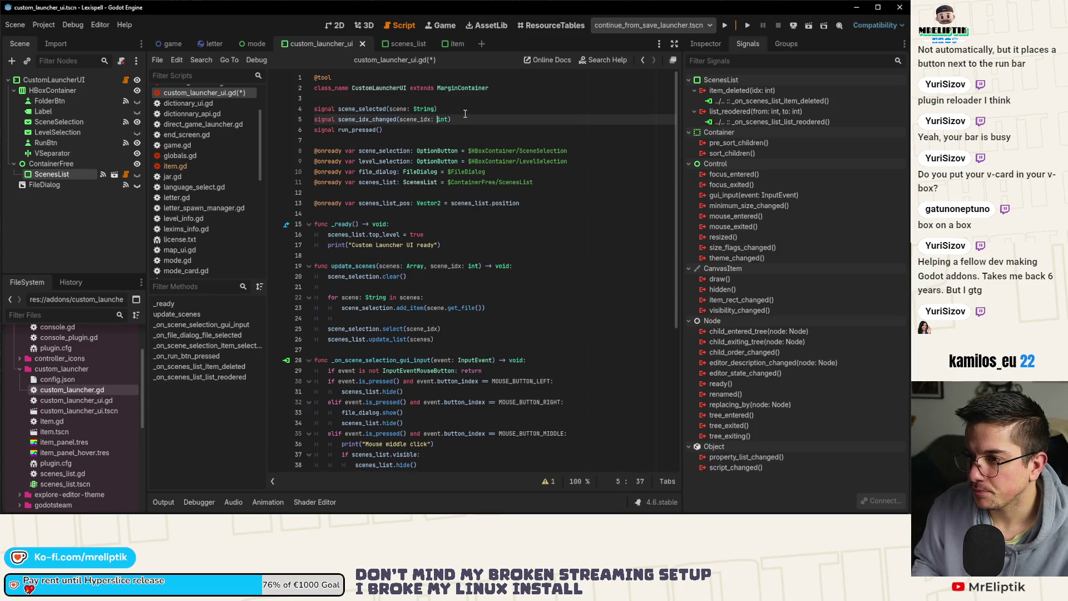
key(ctrl+s)
Step: Declare a new signal scene_deleted below scene_selected and save
key(Return)
text(signal )
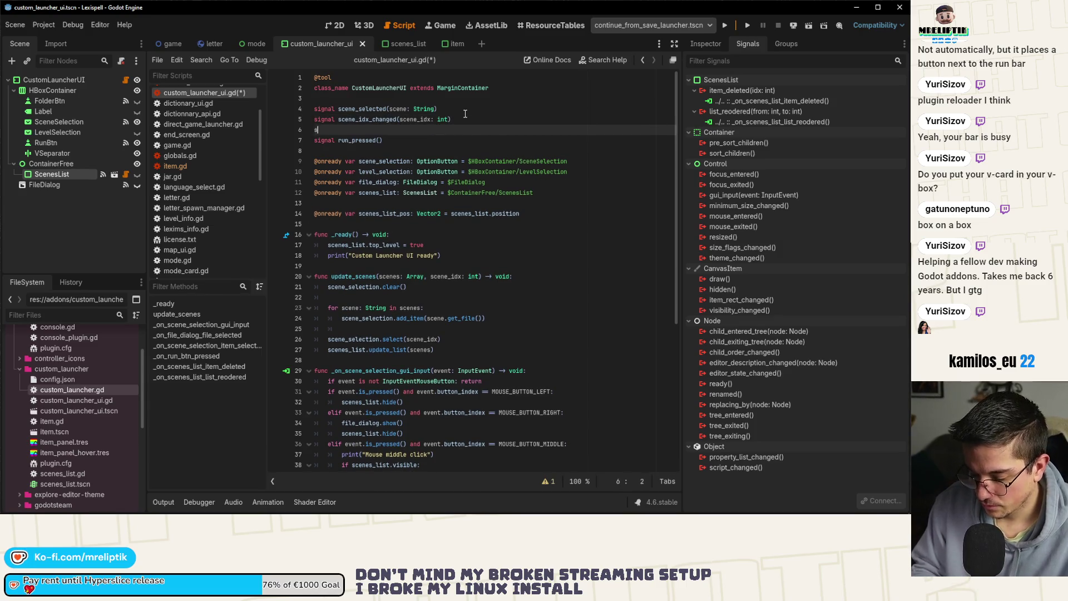
text(scene_de)
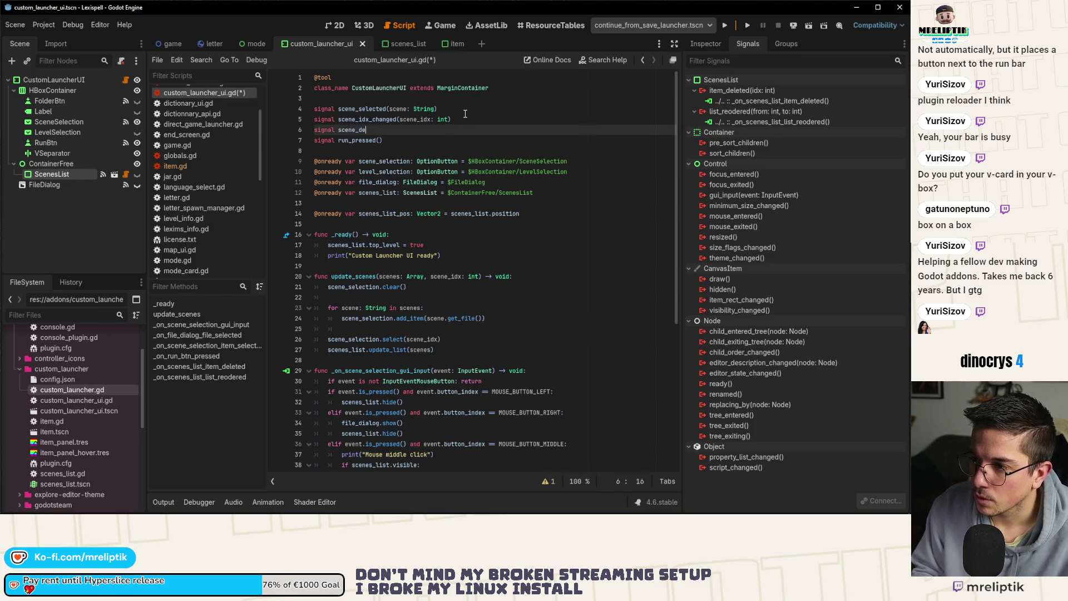
key(BackSpace)
key(BackSpace)
key(BackSpace)
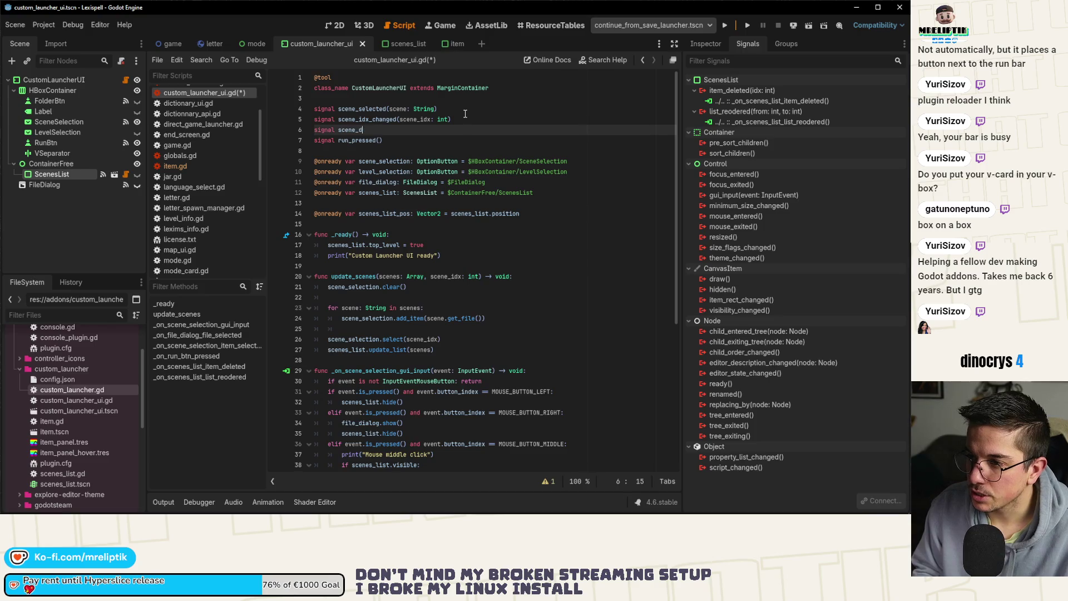
text(eleted()
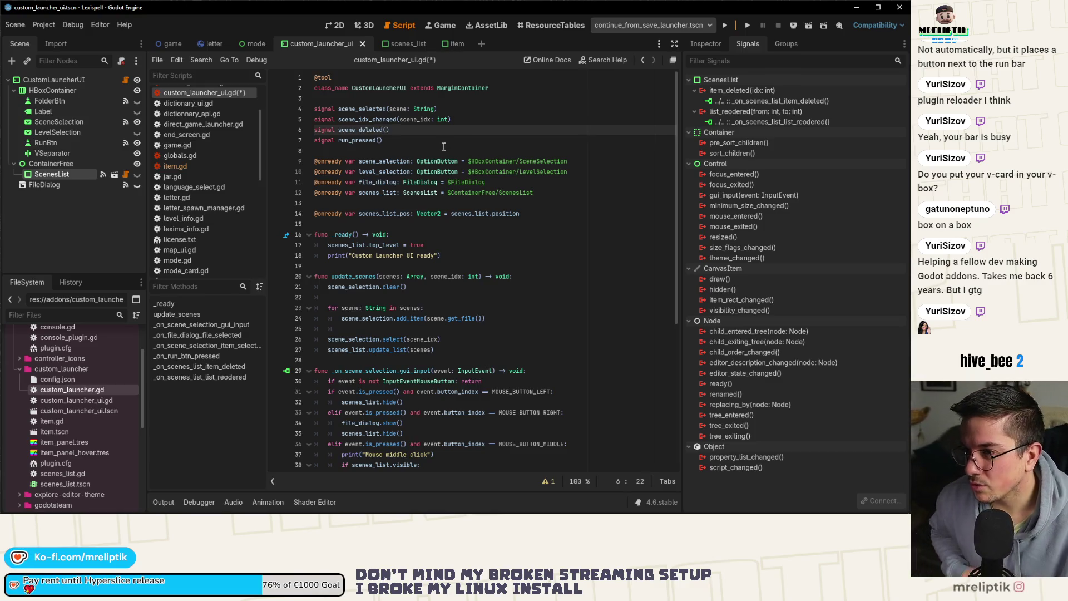
key(ctrl+s)
Step: Replace pass in _on_scenes_list_item_deleted with scene_deleted.emit(idx) and save
scroll(444, 147, down, 7)
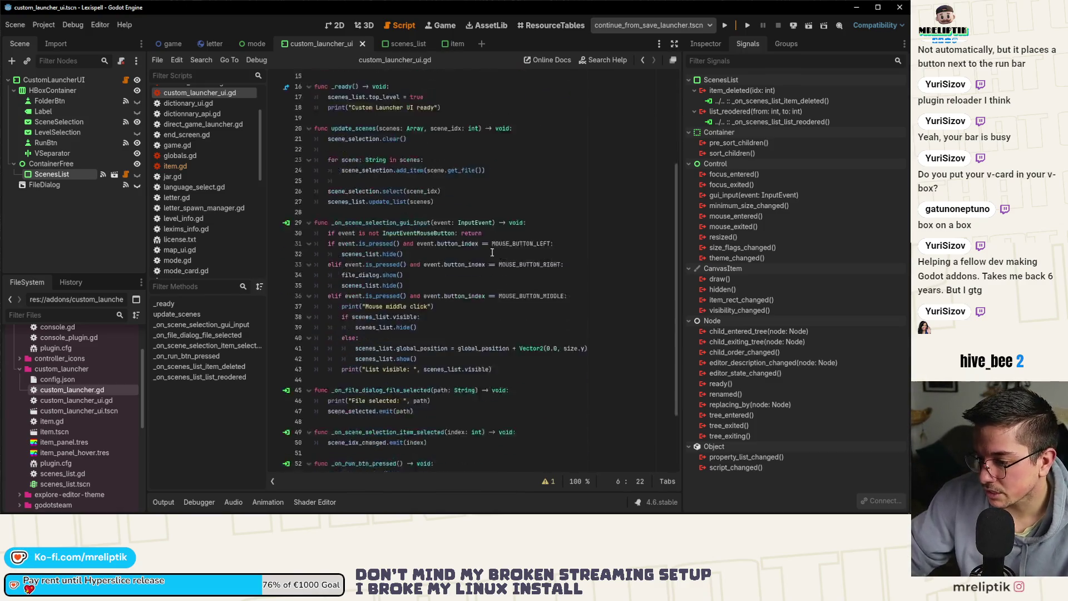
click(351, 442)
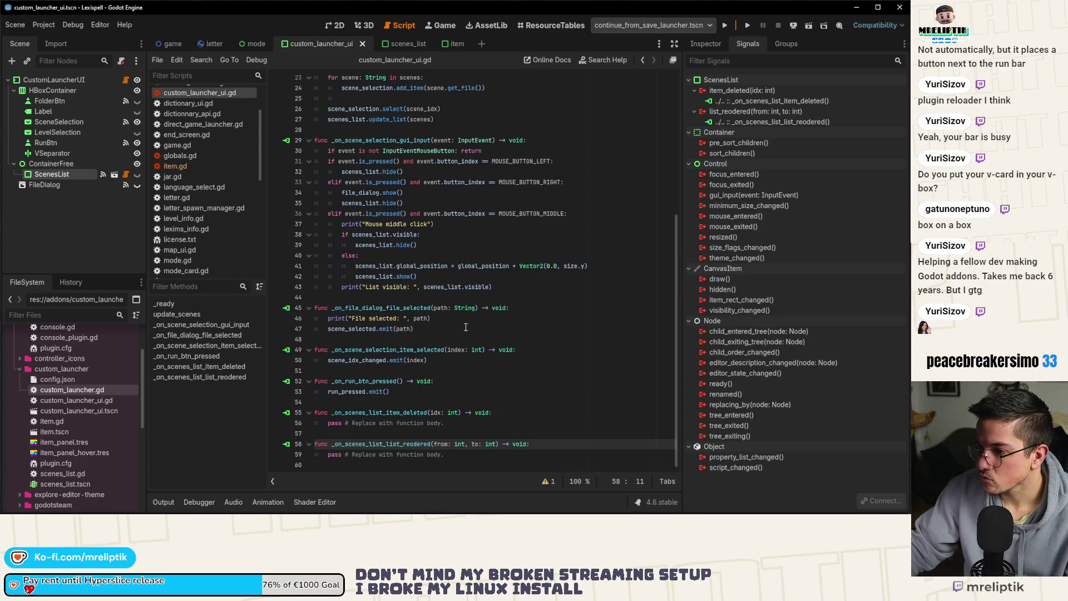
scroll(466, 328, up, 5)
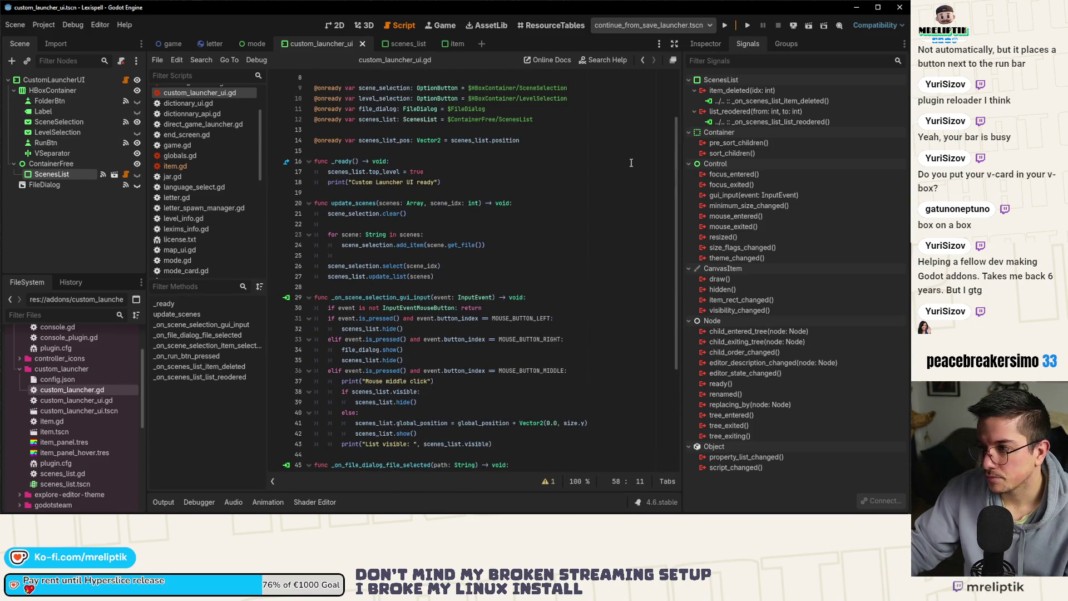
double_click(746, 100)
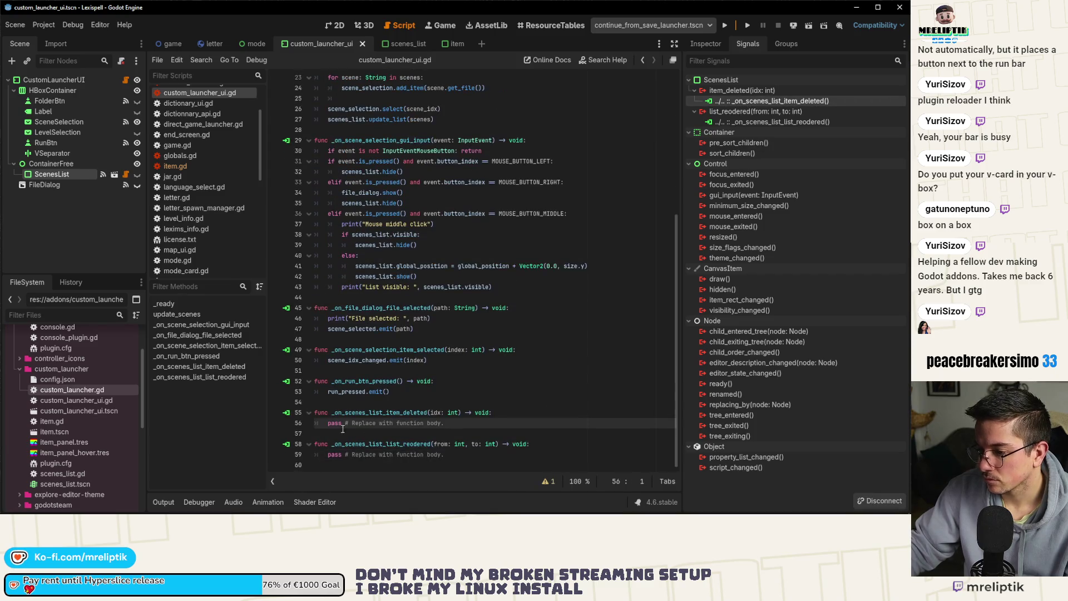
drag(329, 427, 472, 425)
text(scene_deleted.emit()
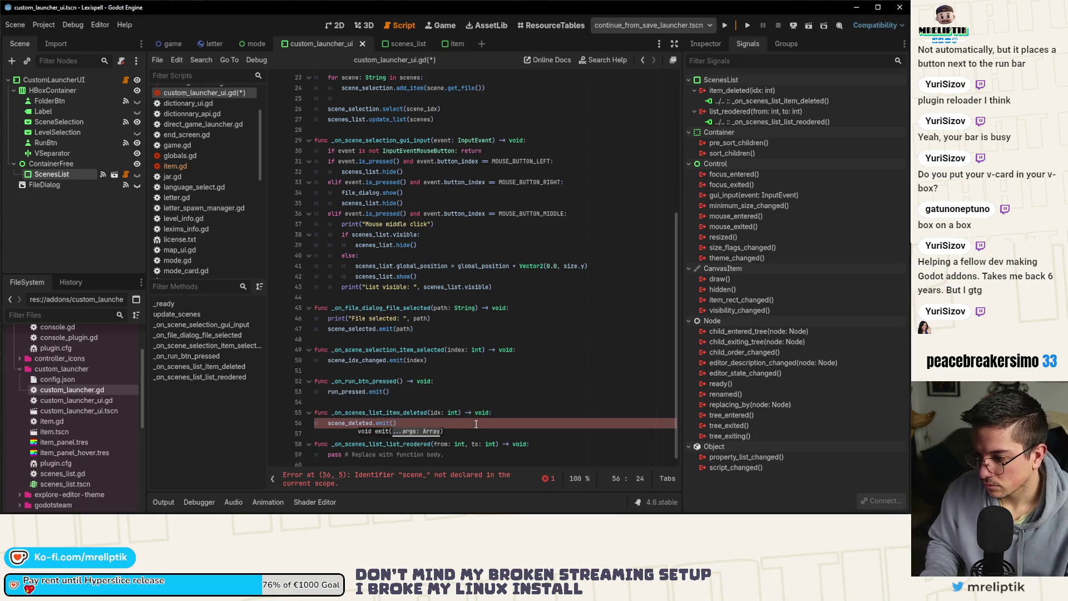
key(Return)
text(idx)
key(ctrl+s)
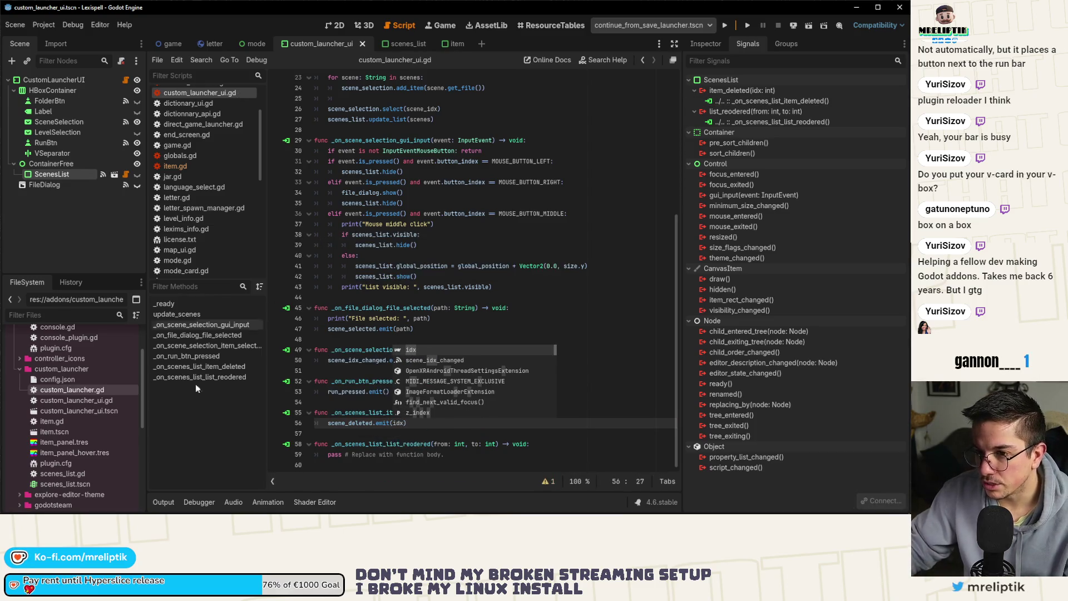
Step: In custom_launcher.gd, duplicate the scene_idx_changed connection line
double_click(81, 393)
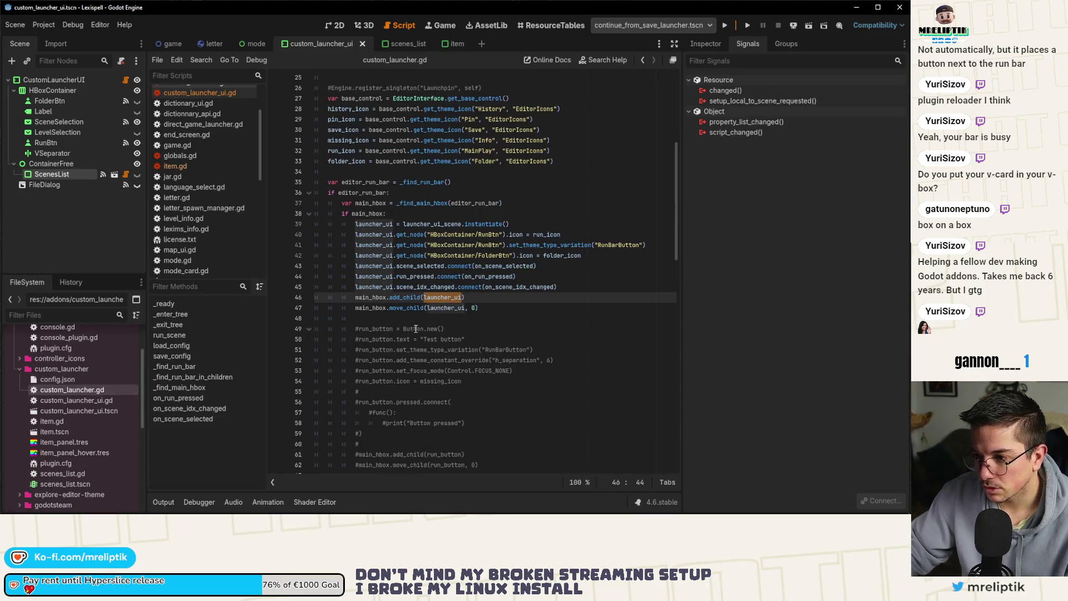
click(408, 321)
click(453, 287)
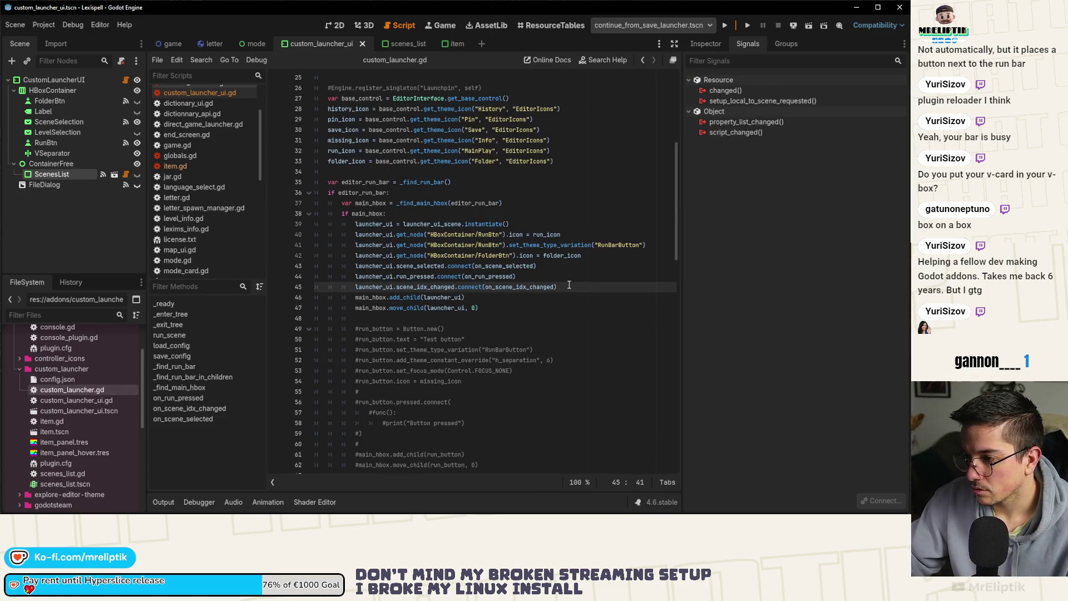
key(ctrl+d)
key(ctrl+d)
key(ctrl+s)
Step: Change the copied line to scene_deleted.connect(on_scene_deleted) and save
double_click(426, 298)
text(s)
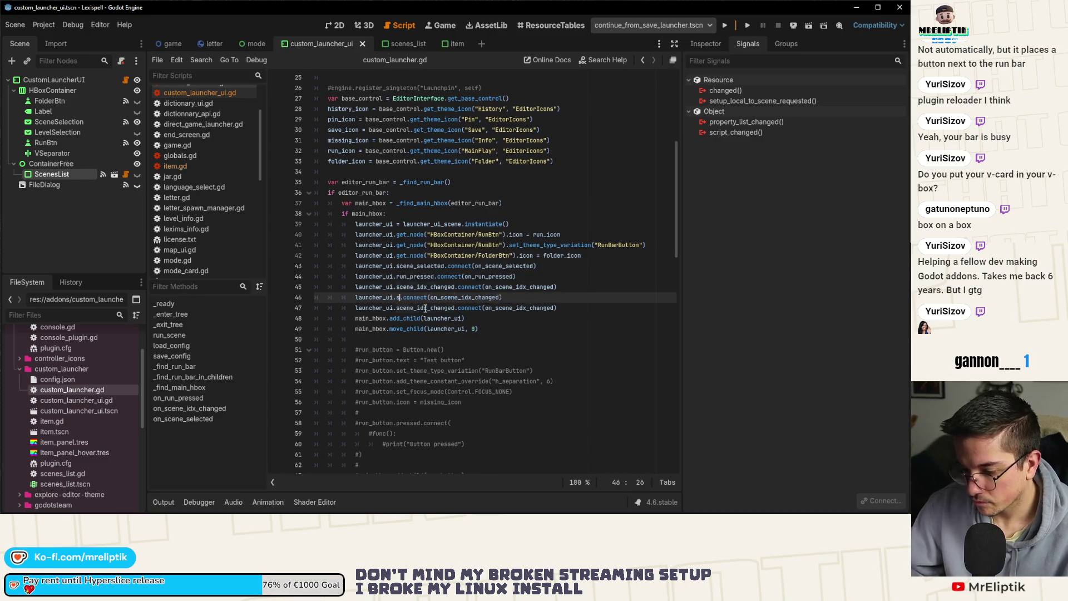
text(cene_d)
key(Return)
key(End)
key(Left)
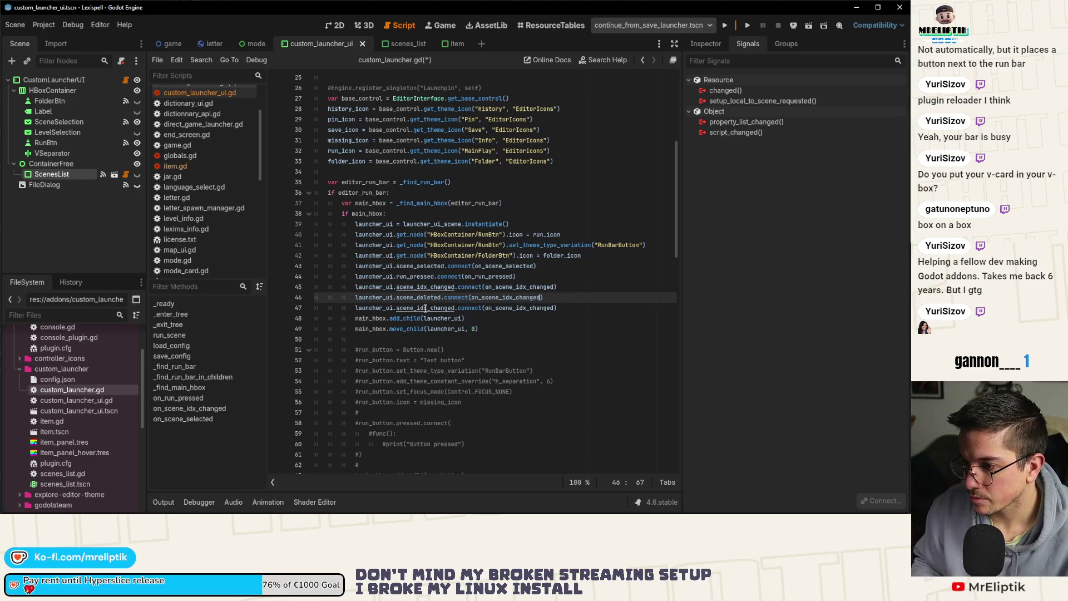
key(BackSpace)
key(BackSpace)
key(BackSpace)
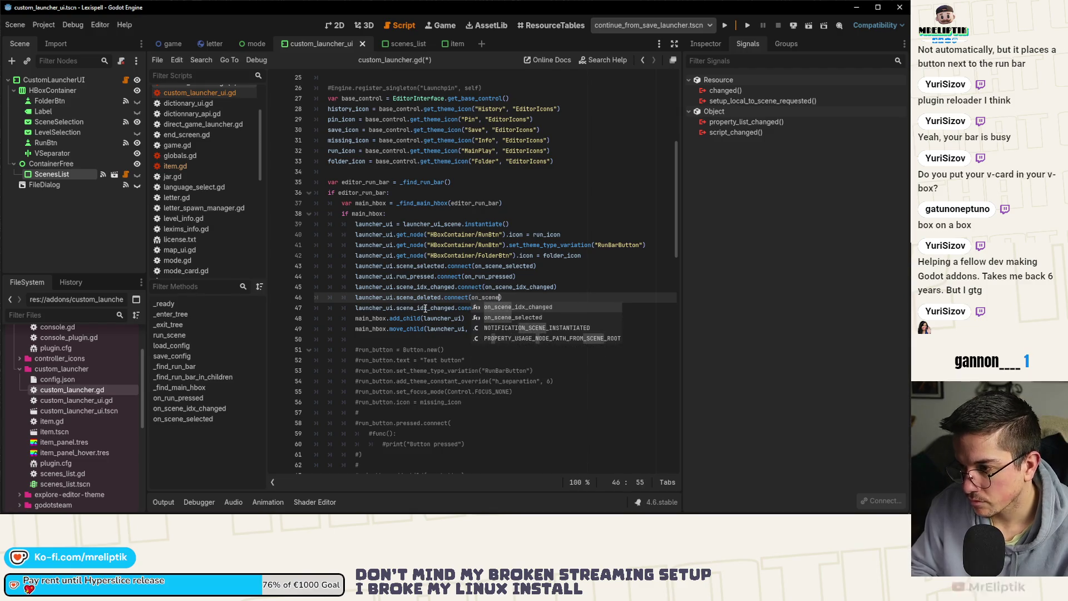
text(_)
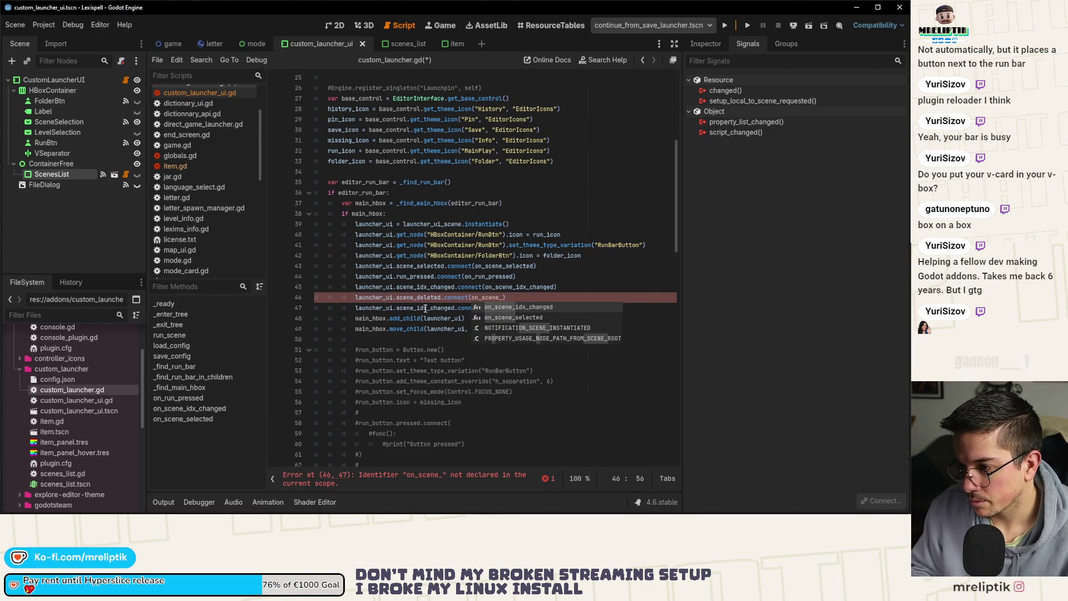
text(delete)
text(delete)
key(ctrl+s)
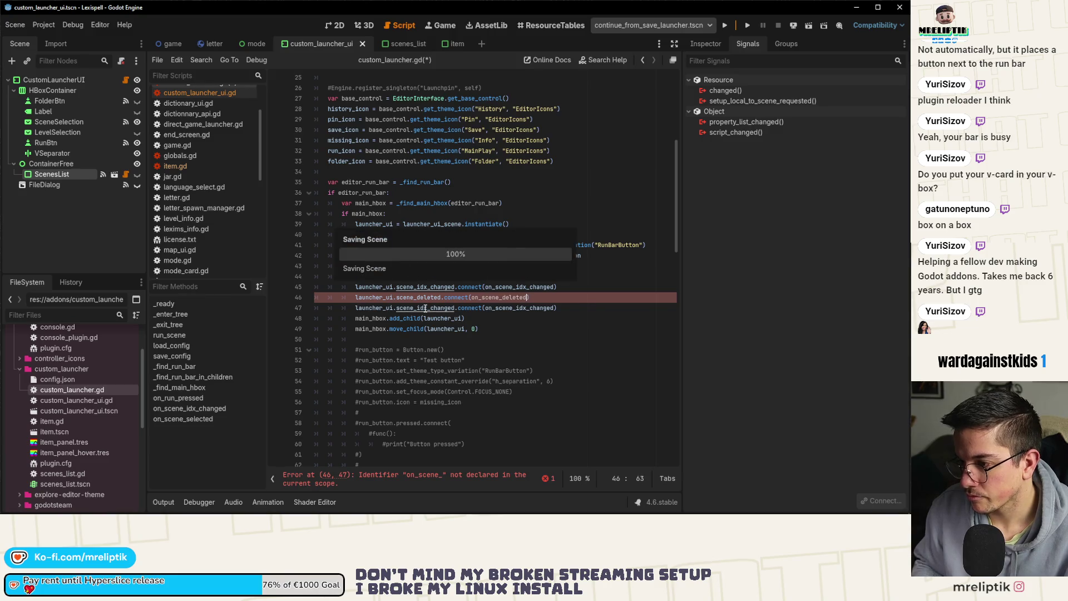
Step: Delete the duplicate scene_idx_changed connect line and go to on_scene_idx_changed's definition
click(522, 308)
key(ctrl+shift+k)
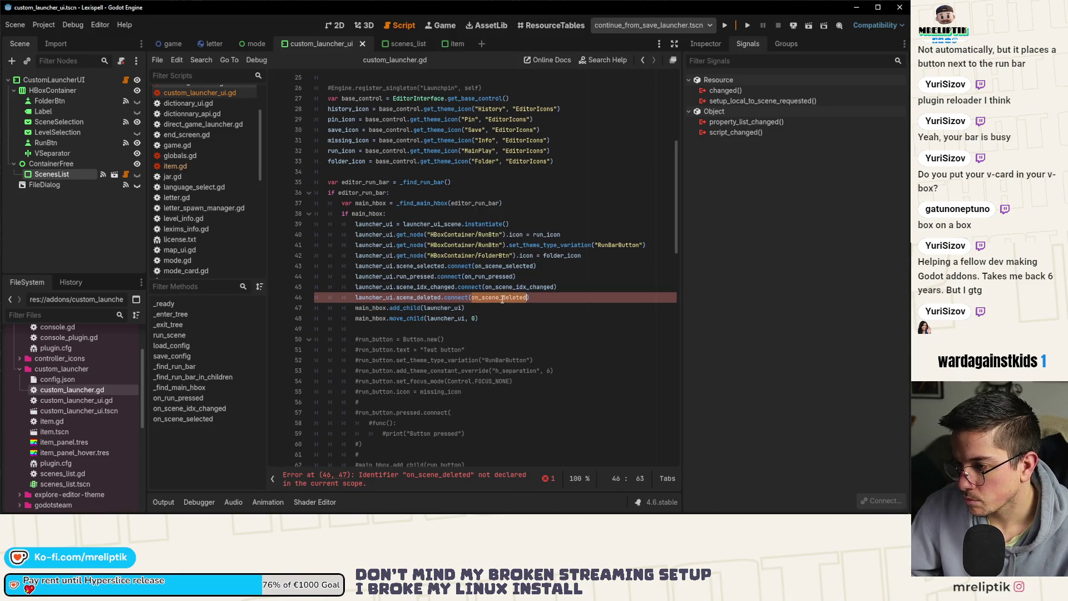
double_click(515, 290)
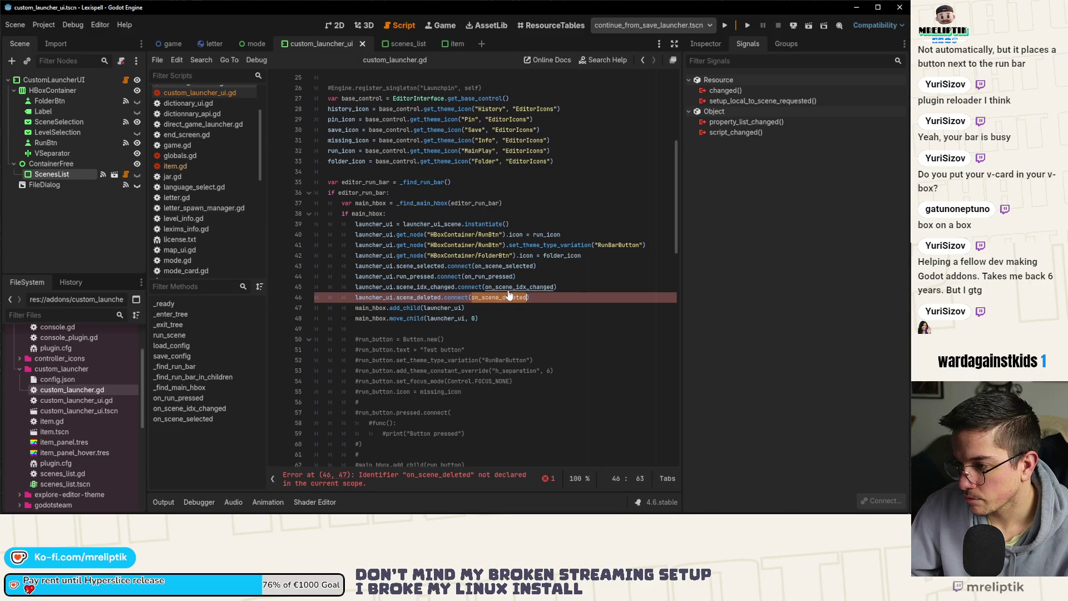
ctrl+click(507, 288)
click(399, 378)
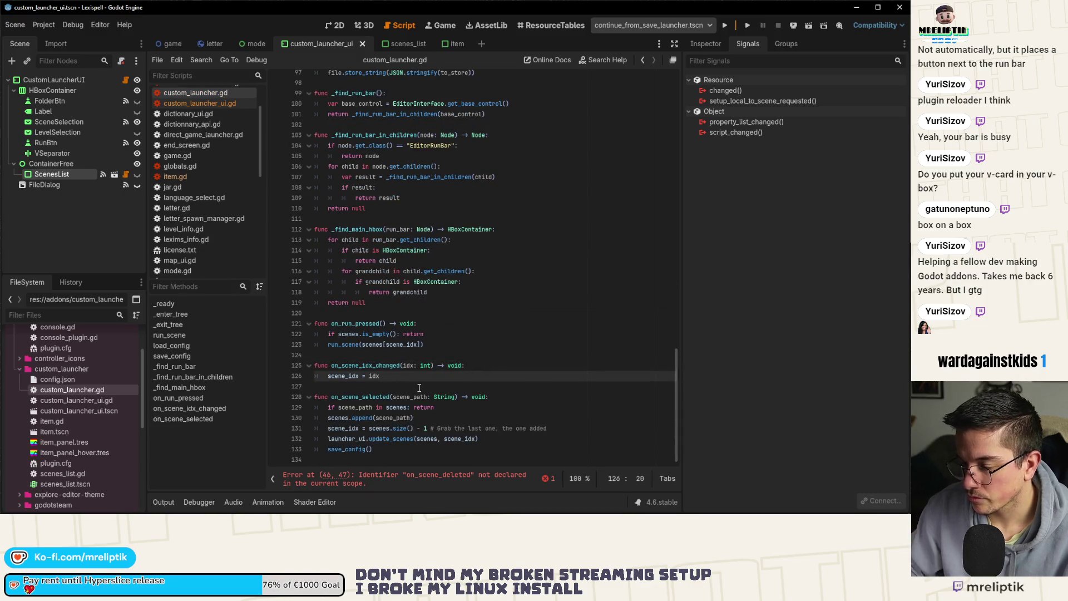
Step: Start on_scene_deleted(idx: int) -> void with a first body line removing idx from scenes
key(Return)
key(Return)
key(BackSpace)
text(func on_scene_deleted)
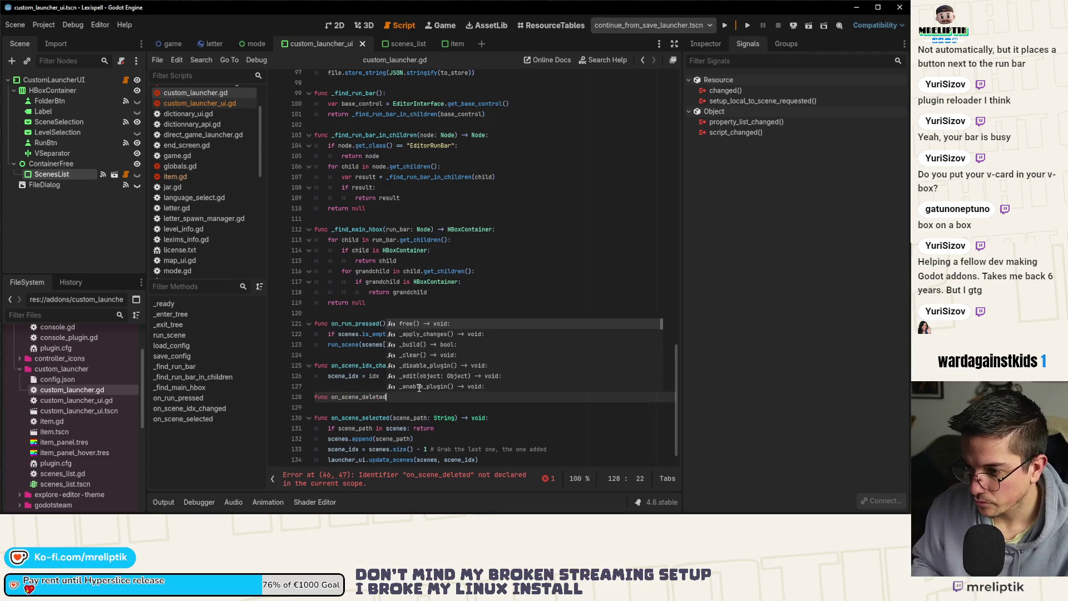
text((idx: int))
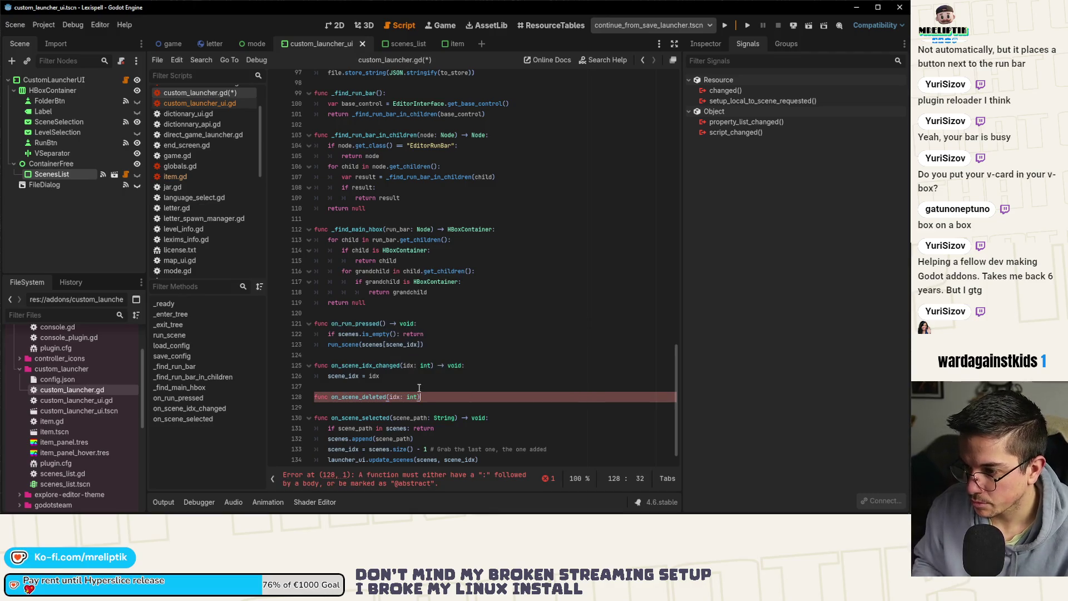
text(oid:)
key(Return)
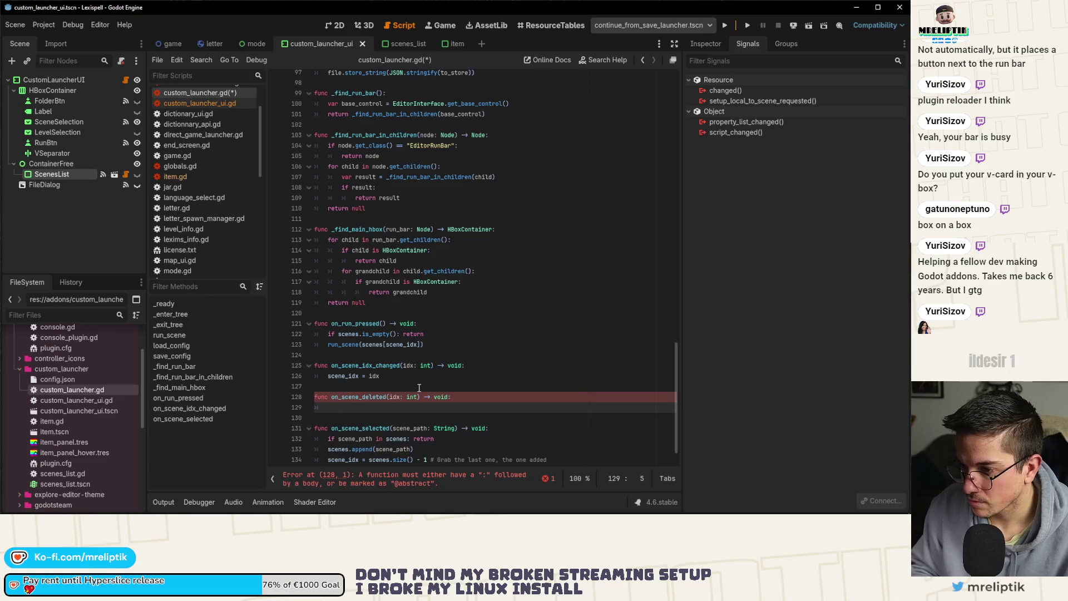
text(scenes.er)
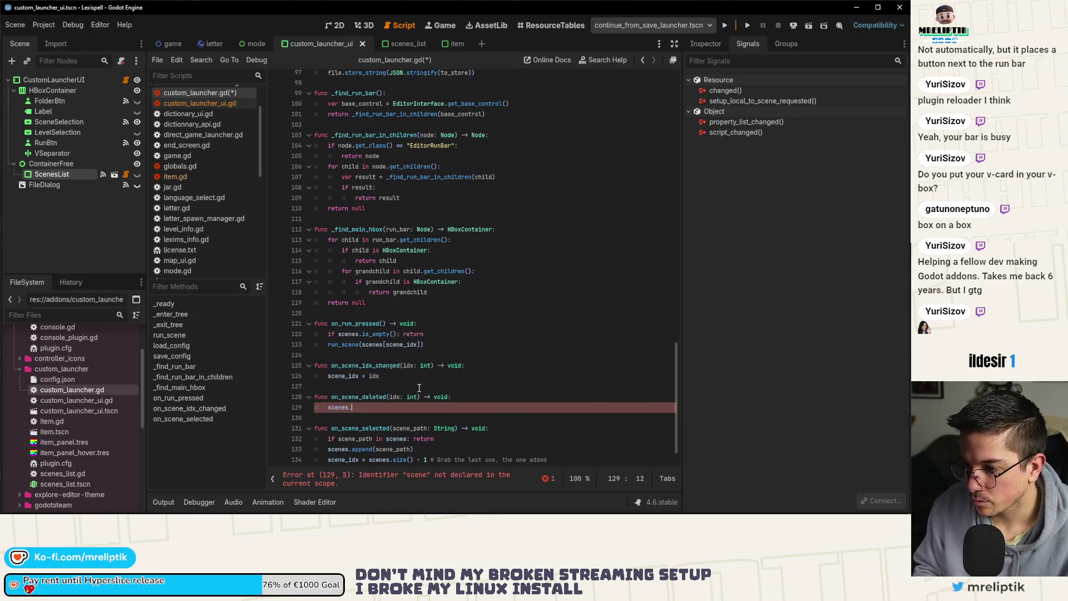
key(Return)
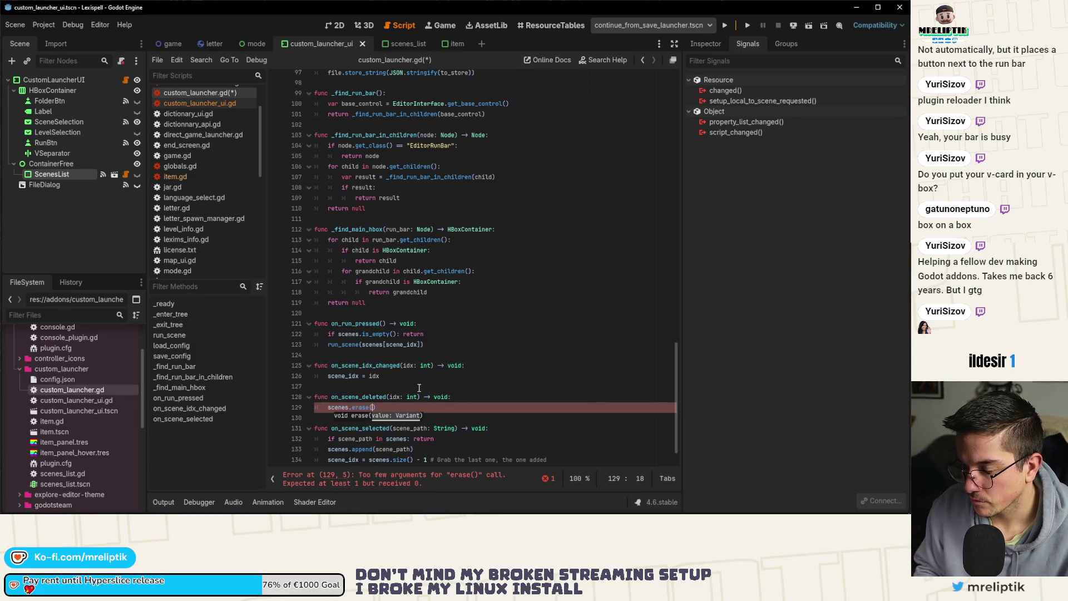
key(shift+Left)
key(shift+Left)
key(shift+Left)
text(dele)
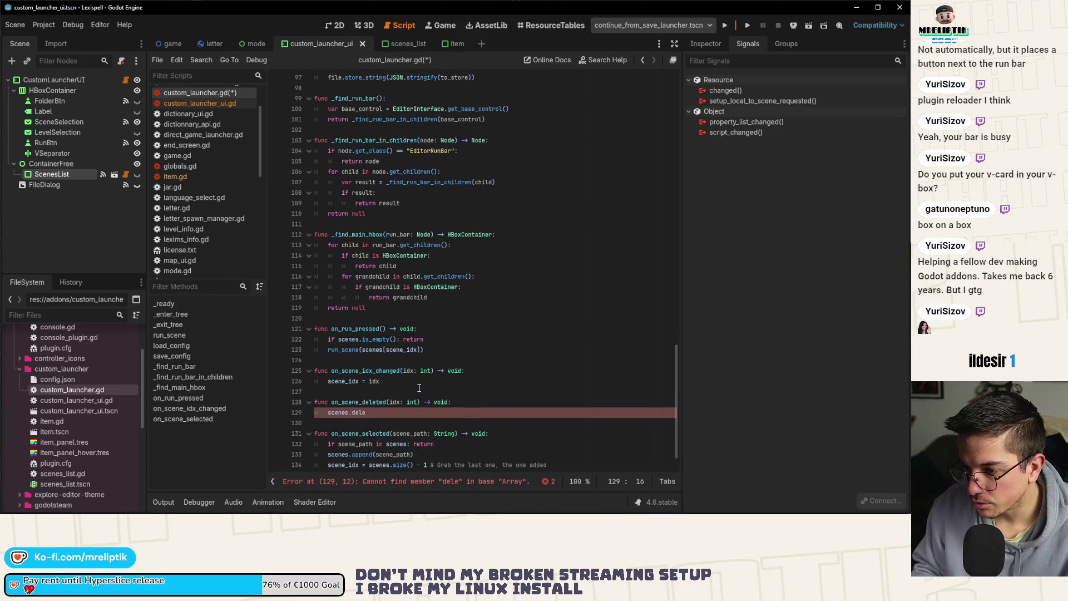
key(ctrl+s)
text(idx)
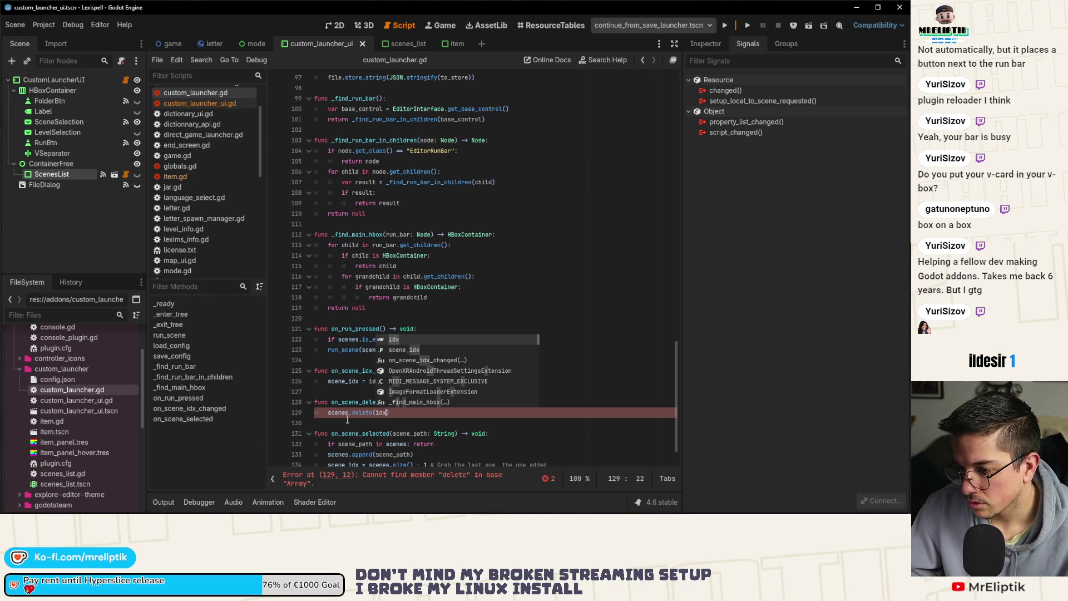
scroll(338, 418, down, 1)
Step: Correct the body line to scenes.remove_at(idx) and save the script
double_click(363, 376)
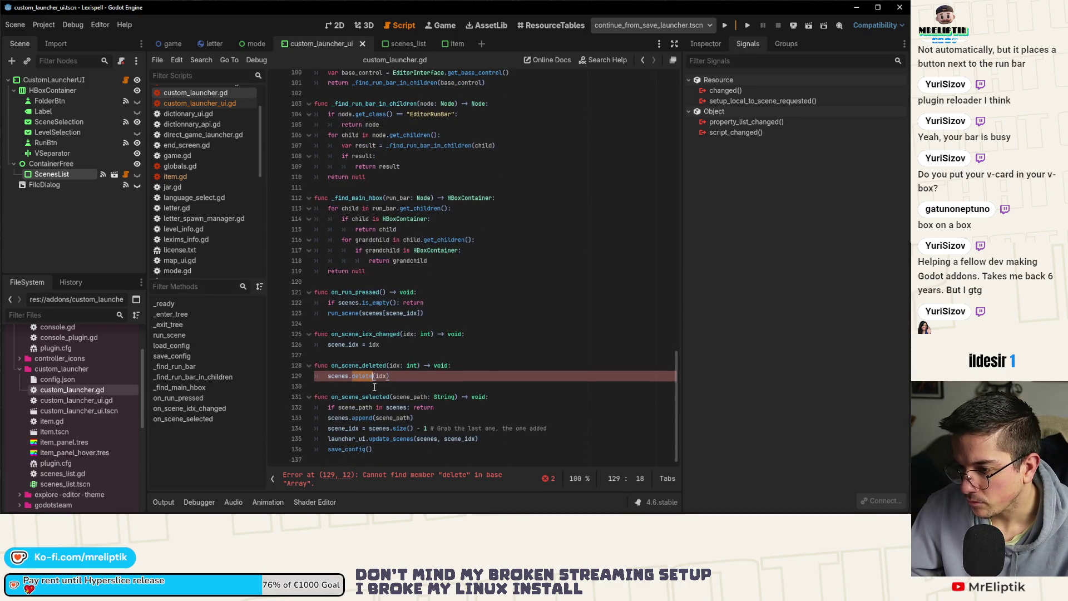
text(er)
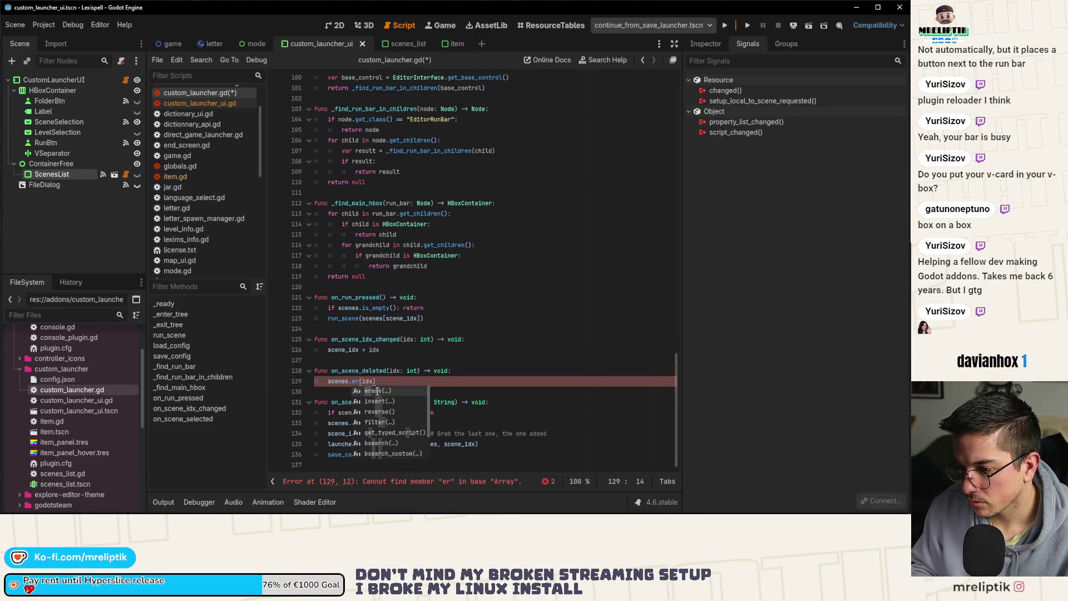
key(BackSpace)
key(BackSpace)
text(re)
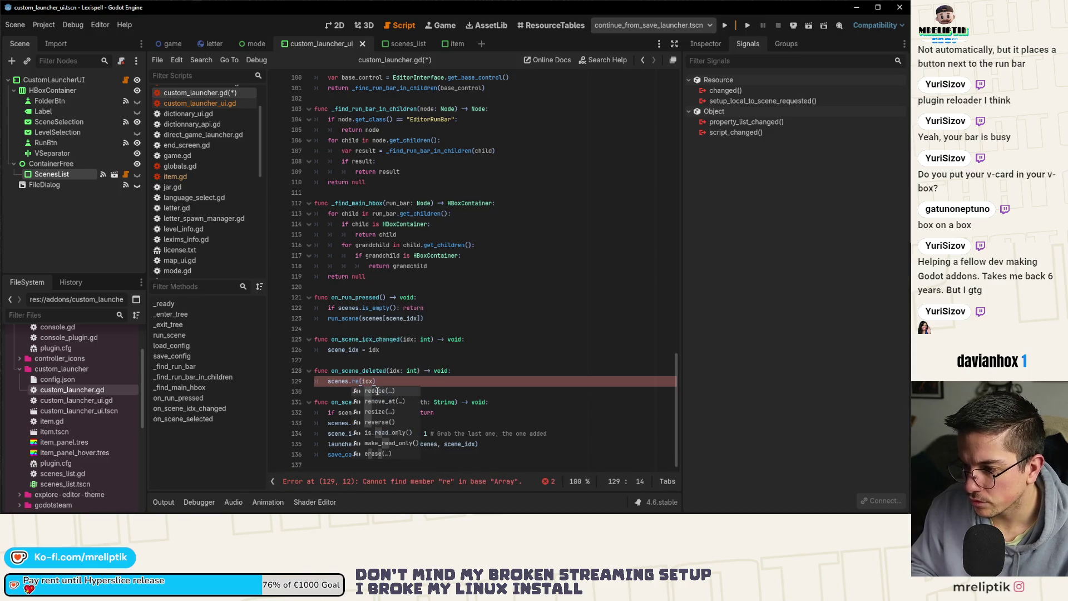
key(Down)
key(Return)
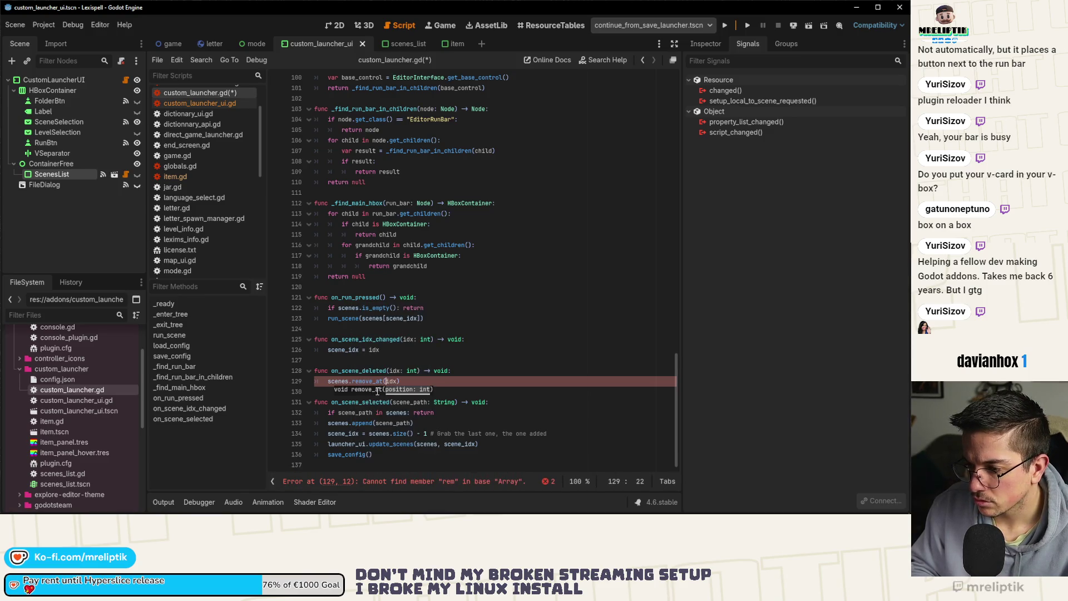
key(End)
key(ctrl+s)
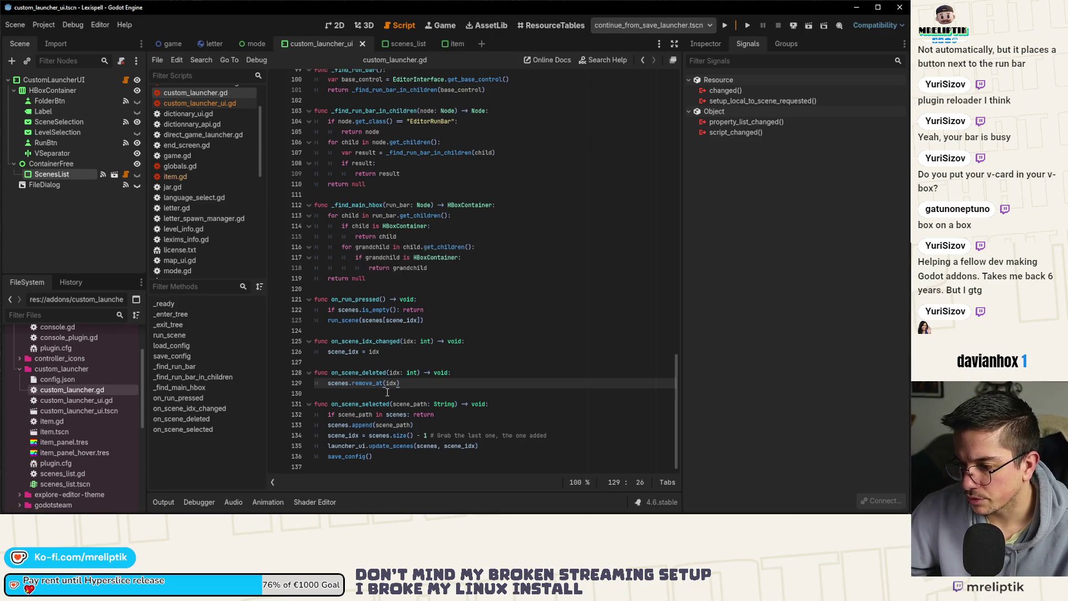
Step: Copy the update_scenes line into on_scene_deleted and save
double_click(345, 382)
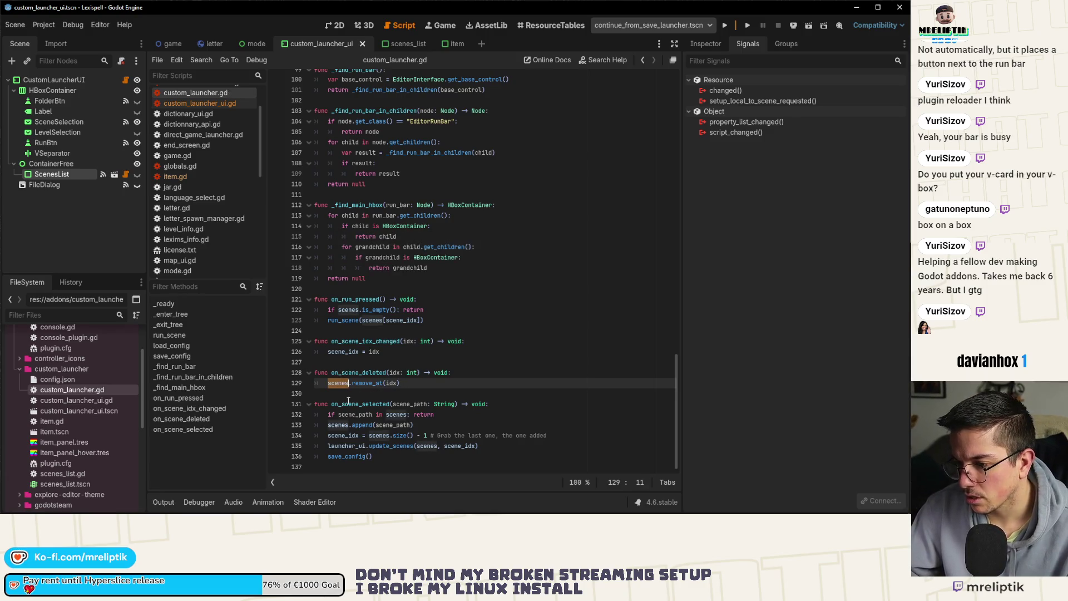
click(356, 449)
key(ctrl+shift+d)
key(alt+Up)
key(alt+Up)
key(alt+Up)
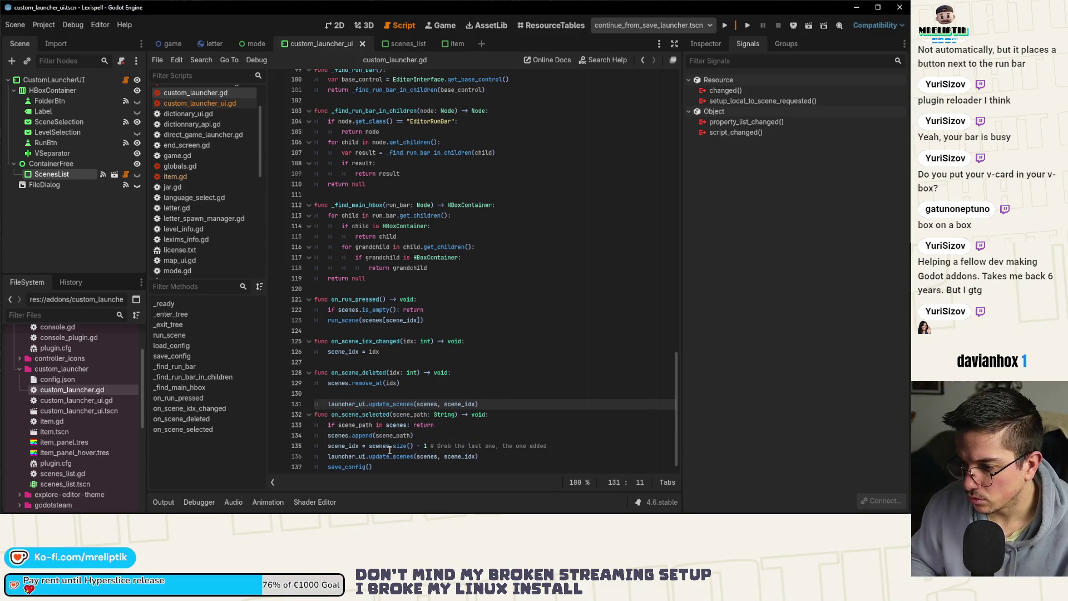
key(alt+Up)
key(ctrl+s)
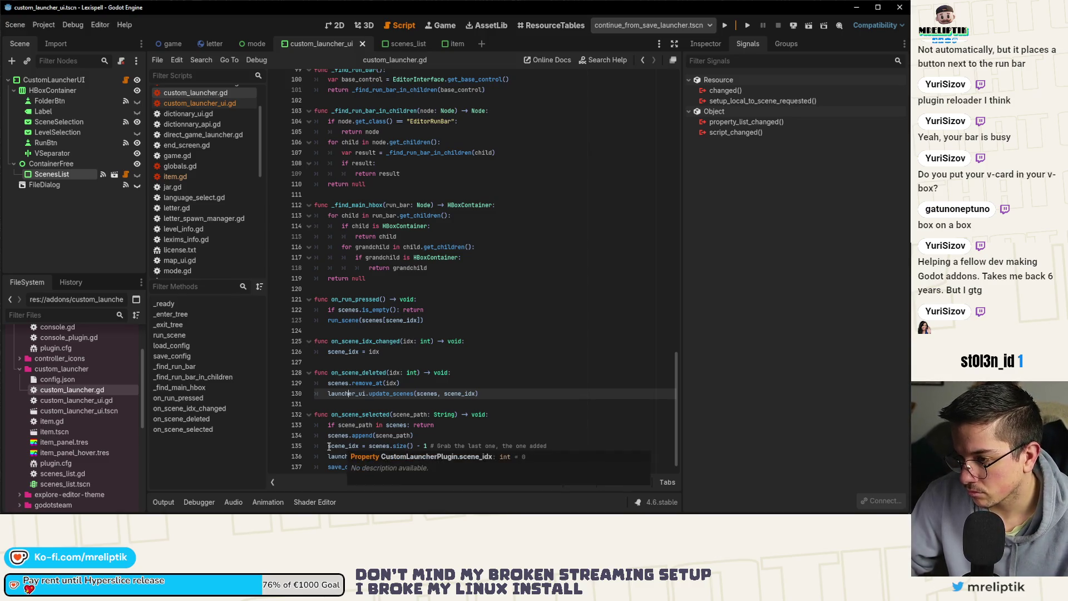
Step: Add scene_idx = wrapi(scene_idx, 0, scenes.size()) after remove_at and save
scroll(445, 311, up, 10)
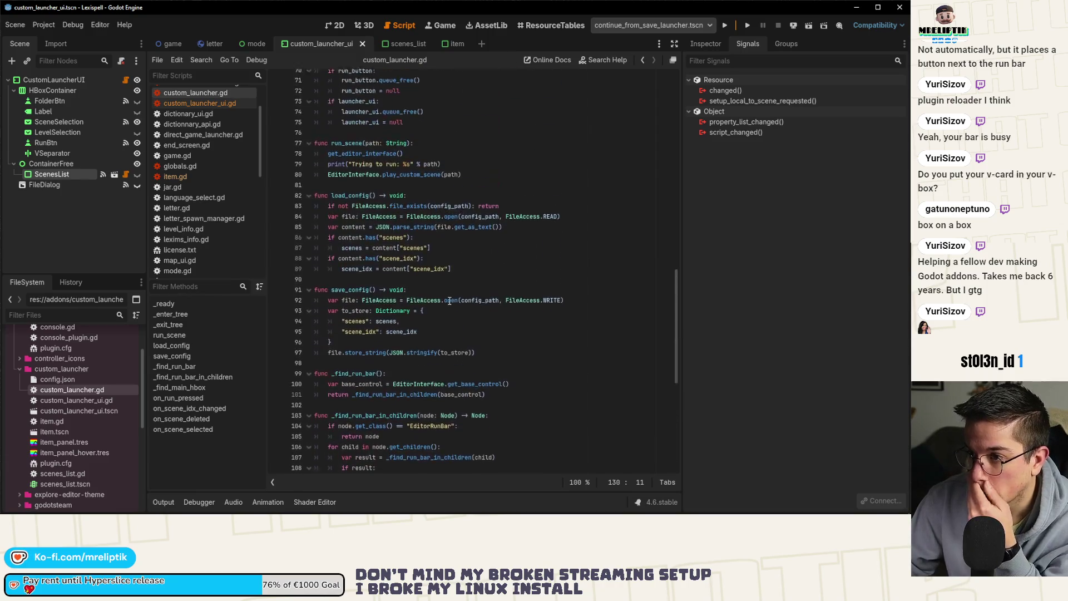
scroll(446, 311, up, 10)
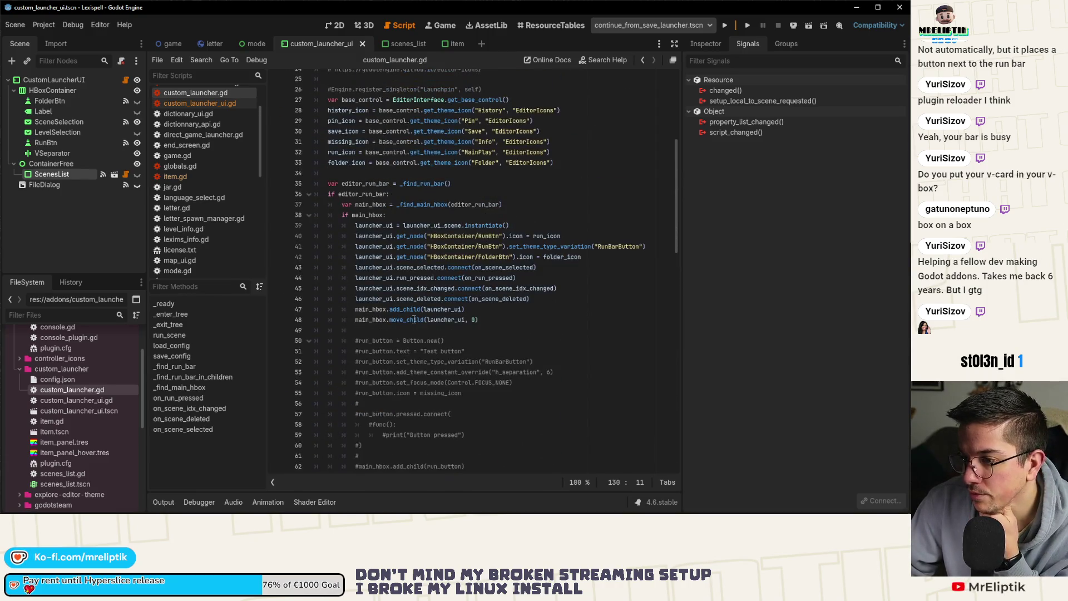
scroll(413, 334, down, 20)
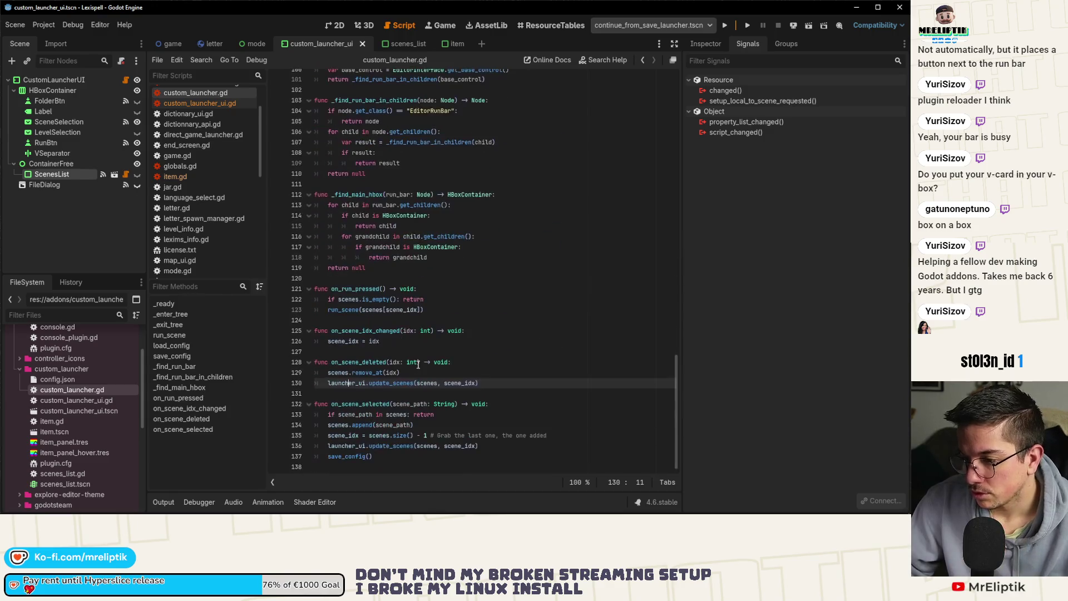
double_click(456, 382)
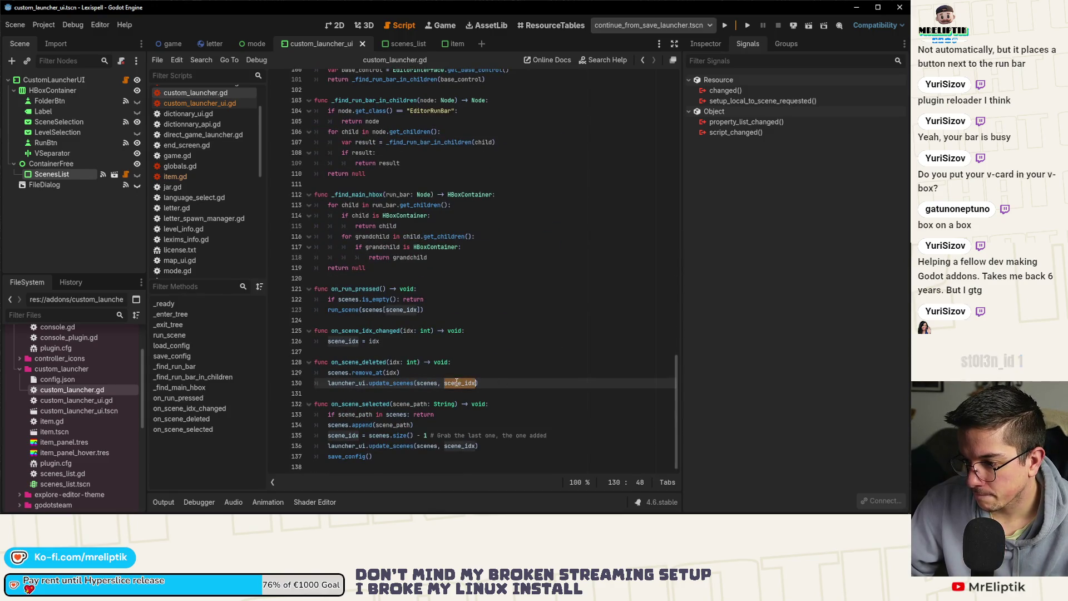
key(BackSpace)
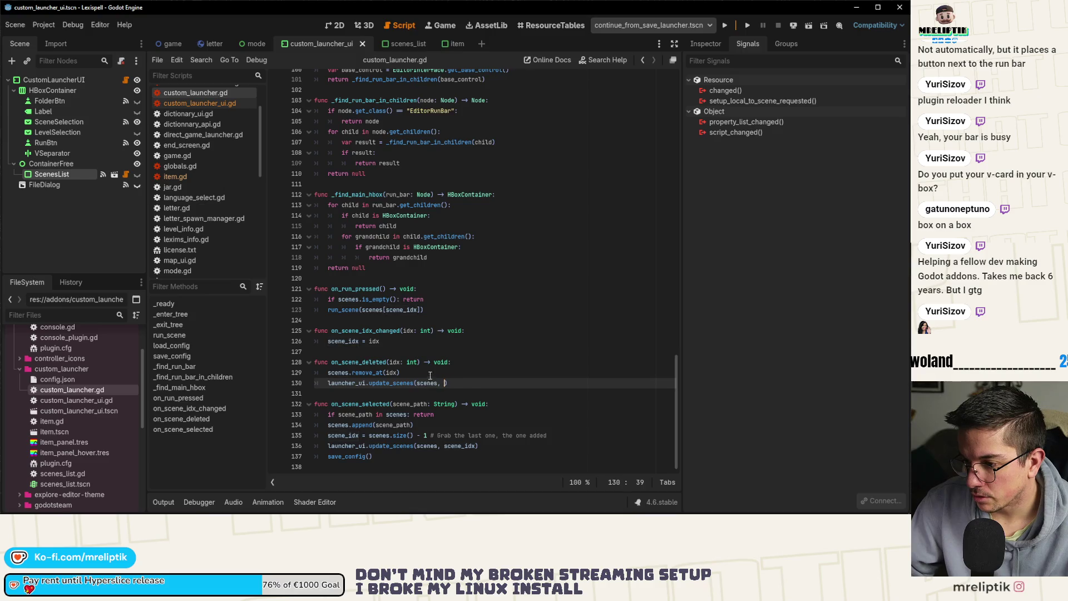
key(Up)
key(Return)
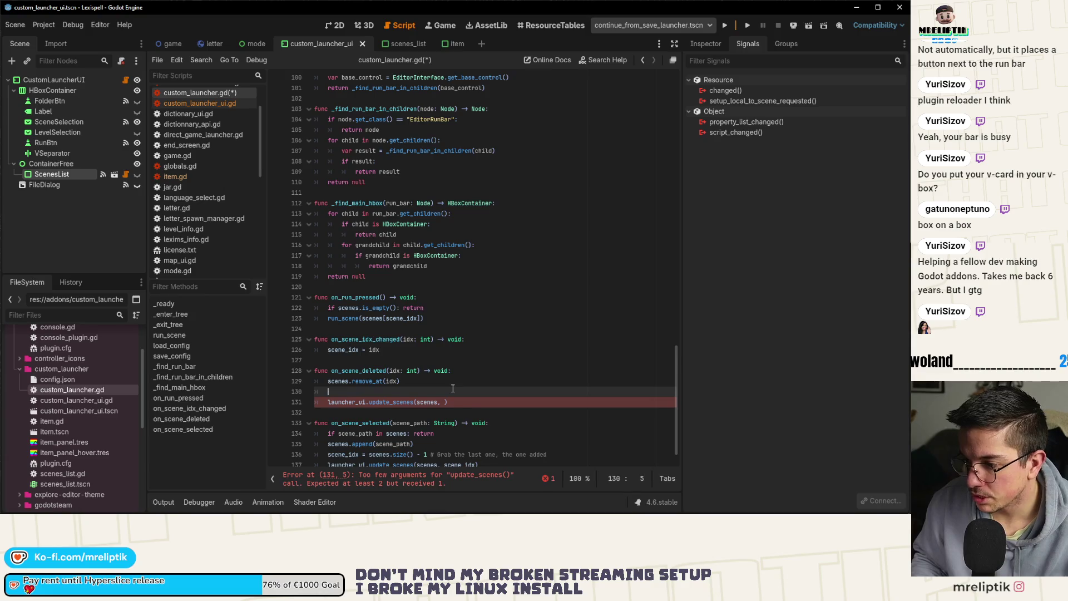
key(ctrl+z)
key(ctrl+z)
key(ctrl+z)
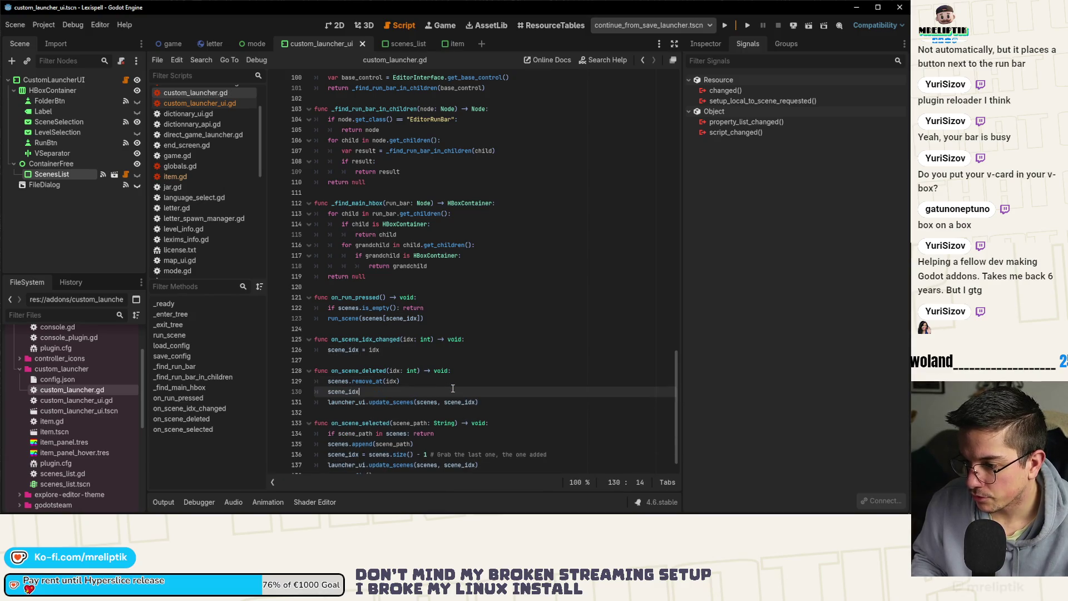
text(= wrap)
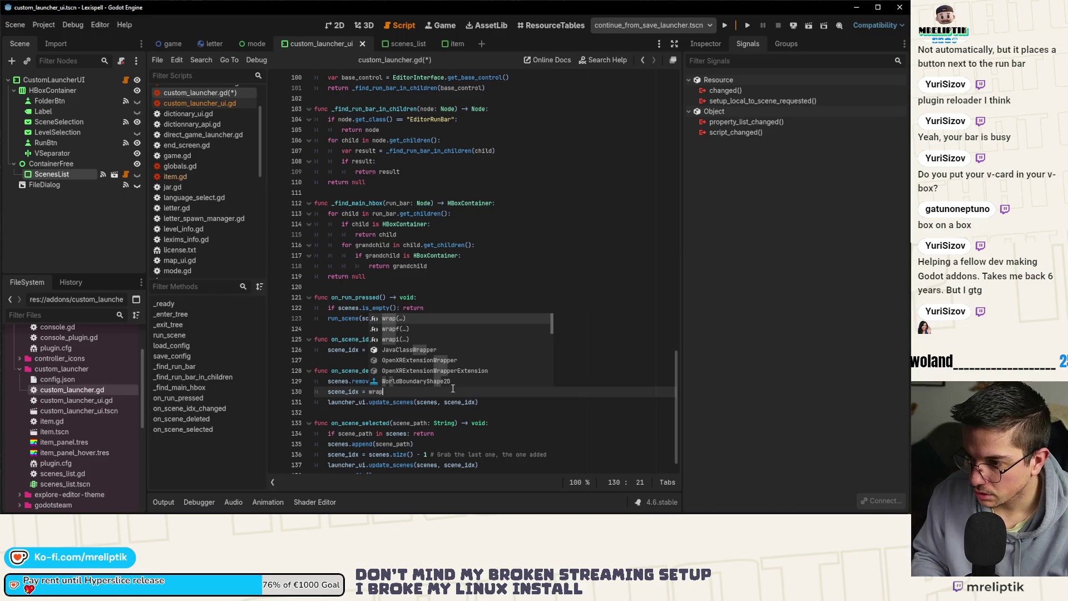
key(Down)
key(Down)
key(Return)
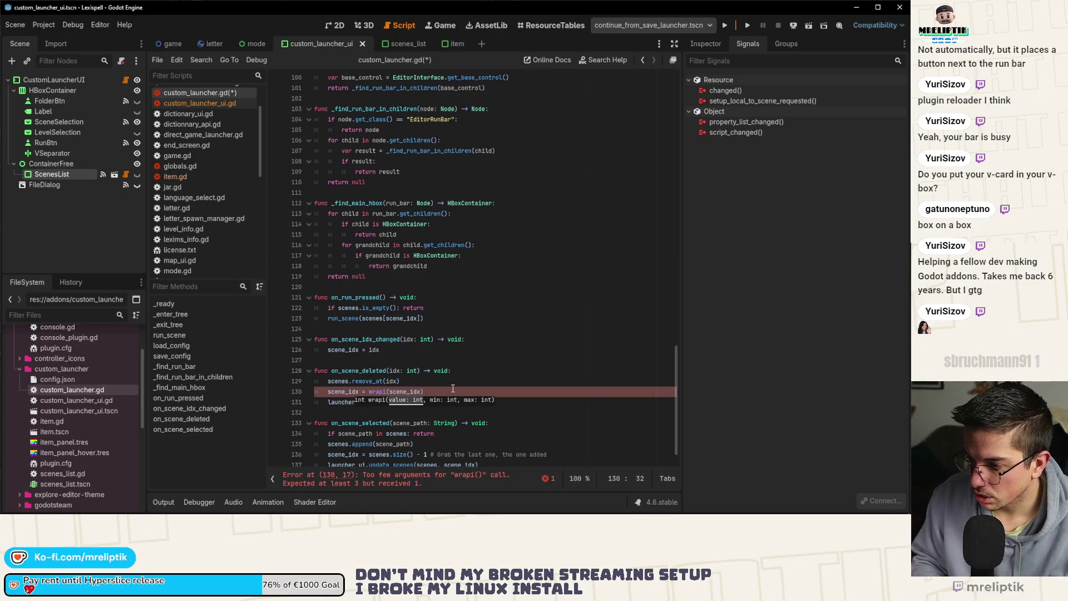
text(, )
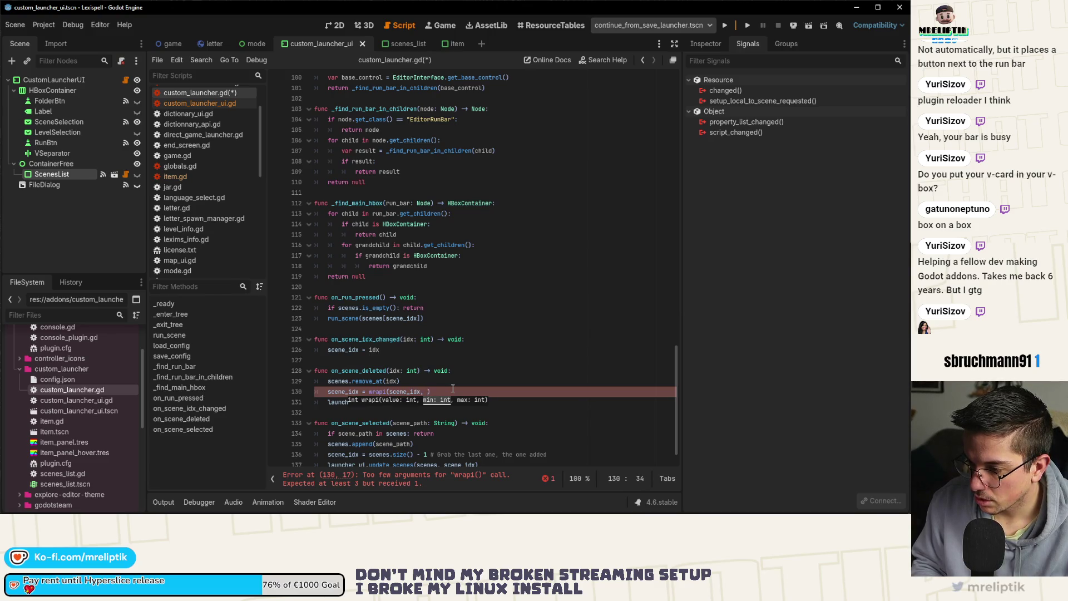
text(0, s)
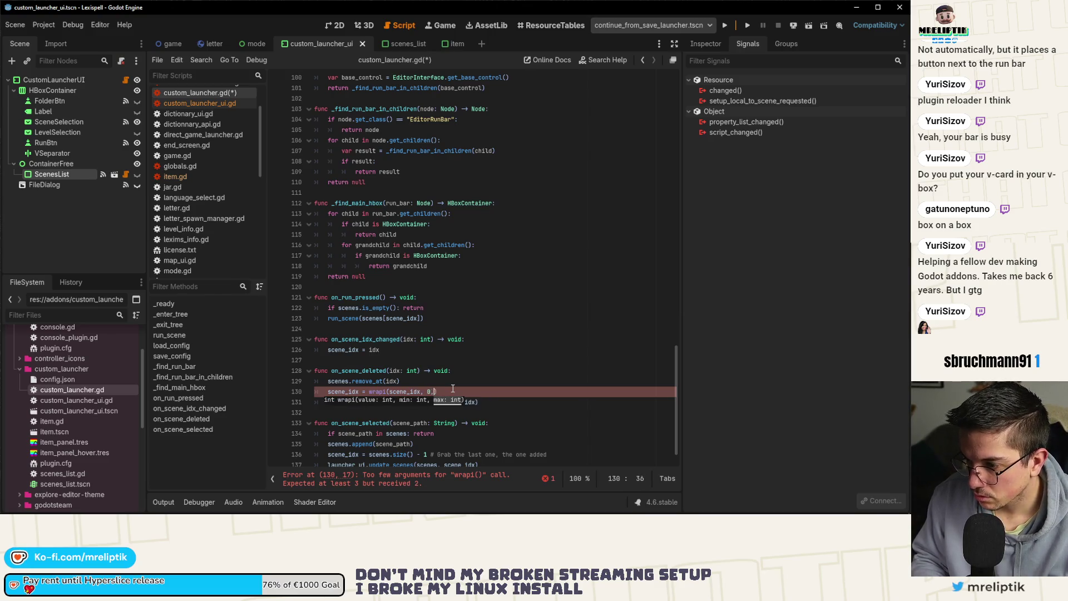
text(cenes.)
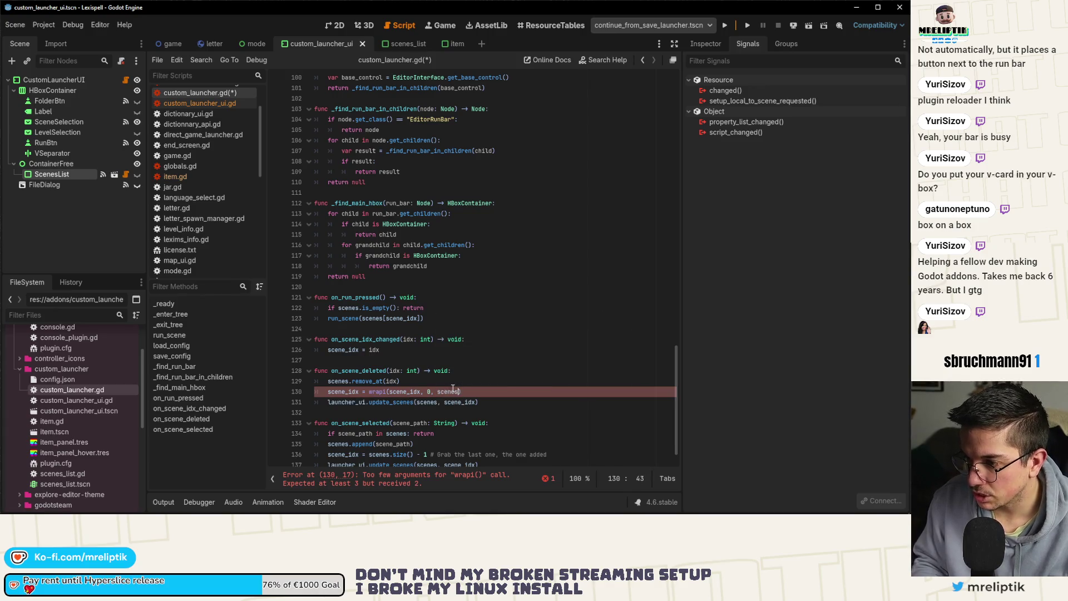
text(get_s)
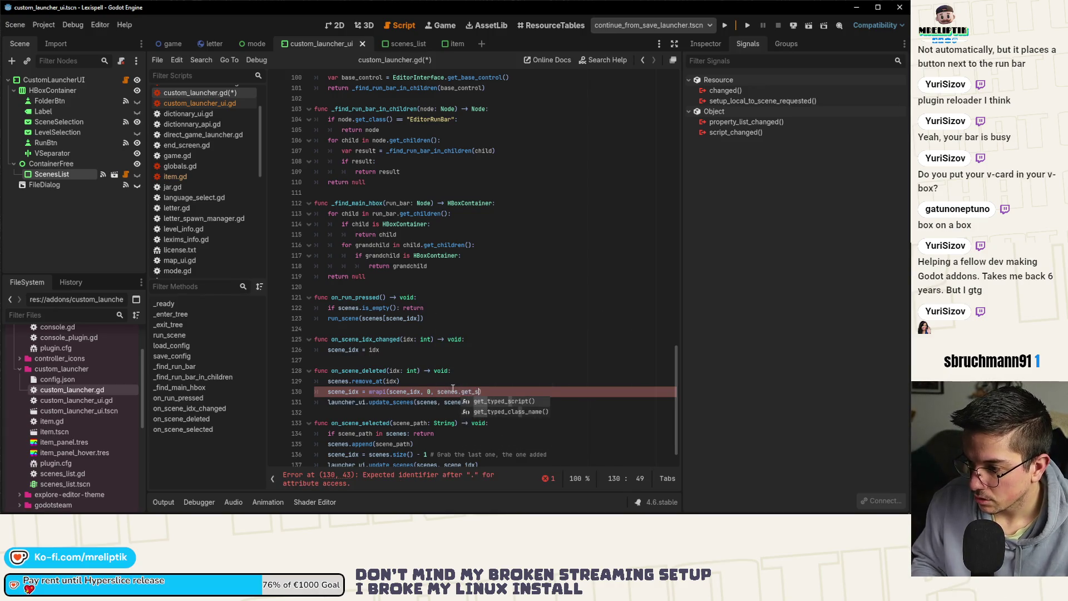
key(BackSpace)
key(BackSpace)
text(si)
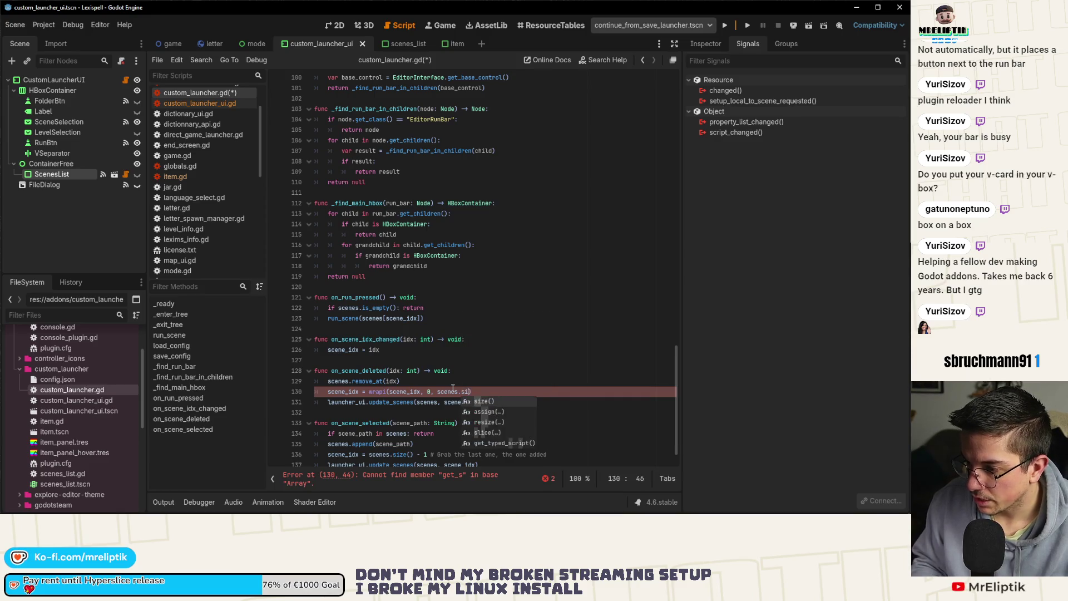
key(Return)
key(ctrl+s)
Step: Read the wrapi documentation, then return to custom_launcher.gd at line 131
ctrl+click(379, 391)
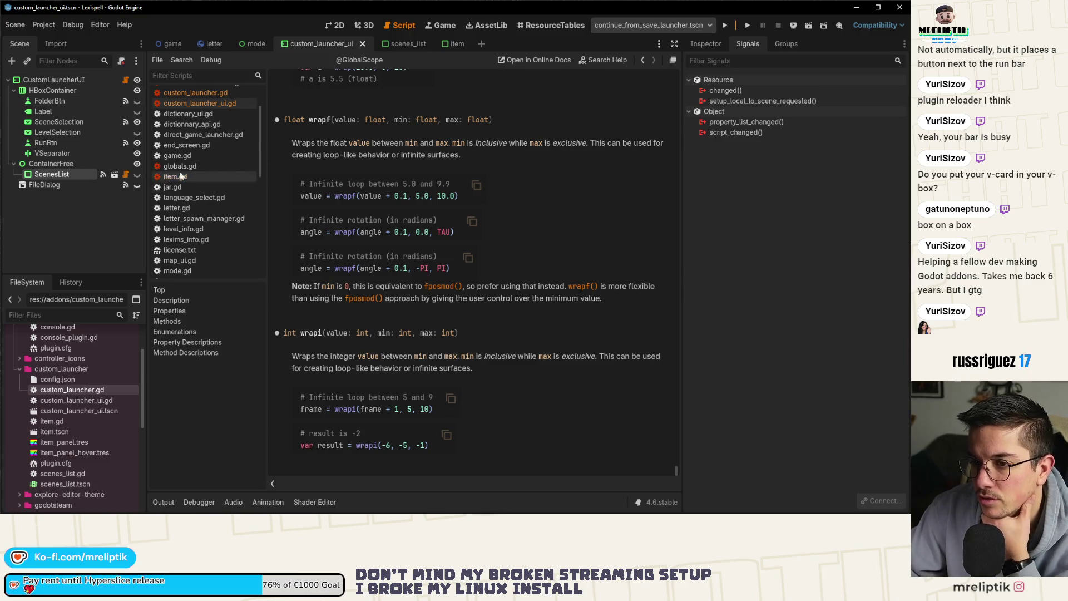
click(214, 103)
click(212, 97)
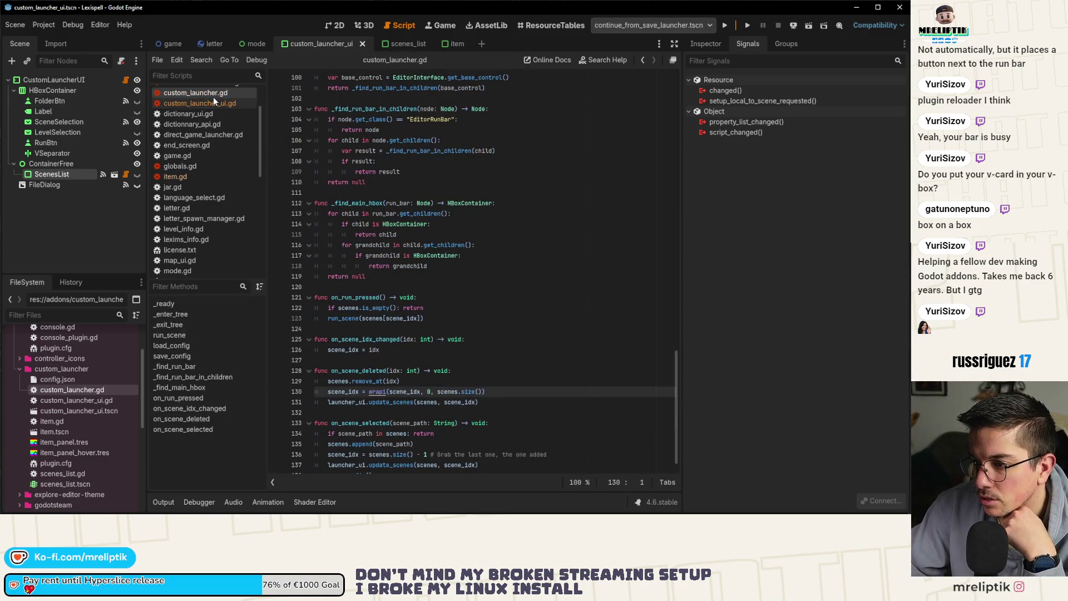
click(480, 402)
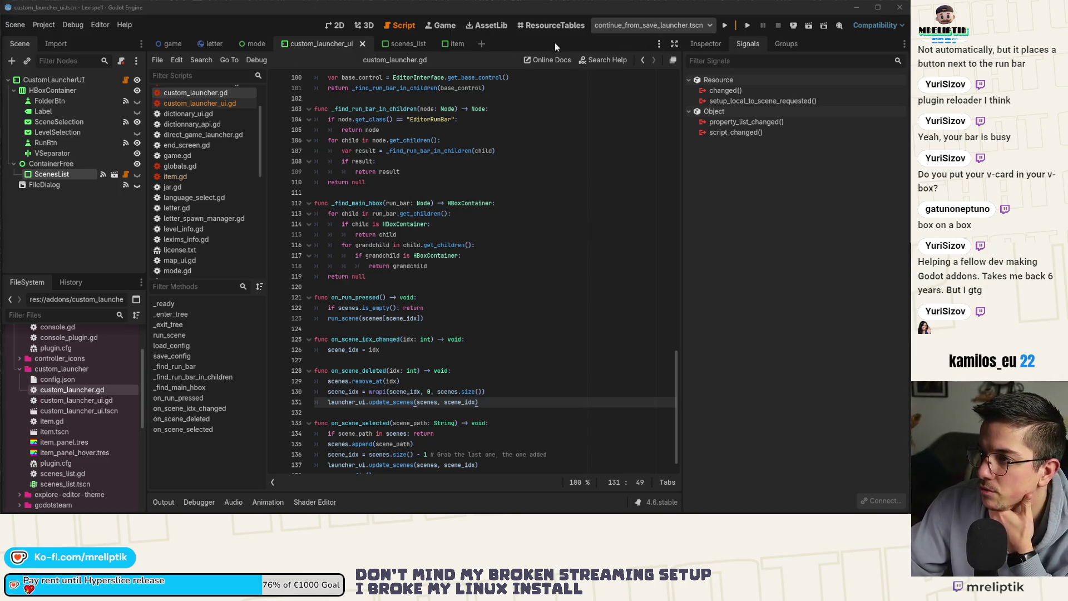
Step: Check the installed plugins in Project Settings and test the launcher's scene popup
click(50, 24)
click(51, 42)
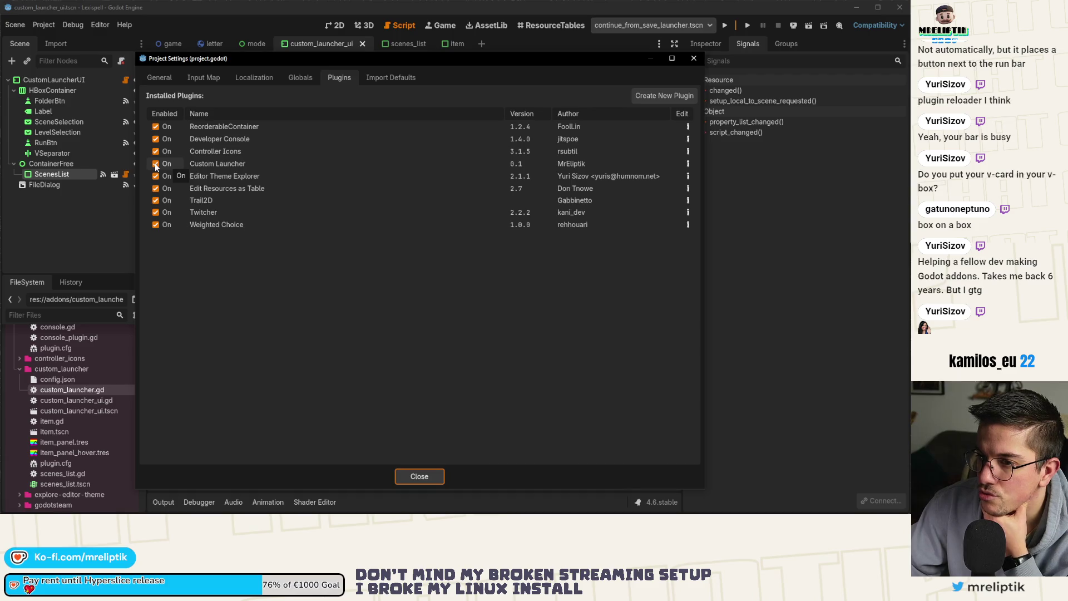
click(422, 478)
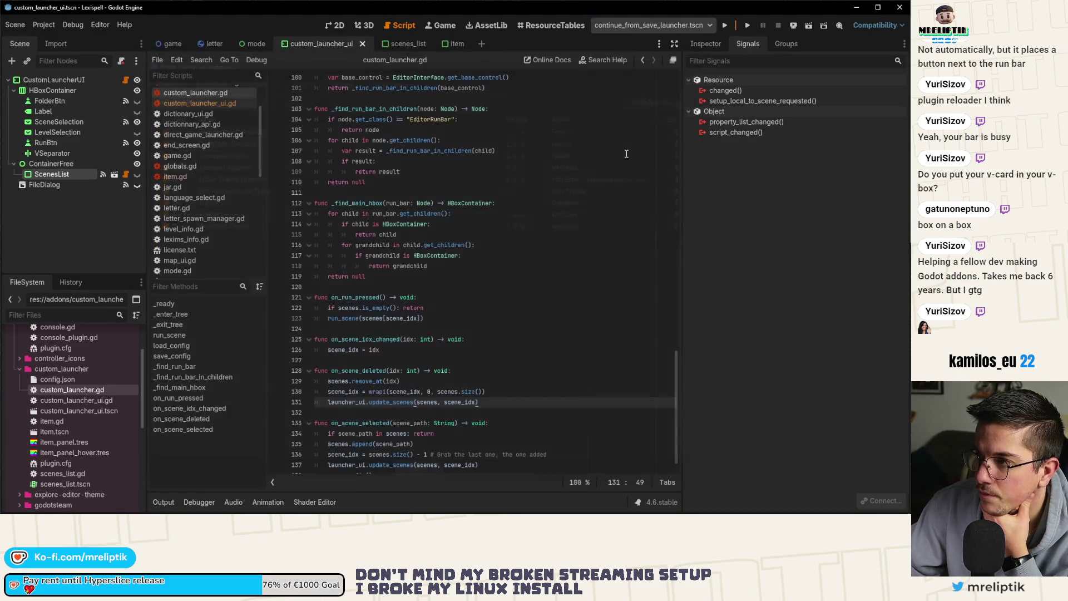
click(636, 28)
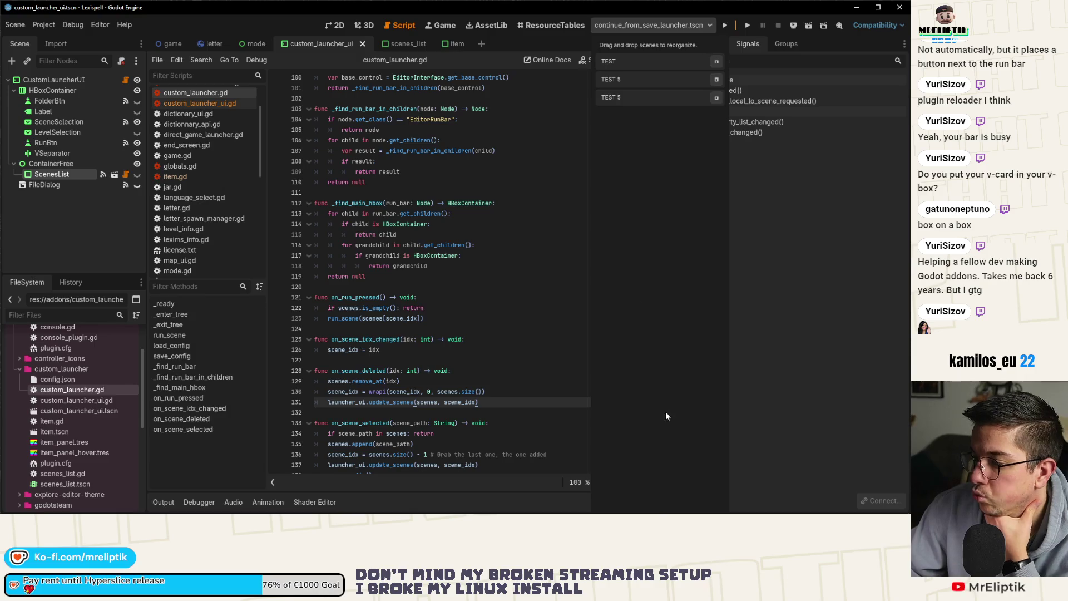
click(653, 26)
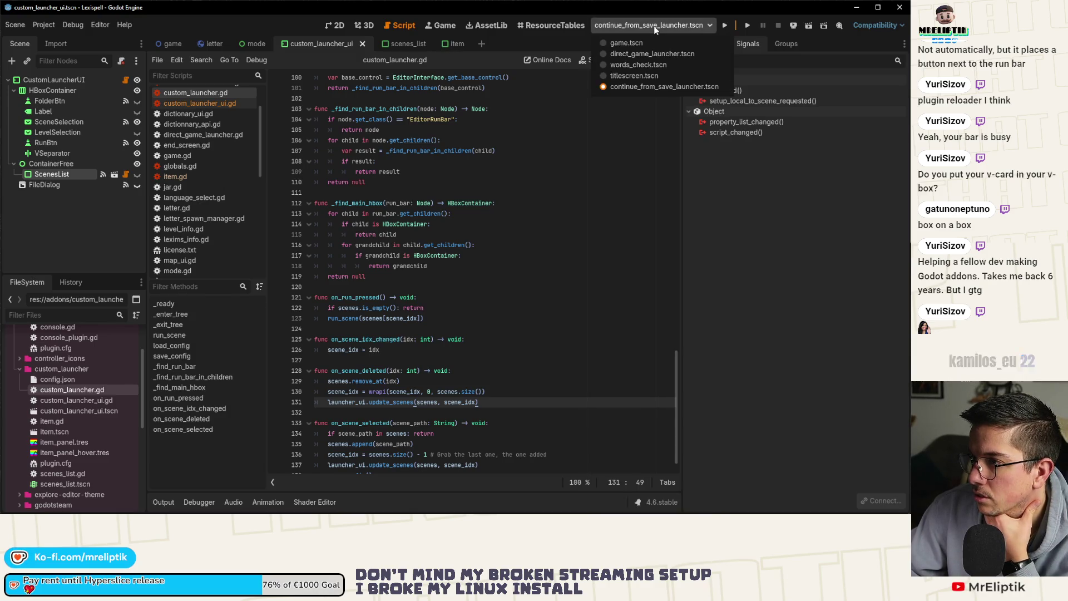
Step: Look at the DeleteBtn node in the item scene, then switch to scenes_list
click(458, 44)
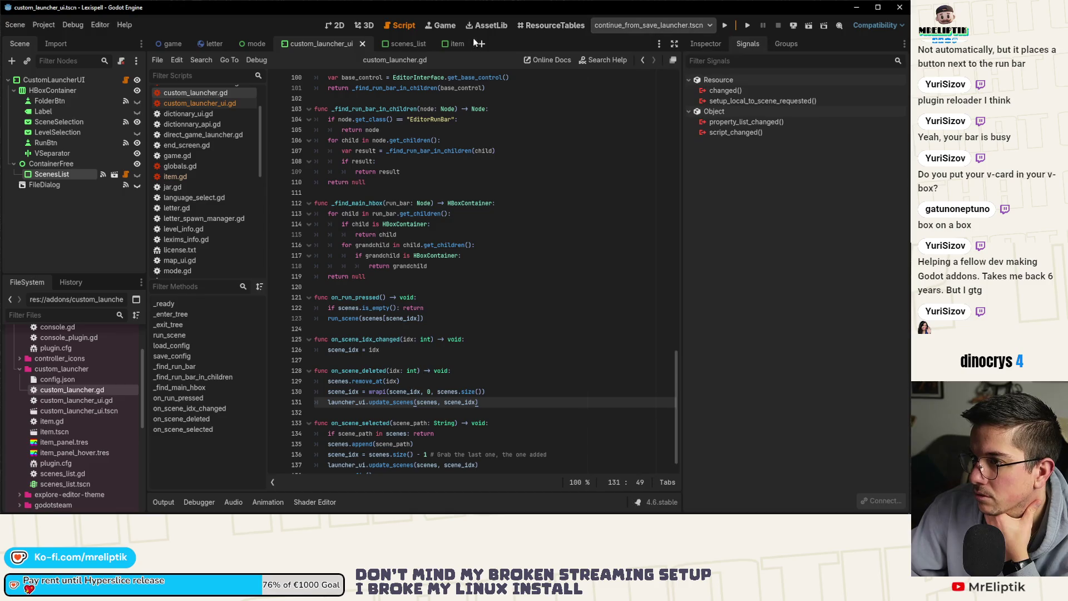
click(66, 138)
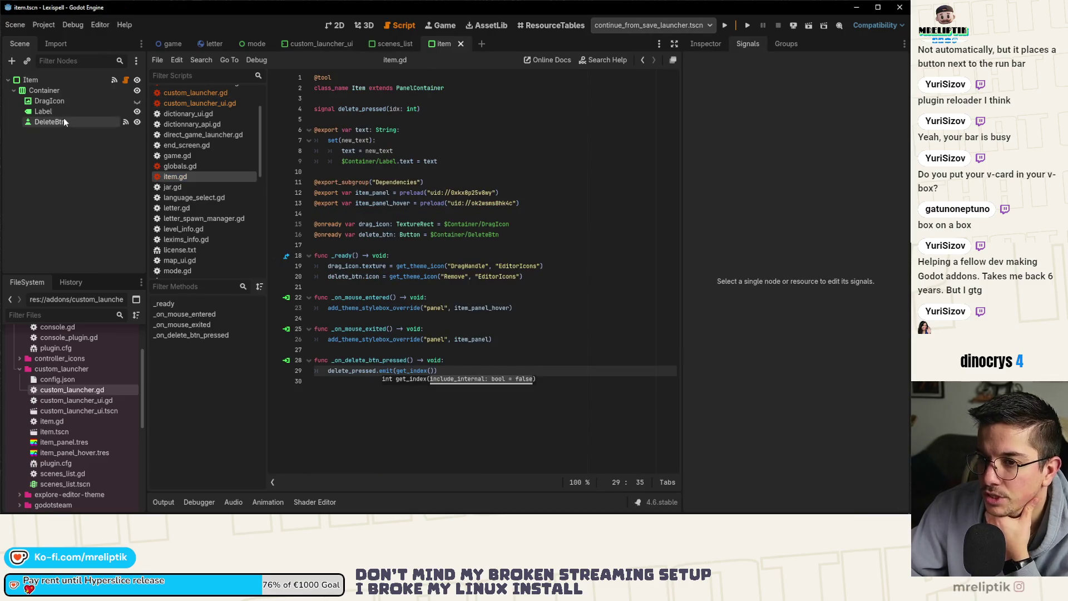
click(57, 122)
click(387, 45)
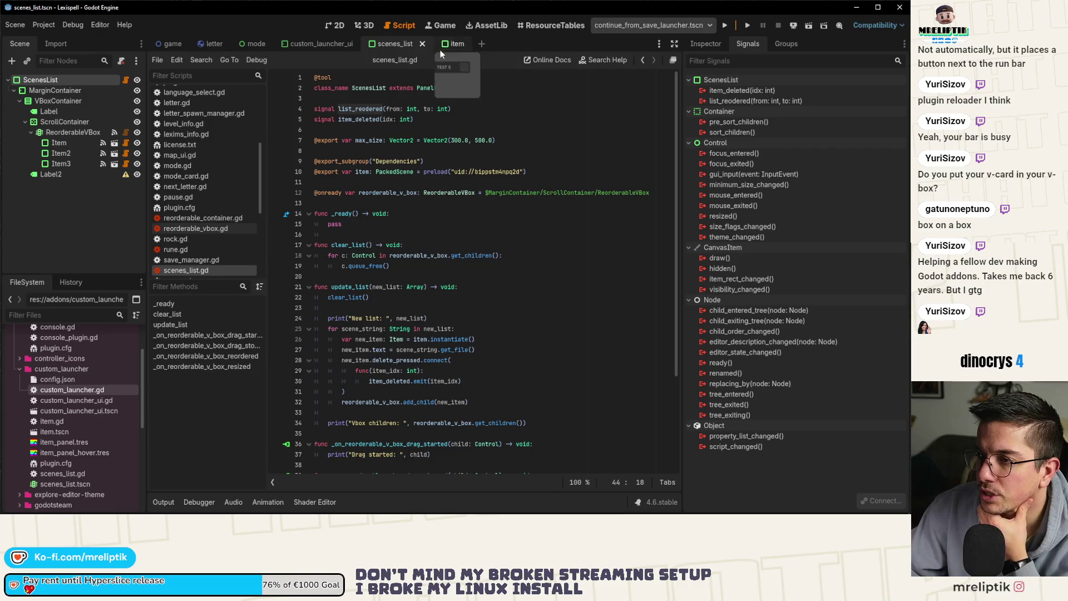
Step: Switch to the 2D view, select Label2, and check the launcher's scene popups
click(334, 26)
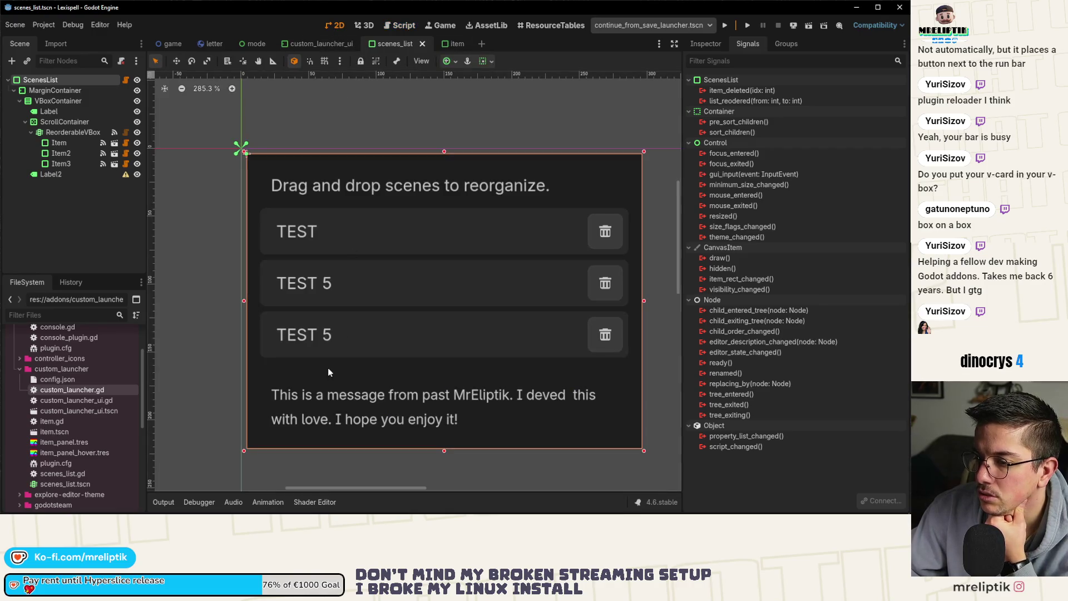
click(352, 408)
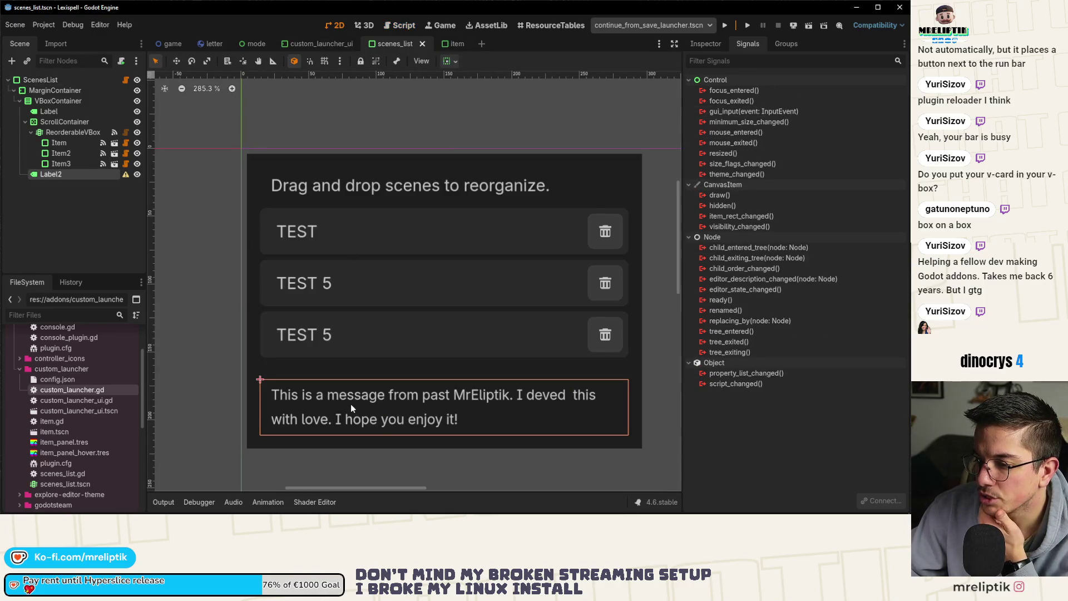
middle_click(632, 22)
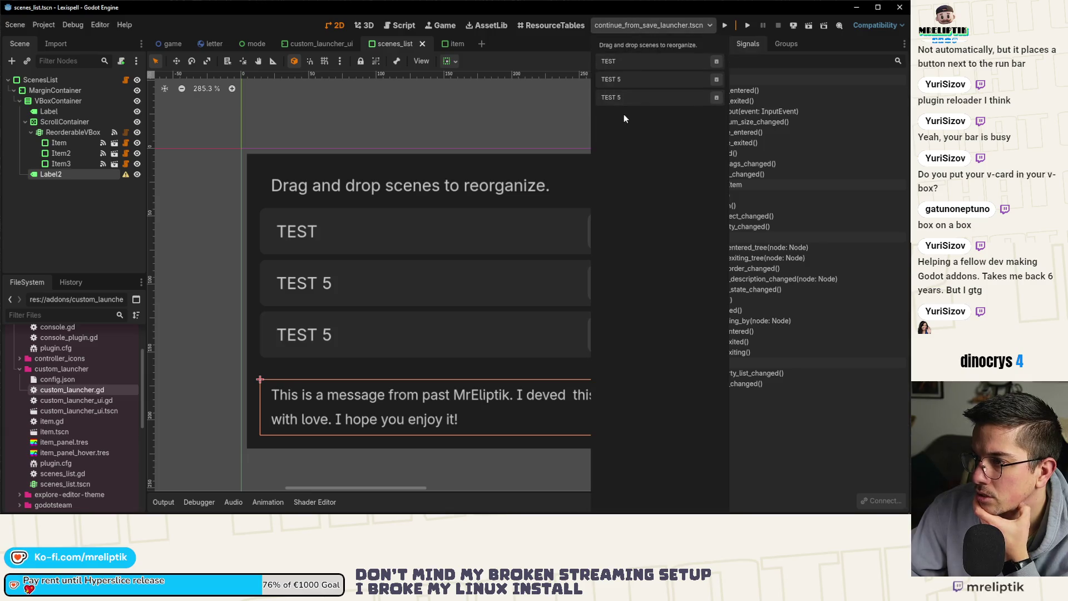
click(643, 24)
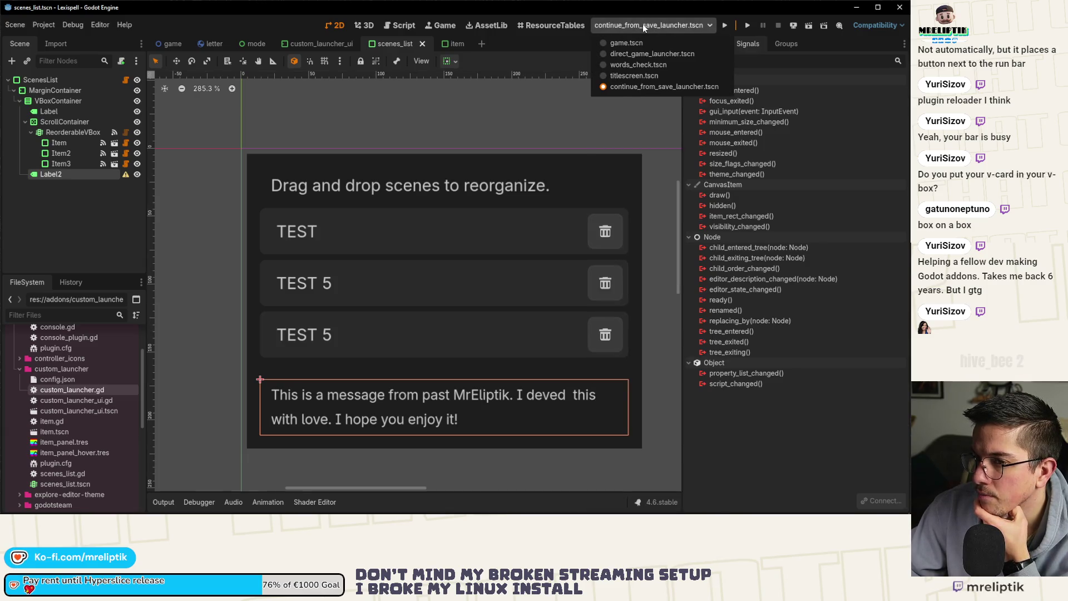
click(58, 185)
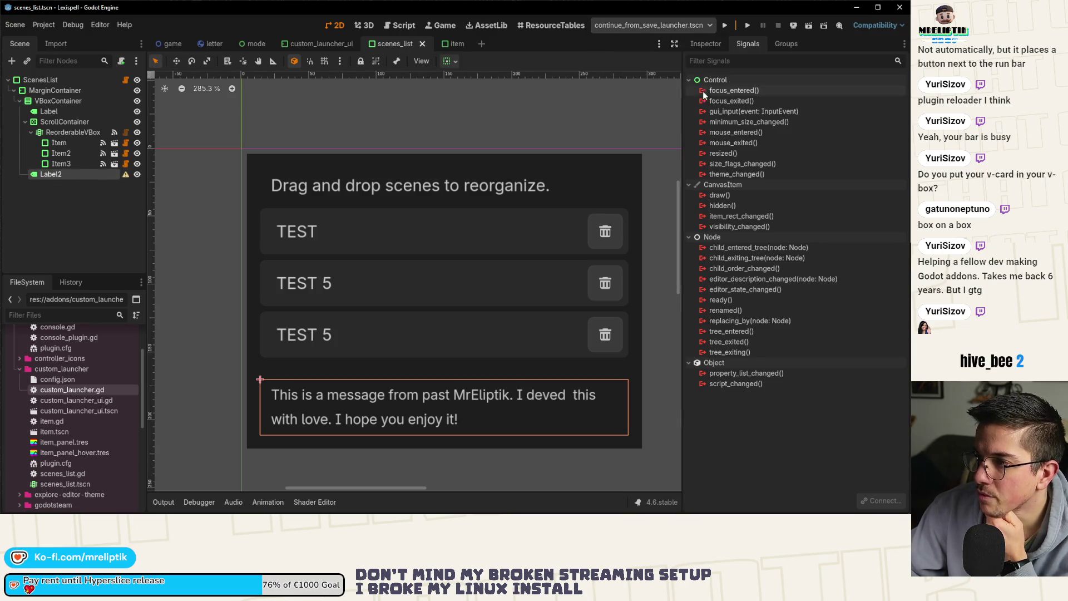
Step: Give Label2 a custom minimum width of 272 and save the scene
click(706, 43)
scroll(801, 244, down, 5)
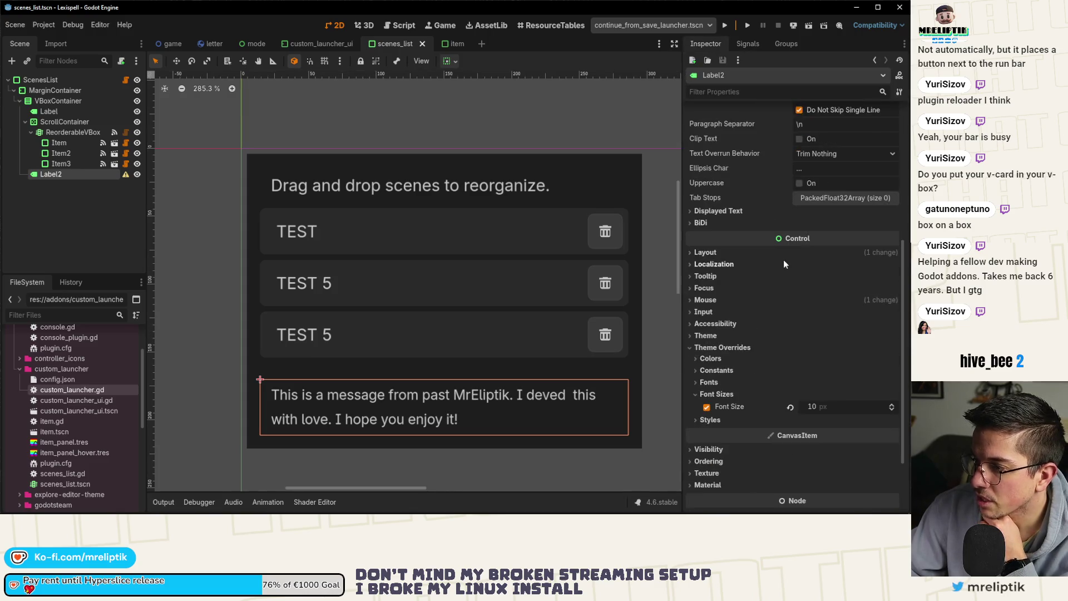
click(716, 254)
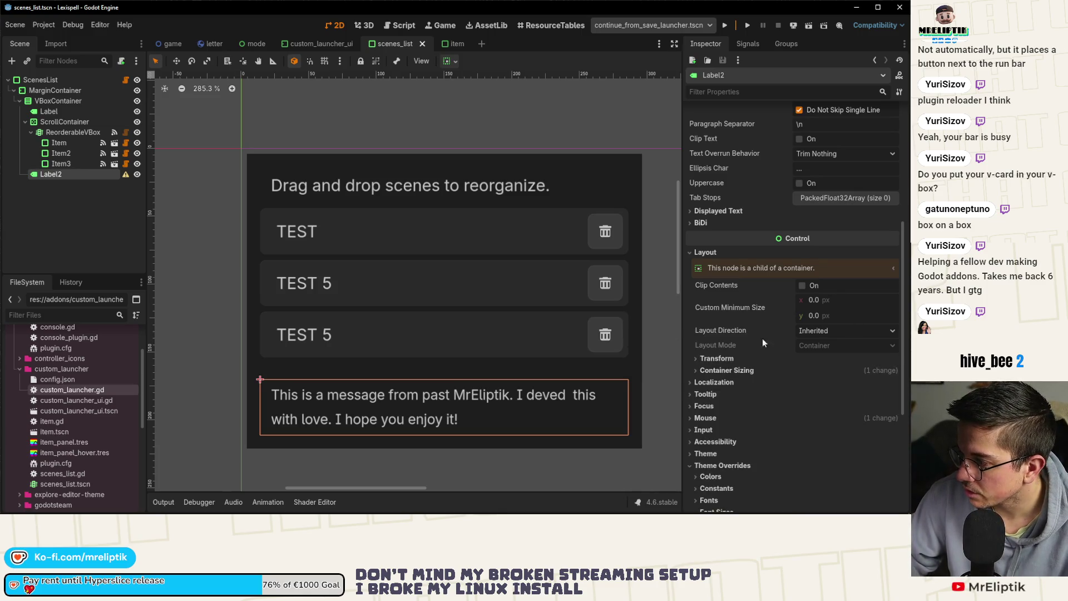
click(836, 300)
text(272)
key(Return)
key(ctrl+s)
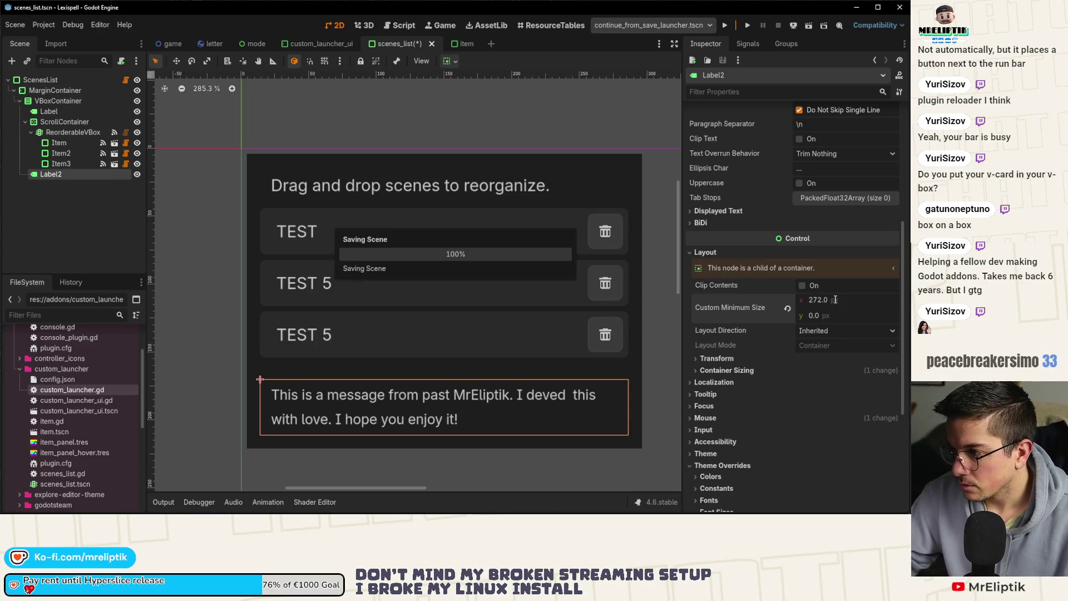
Step: Check the launcher popup again and bring up the Plugins settings
click(649, 26)
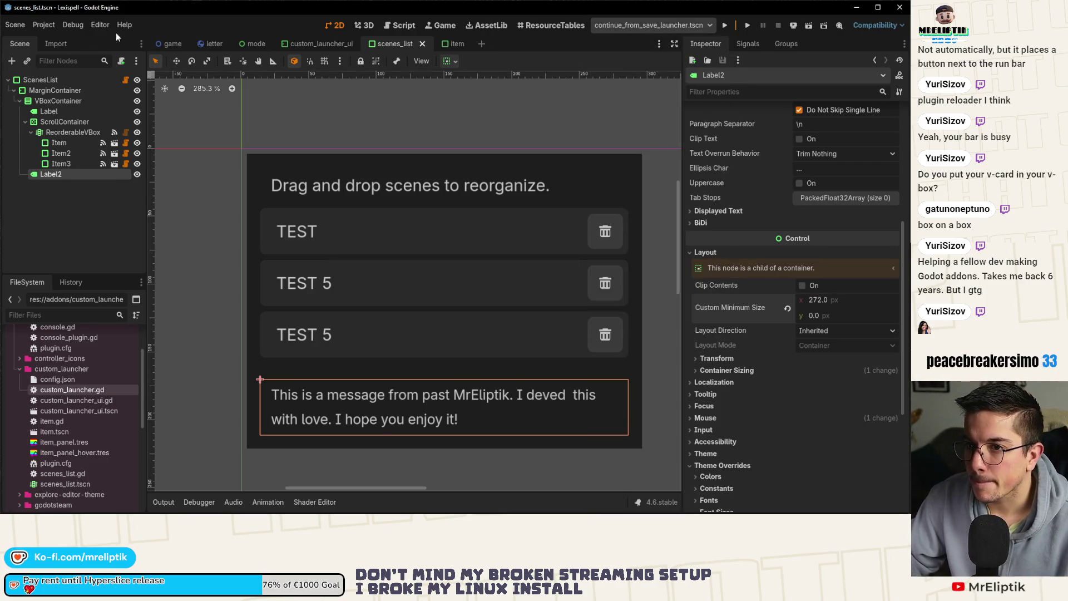
click(43, 25)
click(55, 38)
Step: Reload the Custom Launcher plugin and open its scene list
click(157, 163)
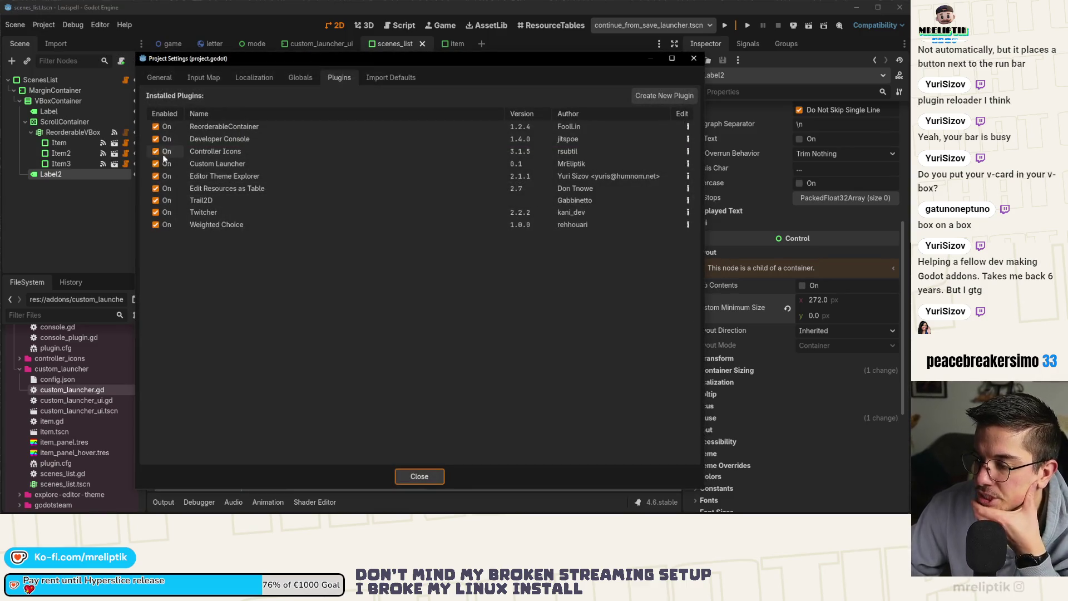
click(157, 163)
click(420, 477)
click(653, 25)
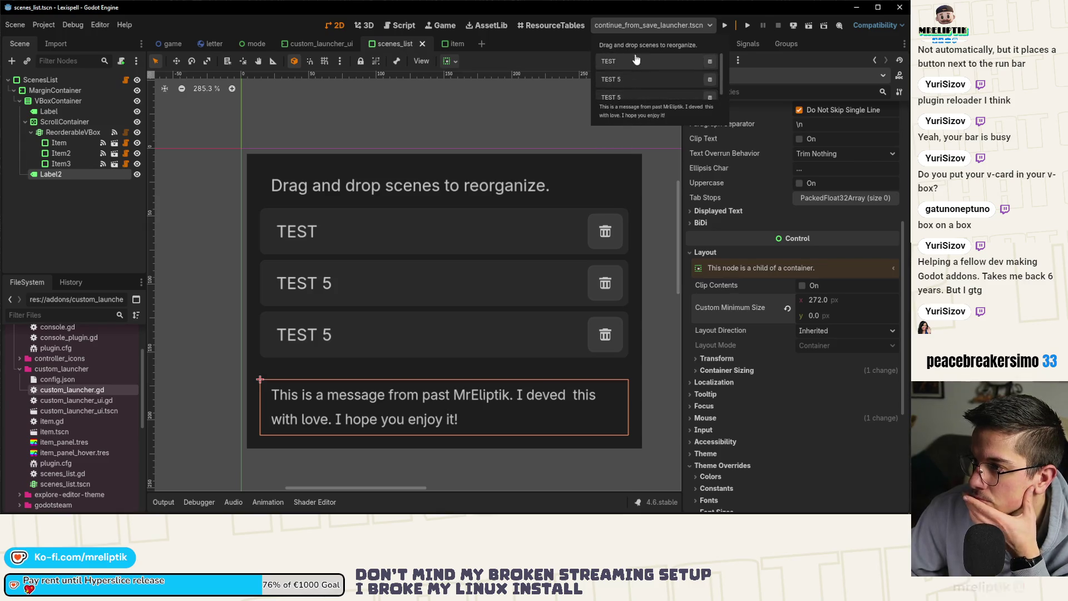
Step: Resize the ScenesList panel to 247 then back to 217 and save
click(44, 101)
click(48, 79)
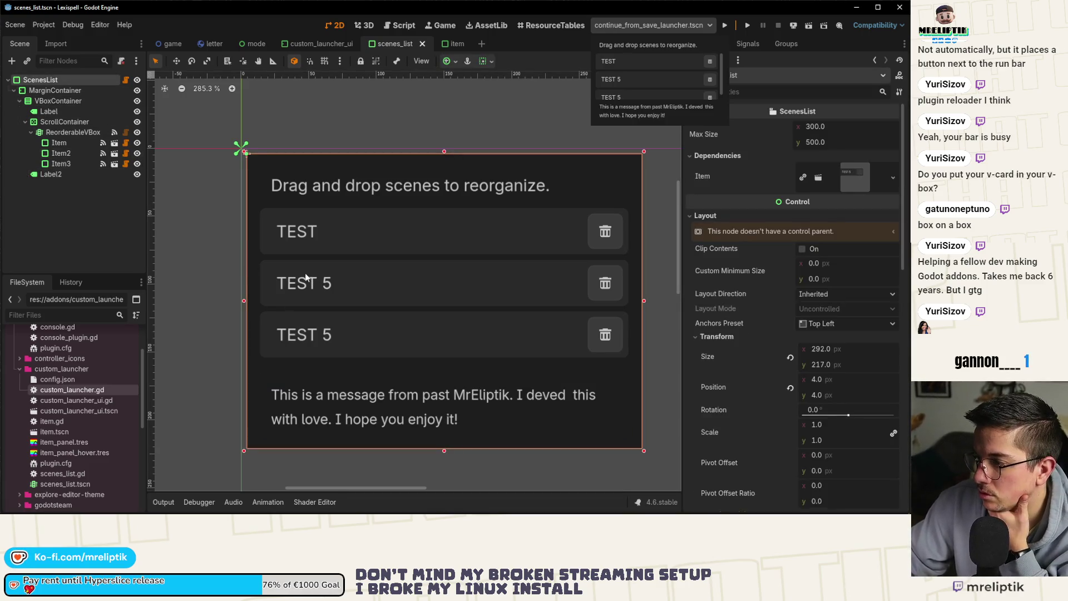
scroll(439, 342, down, 1)
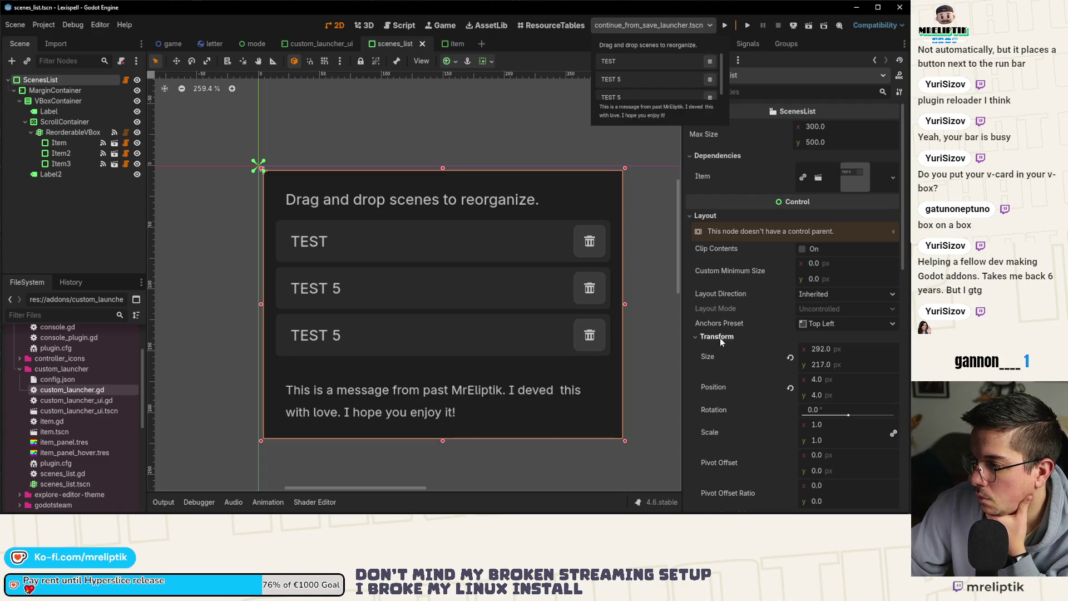
scroll(720, 338, down, 3)
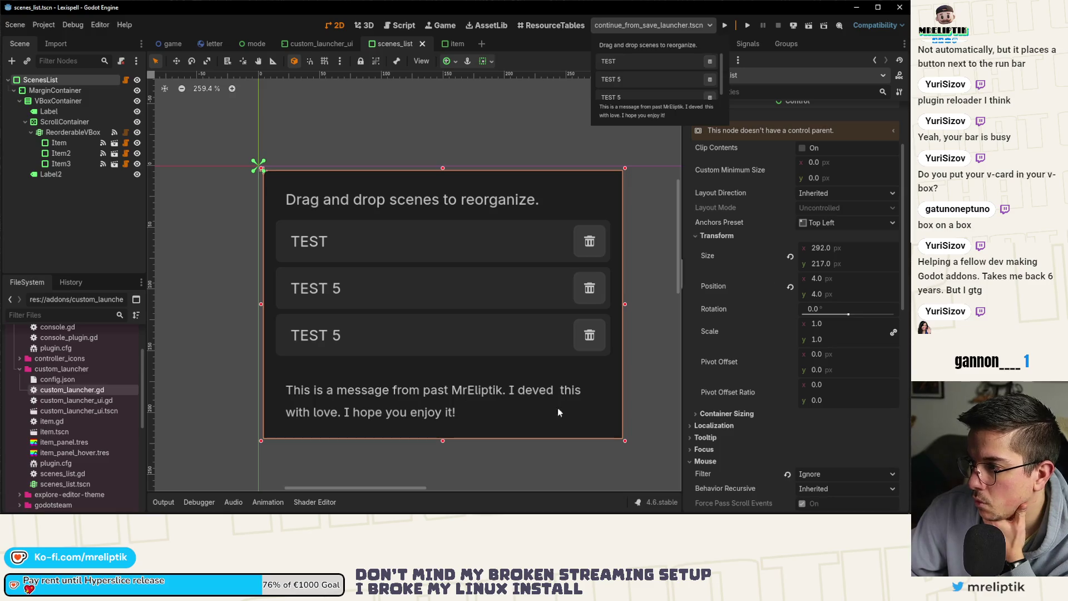
drag(443, 443, 443, 486)
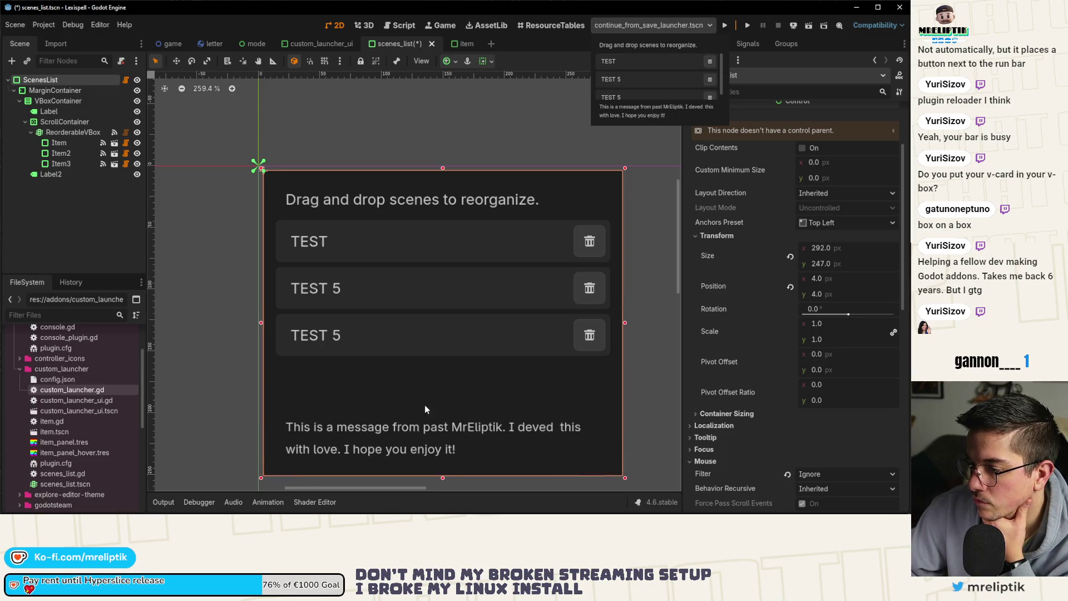
scroll(356, 437, down, 4)
mouse_move(414, 378)
mouse_down()
mouse_move(415, 315)
mouse_move(415, 378)
mouse_move(417, 352)
mouse_up()
key(ctrl+s)
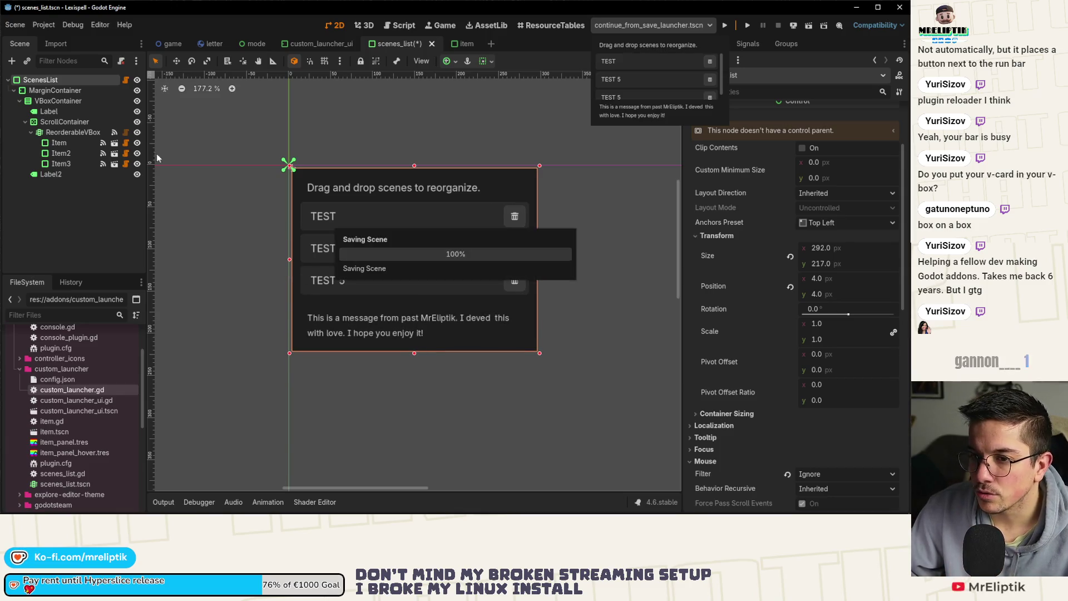
Step: Hide the Label2 message node and save the scene
click(55, 174)
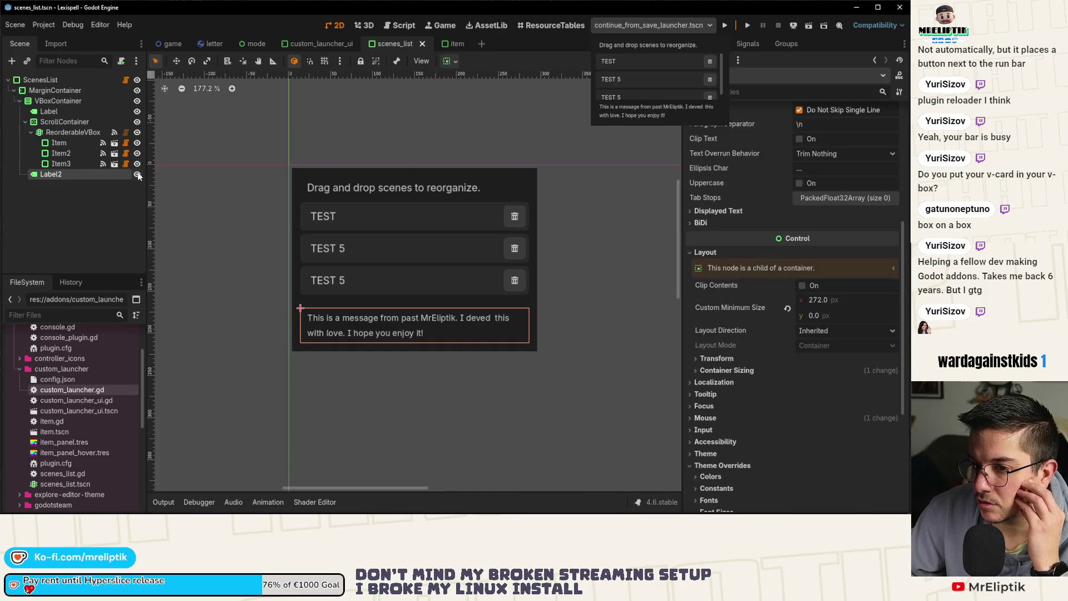
click(137, 174)
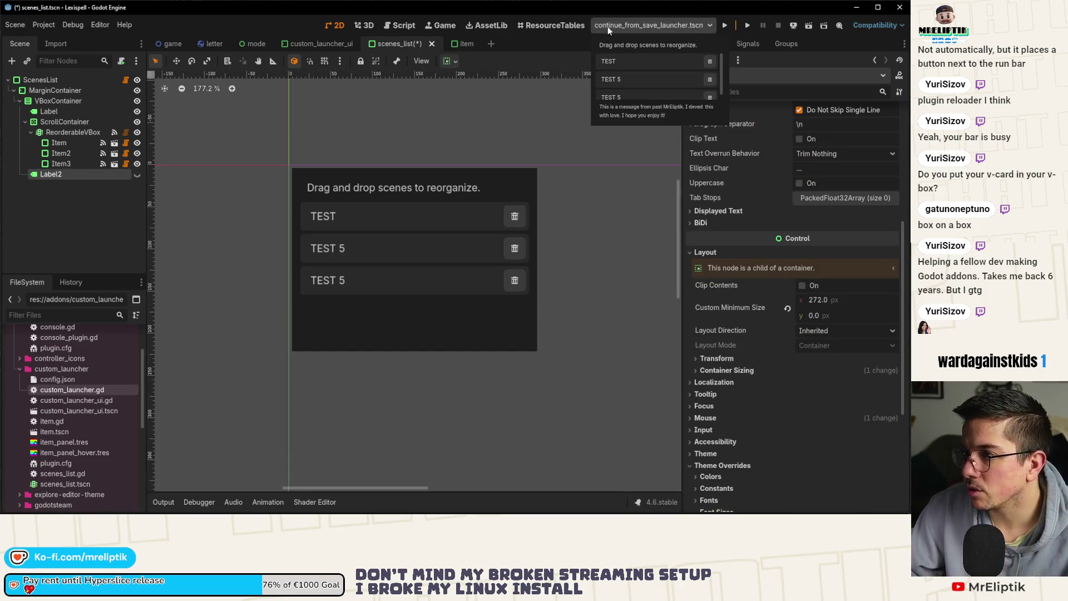
key(ctrl+s)
Step: Toggle the Custom Launcher plugin off and on in Project Settings to reload it
click(43, 24)
click(89, 71)
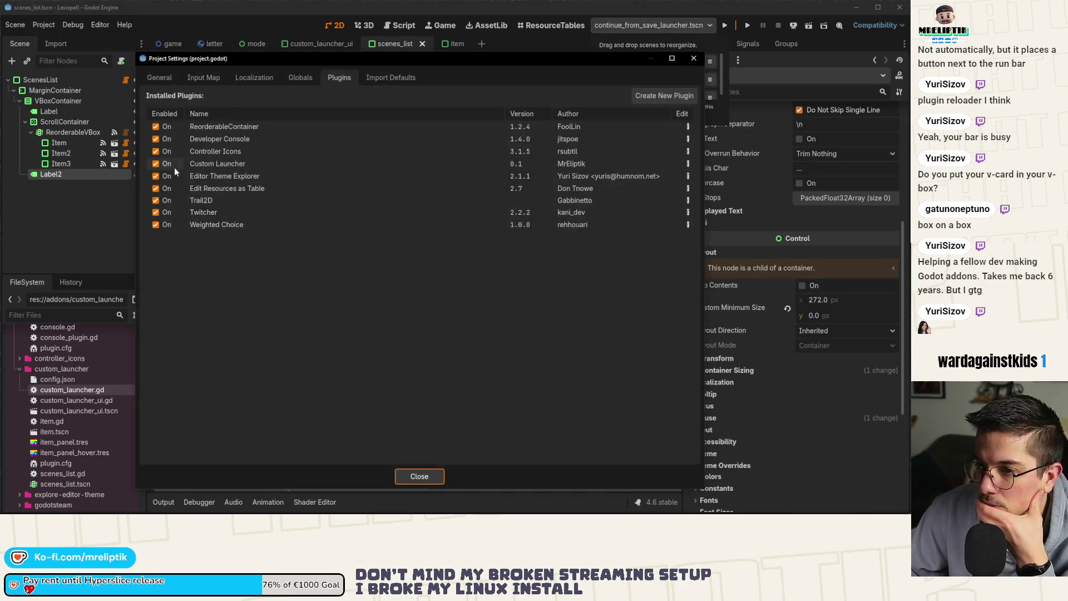
click(156, 164)
click(156, 164)
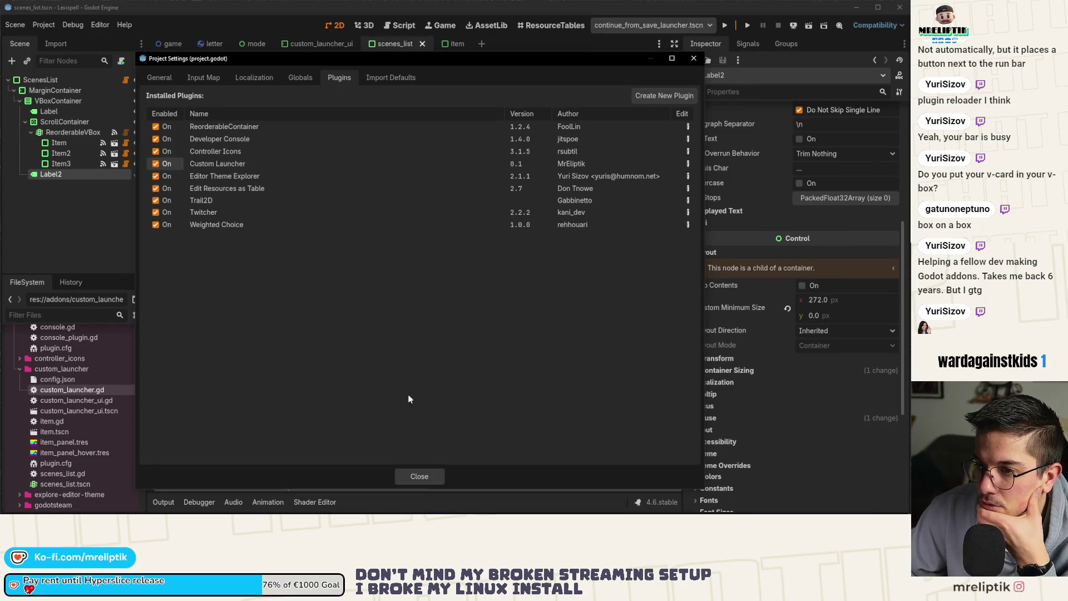
click(419, 477)
Step: Check the launcher's reorder and choice popups, then open the ScenesList script
click(640, 22)
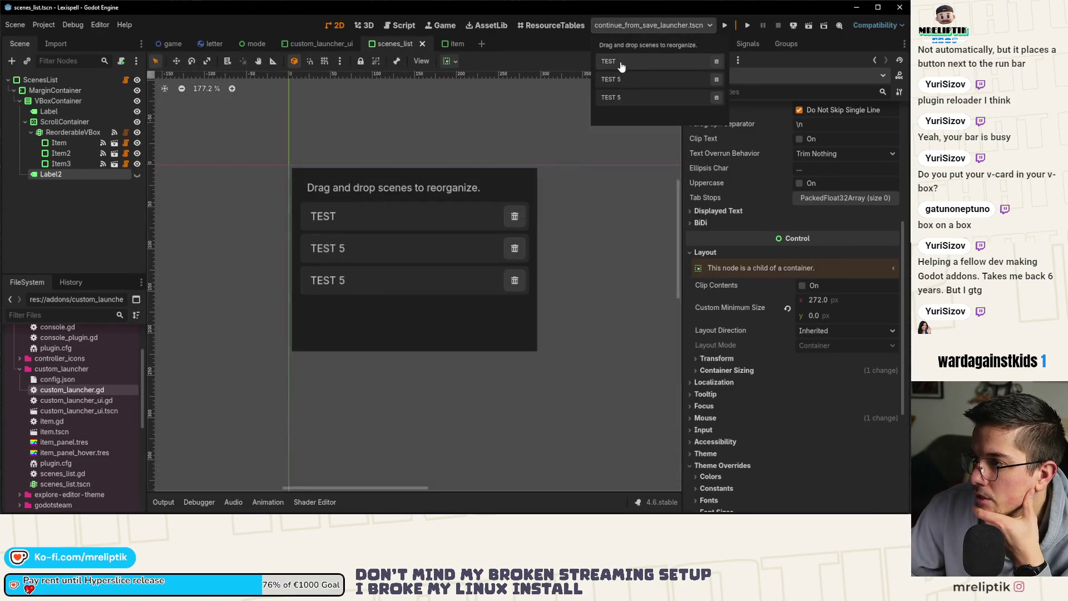
click(636, 28)
click(636, 28)
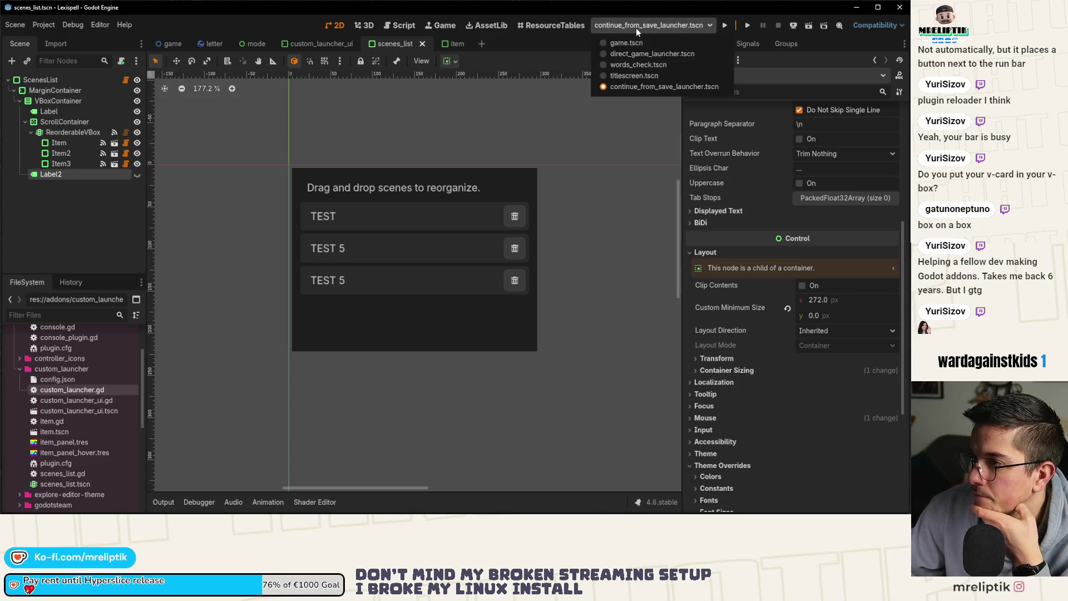
click(636, 28)
click(636, 27)
click(636, 28)
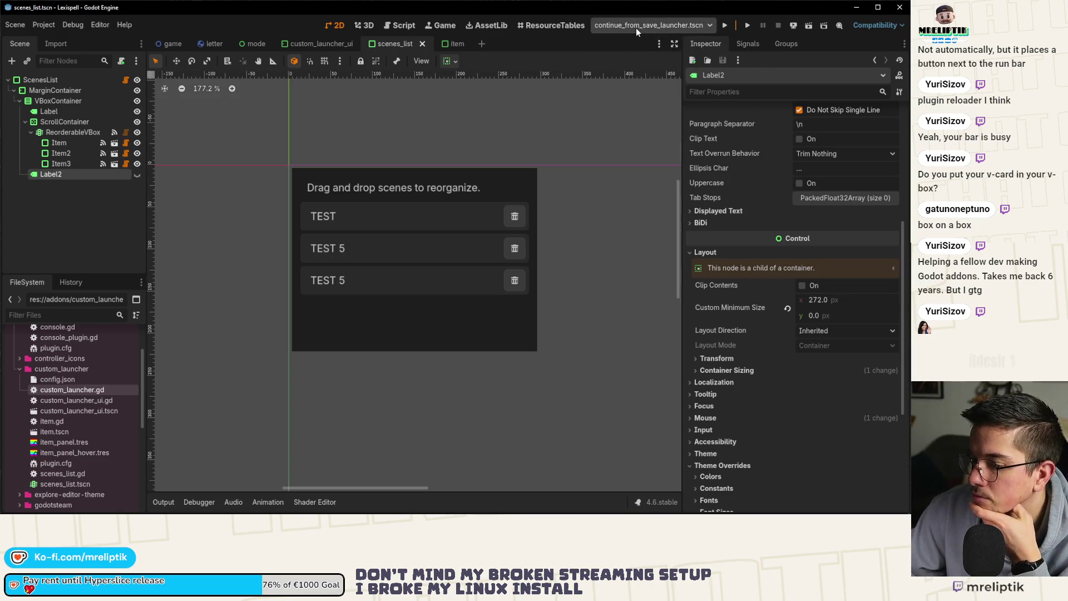
click(636, 28)
click(642, 27)
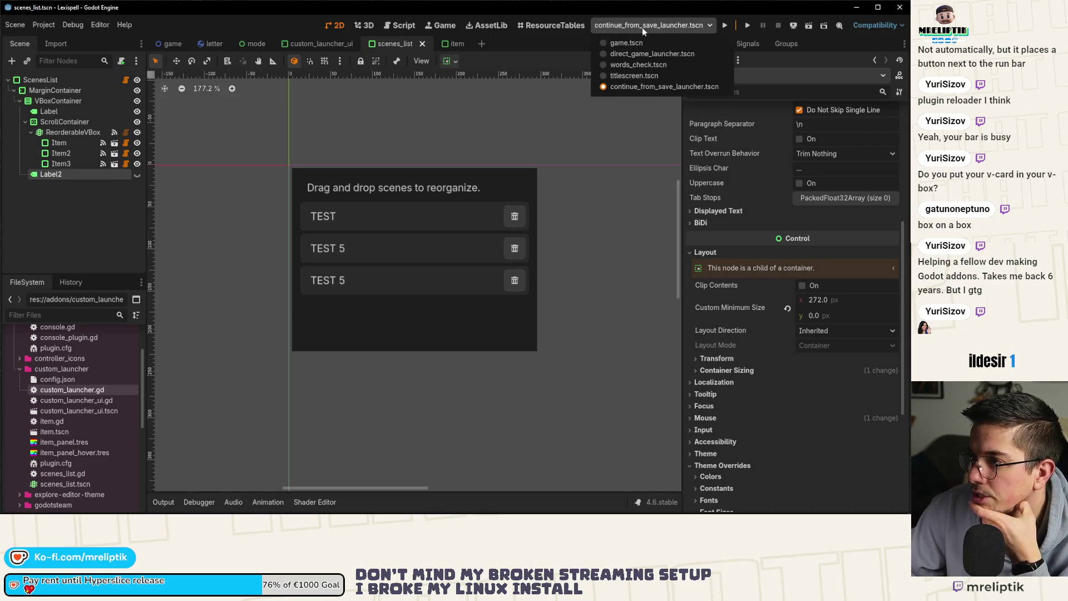
click(642, 28)
click(123, 79)
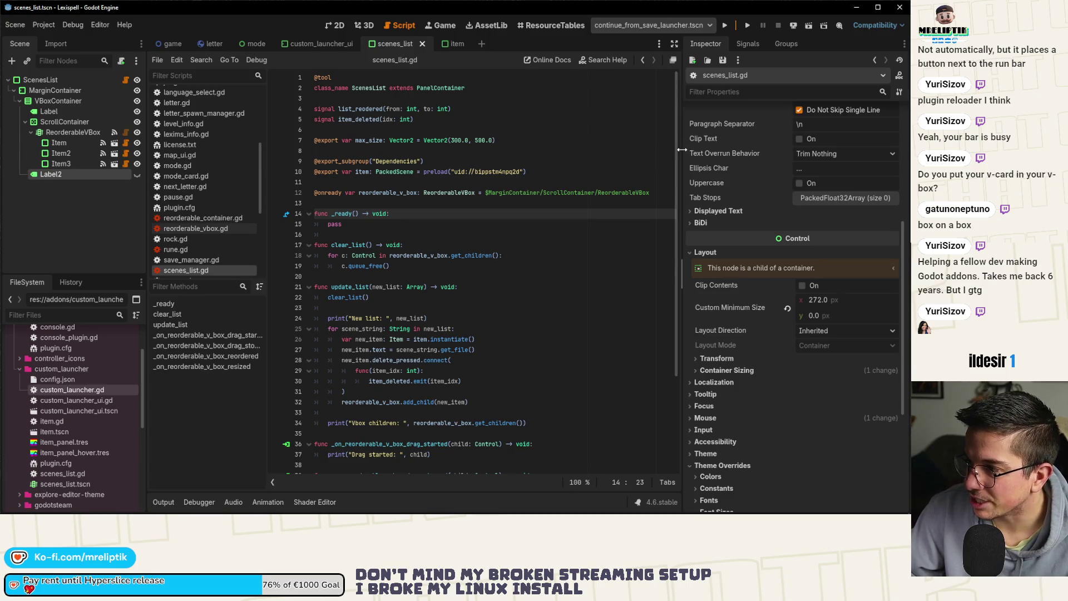
Step: Replace line 12's node path with the dragged ReorderableVBox path and save
drag(682, 149, 760, 150)
double_click(372, 192)
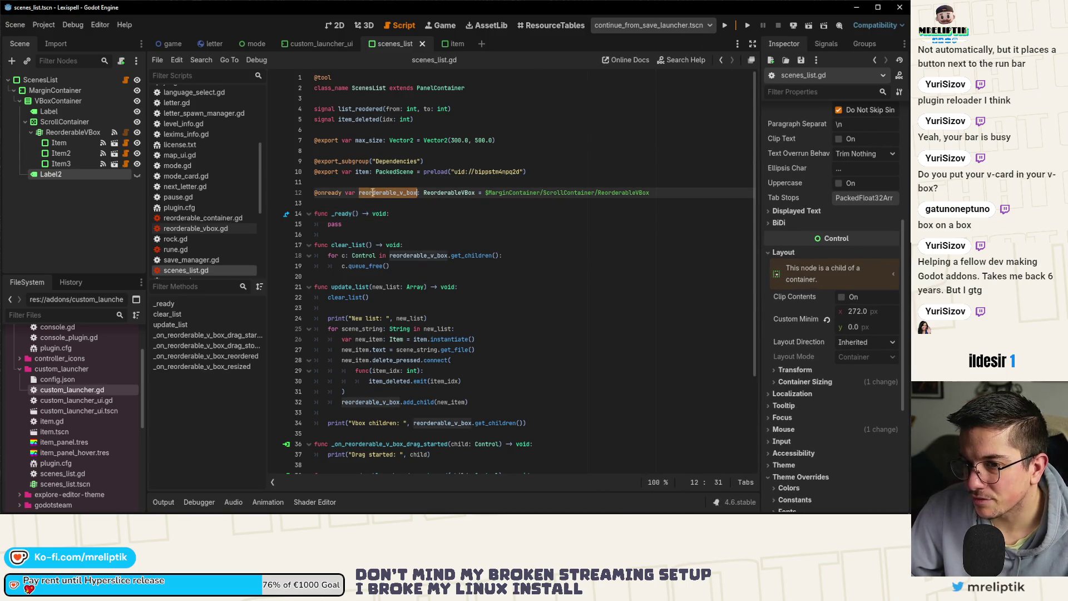
click(523, 193)
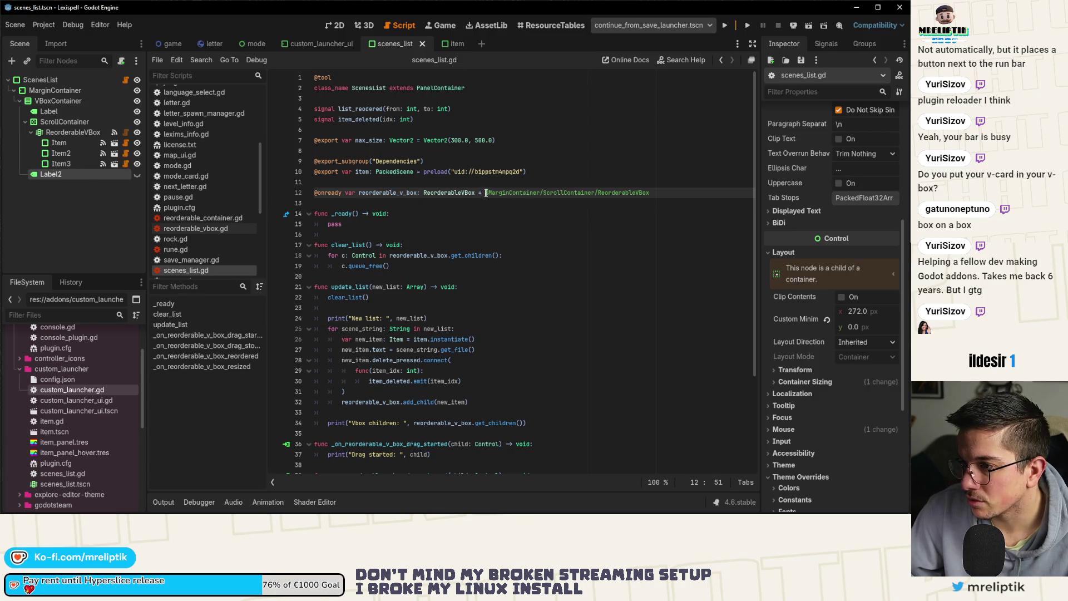
drag(486, 192, 650, 192)
key(Delete)
drag(68, 131, 513, 190)
key(ctrl+s)
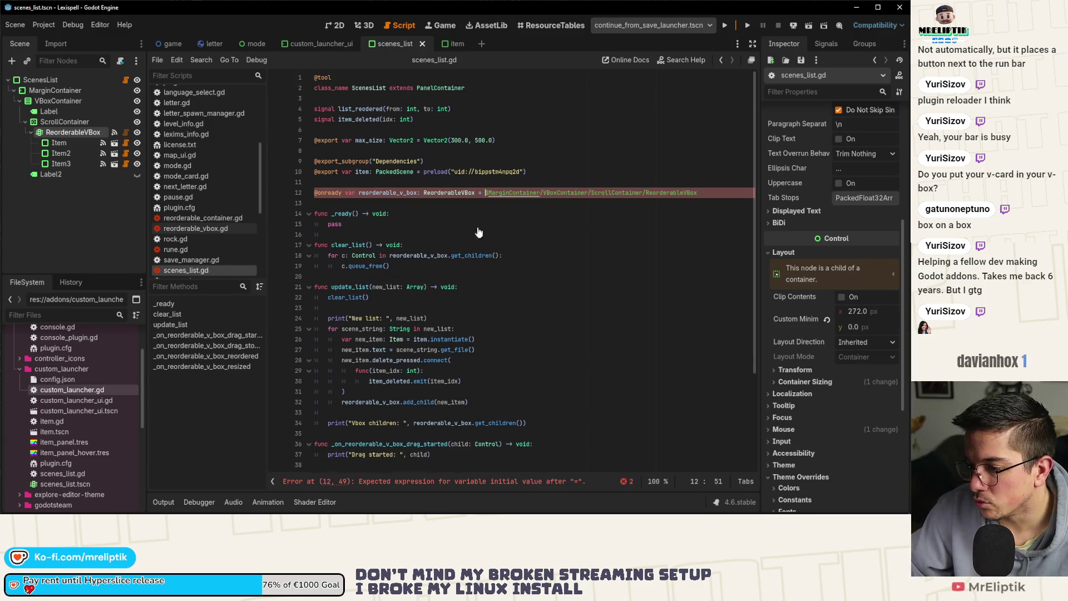
Step: Reload the plugin settings and delete game.tscn from the launcher's scene list
click(44, 24)
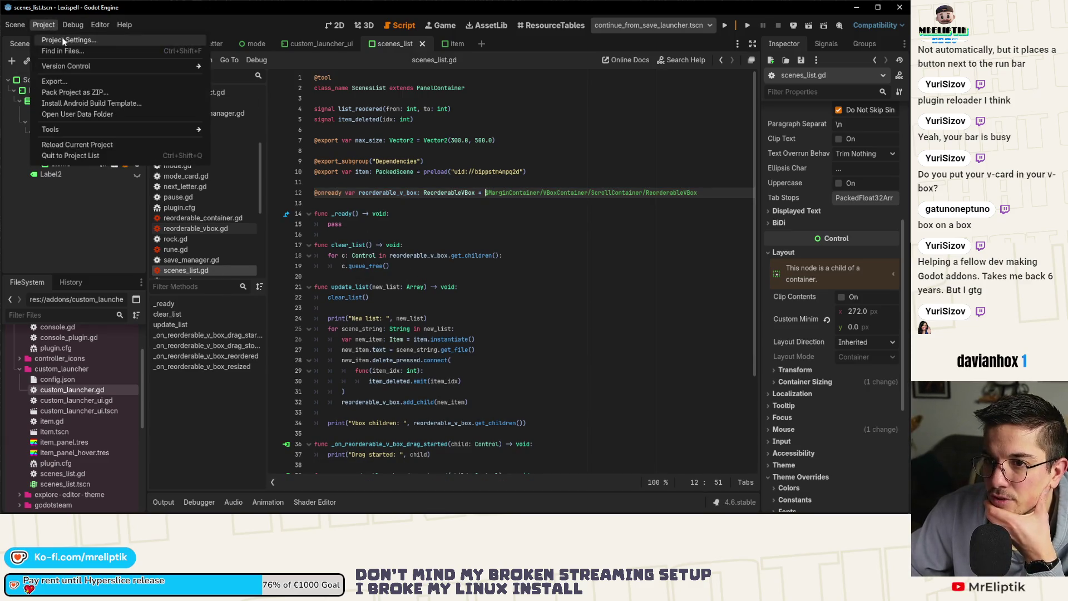
click(64, 40)
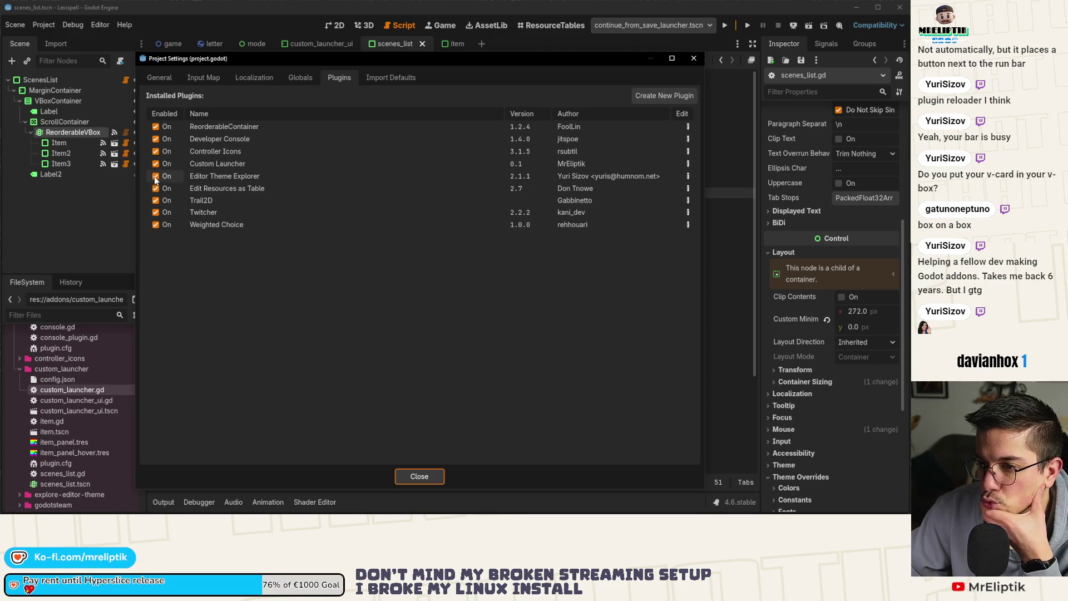
click(420, 476)
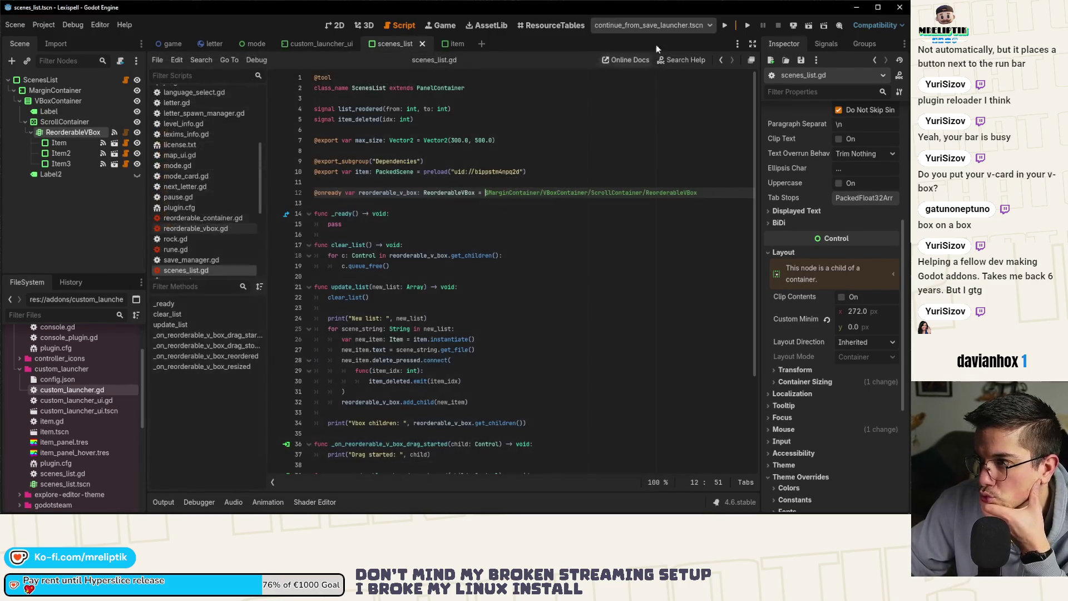
click(649, 25)
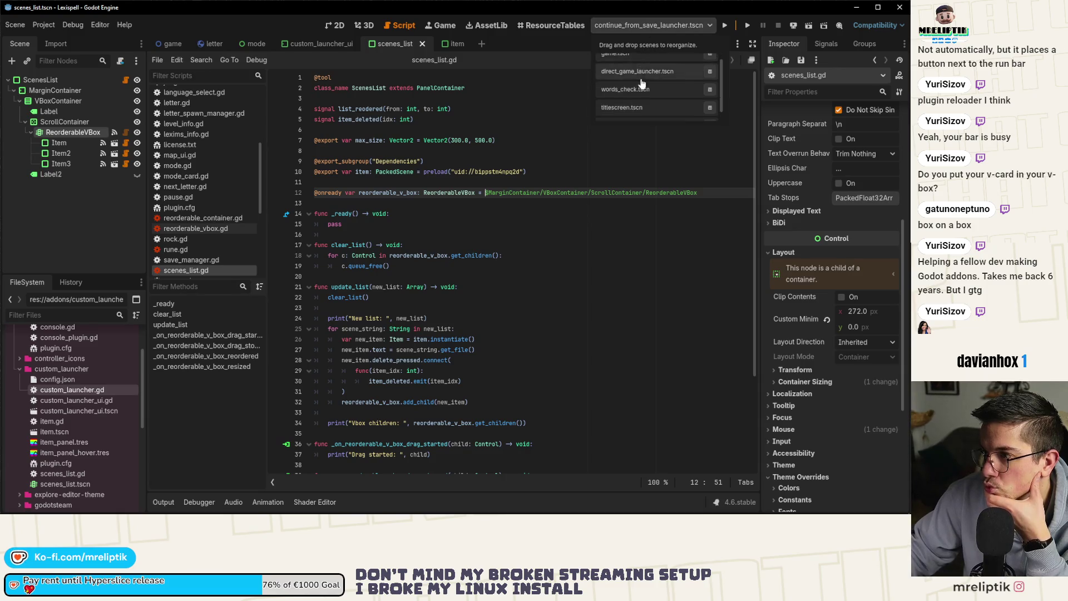
scroll(635, 71, up, 1)
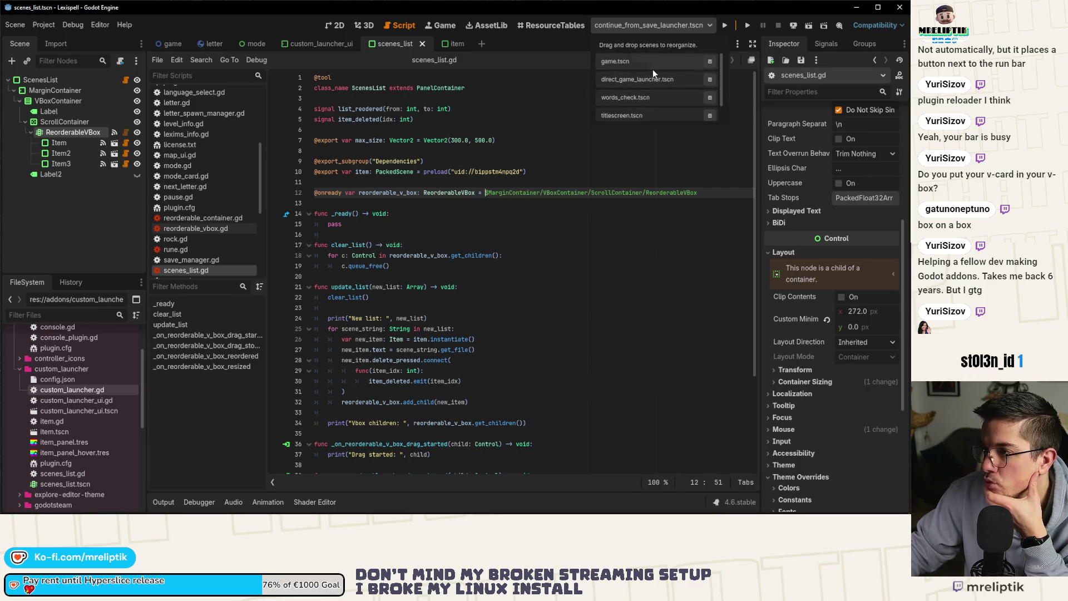
click(710, 61)
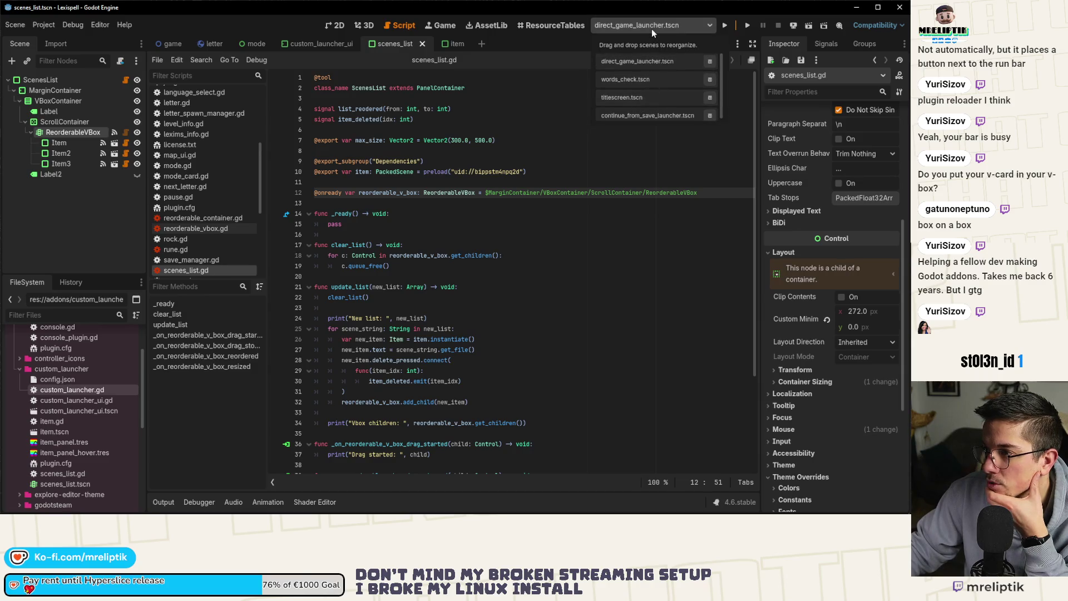
Step: Check the scene choice list and dismiss the add-scene file picker
click(602, 23)
click(607, 25)
click(629, 28)
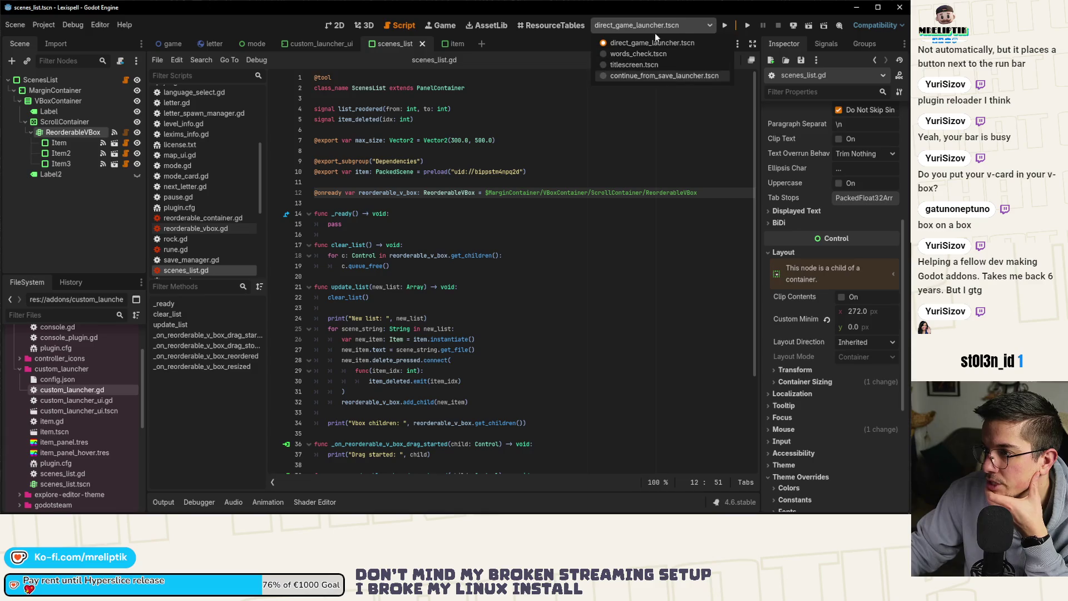
click(649, 33)
click(679, 28)
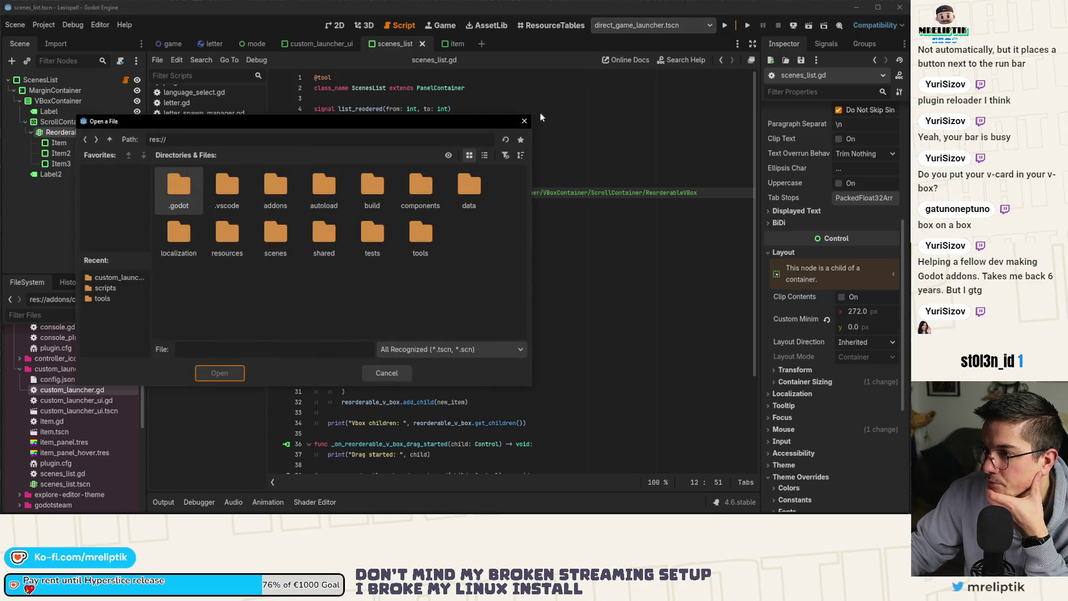
key(Escape)
Step: Drag titlescreen above words_check in the reorder popup and compare with the choice list
click(643, 29)
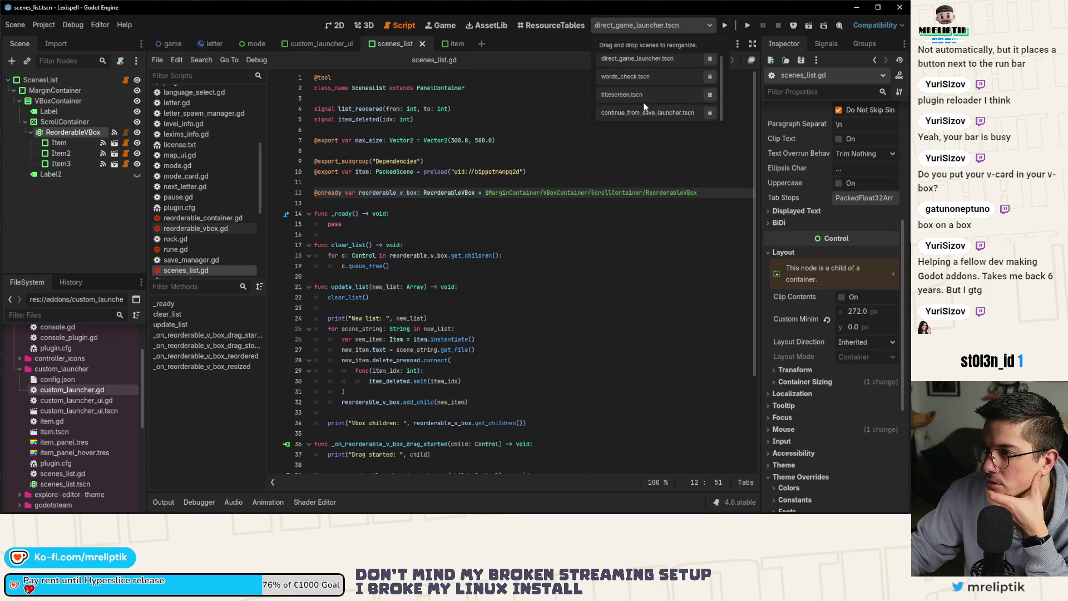
click(662, 28)
click(632, 29)
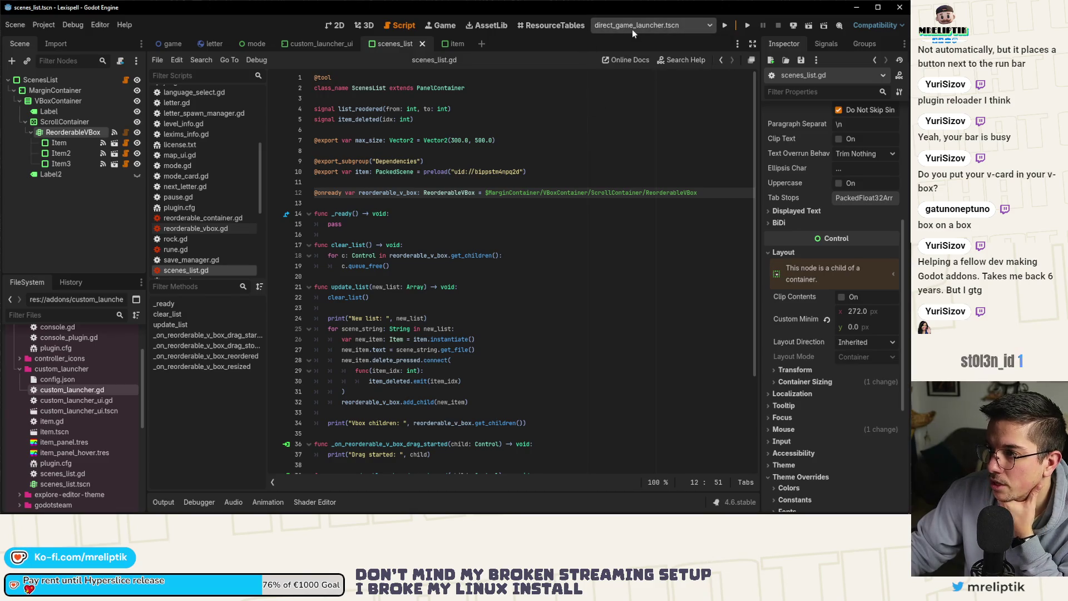
click(633, 29)
click(638, 29)
click(639, 27)
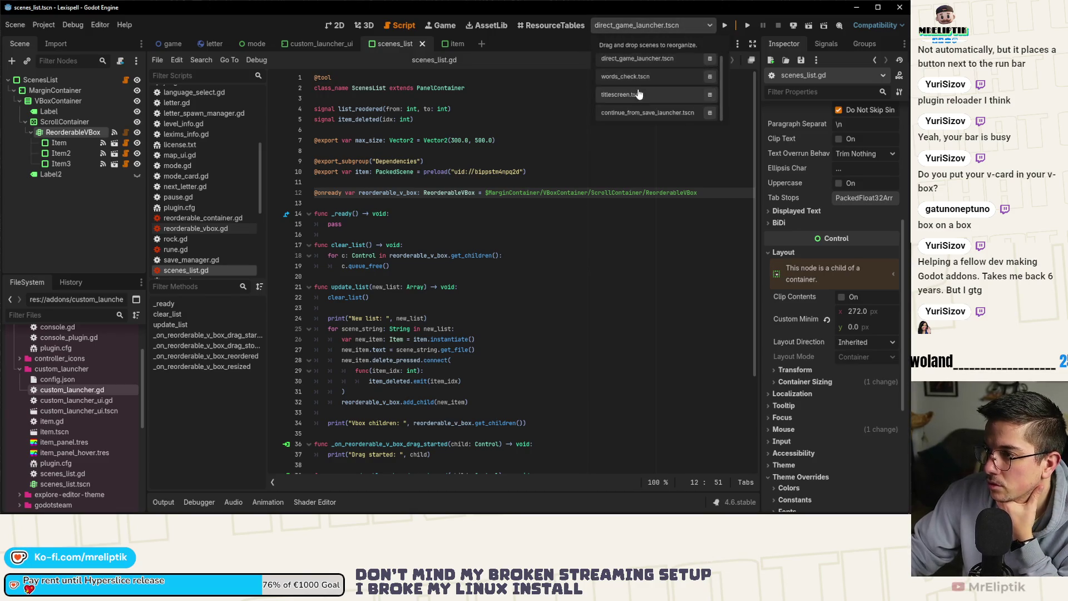
mouse_move(645, 99)
mouse_down()
mouse_move(659, 79)
mouse_move(658, 100)
mouse_move(660, 84)
mouse_up()
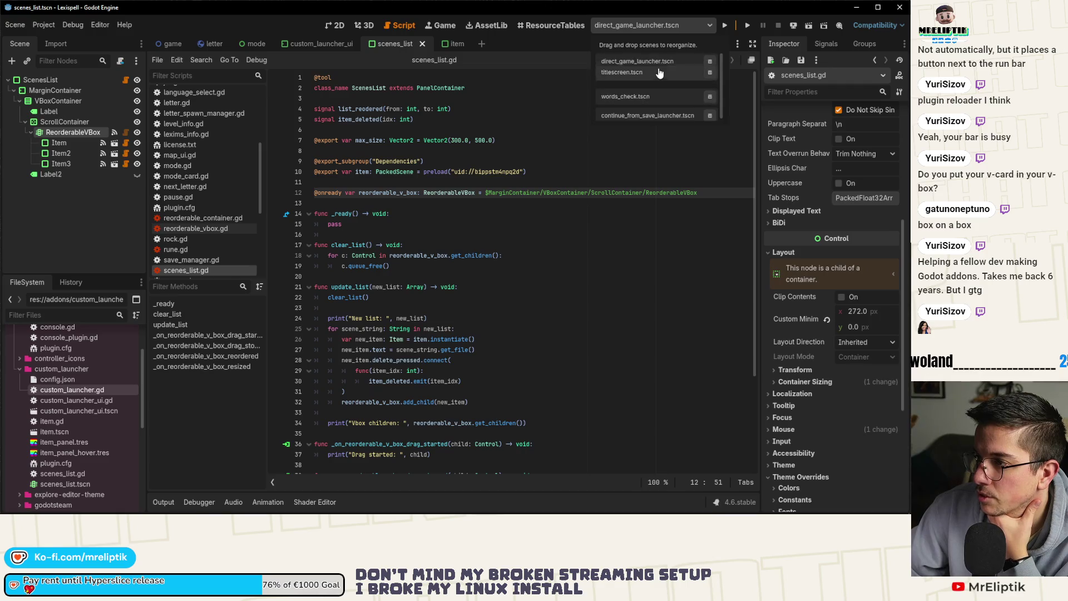
click(651, 25)
click(647, 25)
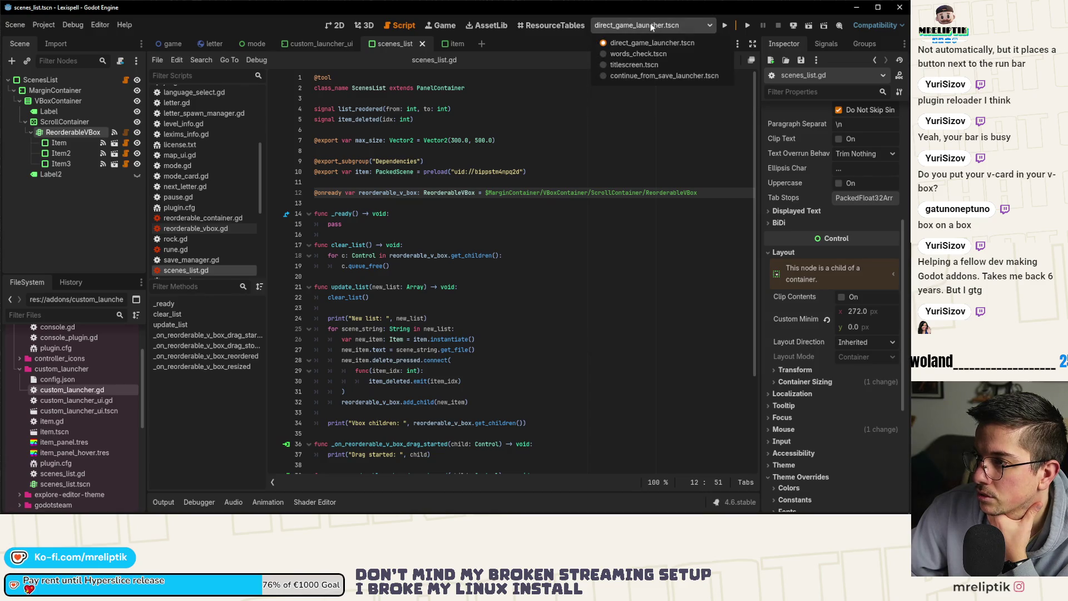
click(651, 25)
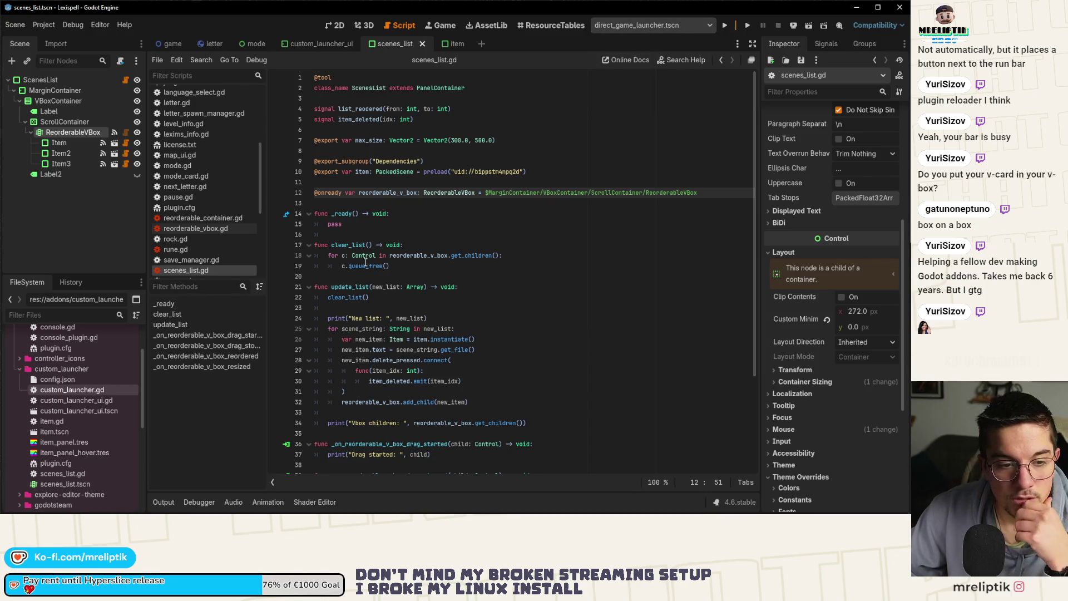
Step: In custom_launcher_ui.gd, start a new signal declaration on the line after scene_deleted
mouse_move(366, 262)
scroll(298, 288, down, 1)
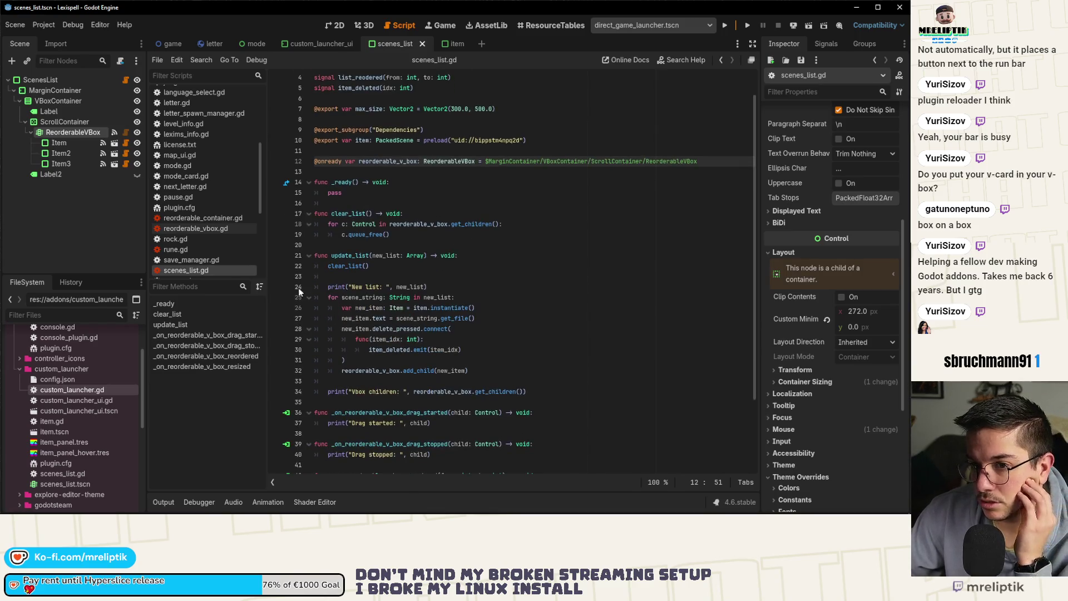
click(322, 43)
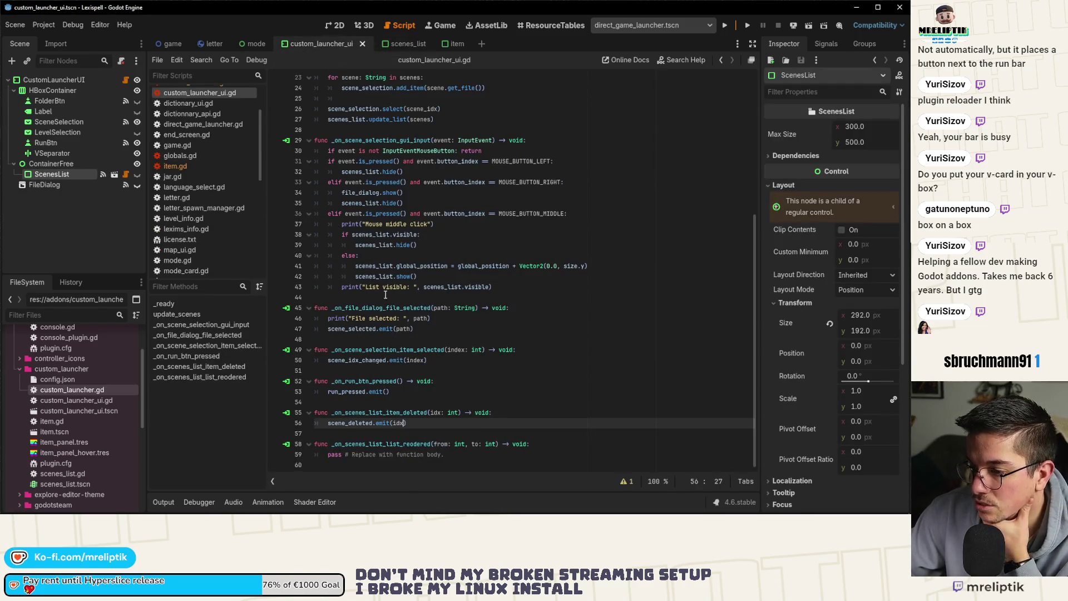
drag(328, 455, 478, 457)
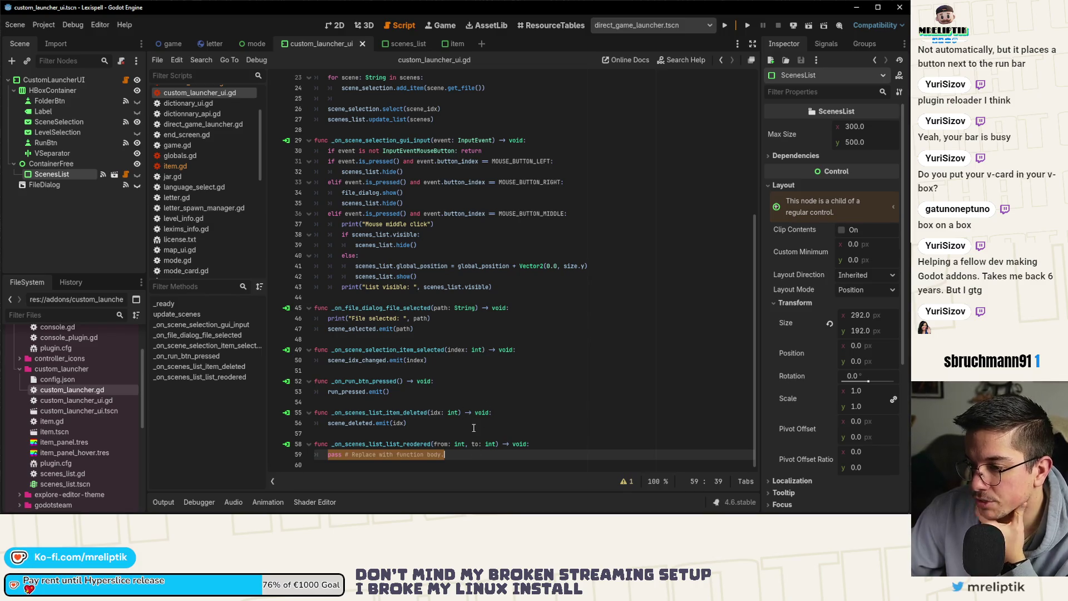
scroll(425, 421, up, 5)
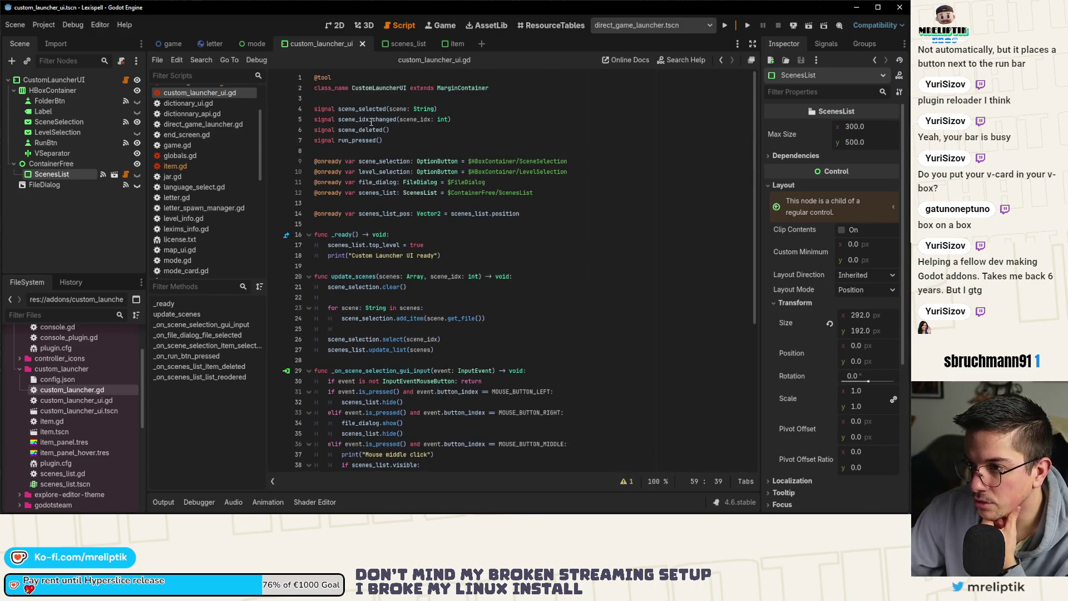
click(408, 135)
click(418, 132)
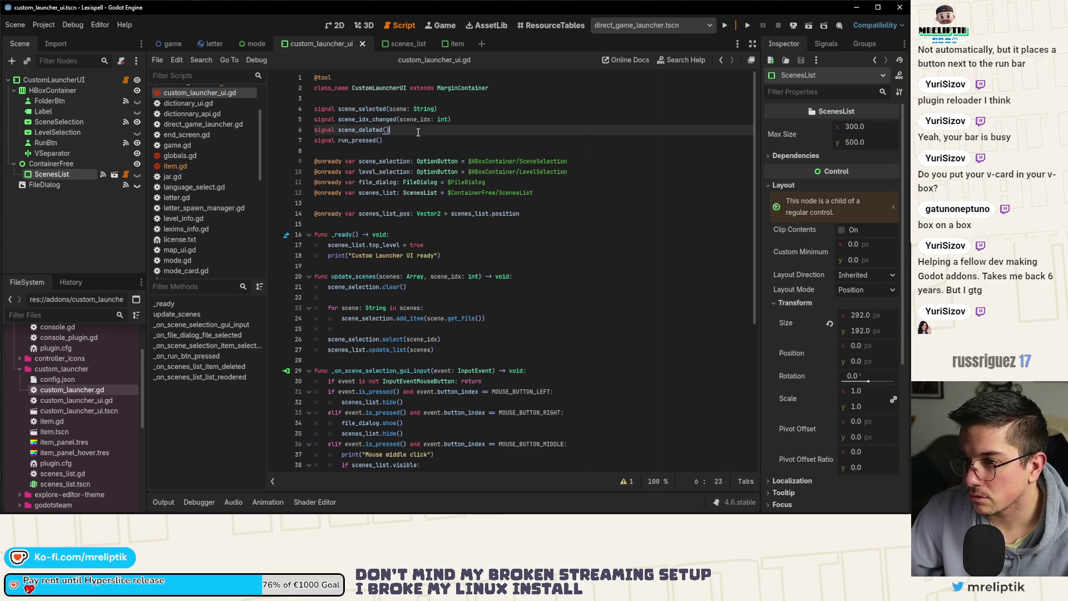
key(Return)
text(signal sc)
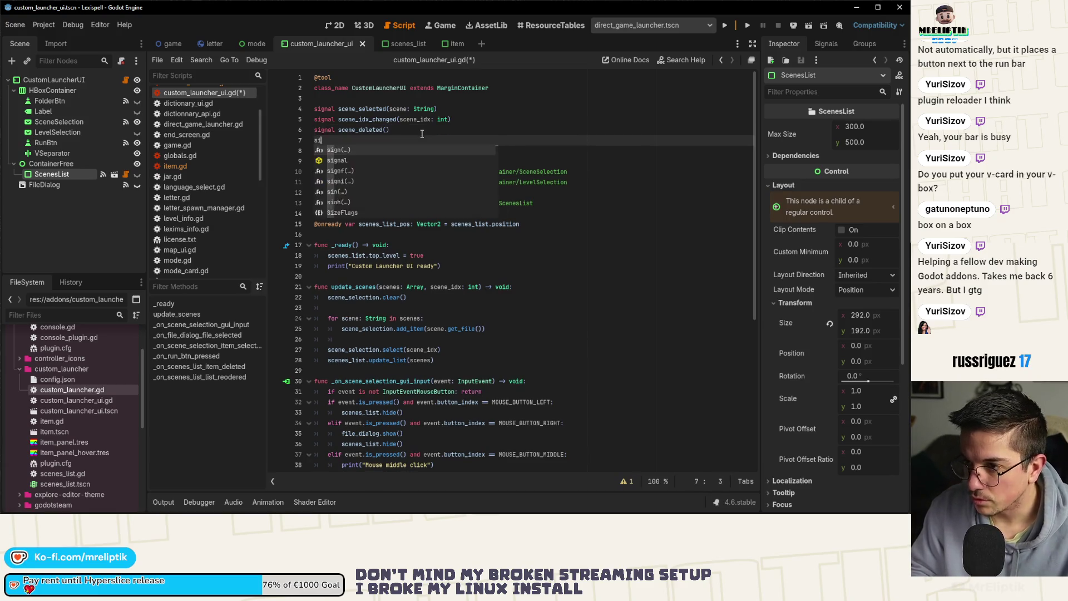
text(ene)
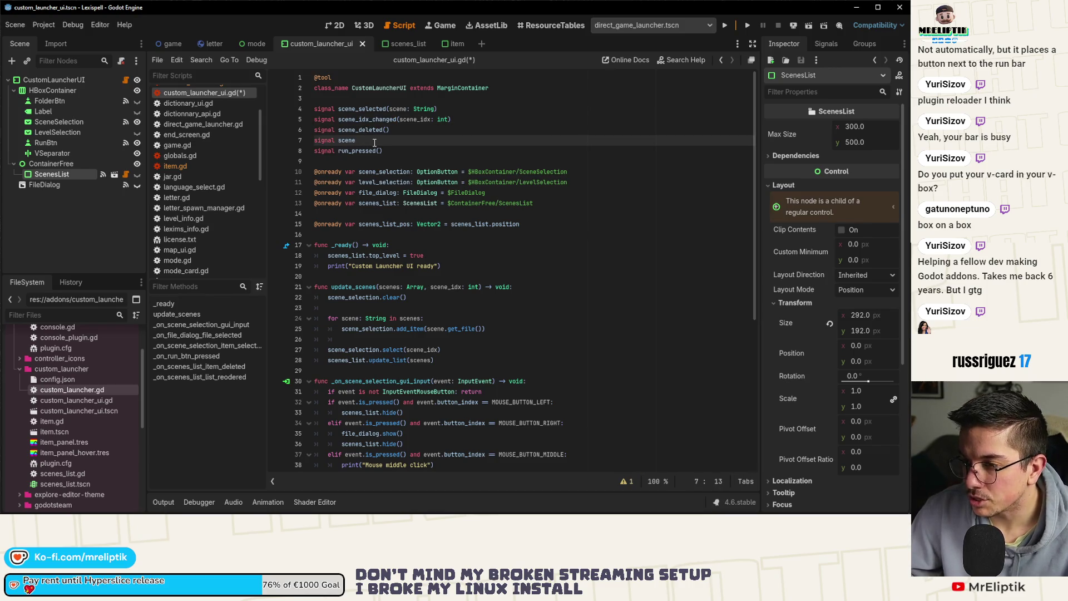
text(_)
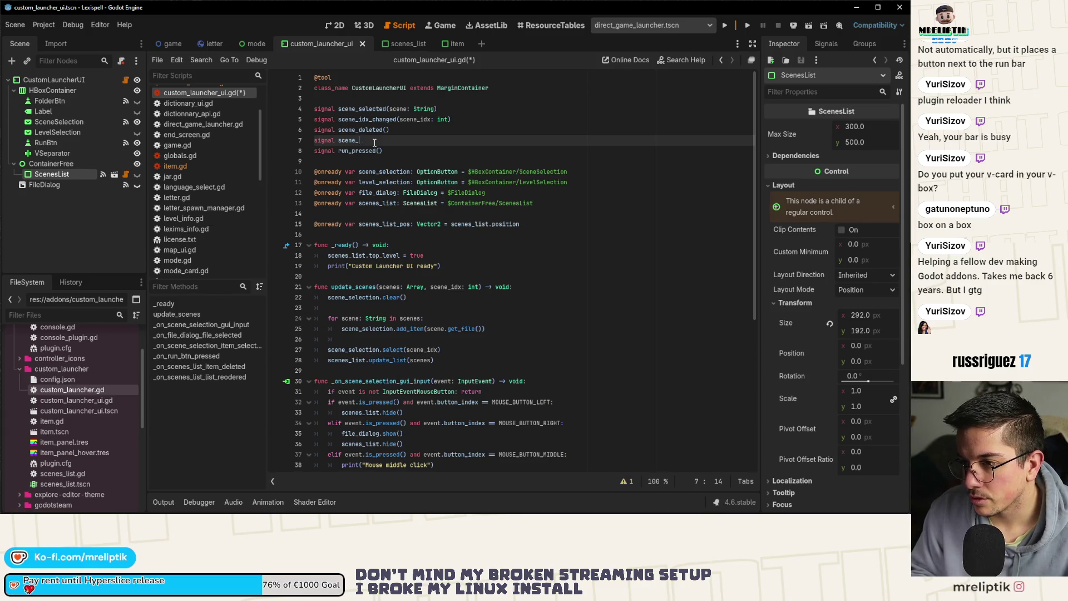
key(BackSpace)
Step: Rename the scene_idx_changed signal declaration to scene_idx_selected_changed
double_click(376, 116)
scroll(445, 225, down, 8)
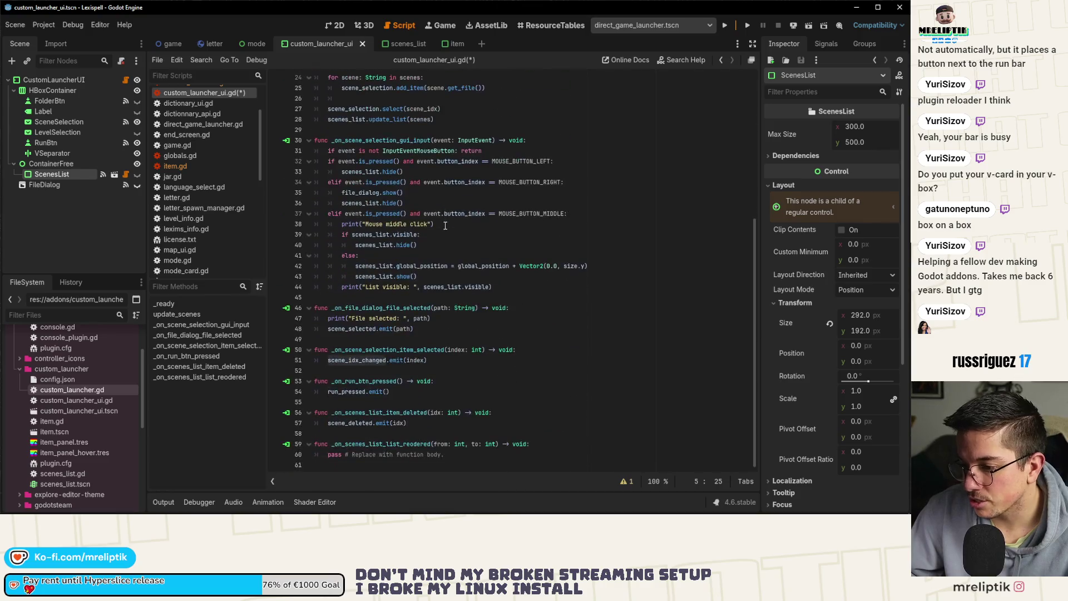
click(377, 360)
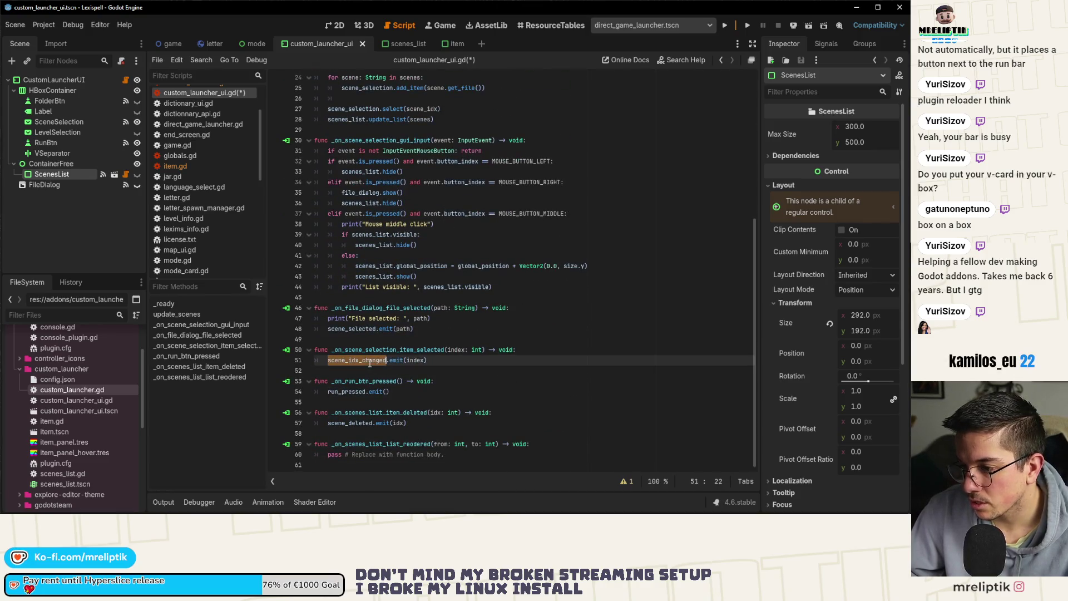
scroll(385, 171, up, 8)
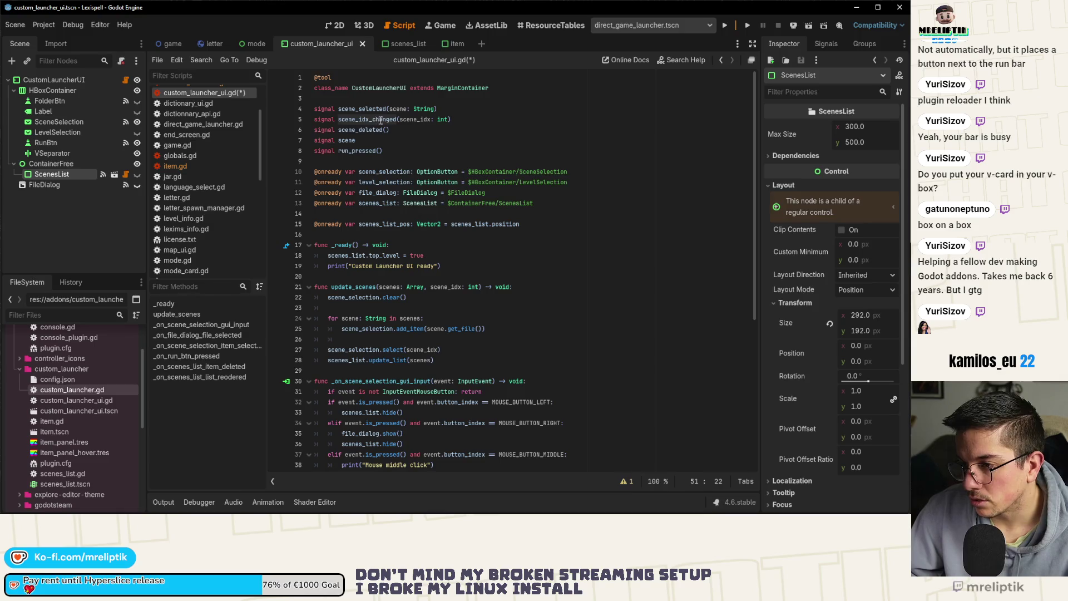
double_click(364, 120)
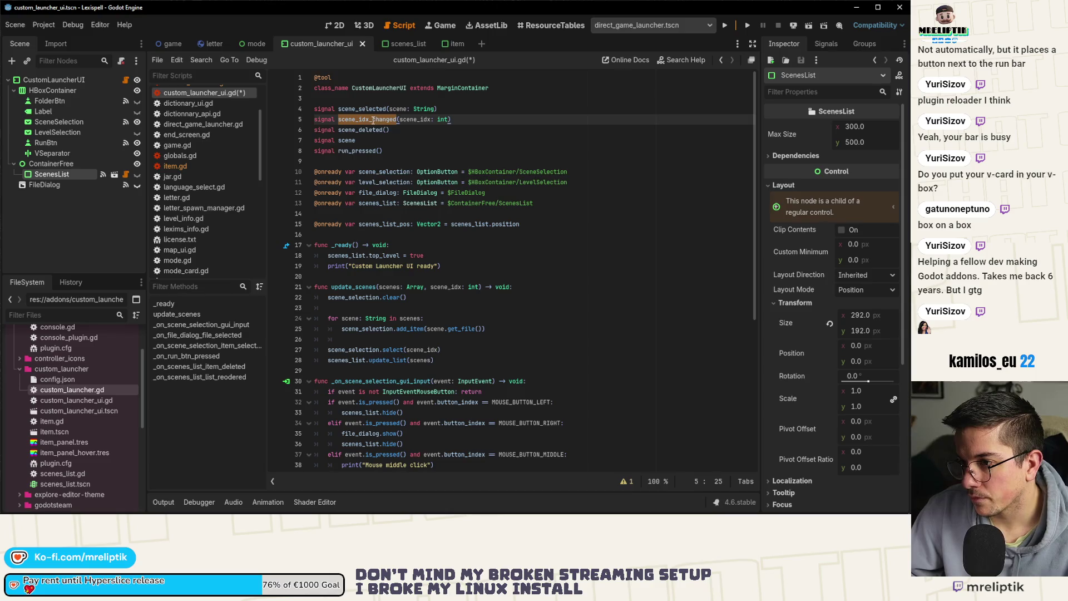
click(372, 120)
text(selected_)
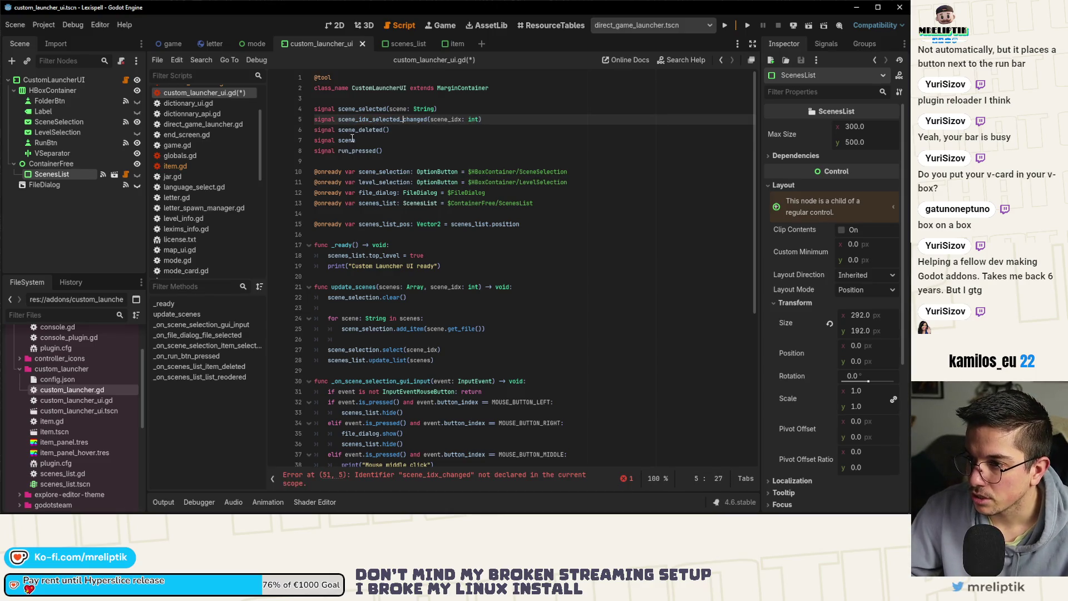
Step: Complete the new declaration as signal scene_list_reordered(from: int, to: int) and save
click(371, 140)
text(_idx_re)
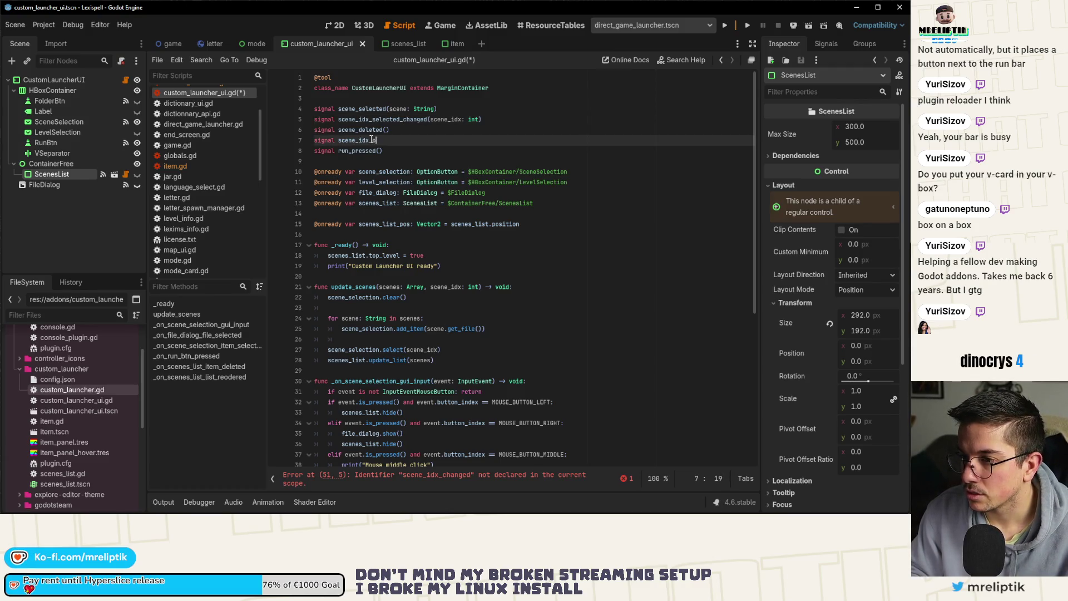
text(o)
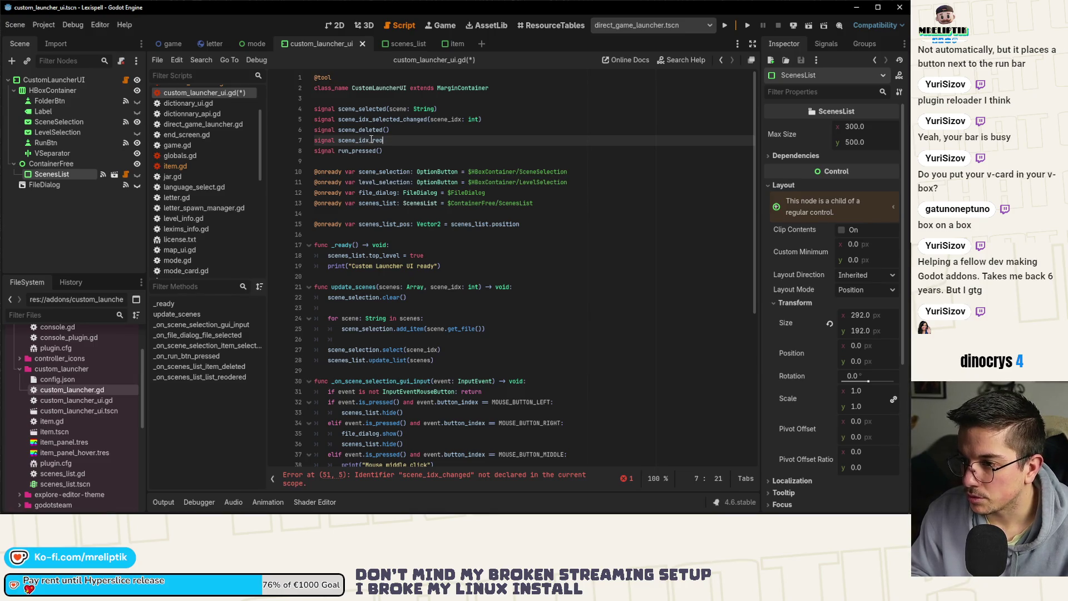
key(BackSpace)
key(BackSpace)
scroll(410, 315, down, 8)
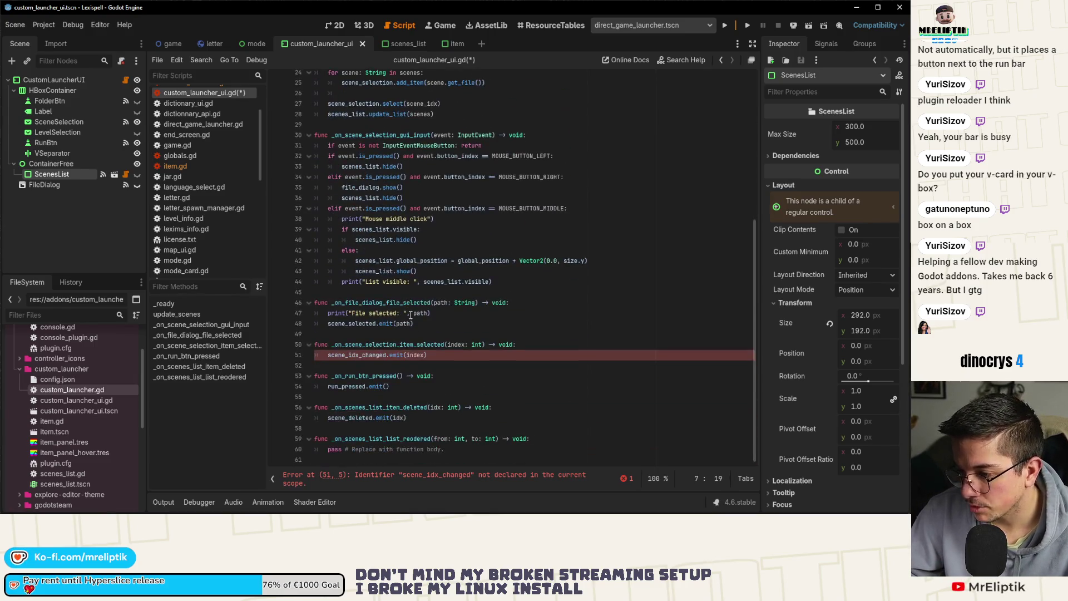
scroll(410, 315, up, 8)
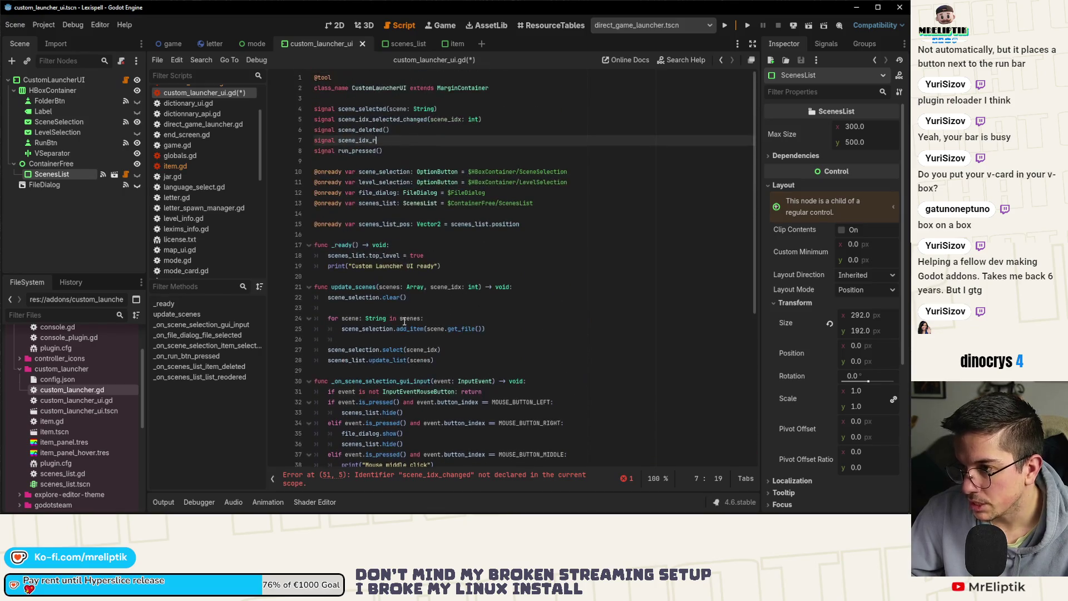
key(BackSpace)
key(BackSpace)
key(BackSpace)
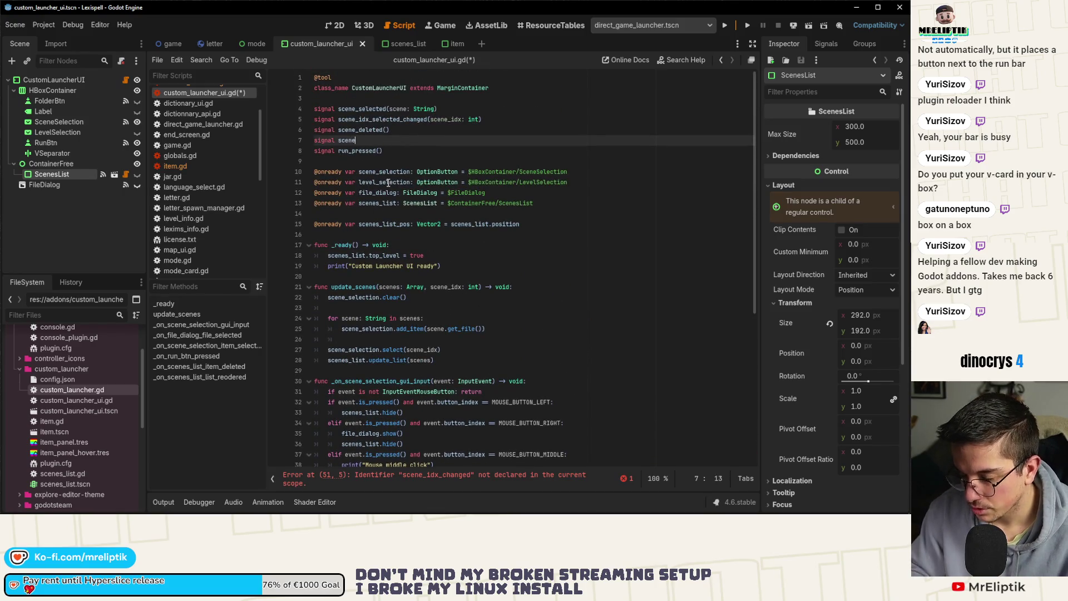
text(ed()
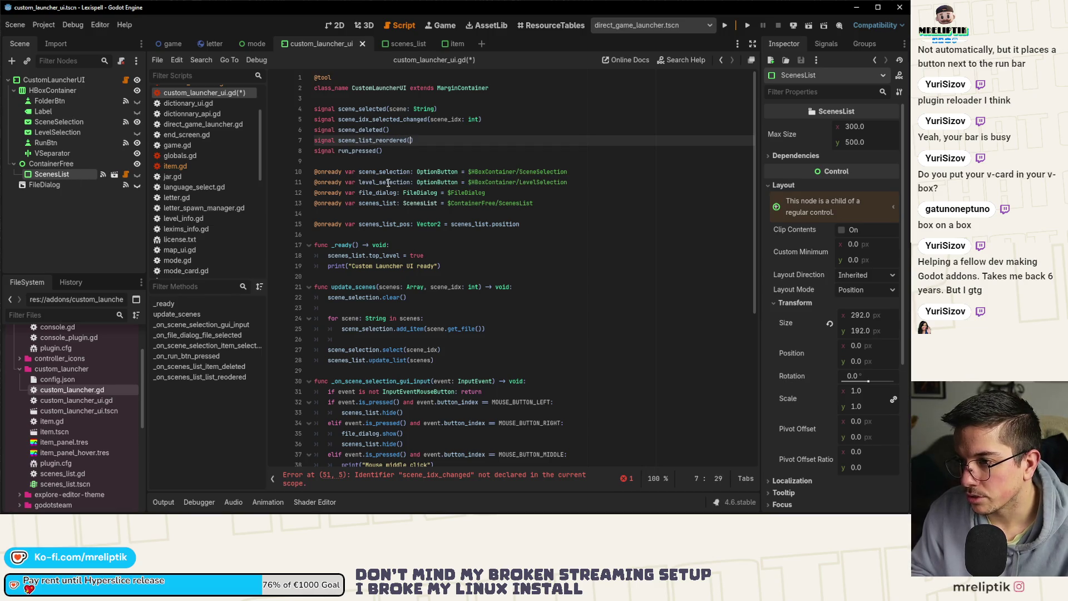
text(from: int, to: )
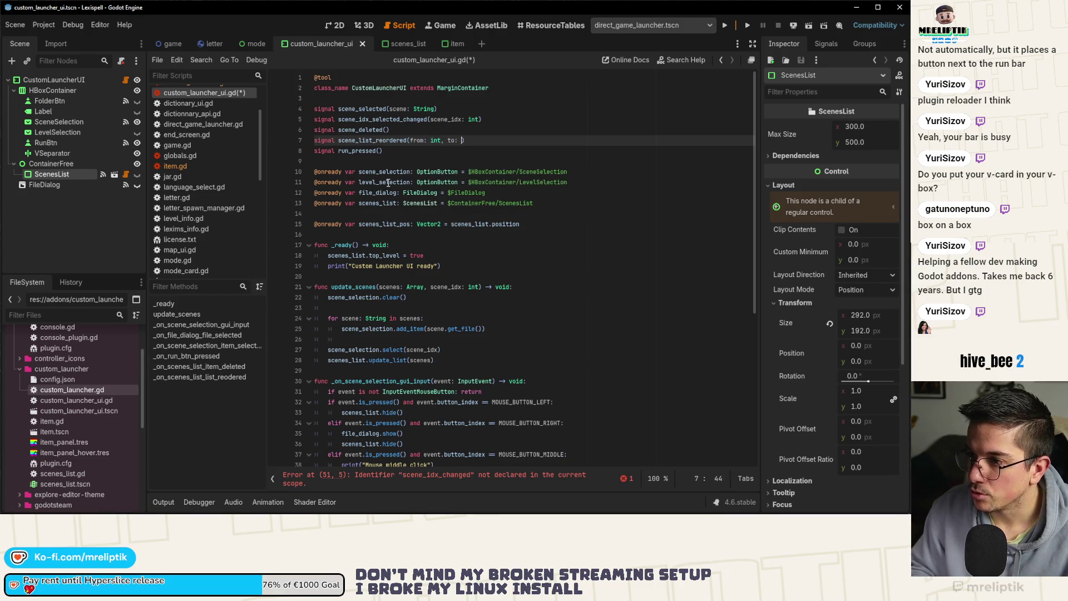
text(int)
key(ctrl+s)
Step: Replace the old signal name in the emit on line 51 with scene_idx_selected_changed and save
double_click(381, 119)
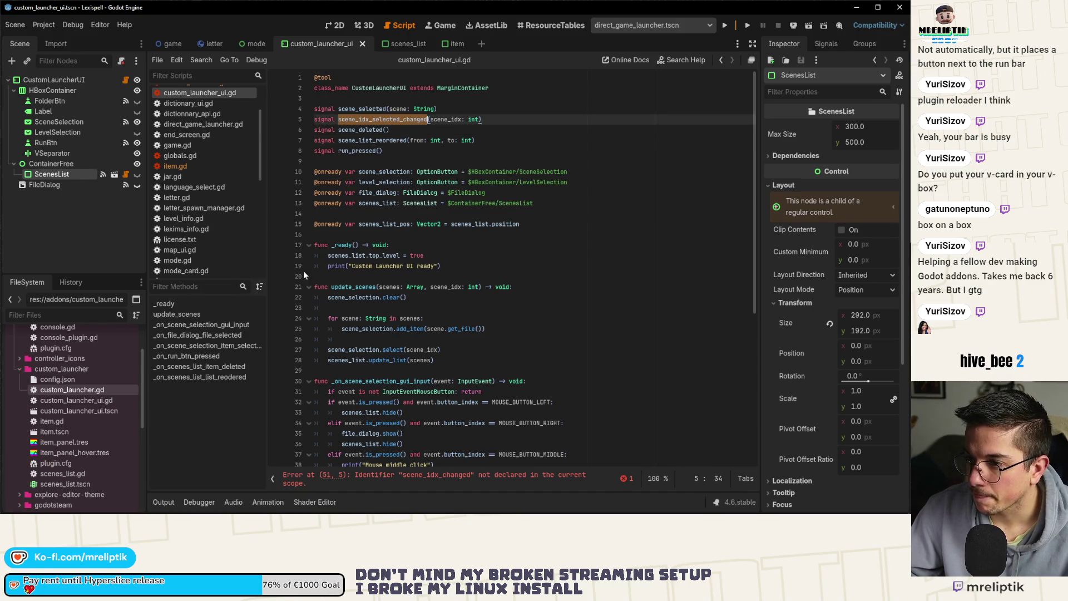
key(ctrl+c)
scroll(304, 275, down, 8)
double_click(362, 354)
key(ctrl+v)
key(ctrl+s)
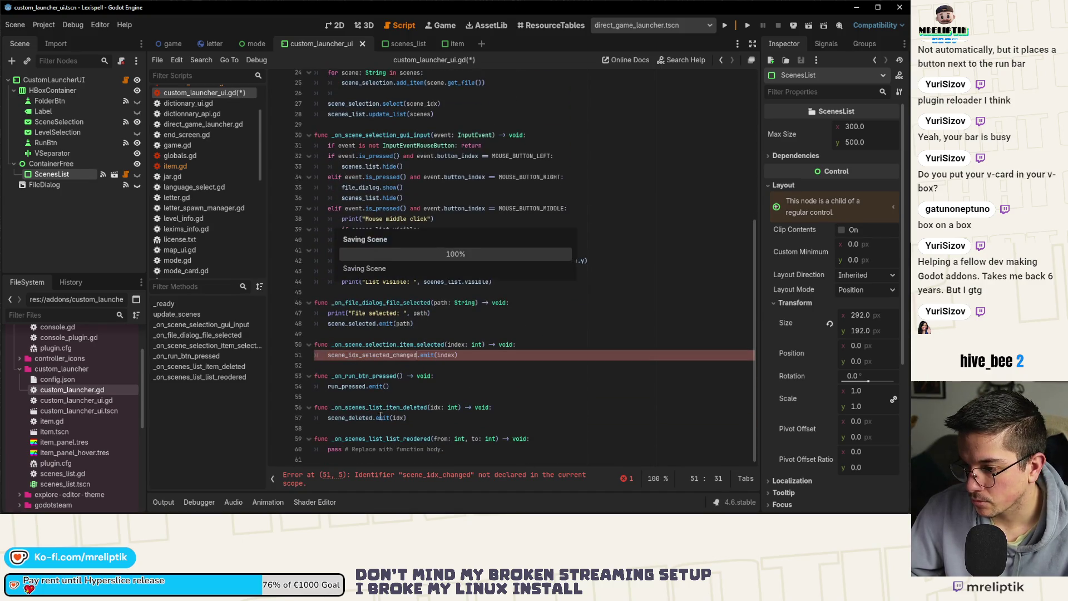
Step: Make the reorder handler emit scene_list_reordered(from, to), then open custom_launcher.gd
drag(444, 455, 345, 456)
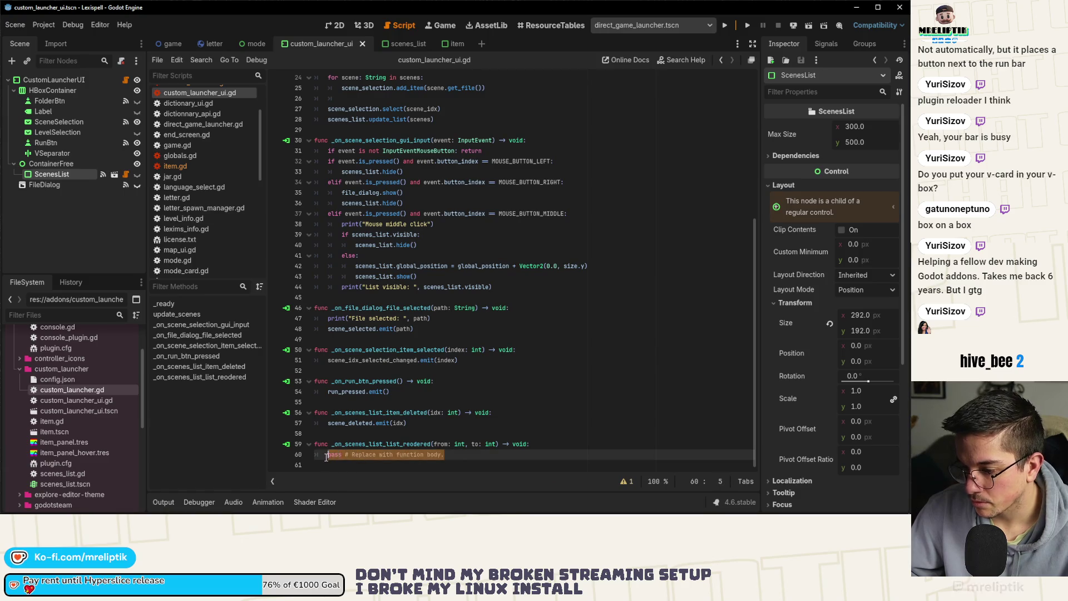
text(scene_list_reordered.e)
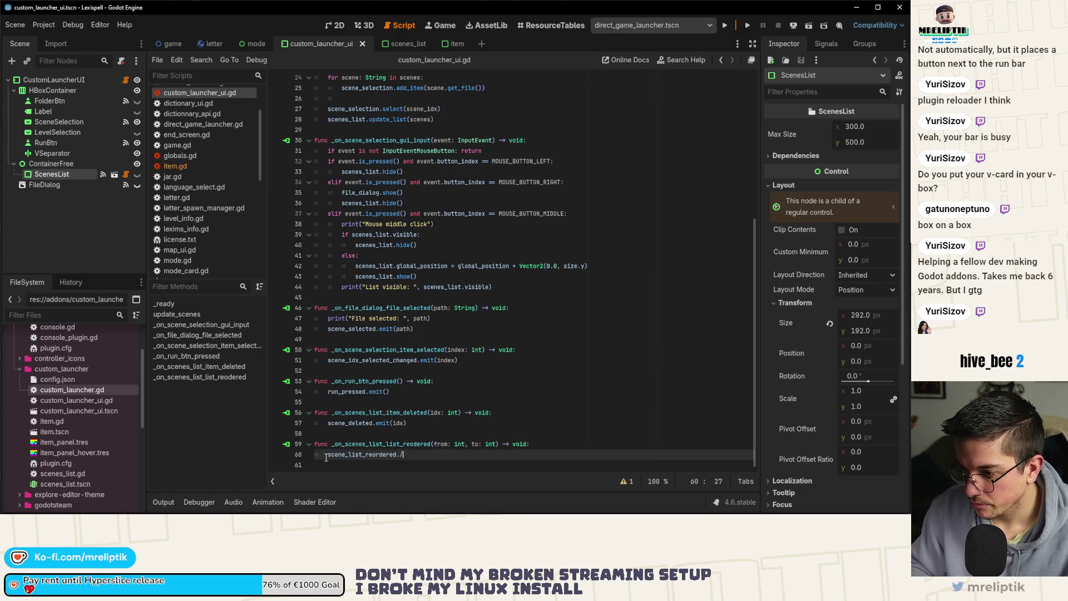
text(mit(from, )
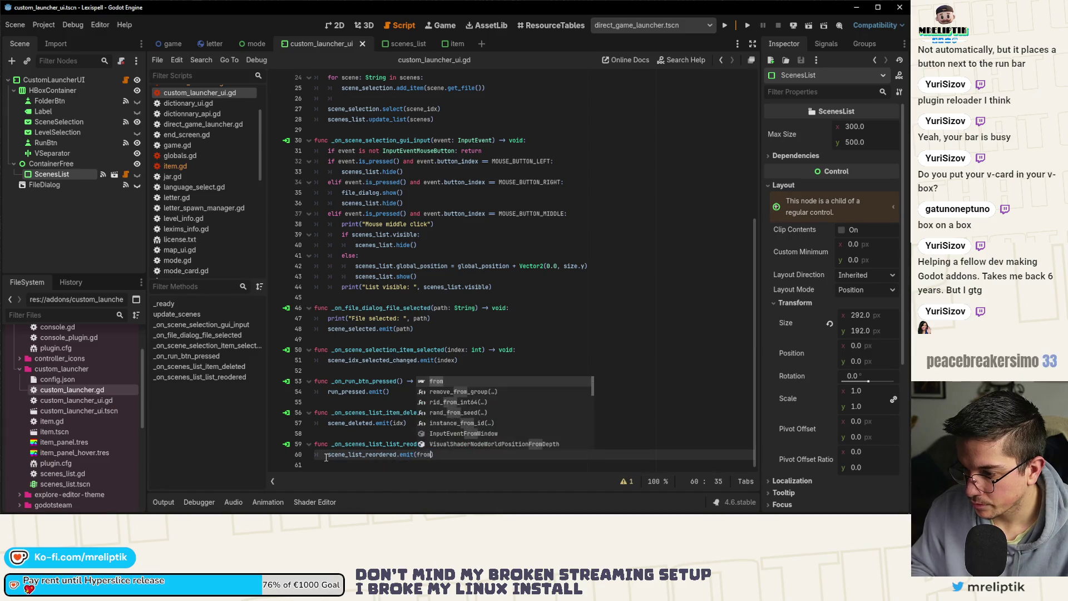
text(to)
key(ctrl+s)
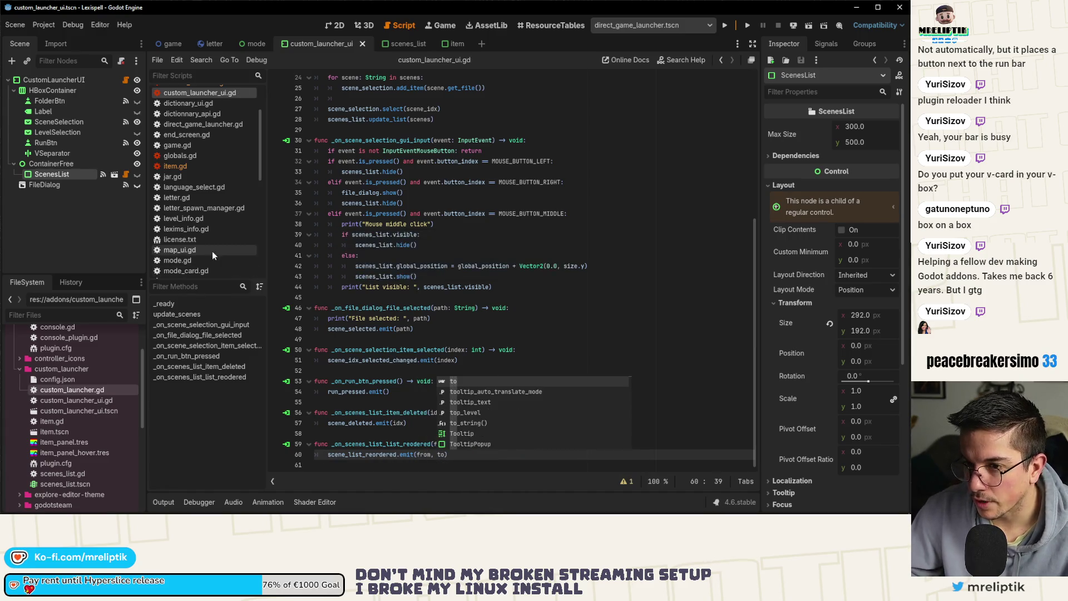
double_click(347, 454)
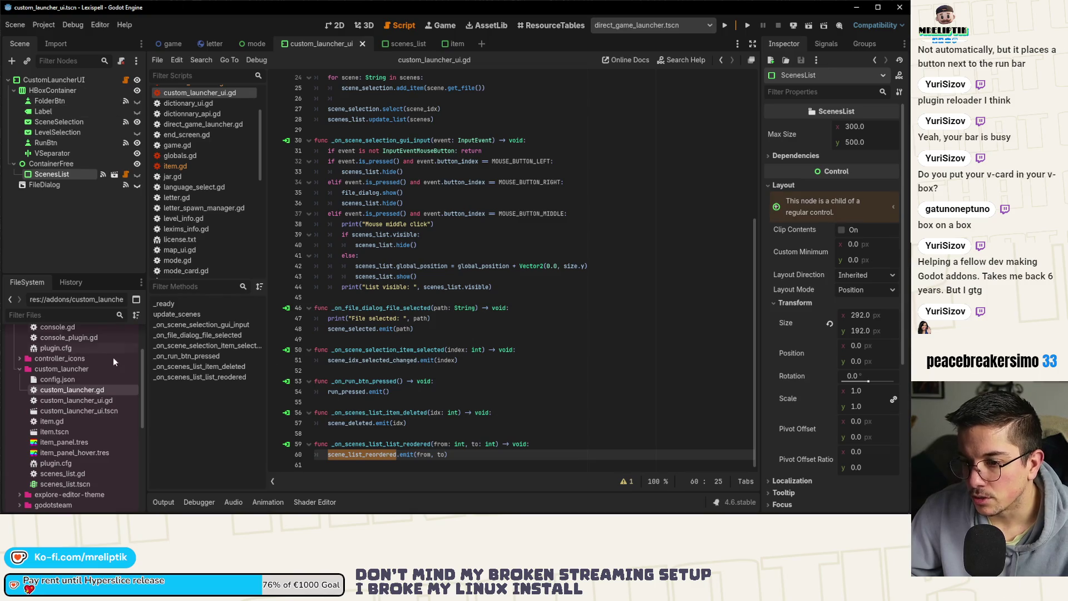
double_click(80, 391)
Step: Point the existing connect line at scene_idx_selected_changed and save
scroll(392, 359, up, 10)
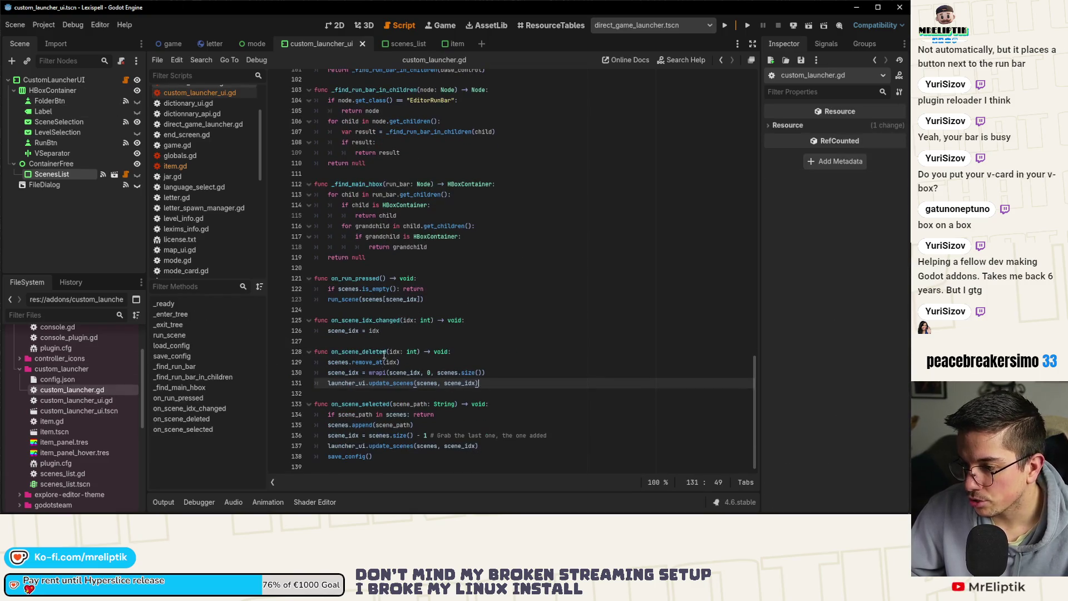
scroll(392, 359, up, 10)
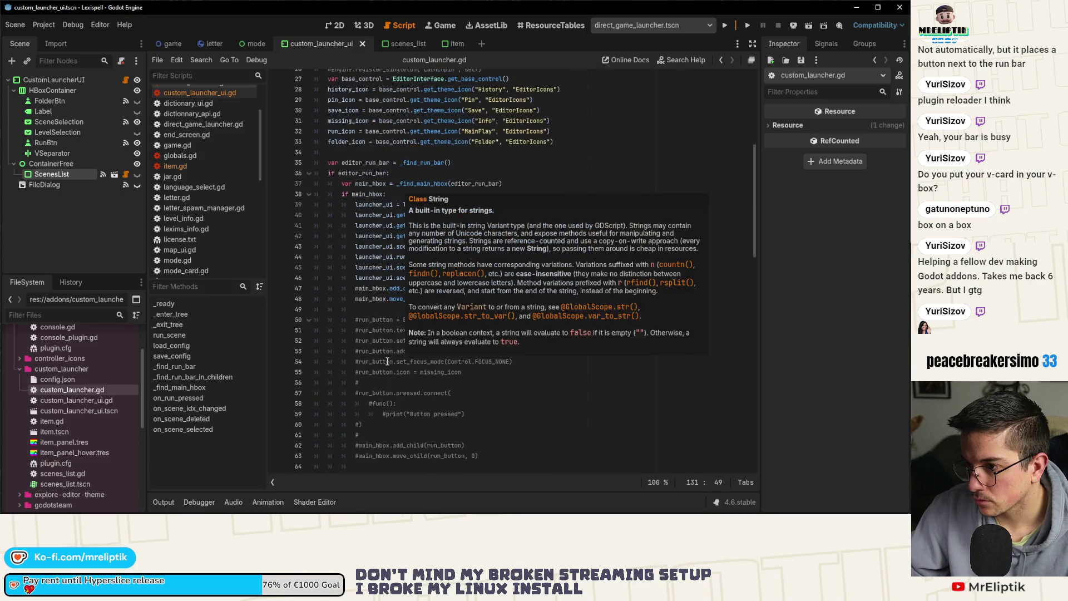
double_click(425, 267)
text(scene_idx_changed)
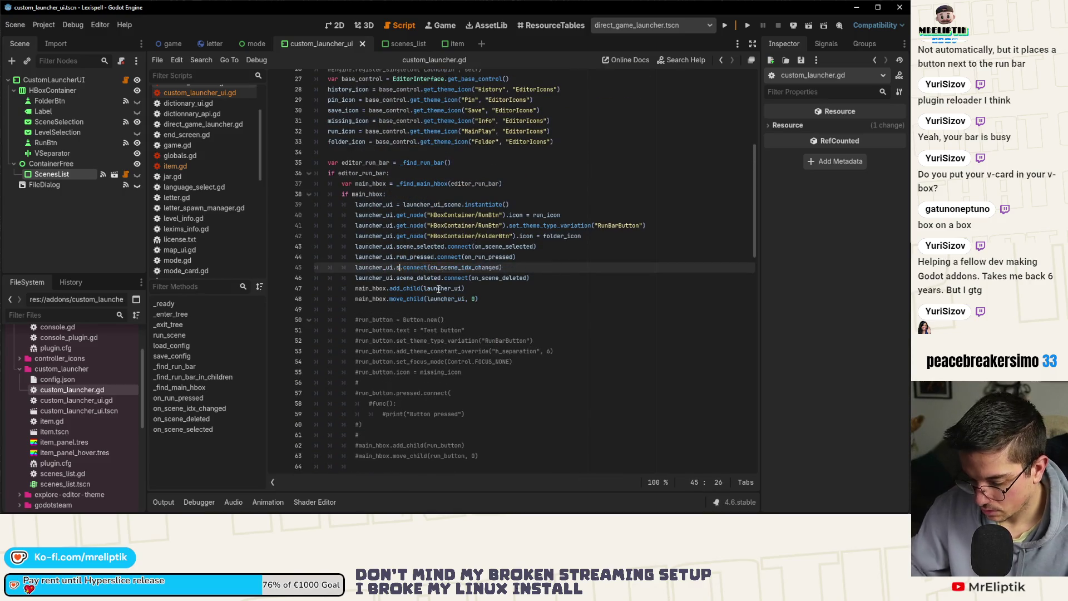
text(_)
click(438, 287)
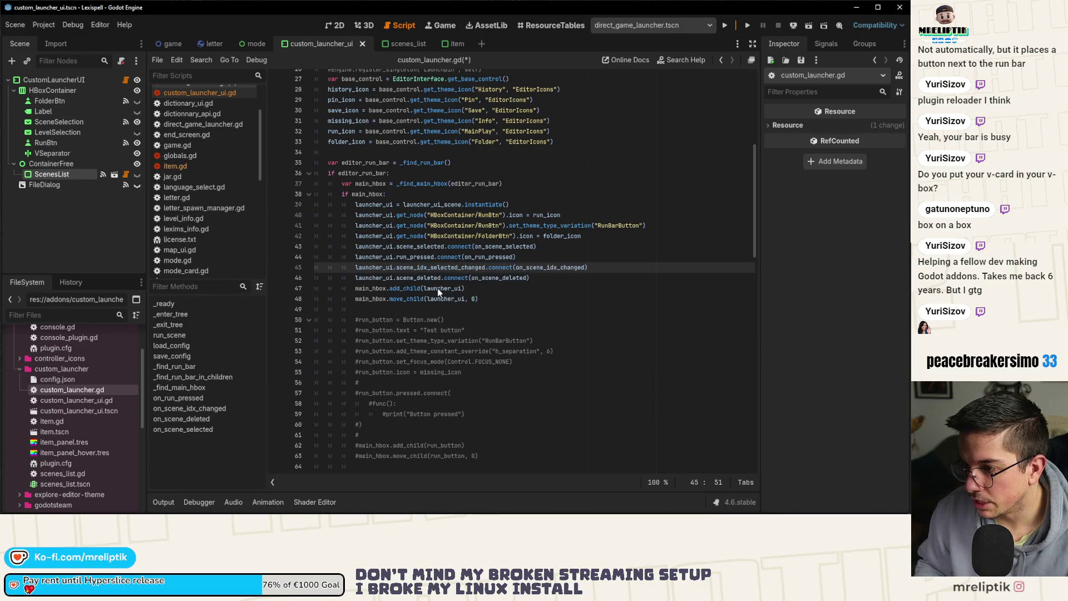
key(ctrl+s)
Step: Duplicate the scene_deleted connection to wire scene_list_reordered to on_scene_list_reordered, and save
click(445, 277)
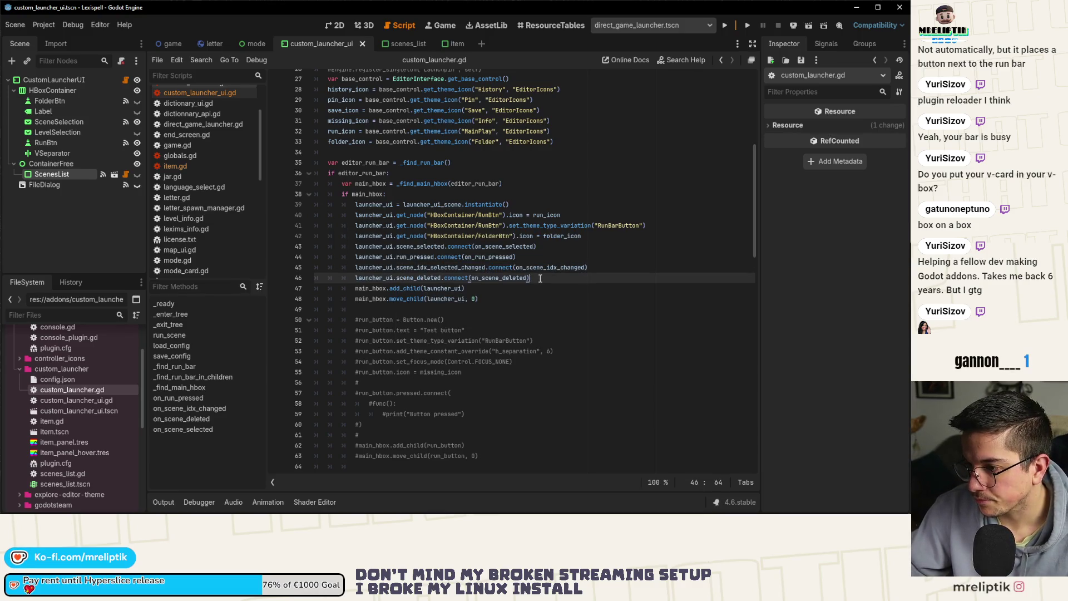
key(ctrl+shift+d)
double_click(419, 288)
text(scene_list_reordered)
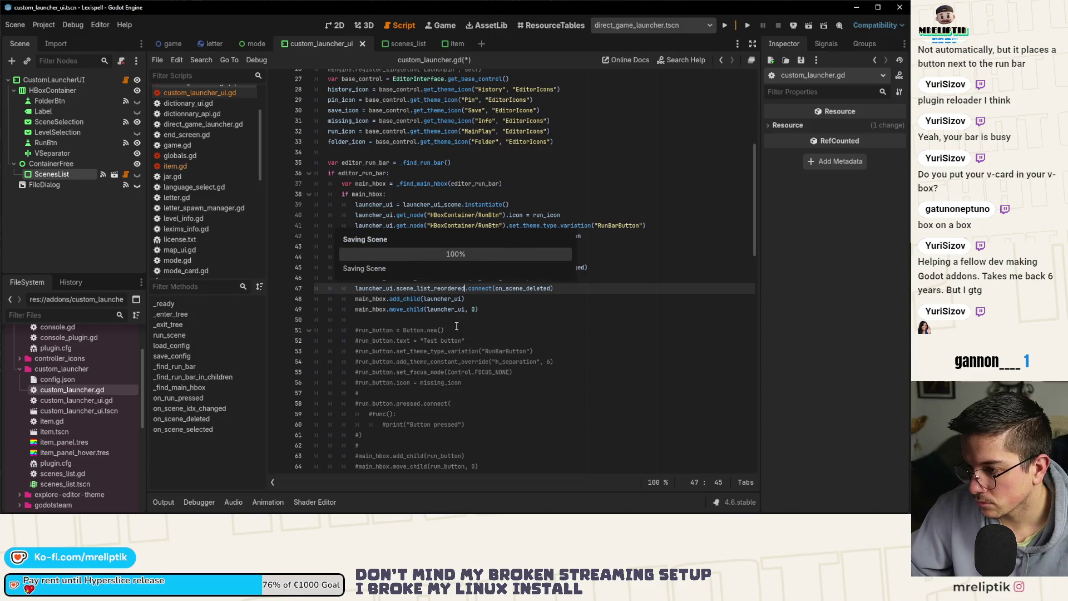
triple_click(513, 290)
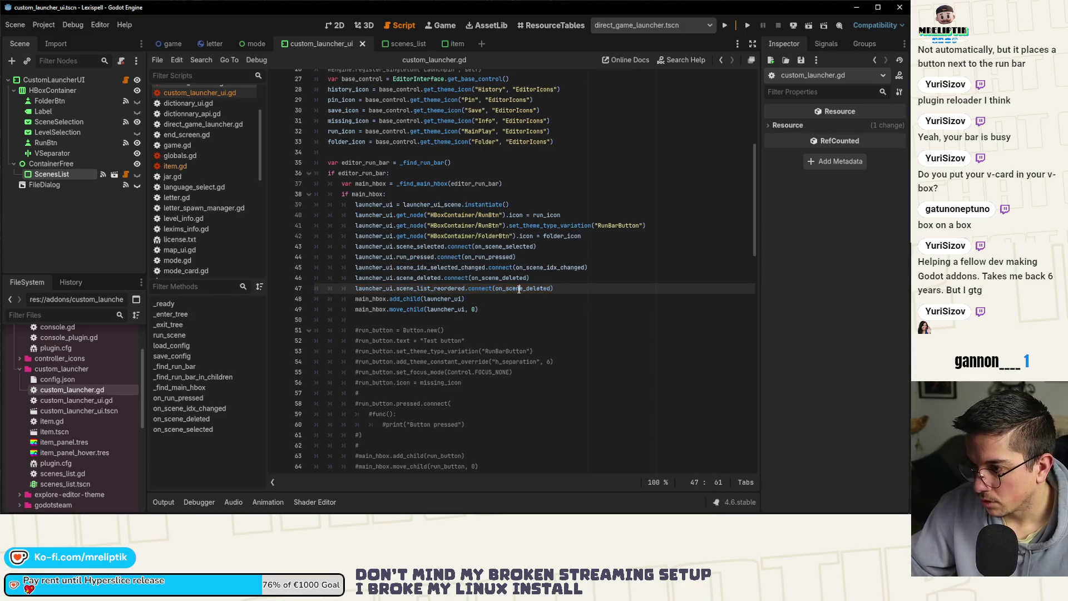
double_click(517, 288)
text(on_scene_list_reordered)
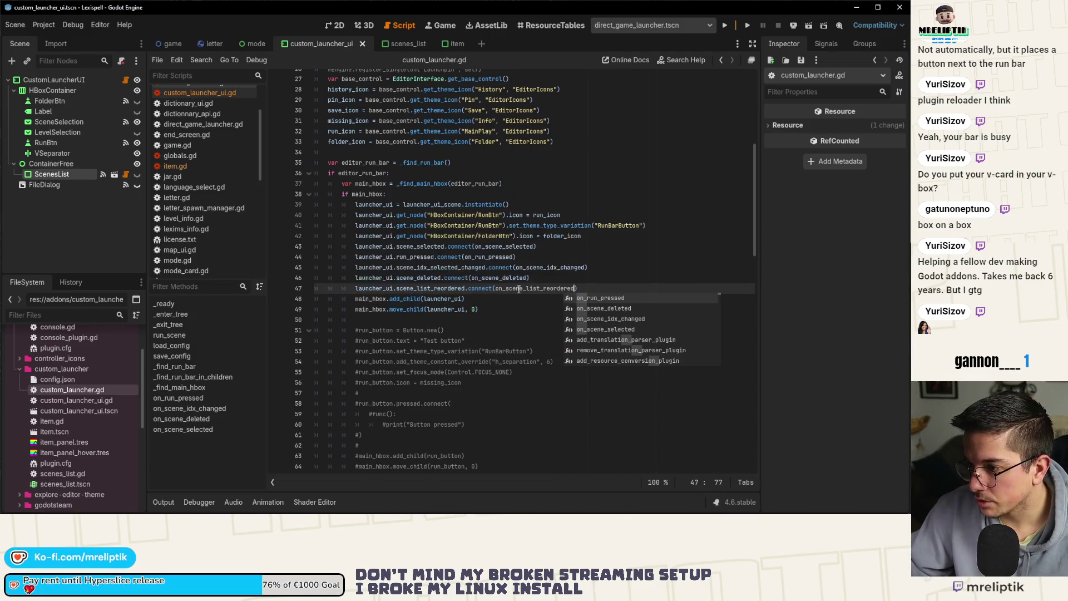
key(ctrl+s)
ctrl+click(493, 289)
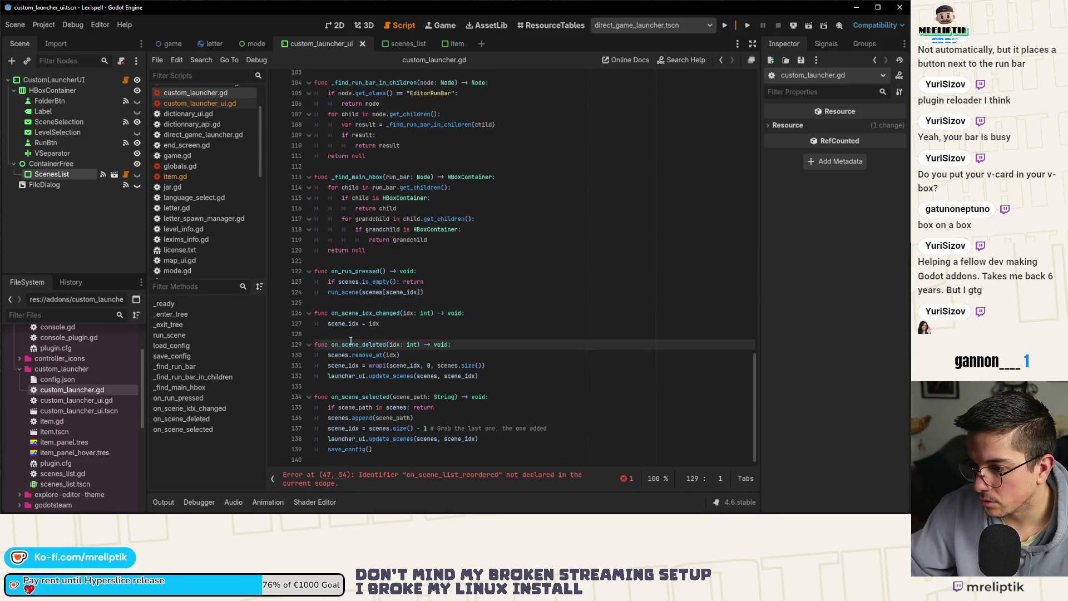
Step: Add an on_scene_list_reordered(from: int, to: int) -> void stub above on_scene_deleted, then look up Array.remove_at
key(Return)
key(Return)
key(Up)
key(Up)
text(func )
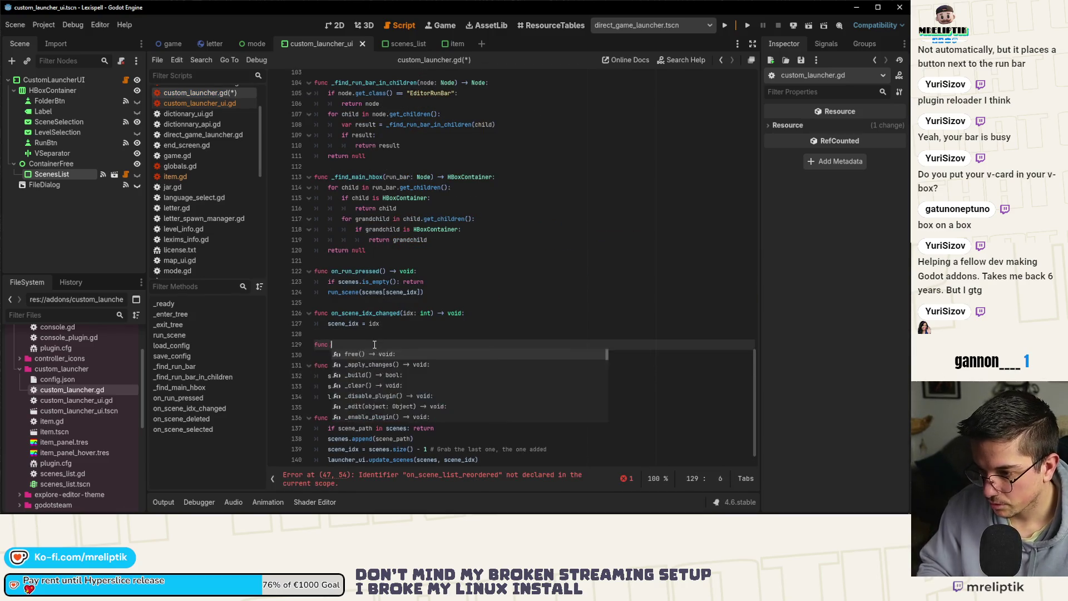
text(on_scene_list_reordered(from:)
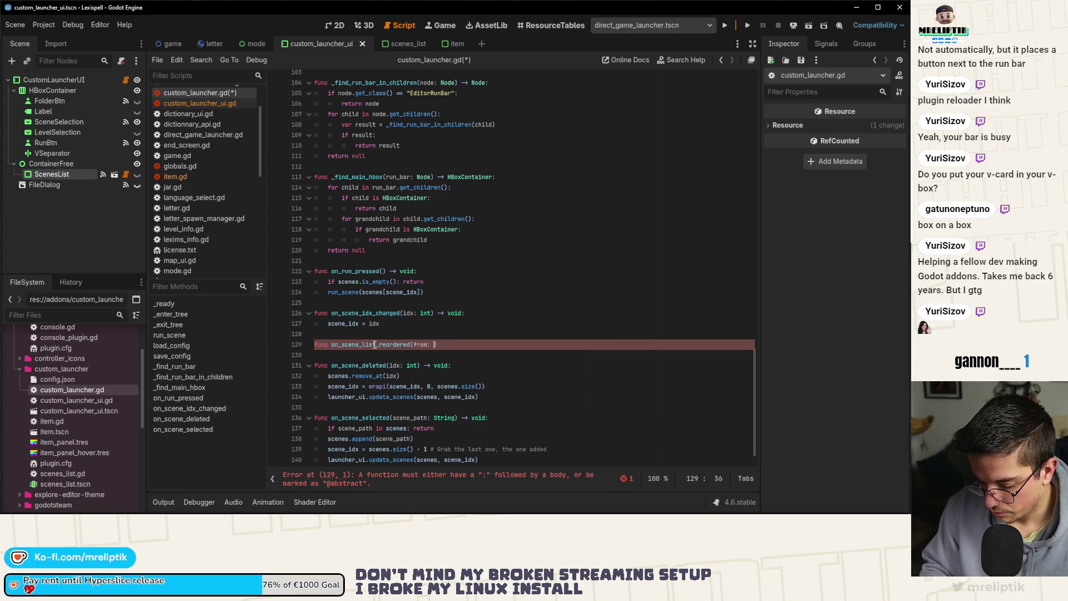
text(int))
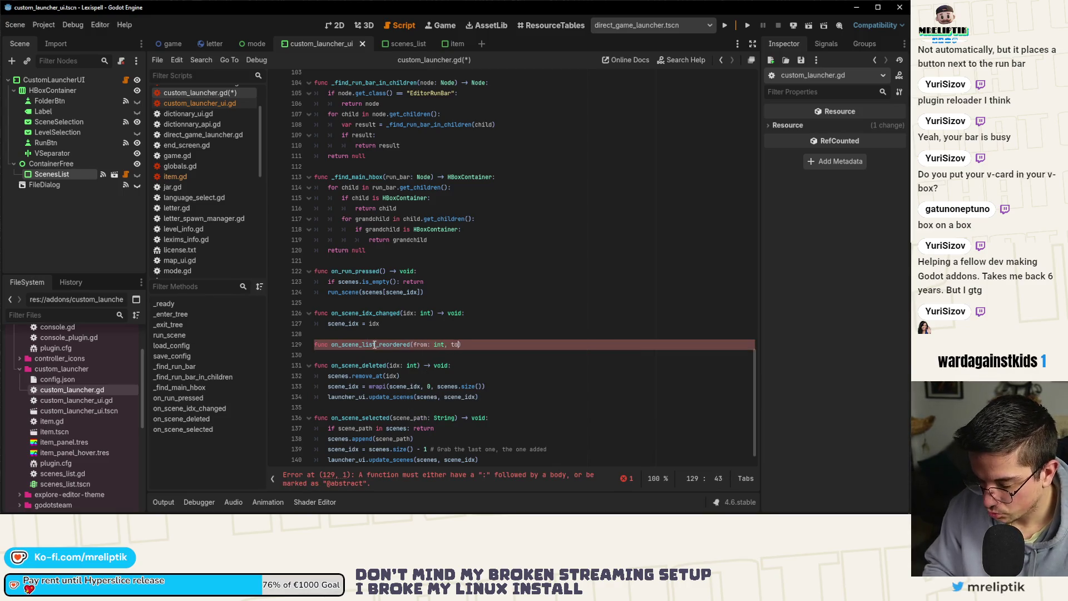
text(:int)
key(Left)
key(Left)
key(Left)
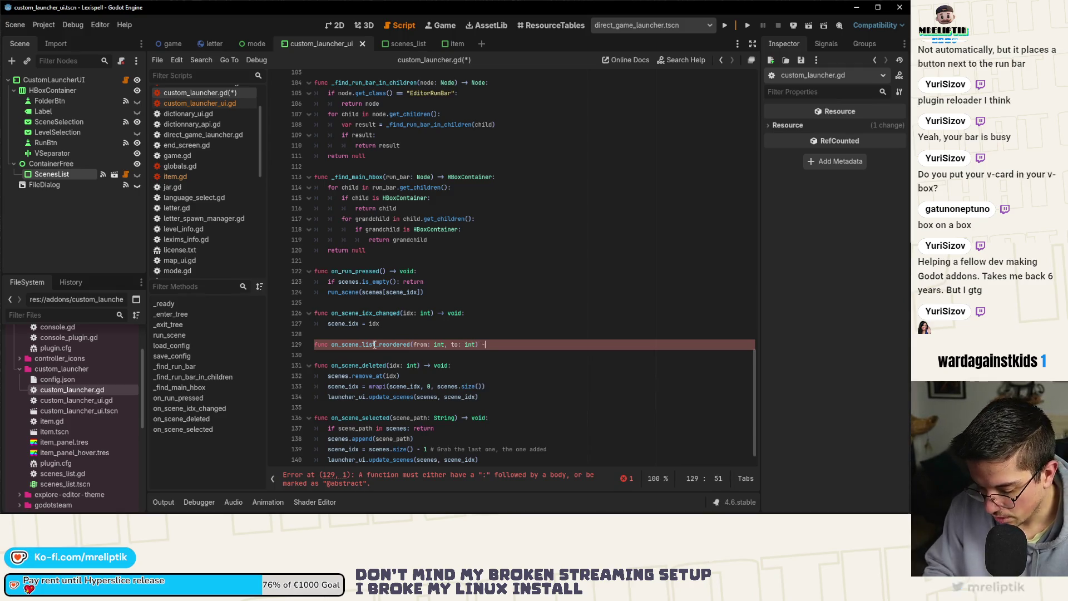
text(> void:)
key(Return)
text(pass)
key(ctrl+s)
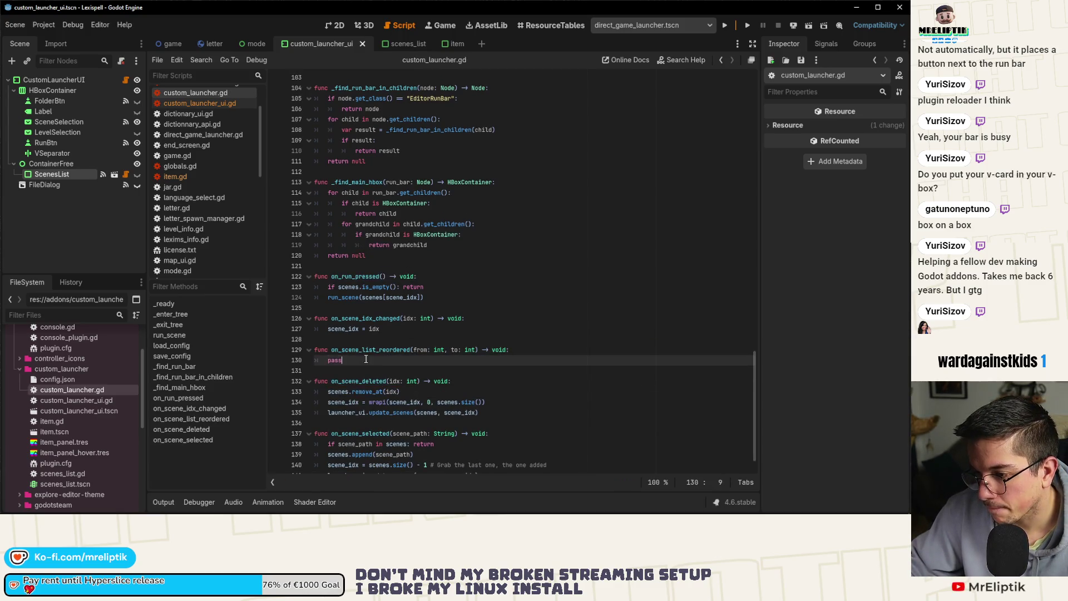
key(Left)
key(Left)
key(Left)
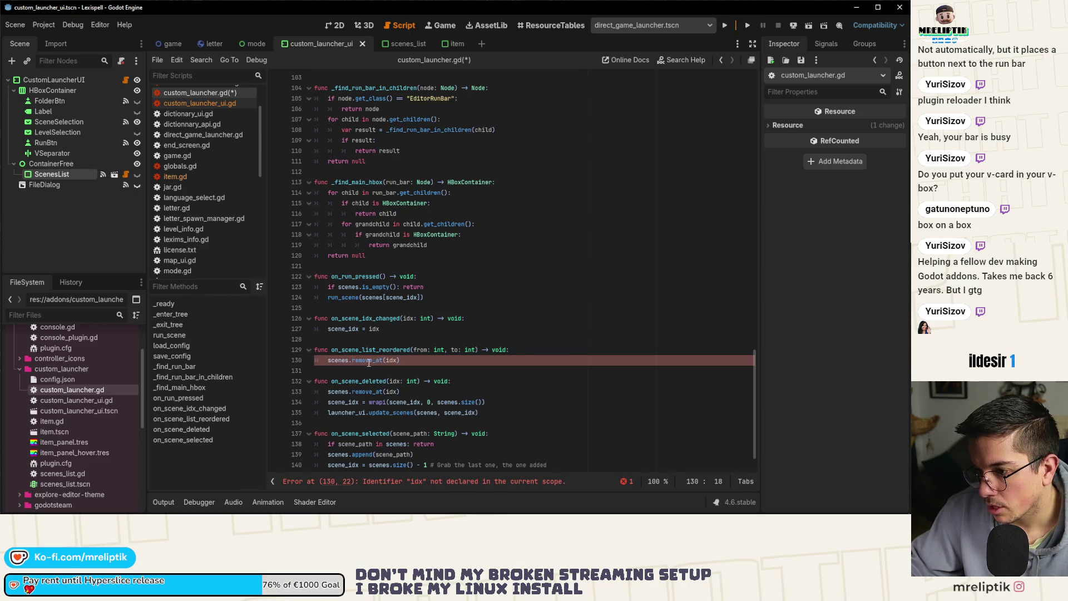
ctrl+click(372, 362)
scroll(384, 296, up, 15)
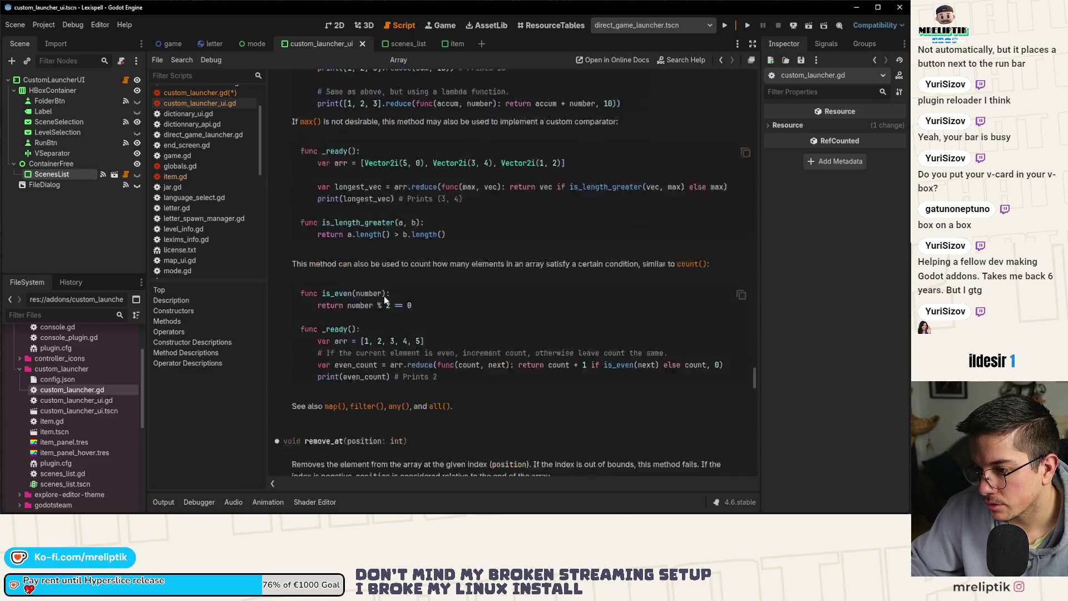
scroll(387, 317, up, 20)
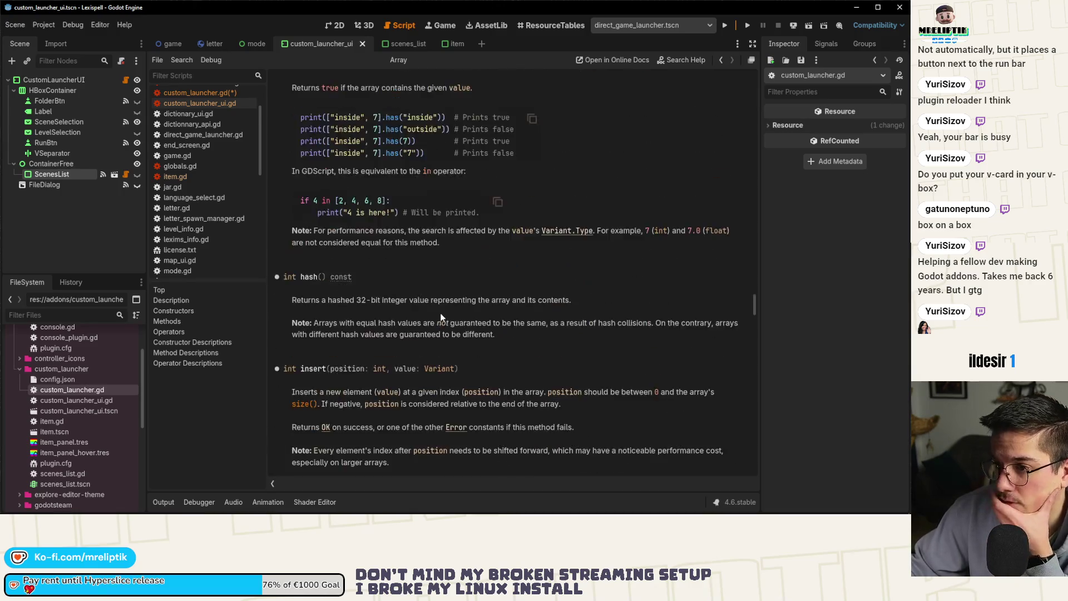
scroll(392, 302, up, 20)
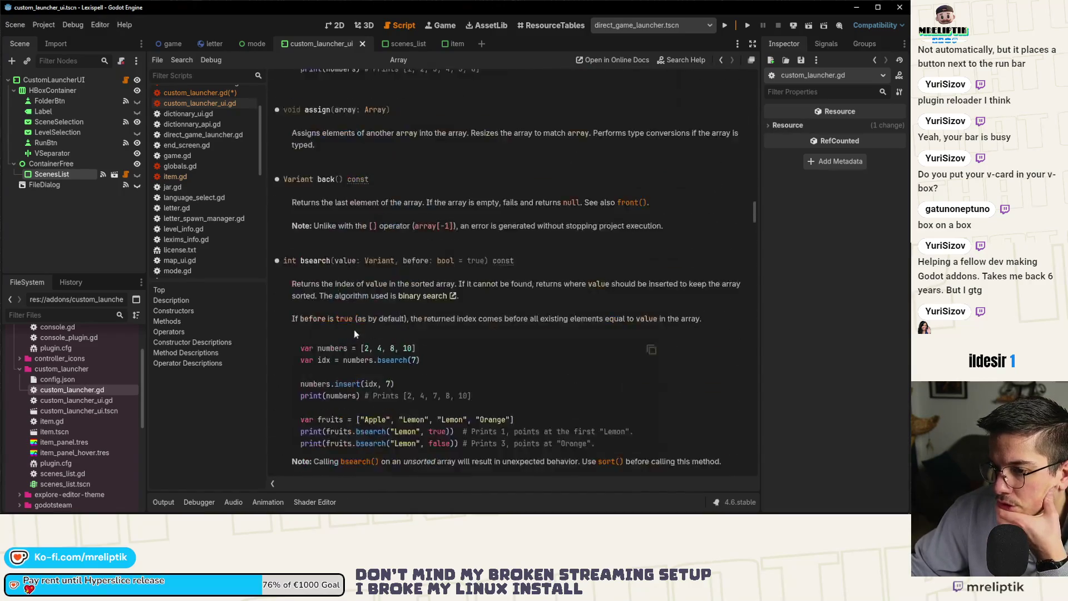
scroll(486, 325, up, 20)
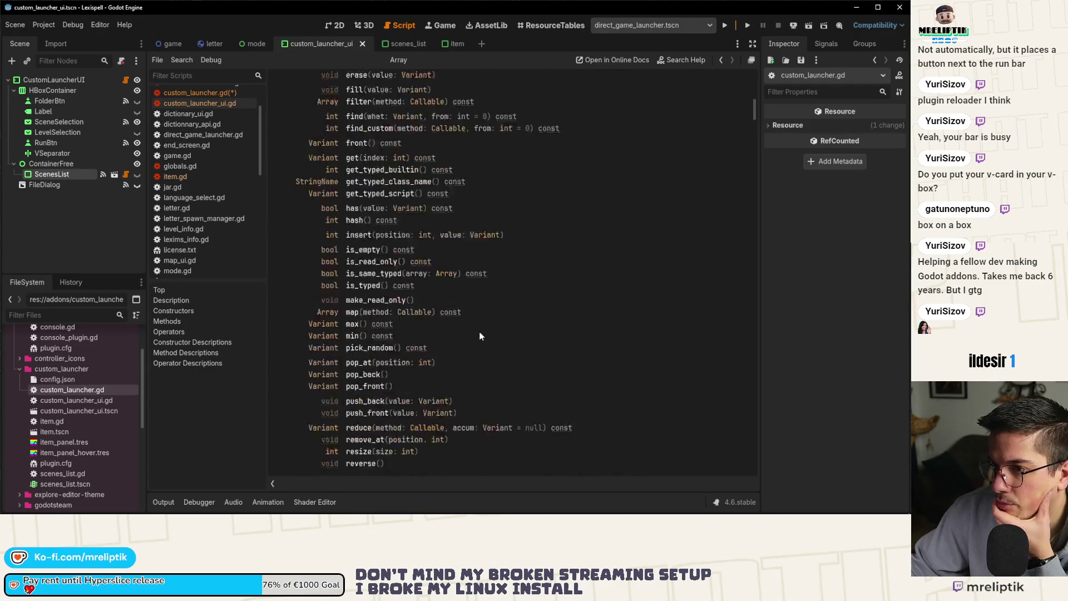
scroll(458, 289, down, 8)
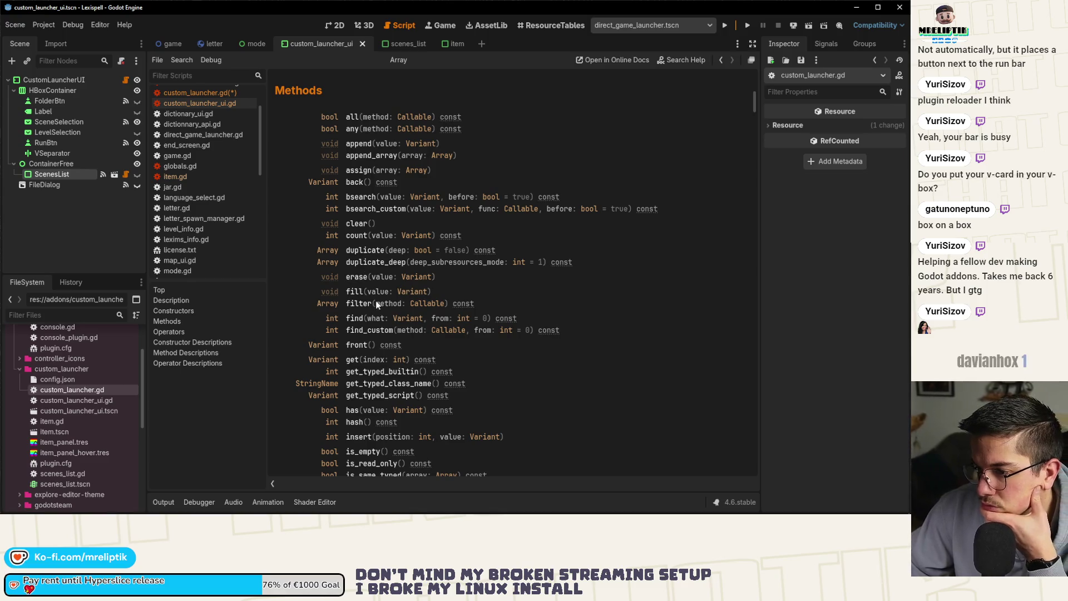
scroll(349, 346, down, 5)
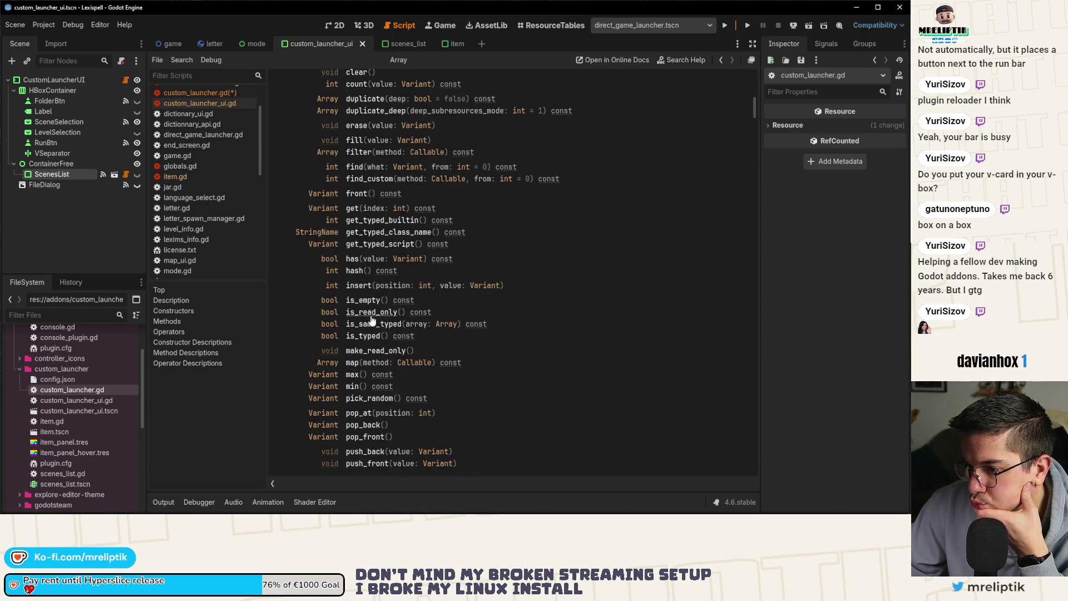
scroll(372, 321, down, 3)
scroll(372, 321, down, 2)
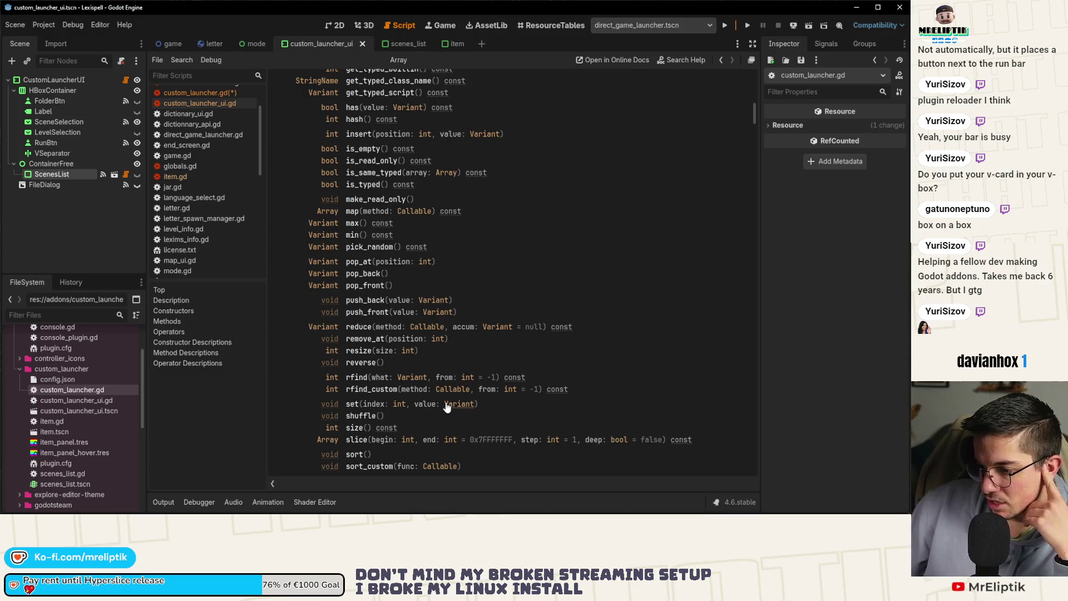
scroll(434, 400, down, 3)
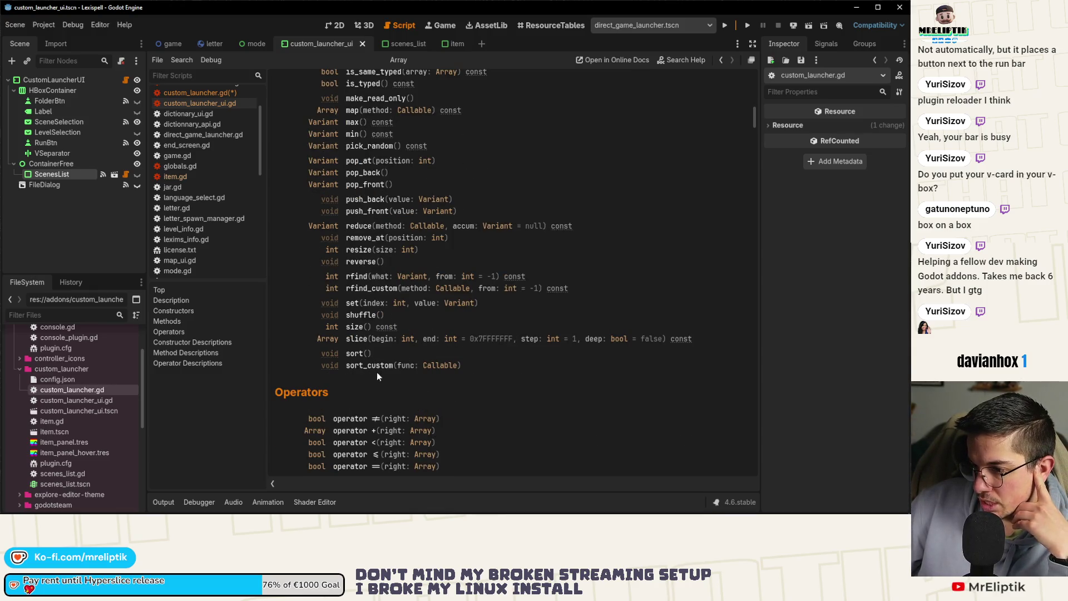
scroll(497, 378, up, 2)
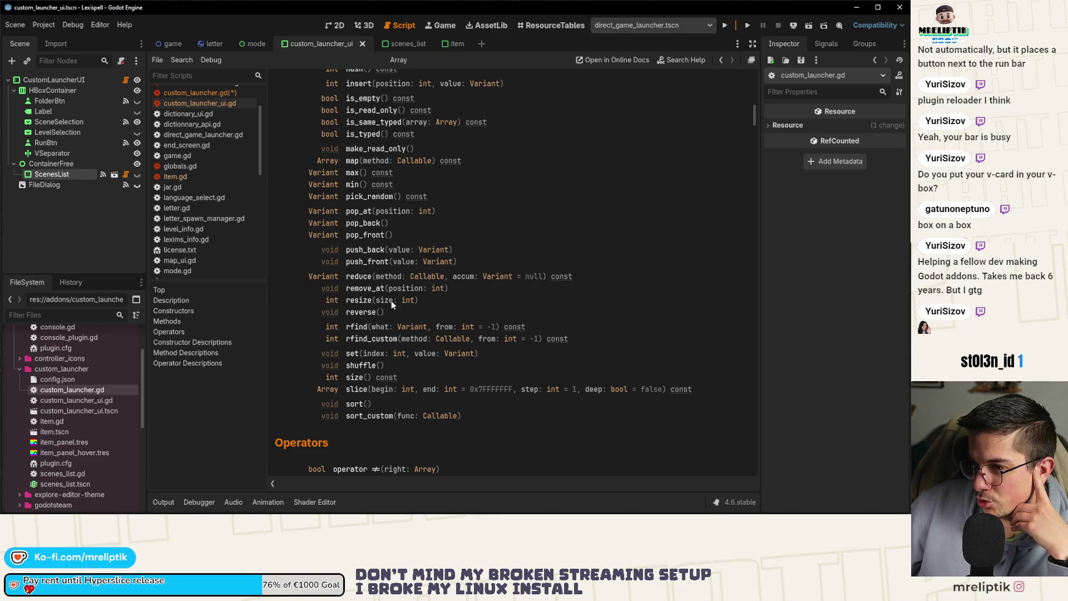
scroll(473, 315, up, 2)
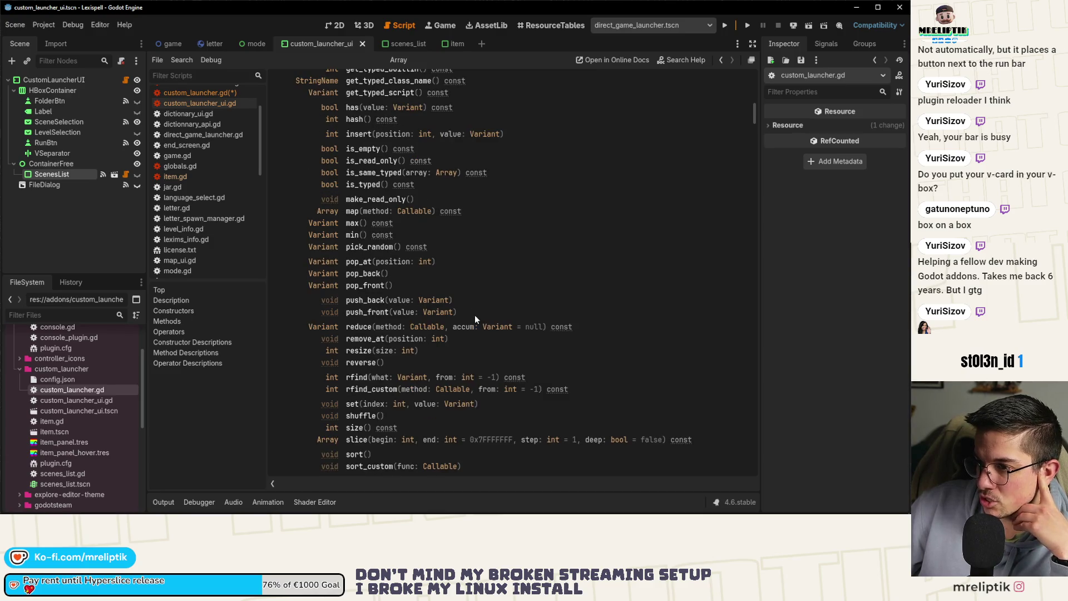
scroll(486, 221, up, 2)
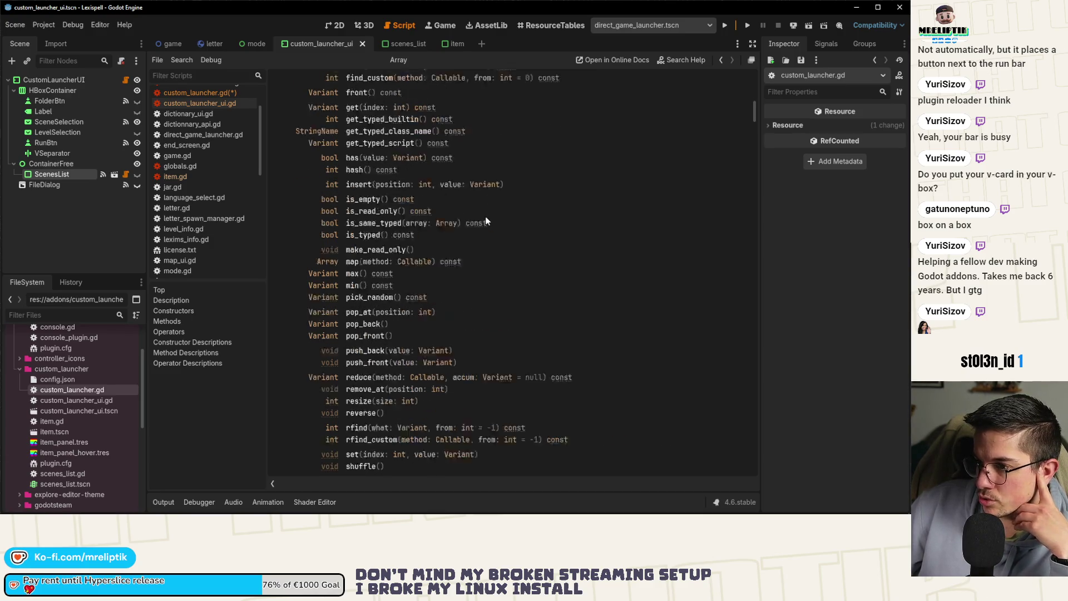
scroll(487, 217, up, 2)
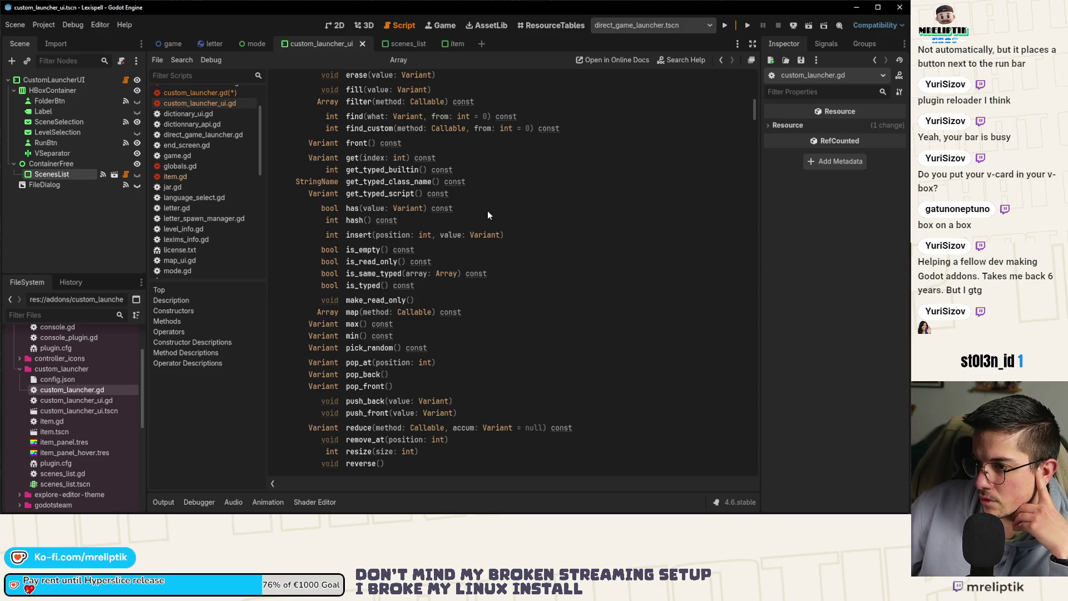
scroll(489, 215, up, 4)
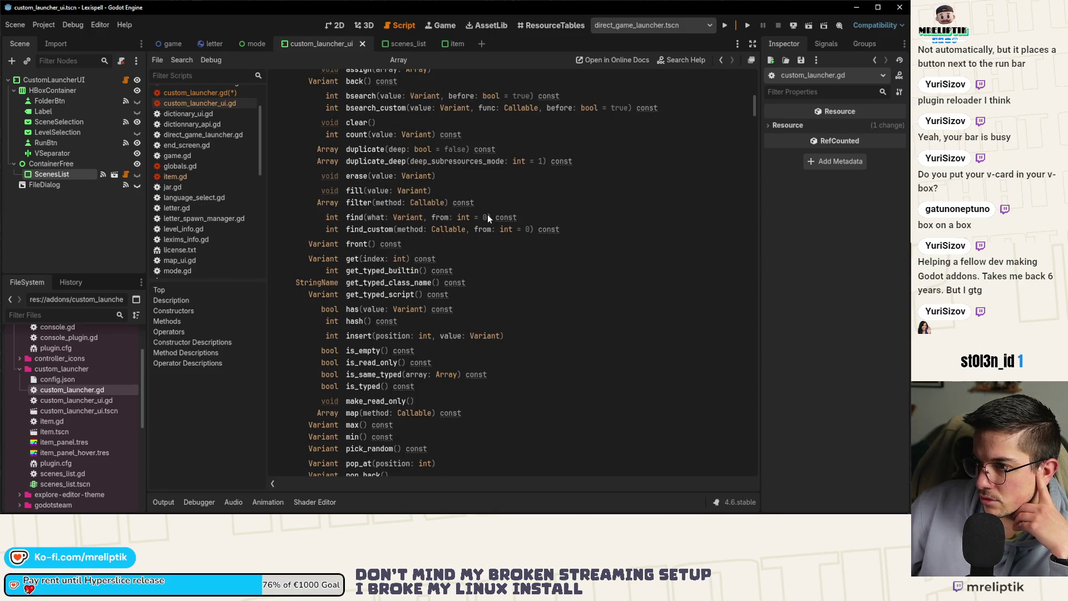
scroll(488, 217, up, 4)
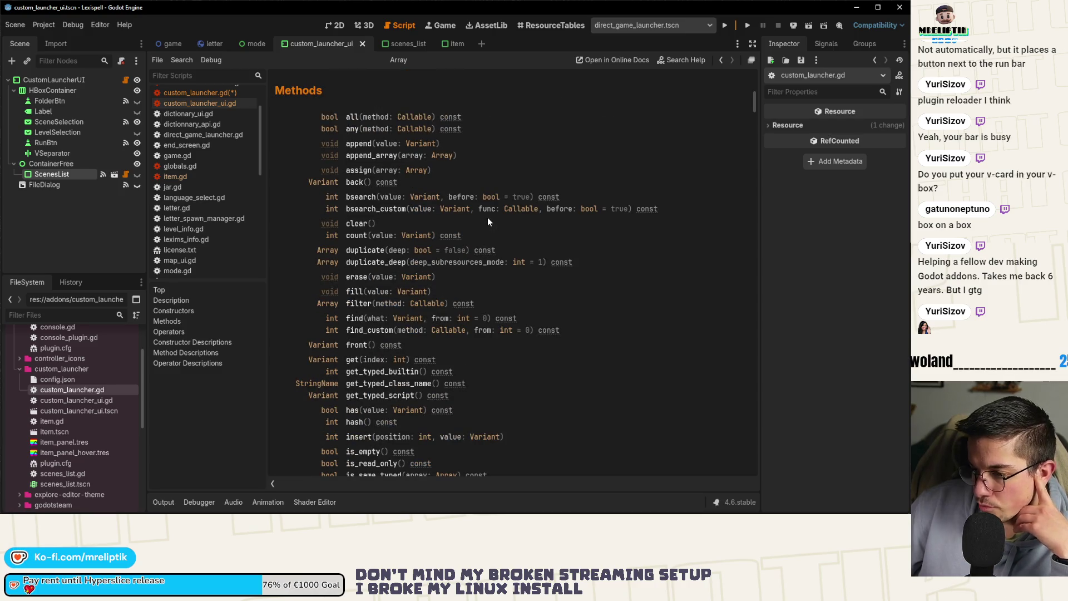
scroll(482, 225, down, 6)
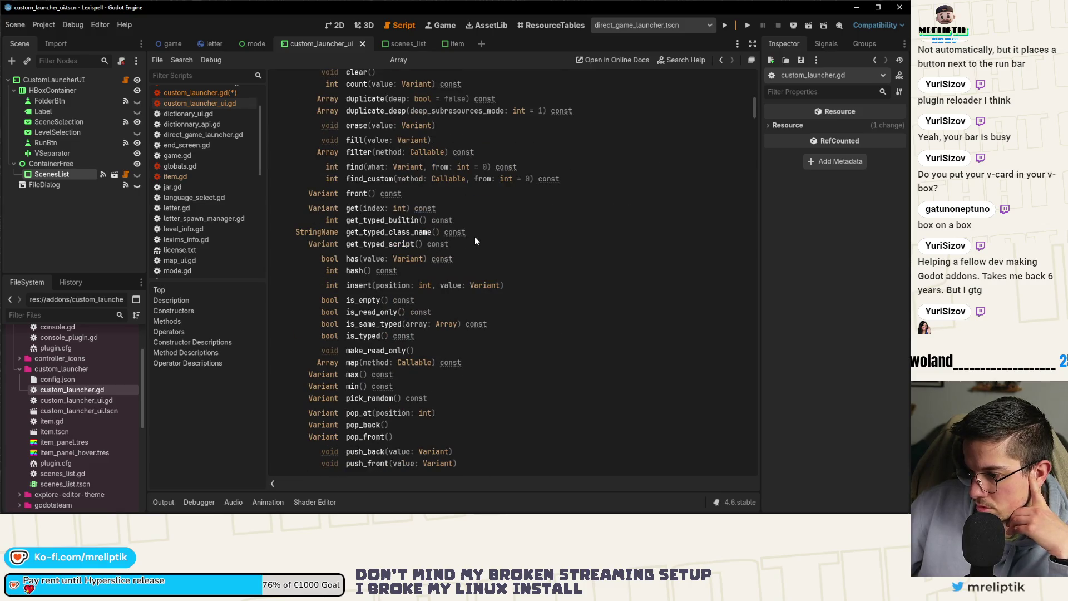
scroll(475, 240, down, 6)
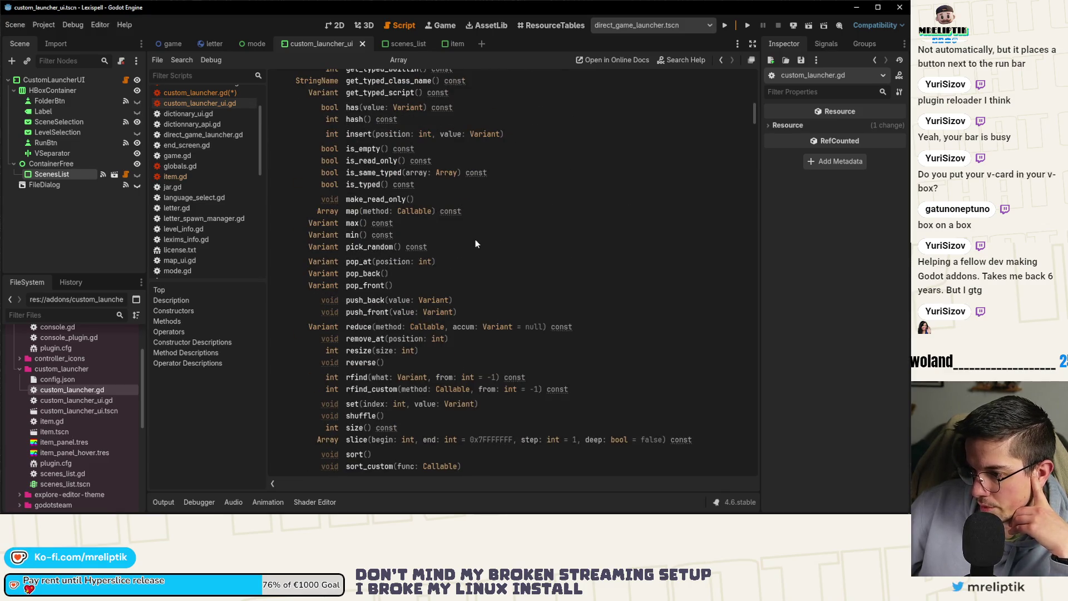
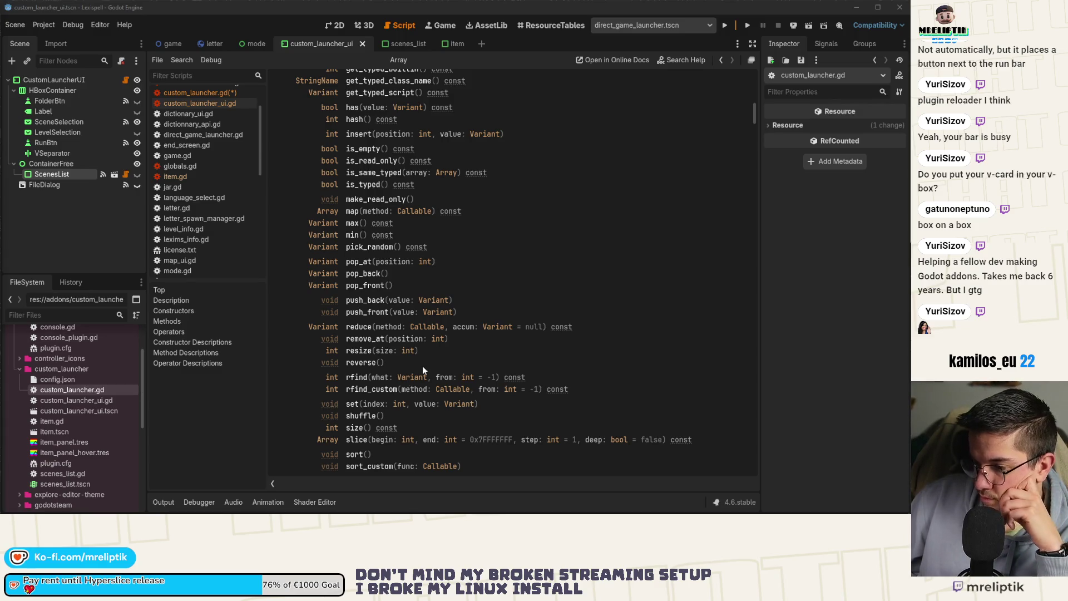
Step: In on_scene_list_reordered, add the line 'var item: String = scenes[from]' at the handler's start
scroll(419, 368, down, 3)
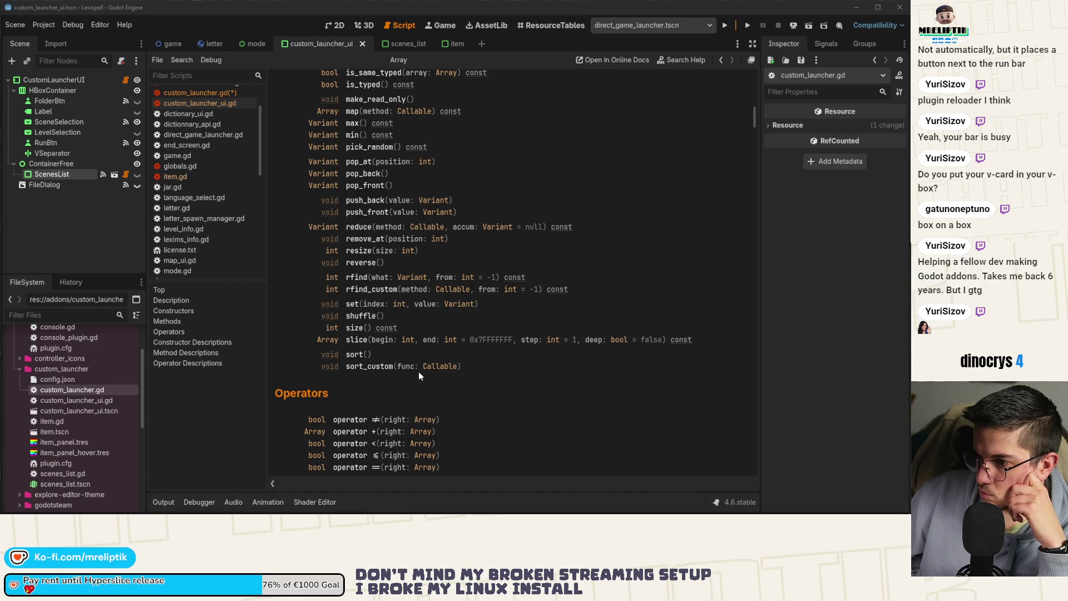
scroll(419, 374, up, 3)
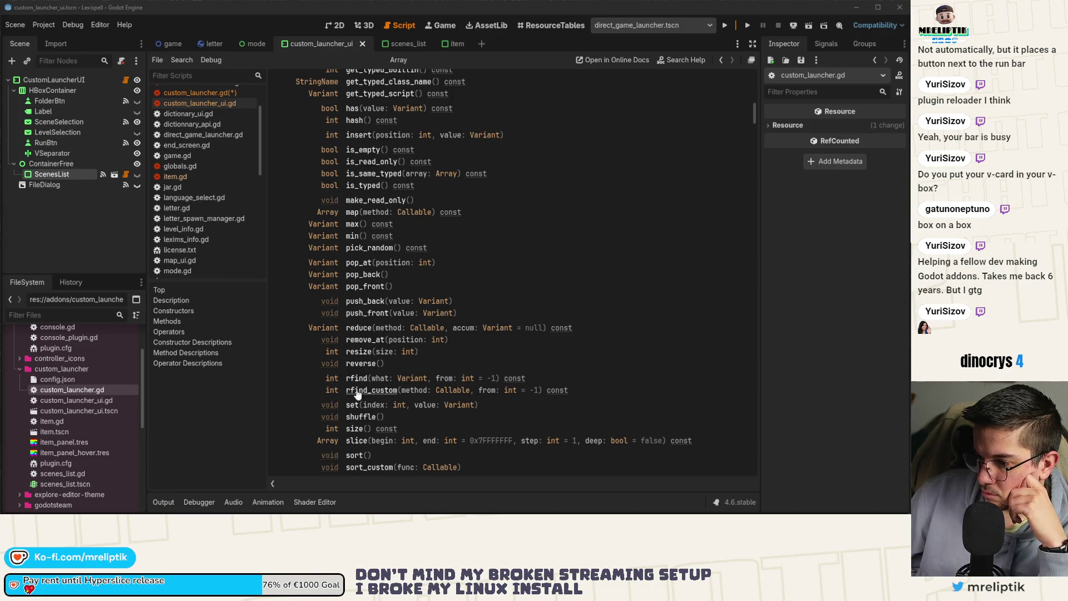
scroll(365, 371, down, 2)
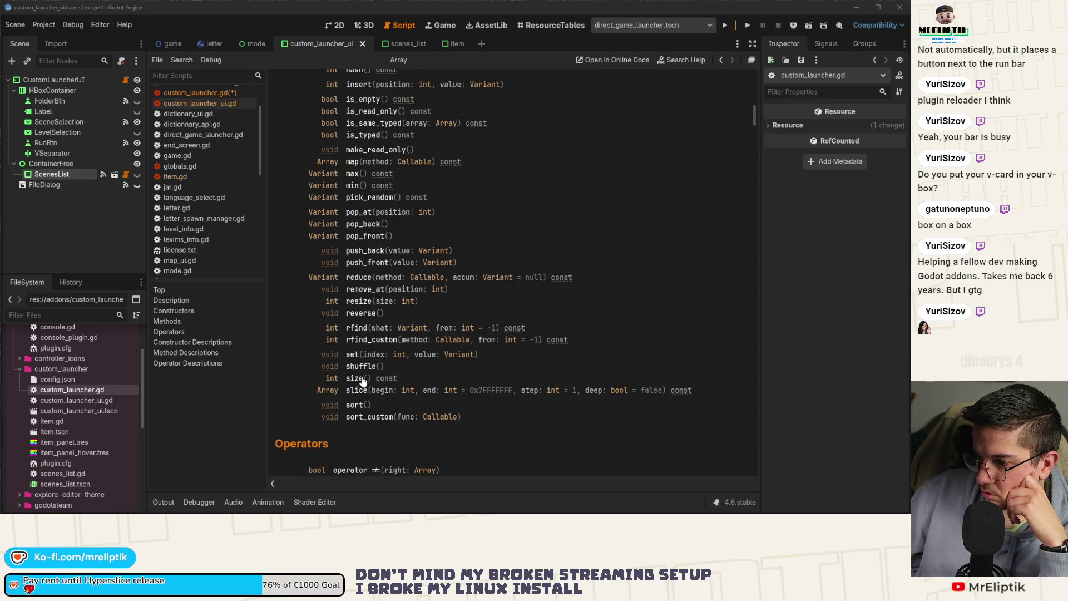
scroll(363, 356, up, 15)
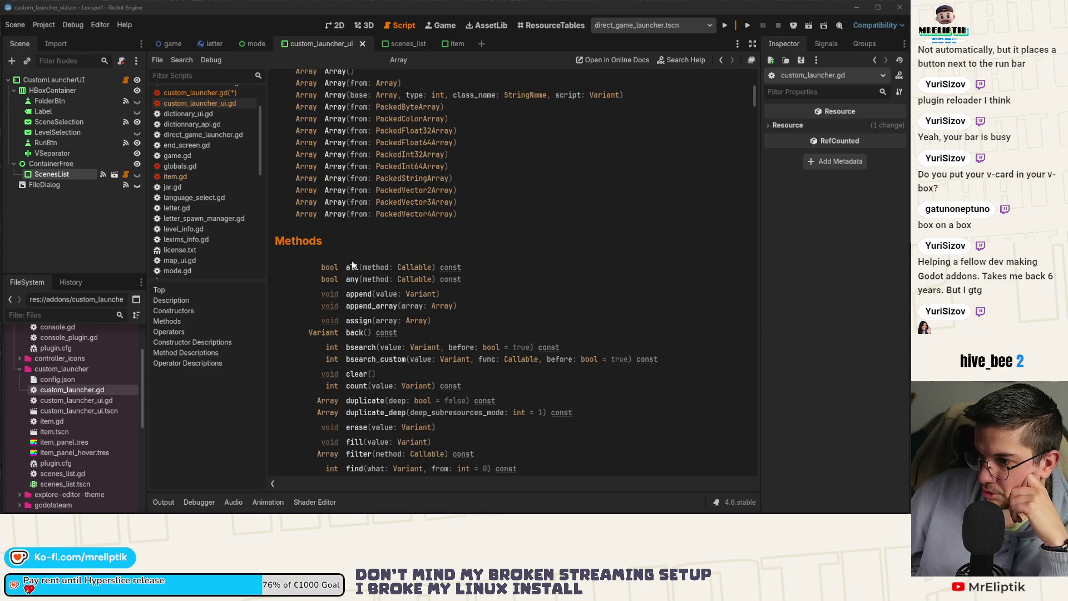
scroll(369, 282, down, 2)
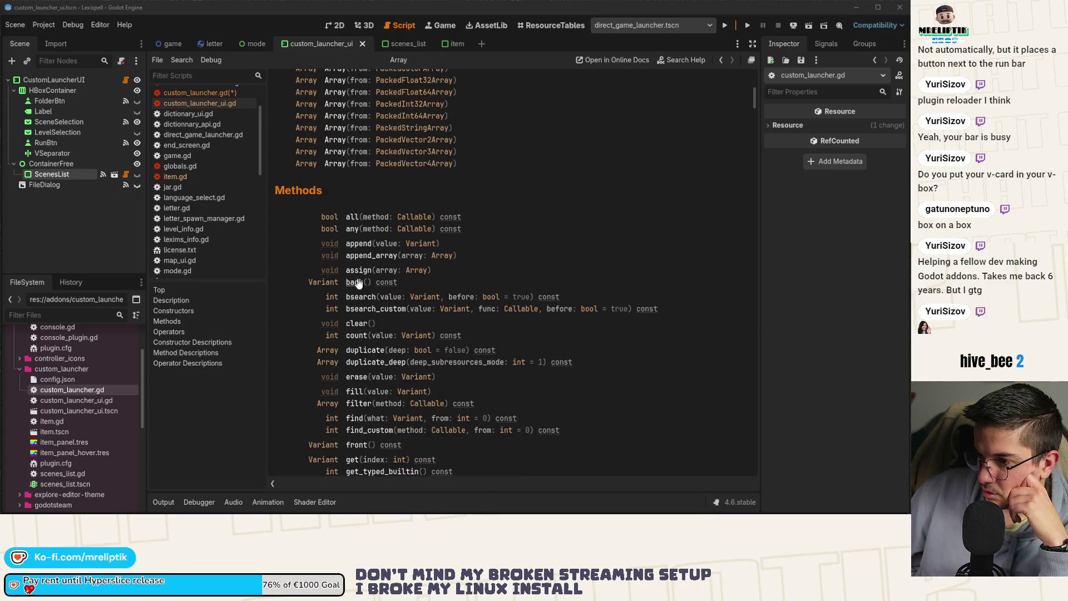
scroll(358, 276, down, 4)
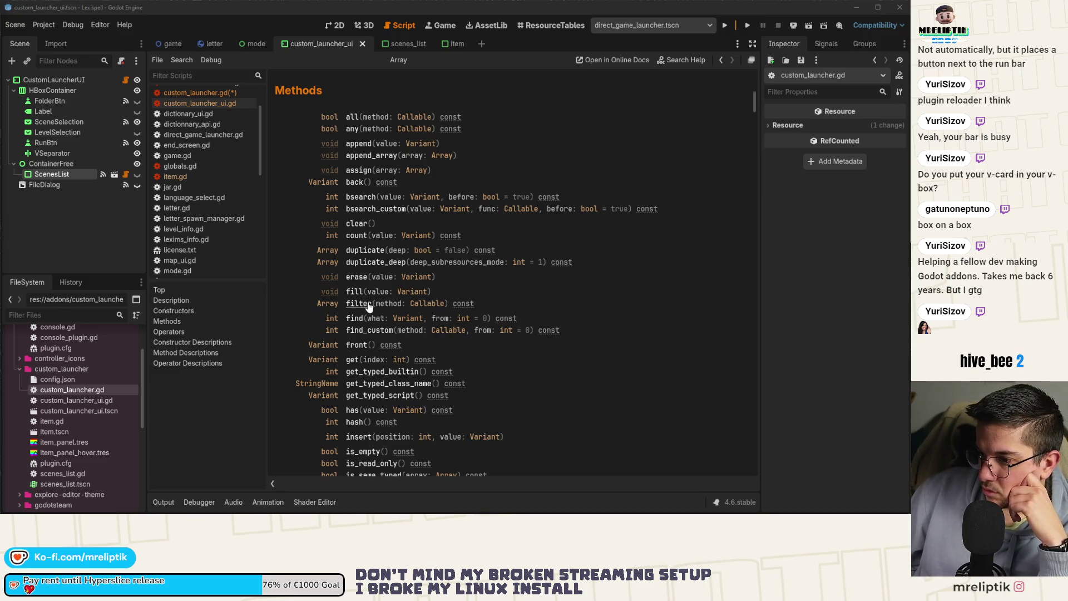
scroll(365, 286, down, 2)
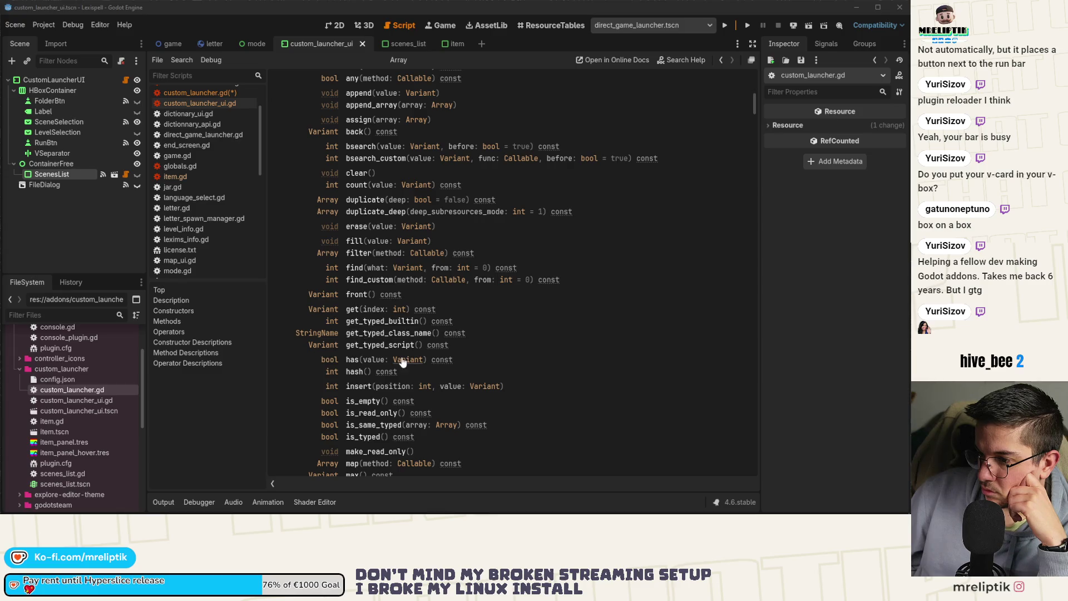
scroll(381, 346, down, 4)
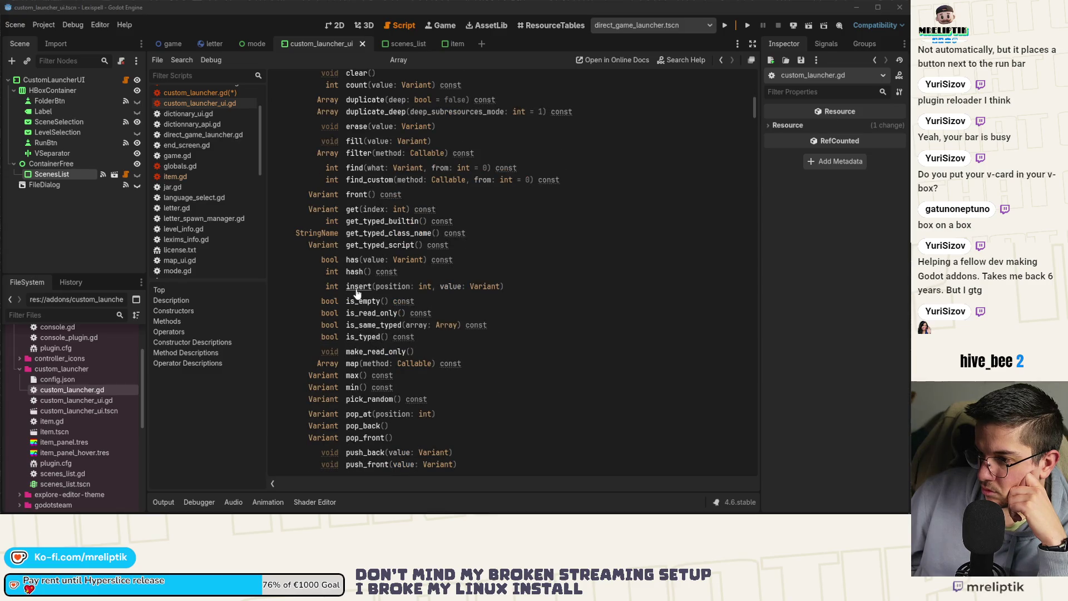
scroll(363, 293, down, 2)
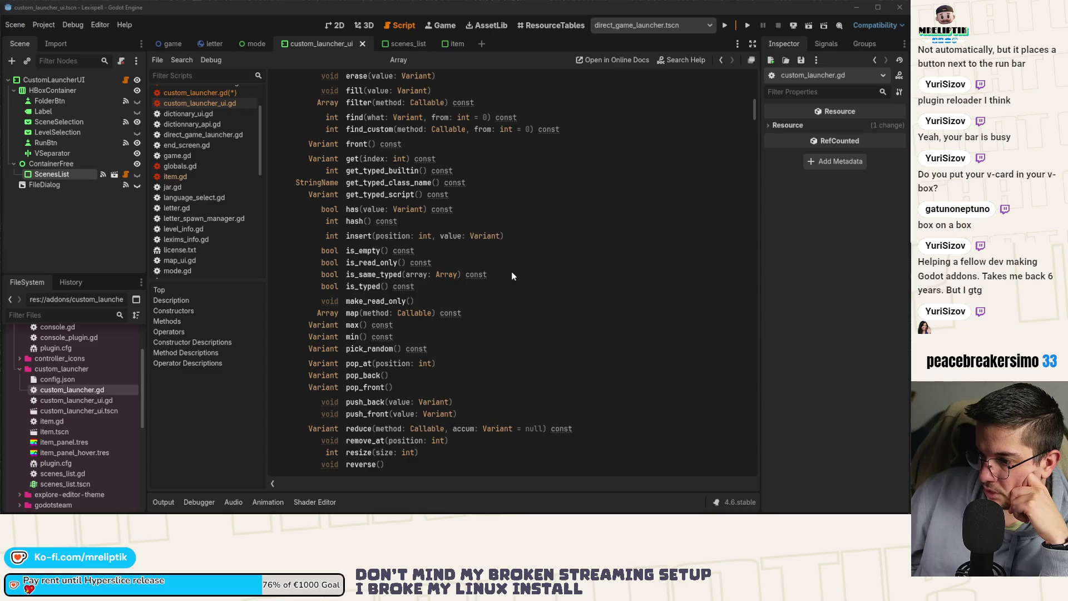
scroll(512, 277, down, 4)
scroll(512, 276, down, 2)
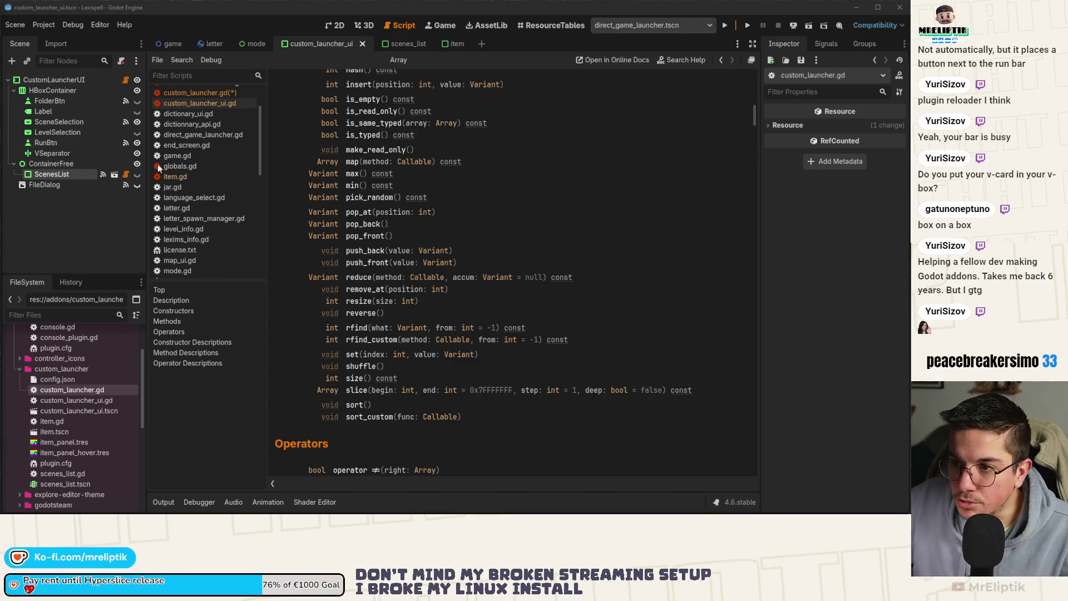
click(207, 92)
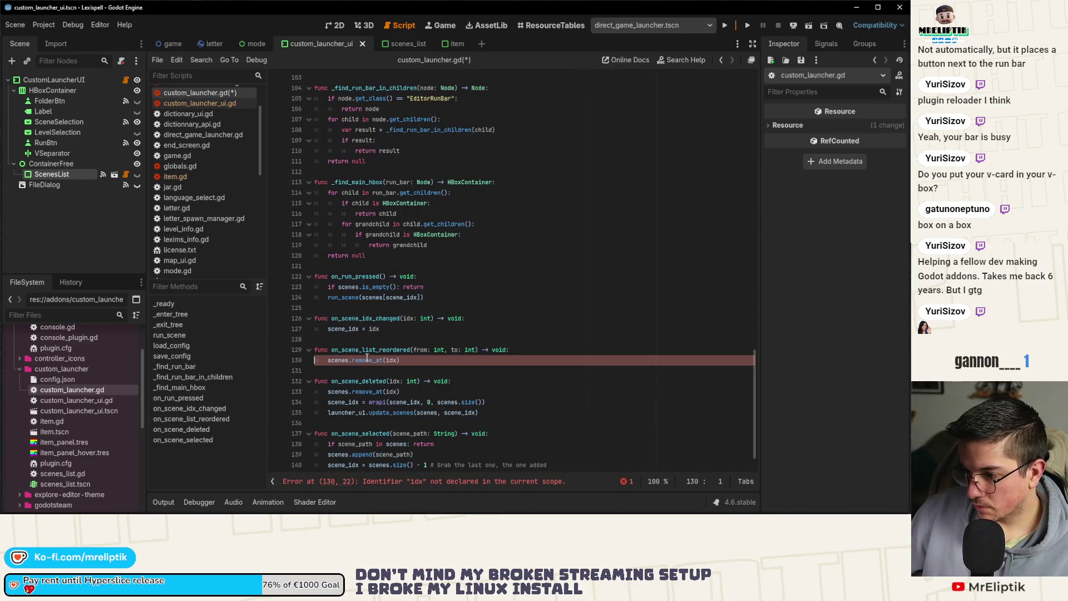
click(521, 348)
key(Return)
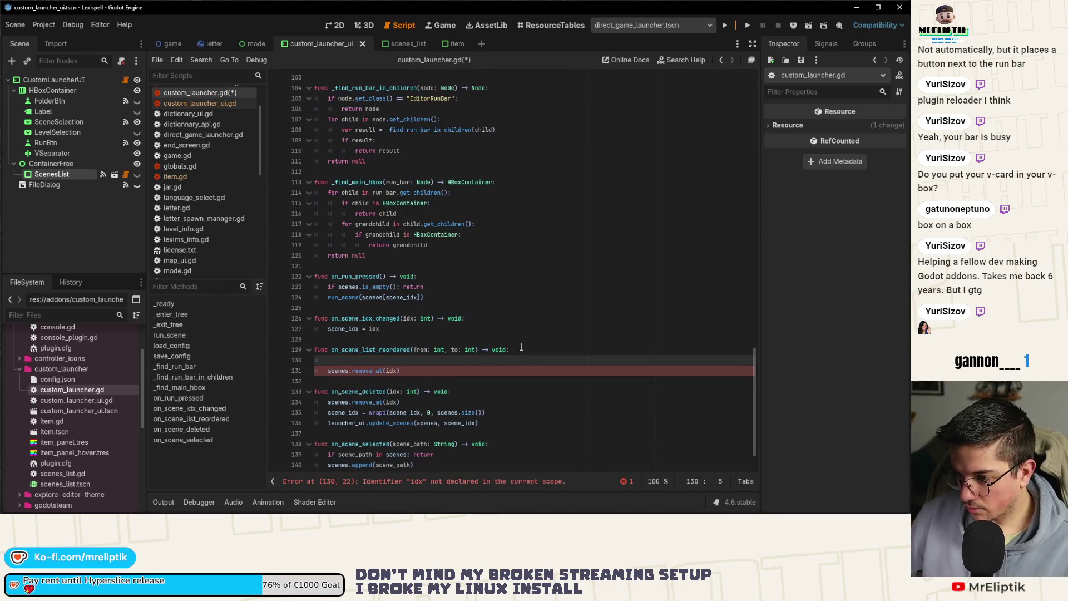
text(var item:)
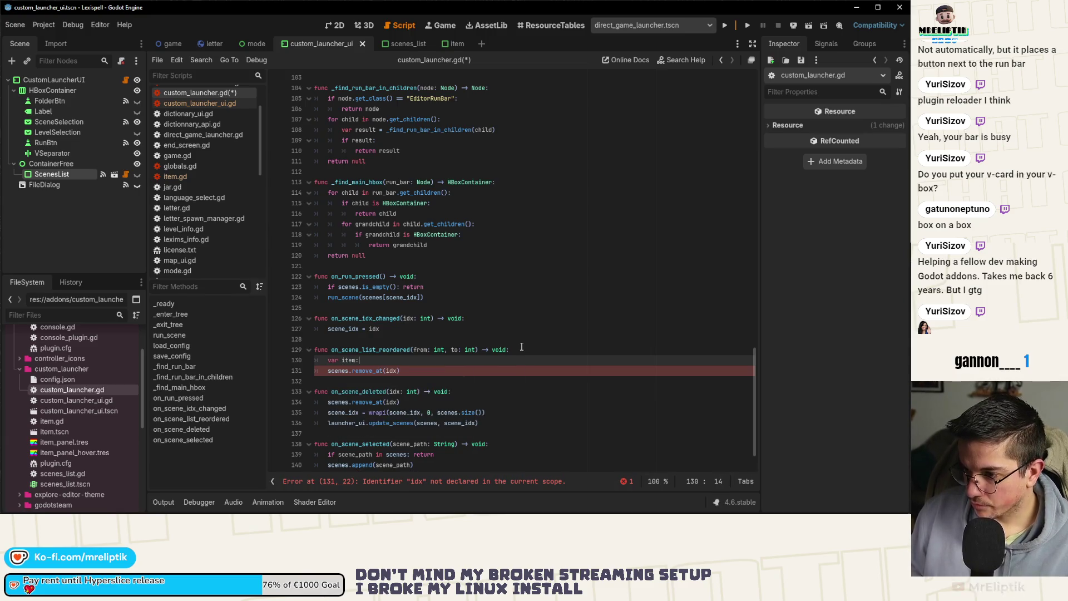
text( String = )
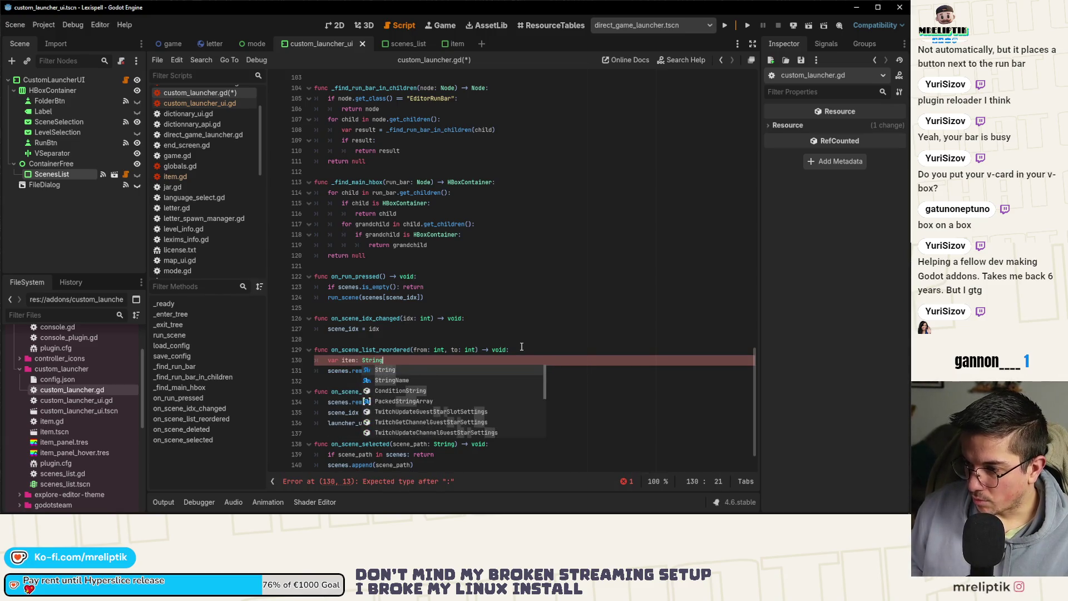
text(scenes[)
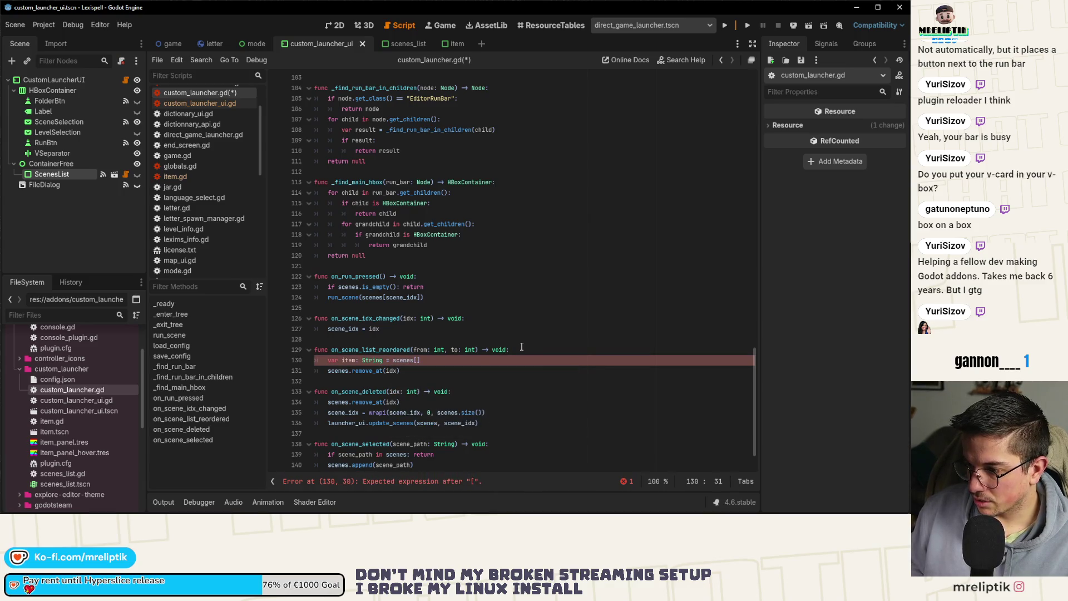
text(from])
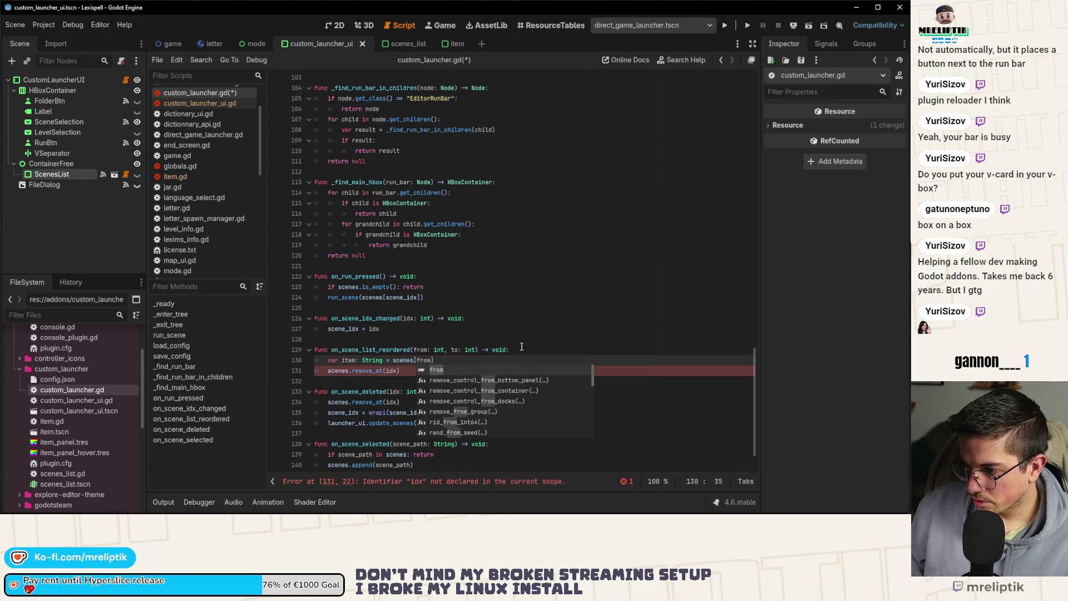
Step: Change the next line to remove_at(from), add insert(to, item) below it, and save
key(Down)
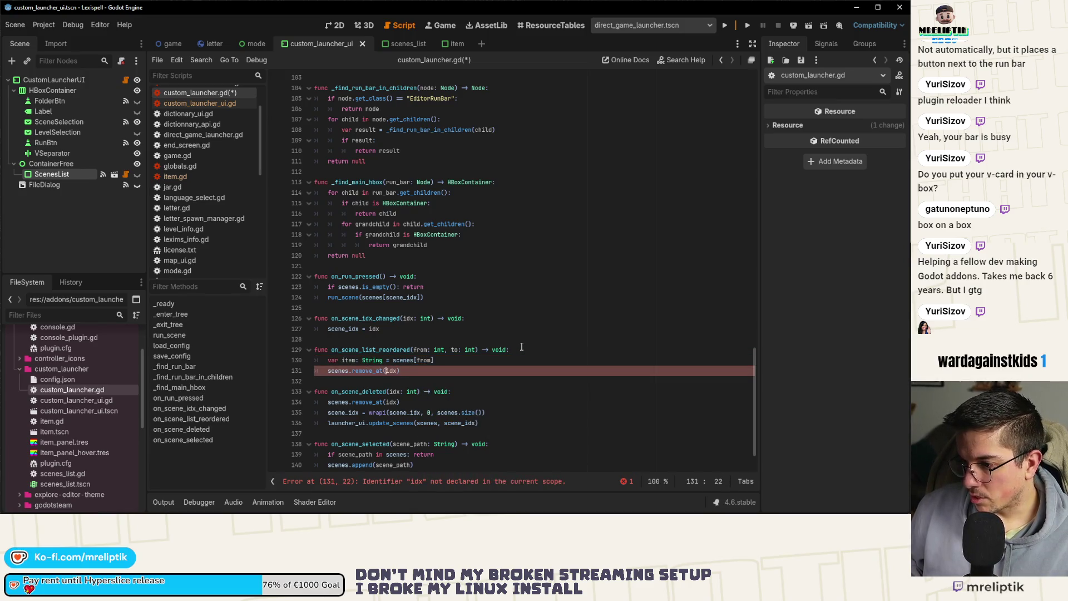
key(ctrl+Right)
text(fro)
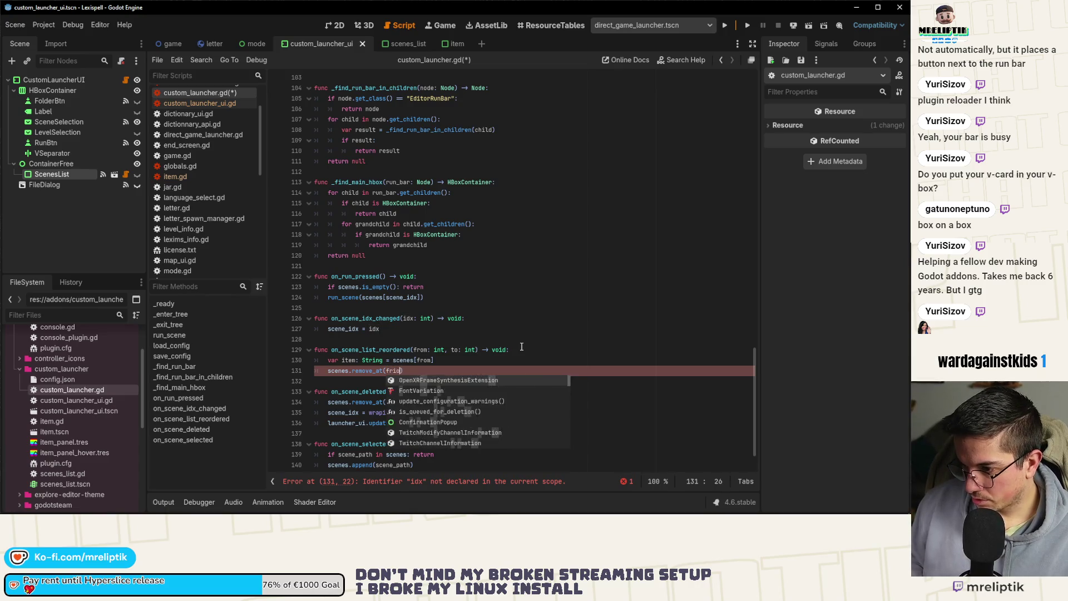
text(m))
key(ctrl+d)
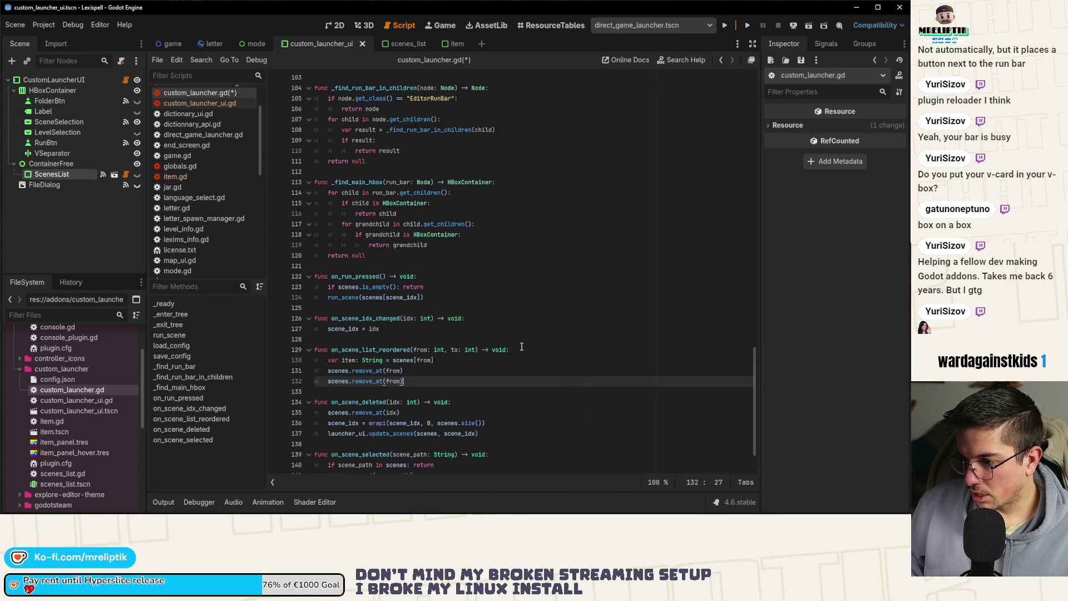
key(ctrl+BackSpace)
text(insert()f)
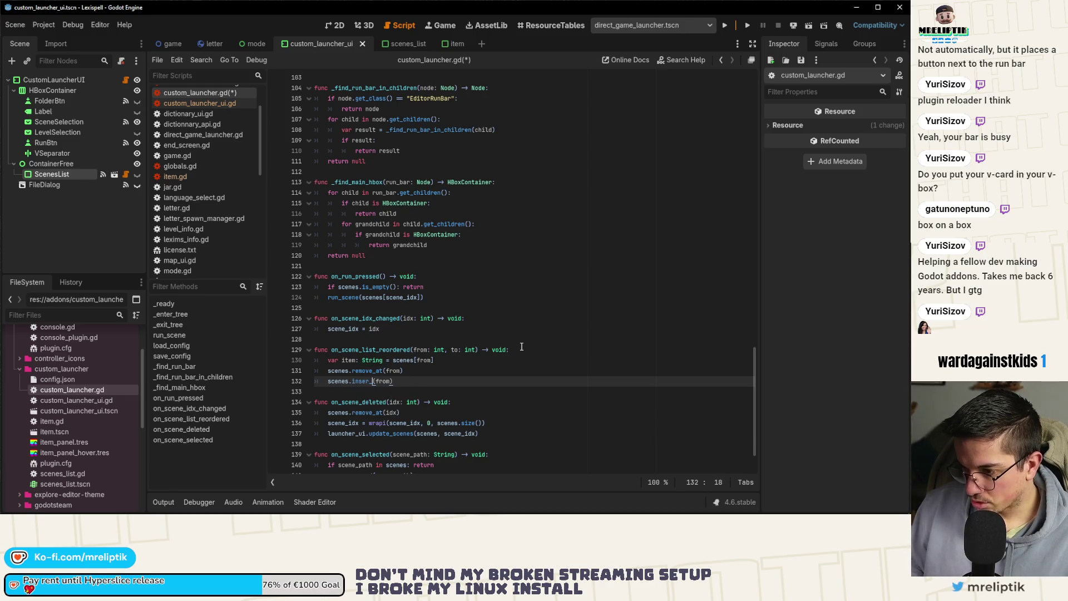
text(r)
key(Return)
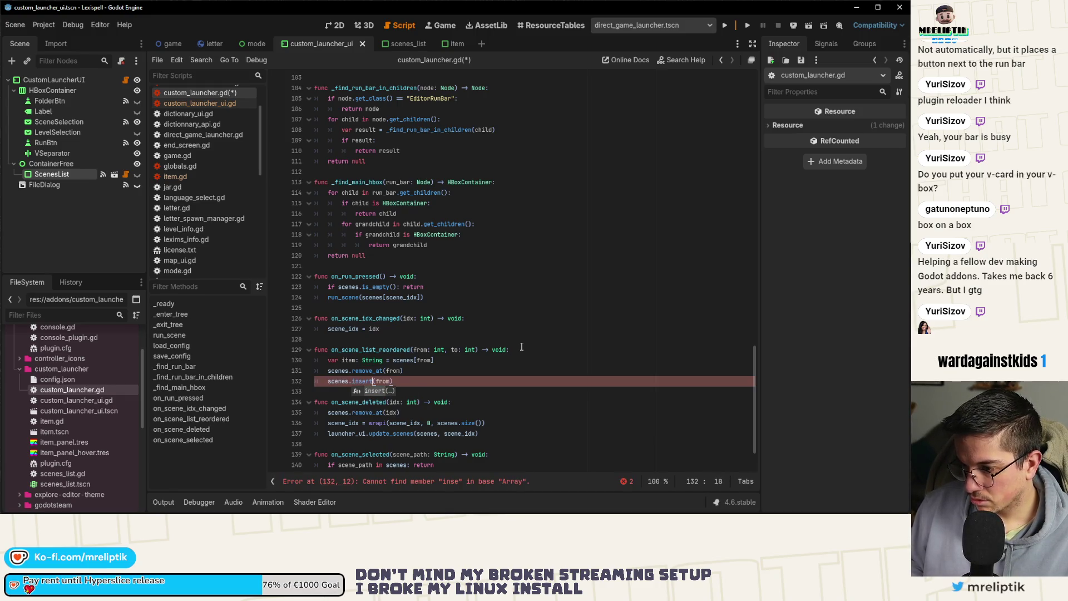
text())
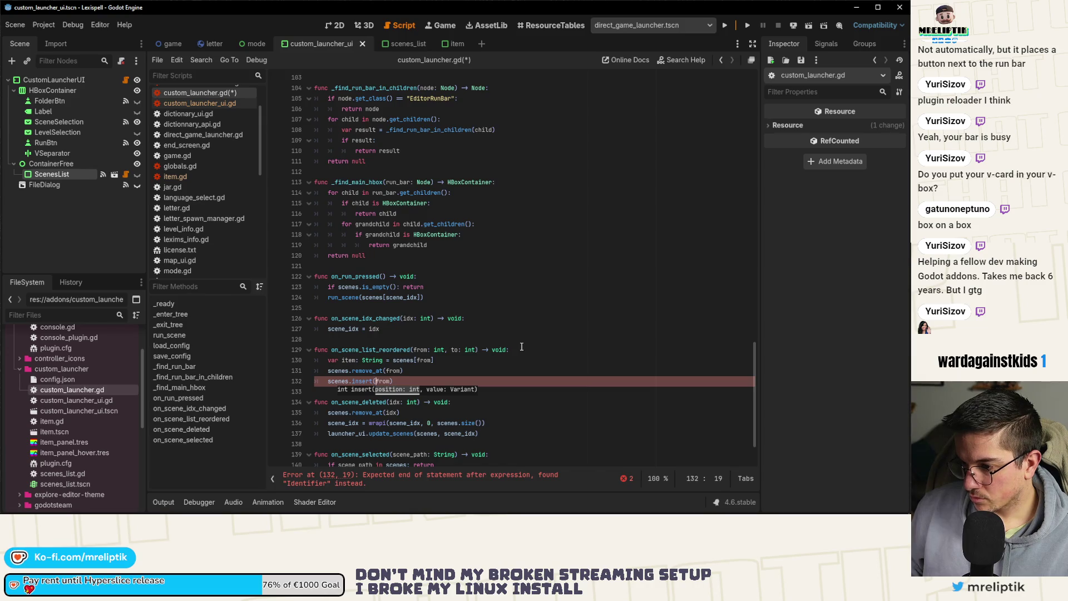
key(Delete)
key(Delete)
key(Delete)
text(to)
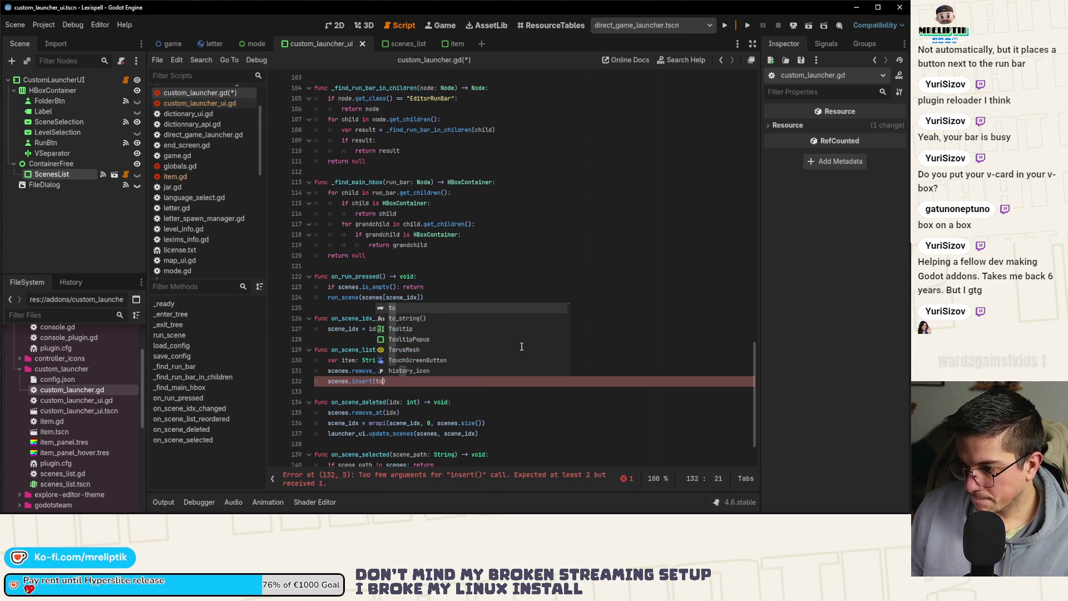
text(, it)
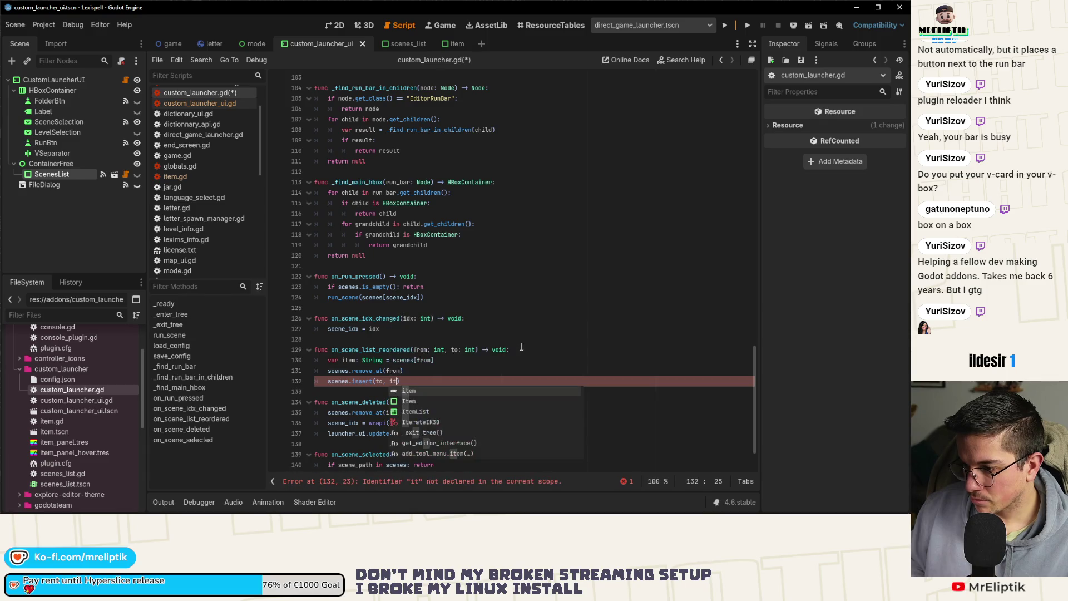
text(em)
click(555, 370)
key(ctrl+s)
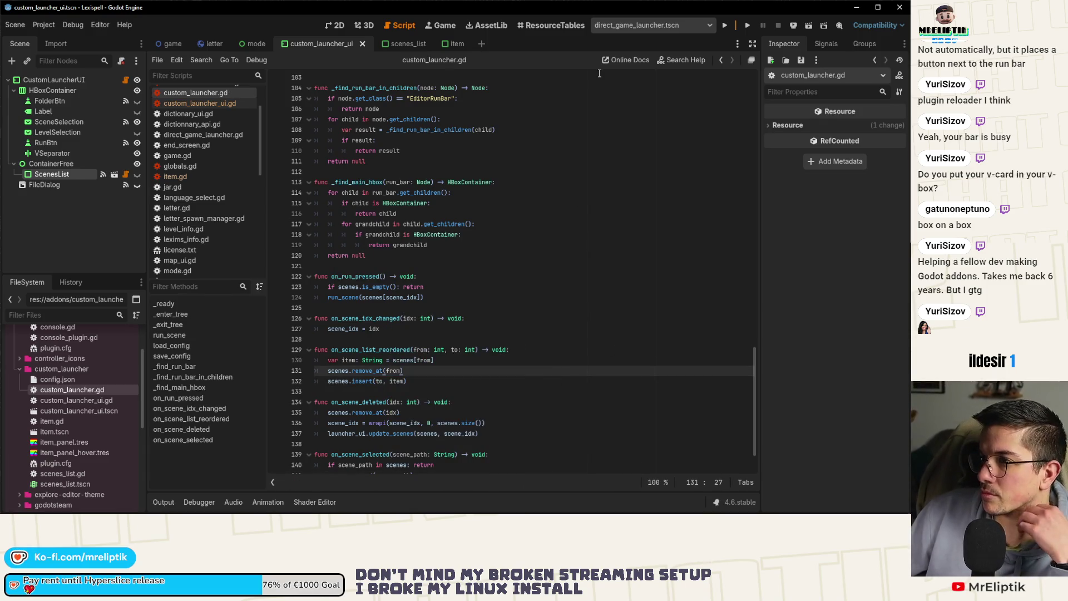
Step: Copy the launcher_ui.update_scenes call into the reorder handler and save the script
click(416, 435)
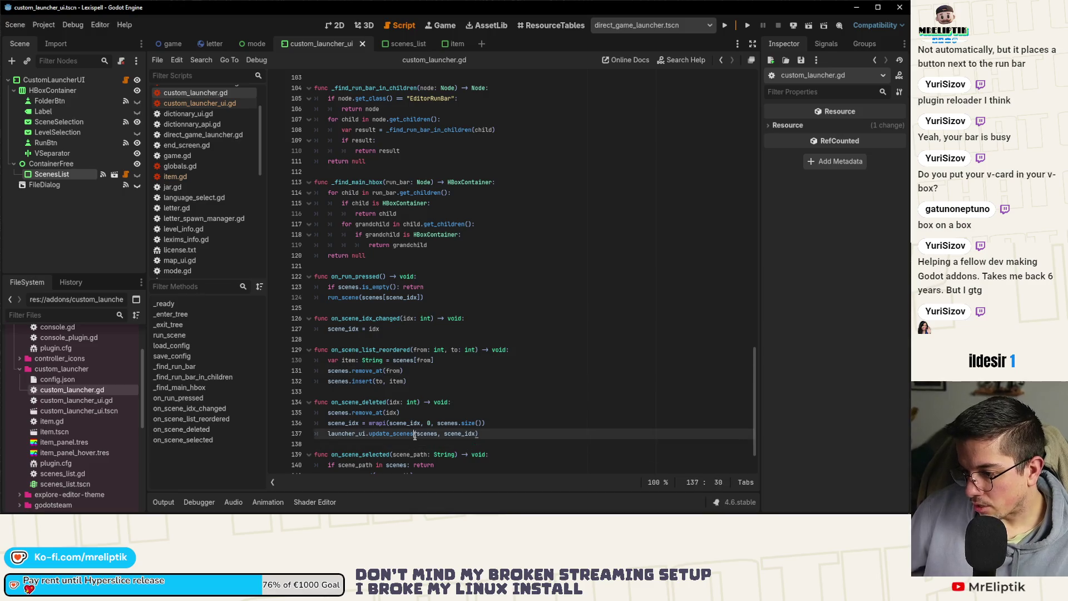
key(ctrl+alt+Down)
key(alt+Up)
key(alt+Up)
key(alt+Up)
key(ctrl+s)
click(434, 287)
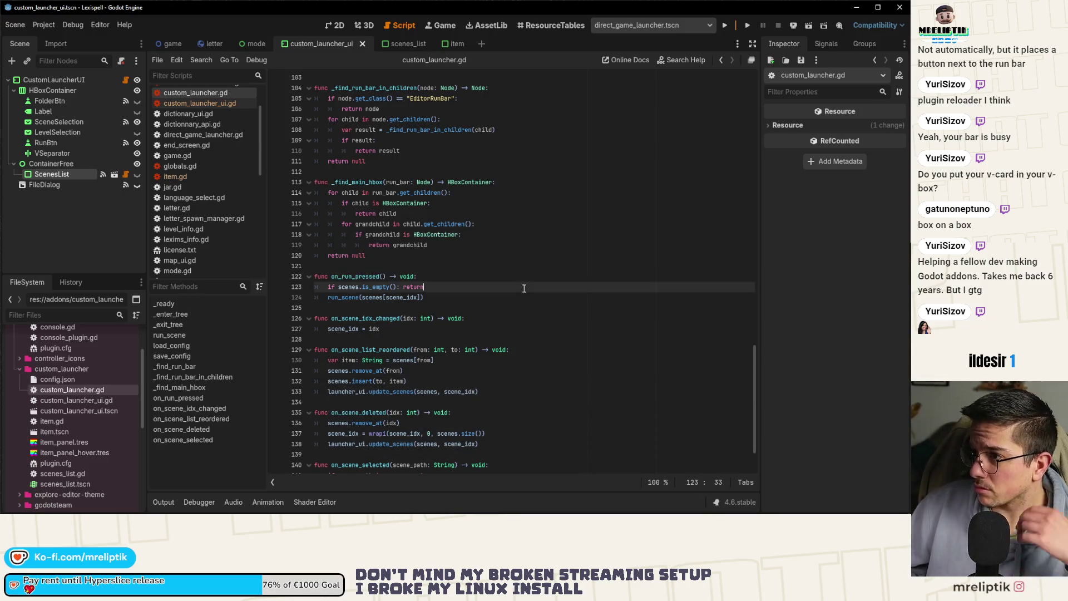
Step: Reload Custom Launcher by unchecking and rechecking it in Project Settings > Plugins, then close the dialog
click(44, 25)
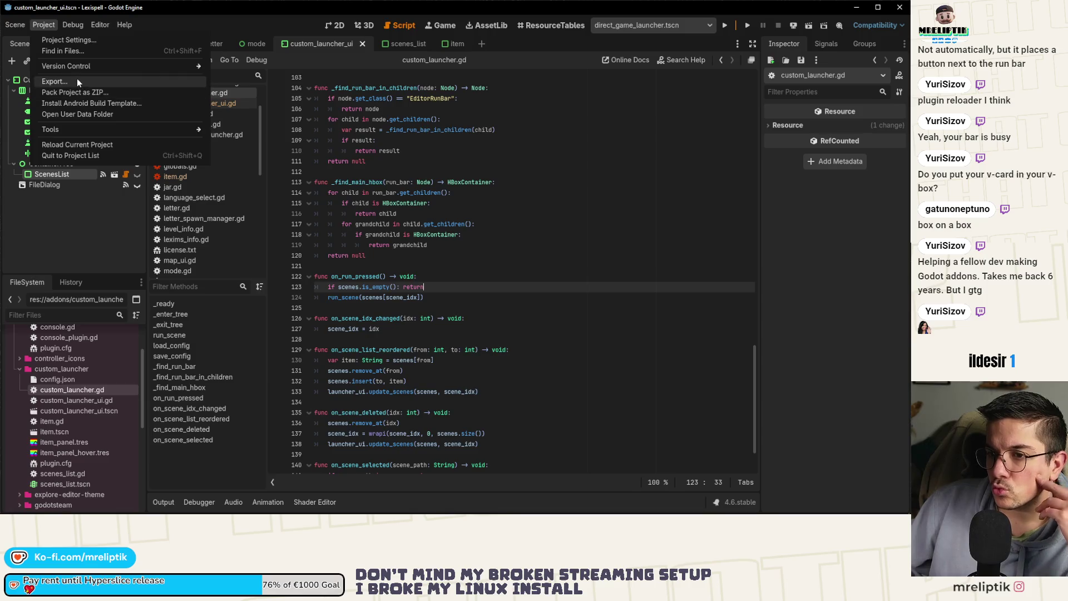
click(43, 25)
click(43, 25)
click(53, 41)
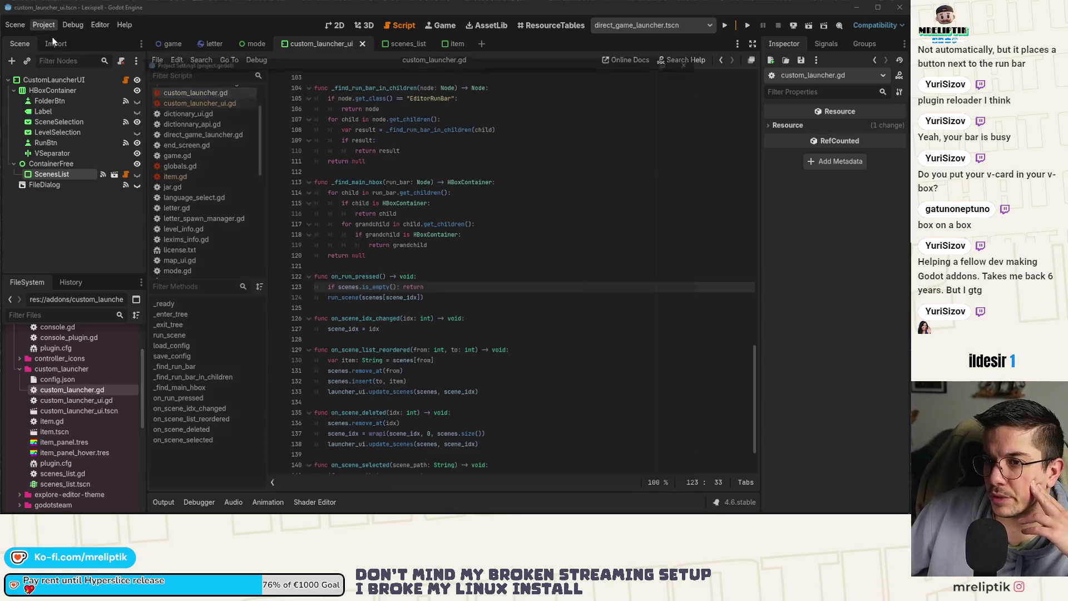
click(156, 164)
click(156, 164)
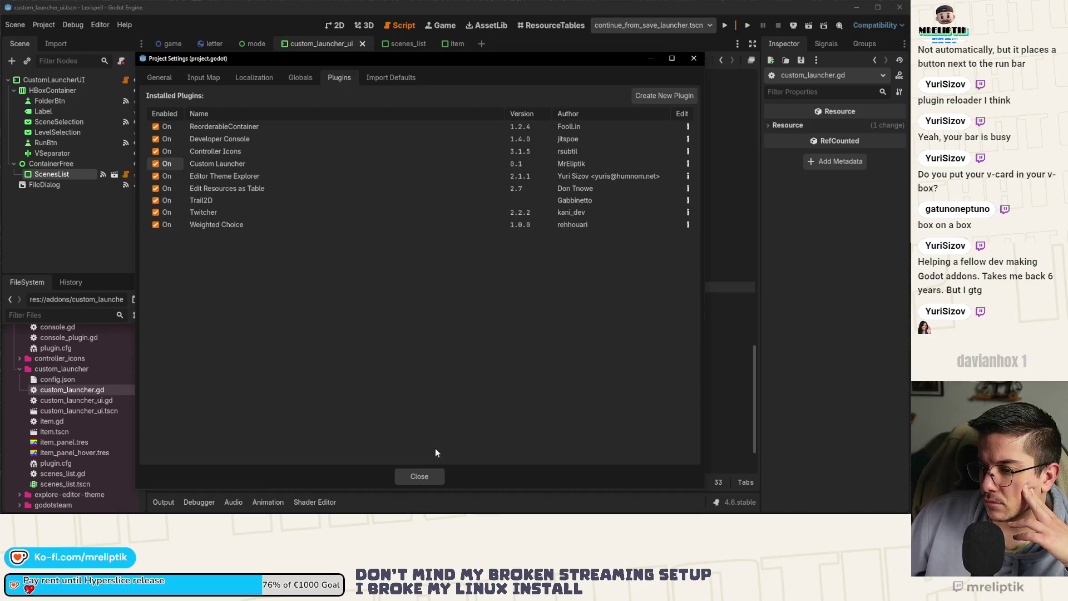
click(420, 476)
click(626, 24)
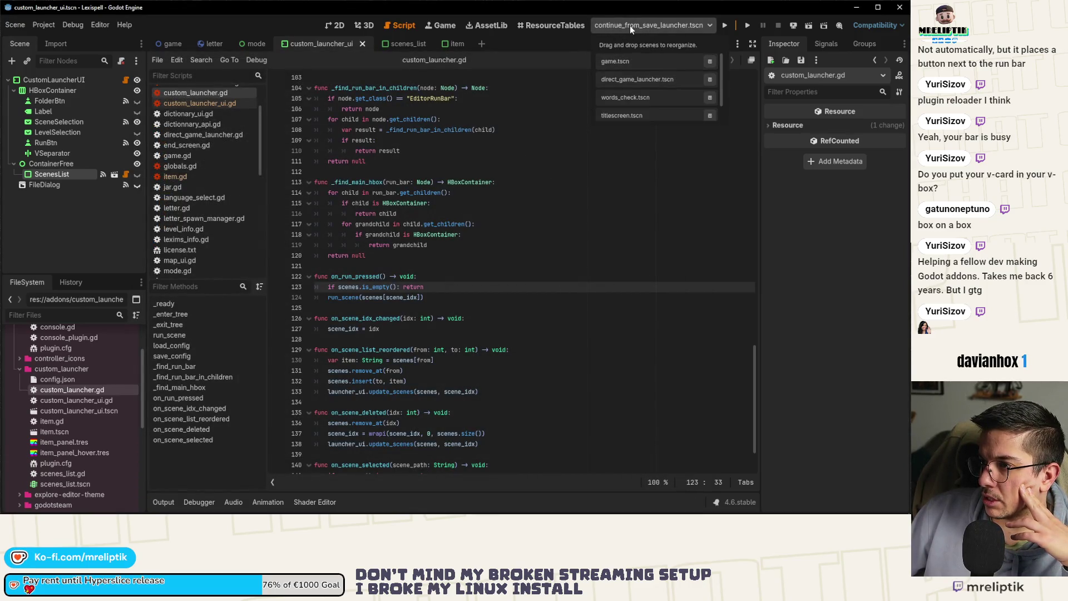
Step: Drag titlescreen.tscn to the top of the launcher's scene order and check the picker
click(649, 25)
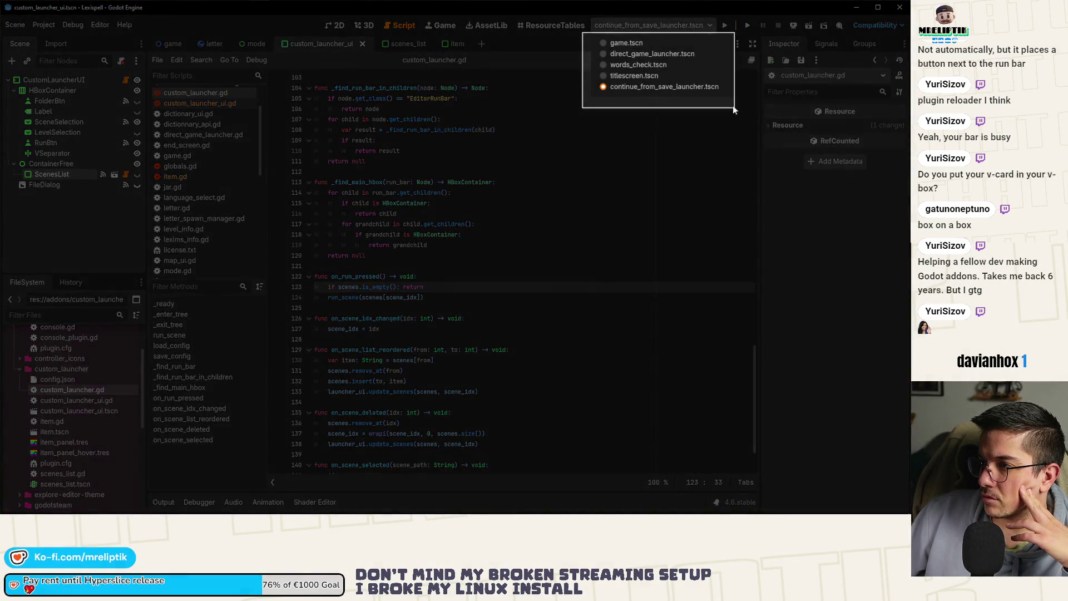
click(707, 152)
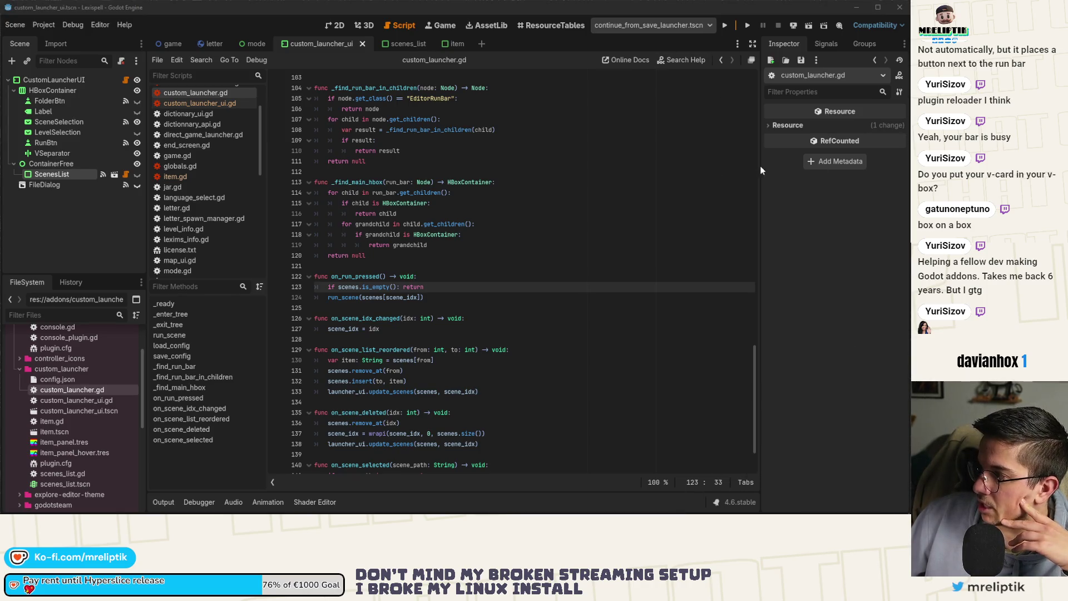
click(637, 25)
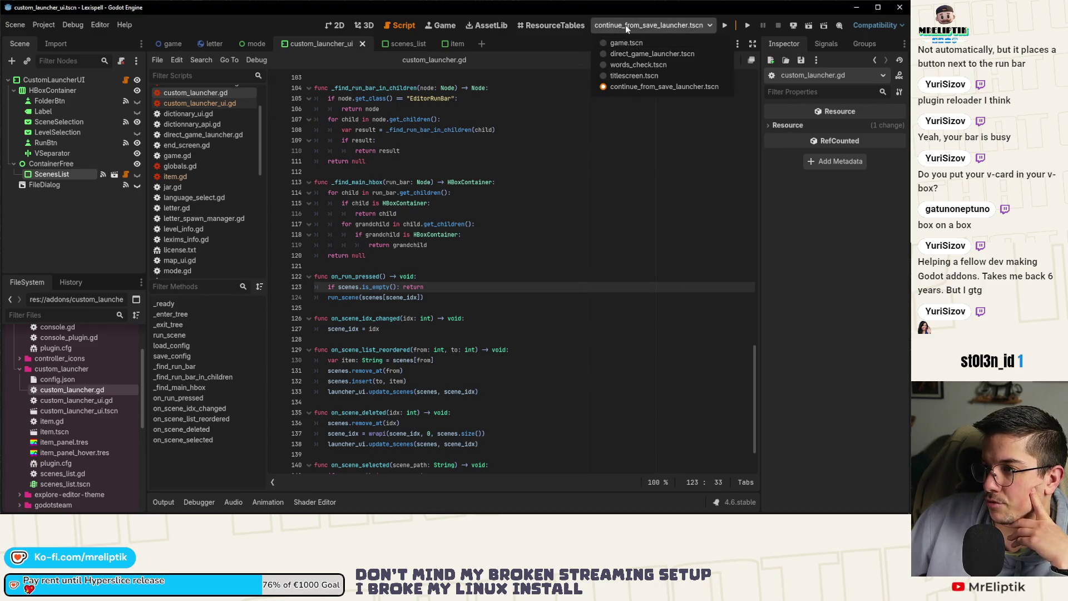
click(626, 25)
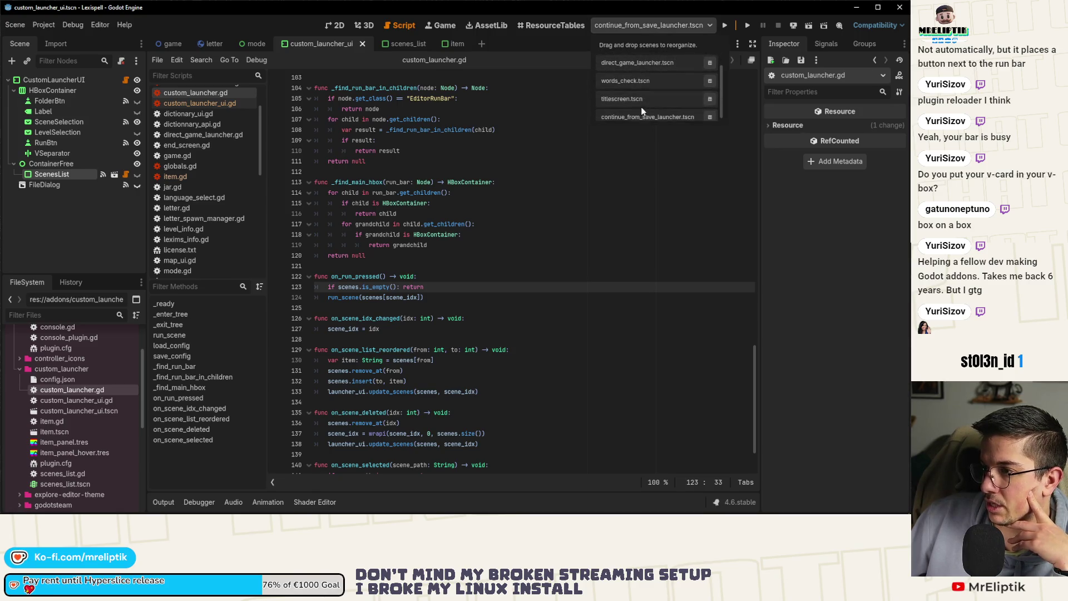
scroll(644, 113, down, 1)
drag(631, 113, 632, 58)
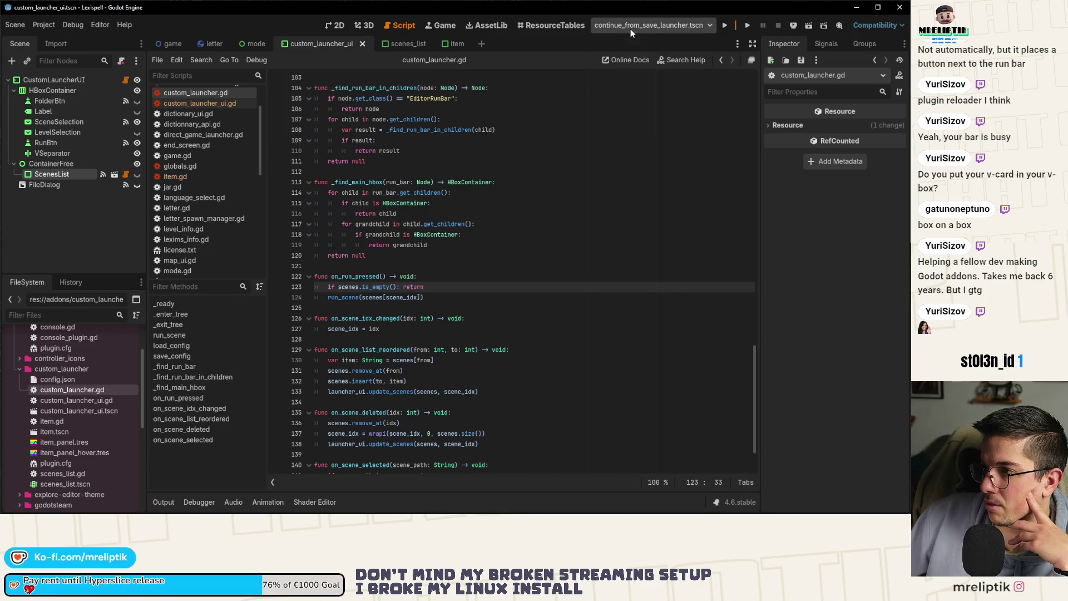
click(630, 29)
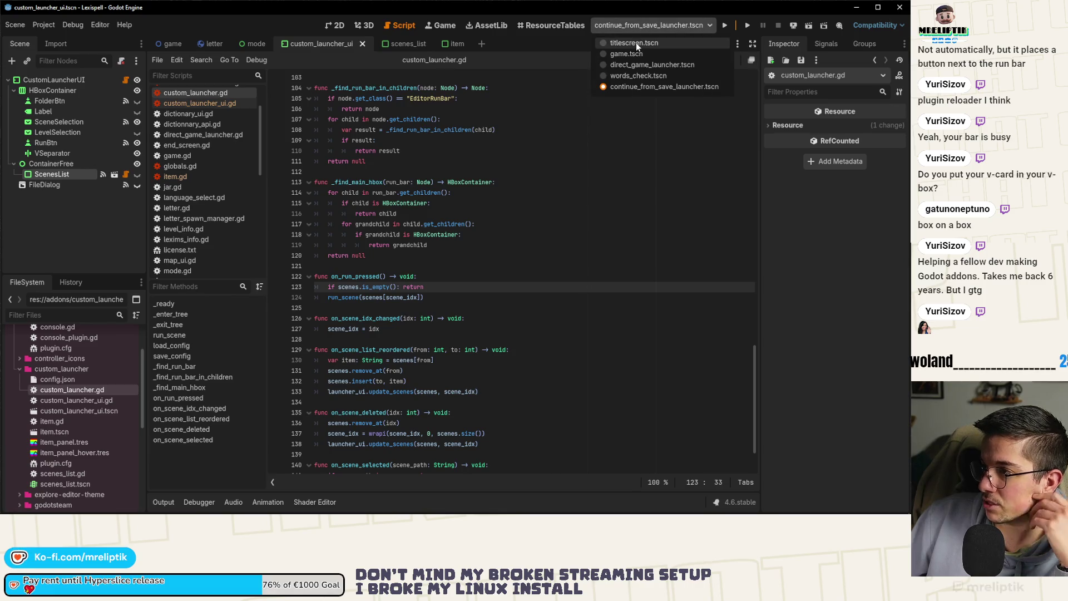
click(639, 38)
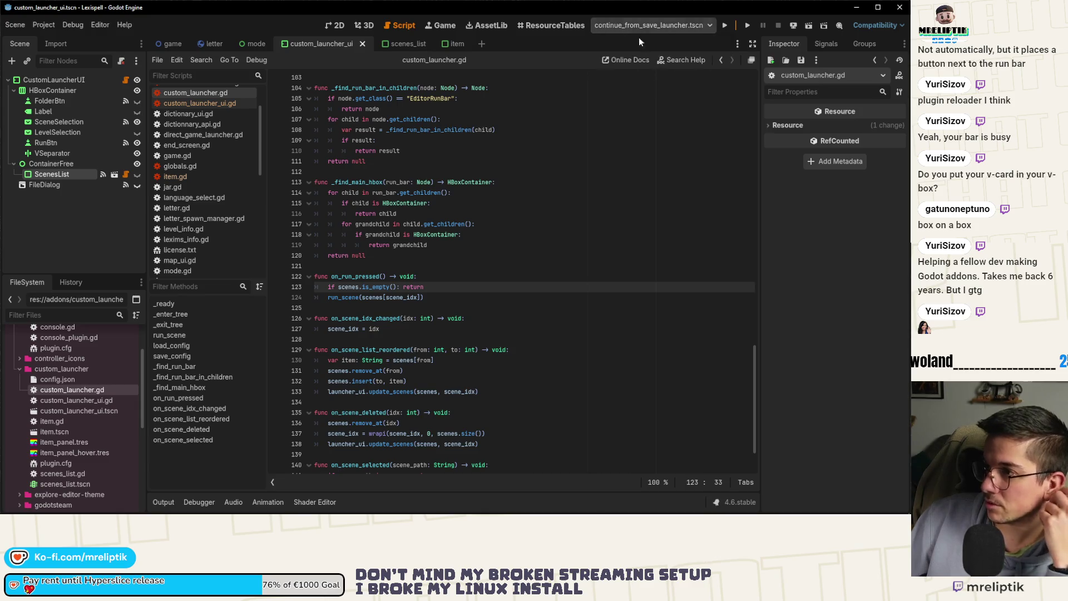
Step: Reorder the scenes again in the reorder panel and choose words_check.tscn to run
click(649, 29)
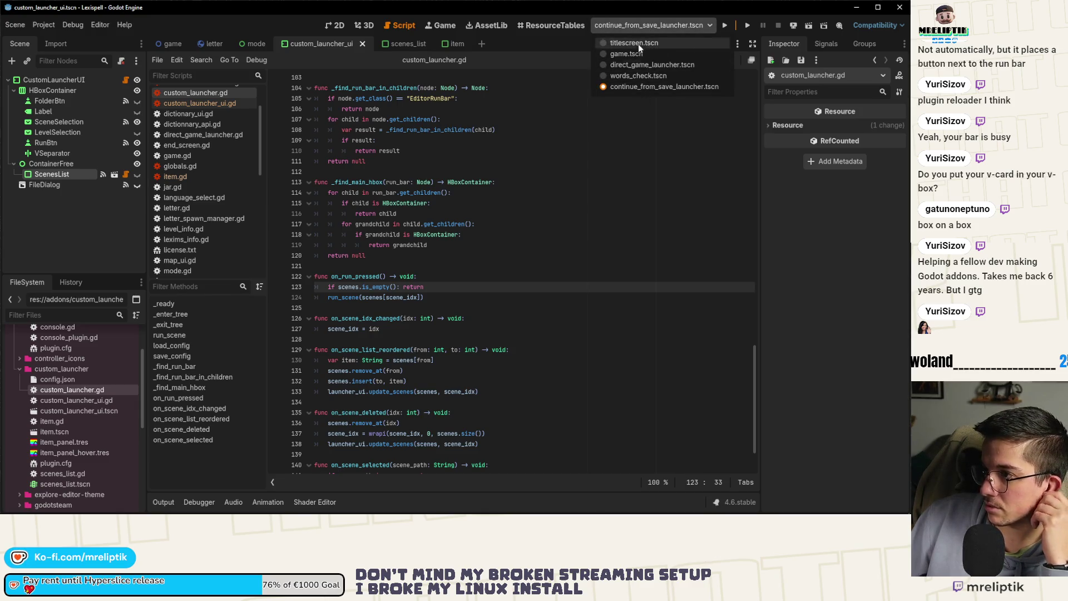
click(640, 23)
mouse_move(646, 25)
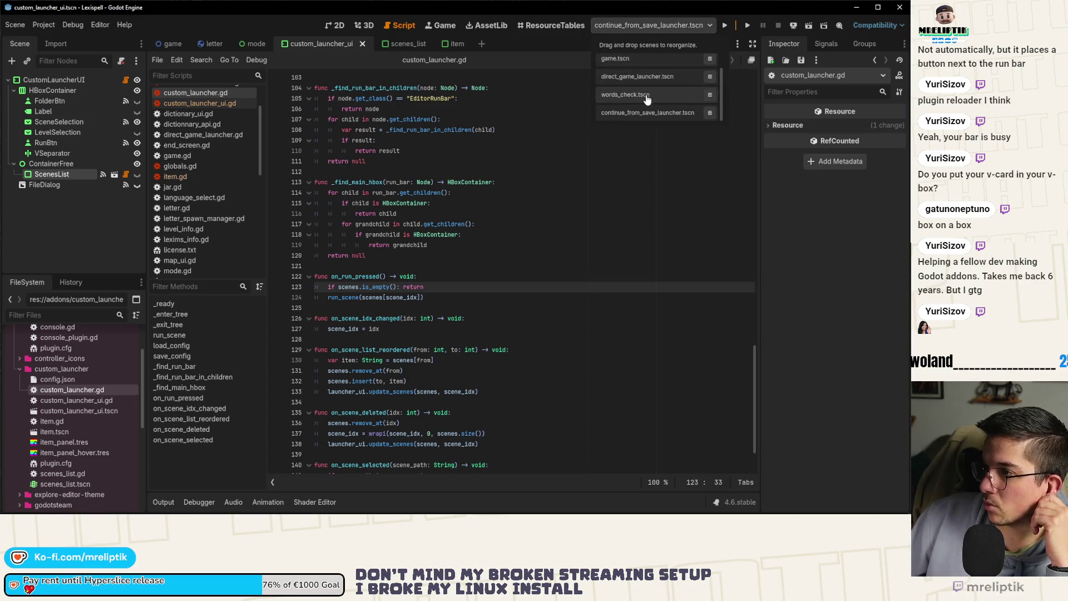
drag(641, 115, 657, 60)
click(649, 25)
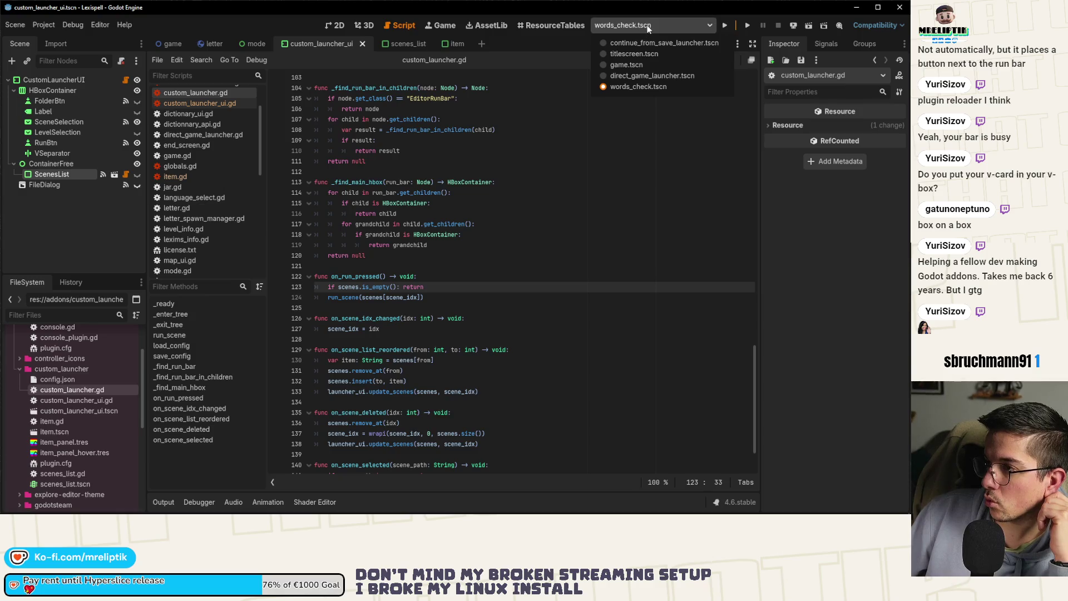
Step: Check the new scene order by repeatedly opening and closing the scene picker
click(647, 26)
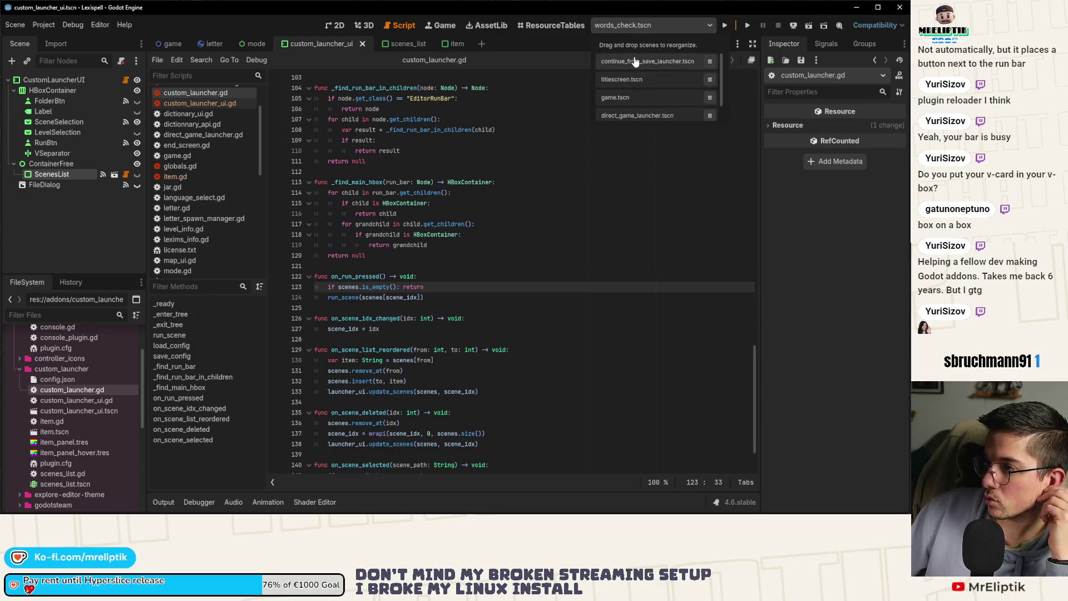
scroll(636, 77, down, 1)
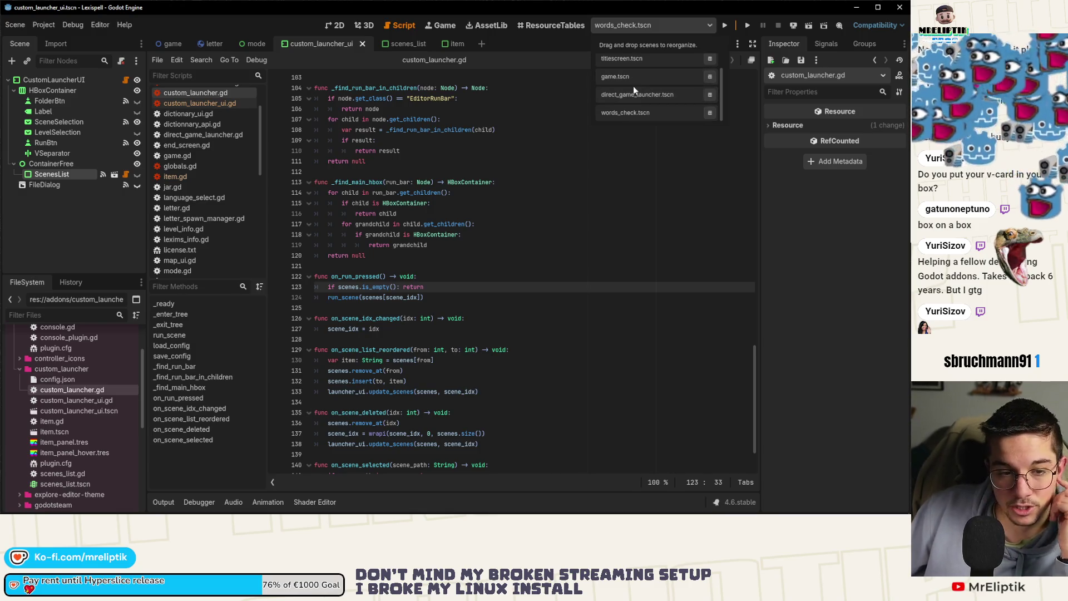
scroll(645, 94, up, 1)
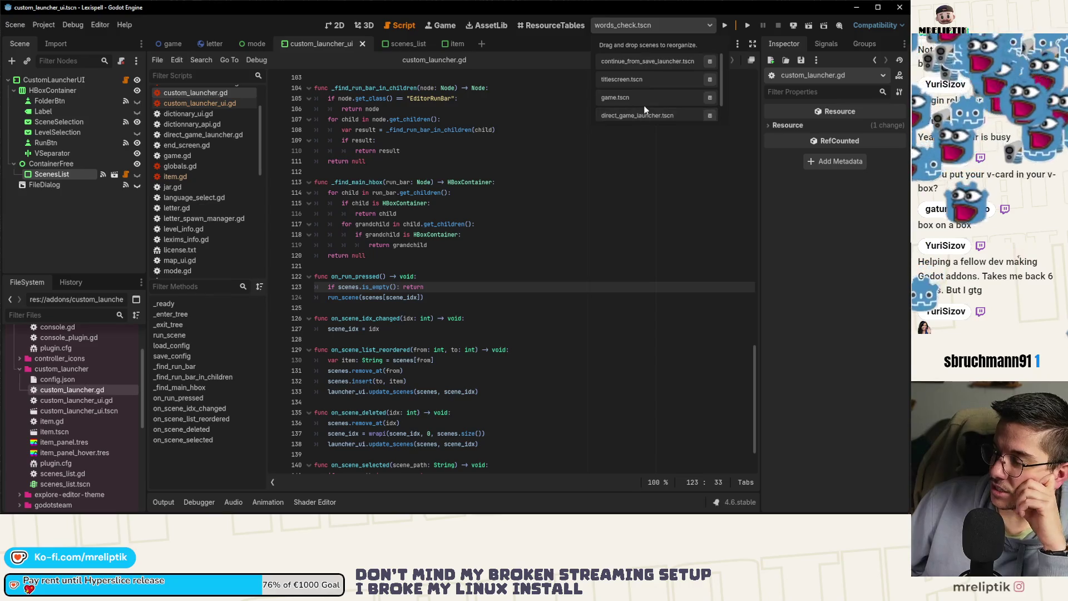
click(622, 28)
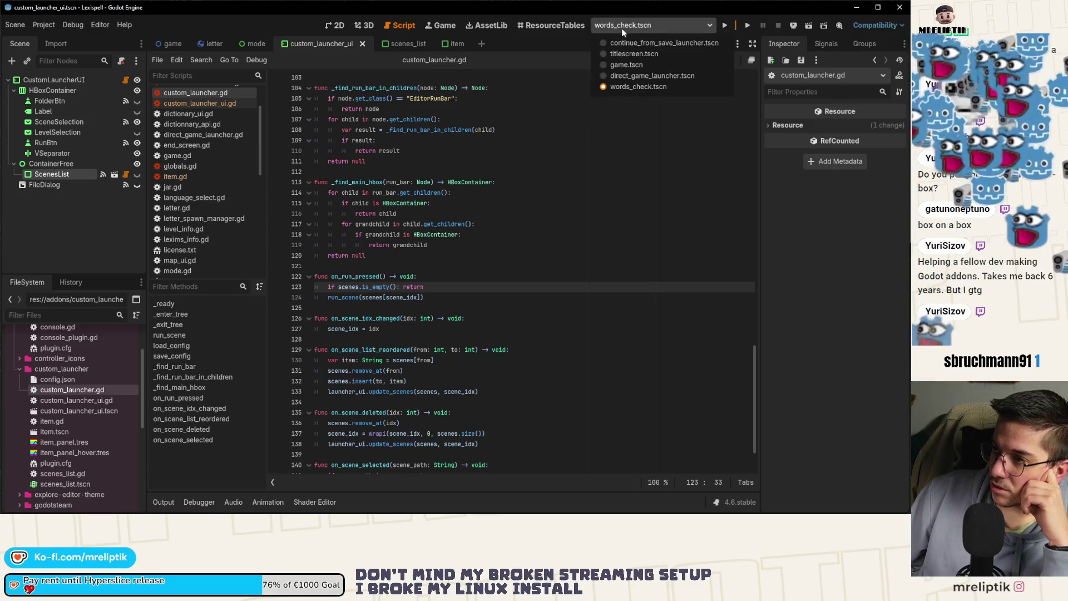
click(626, 28)
click(629, 26)
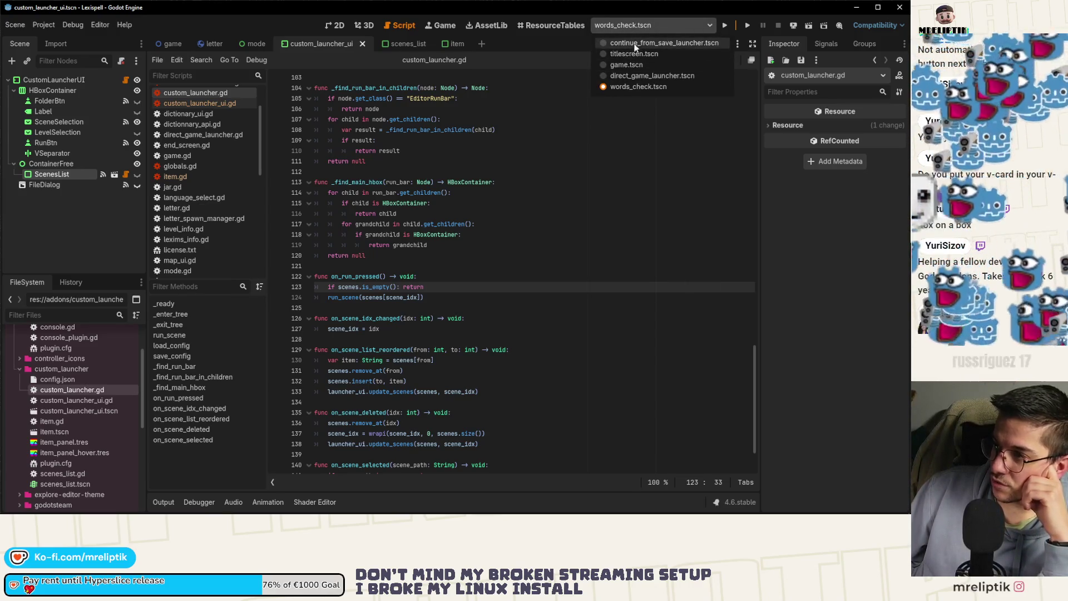
click(635, 26)
click(635, 23)
click(636, 24)
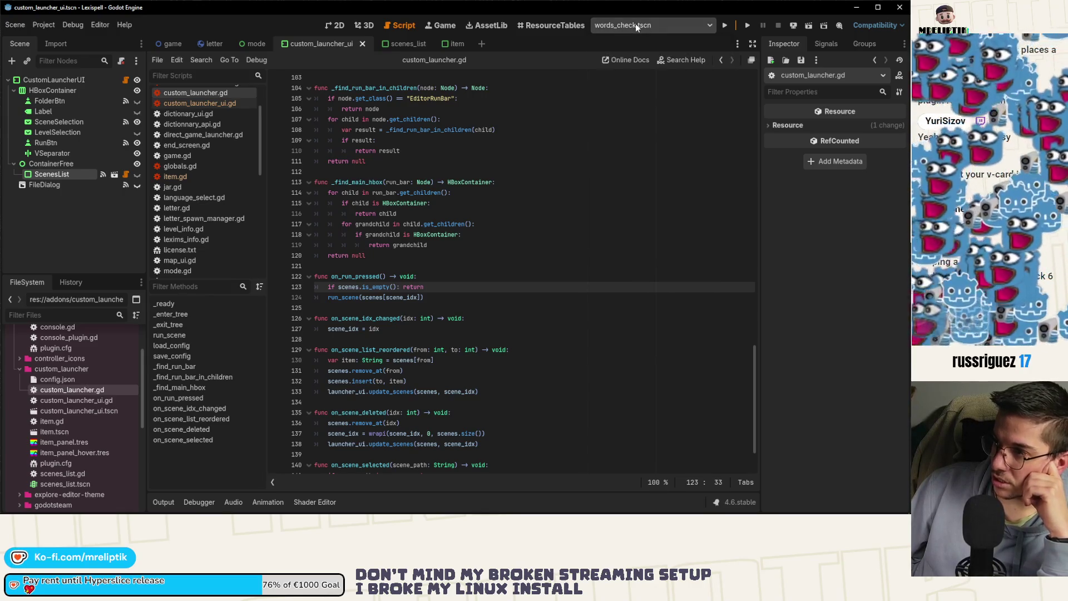
click(647, 26)
click(646, 26)
mouse_move(647, 25)
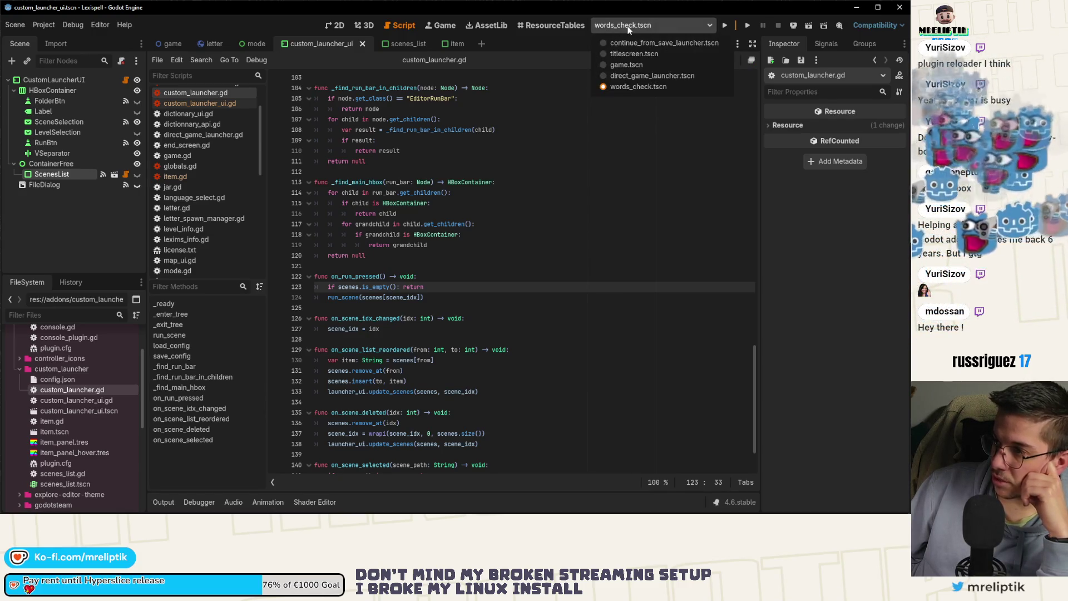
Step: Make continue_from_save_launcher.tscn the scene to run and verify the order in the picker
click(603, 28)
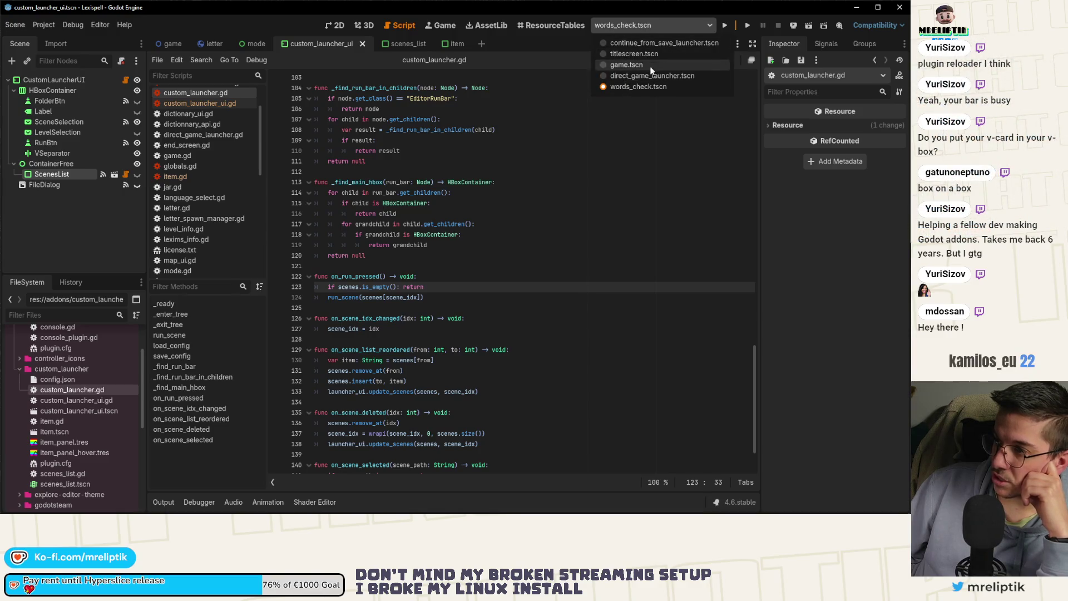
click(642, 28)
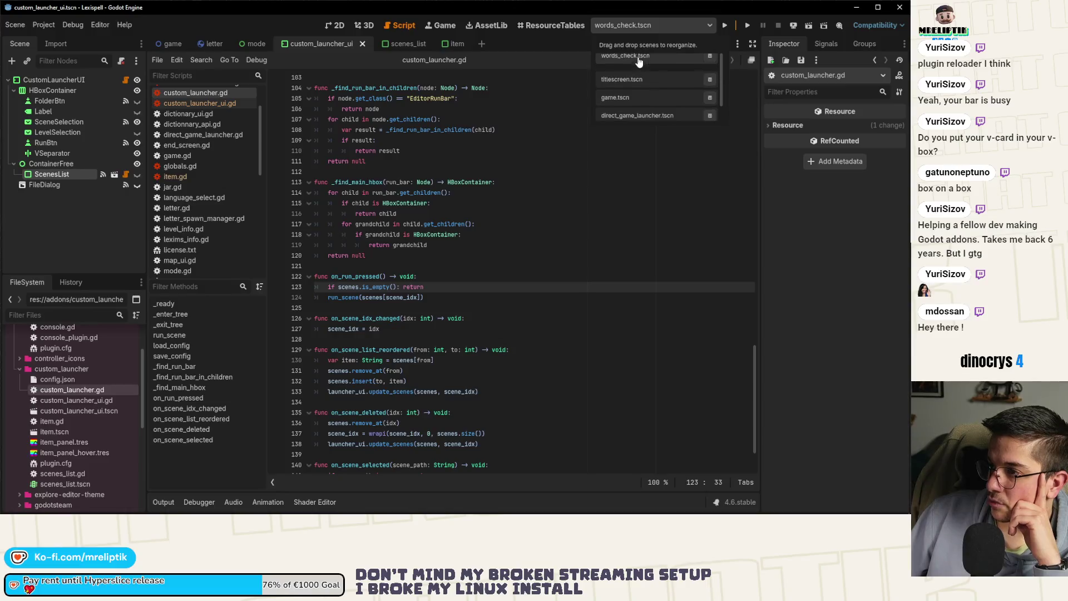
click(643, 63)
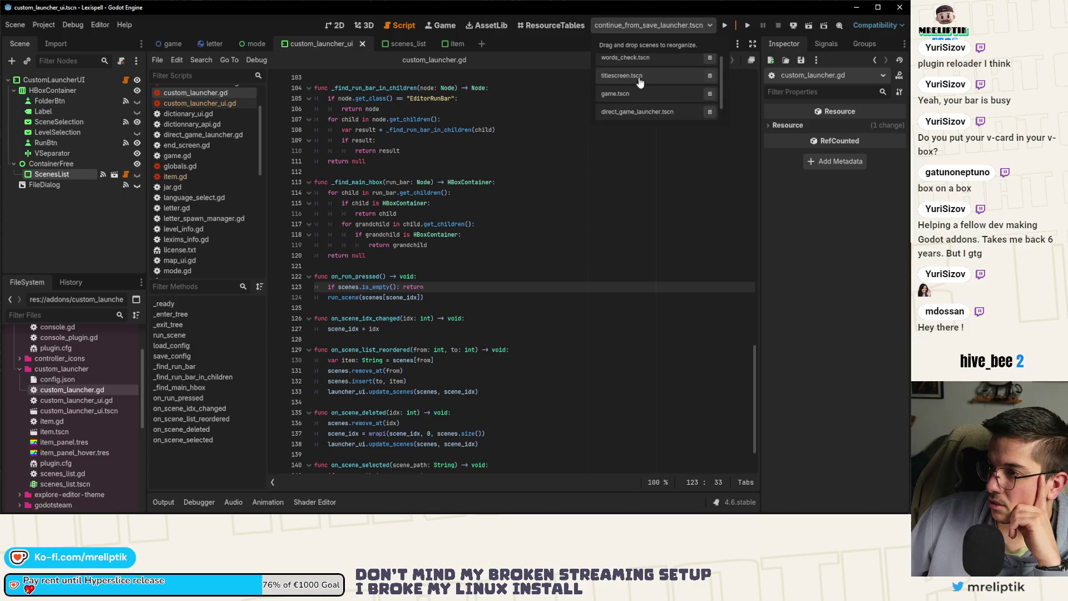
scroll(634, 99, down, 1)
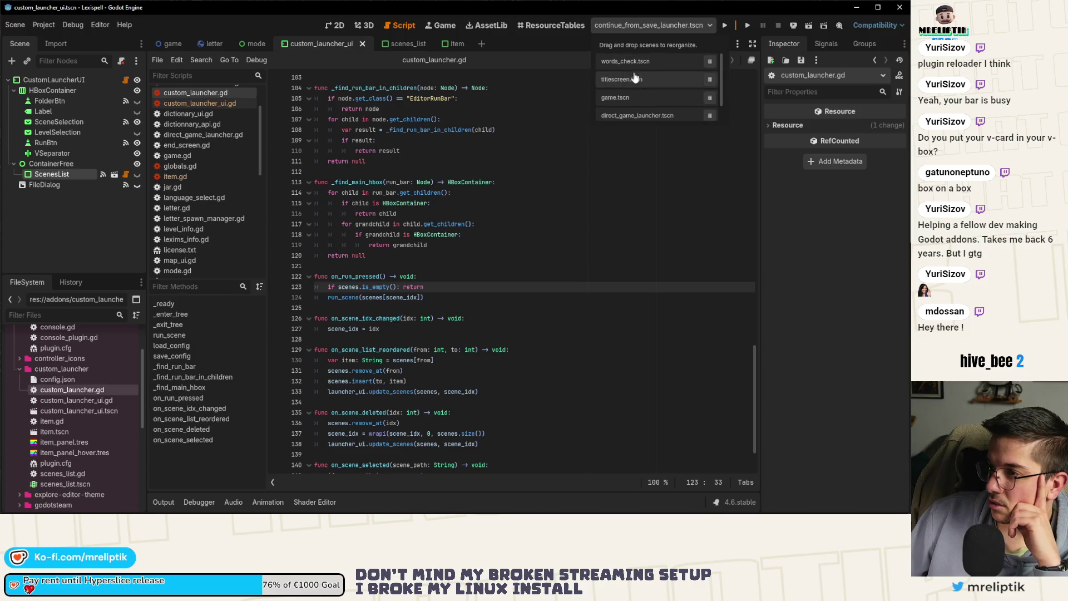
click(637, 30)
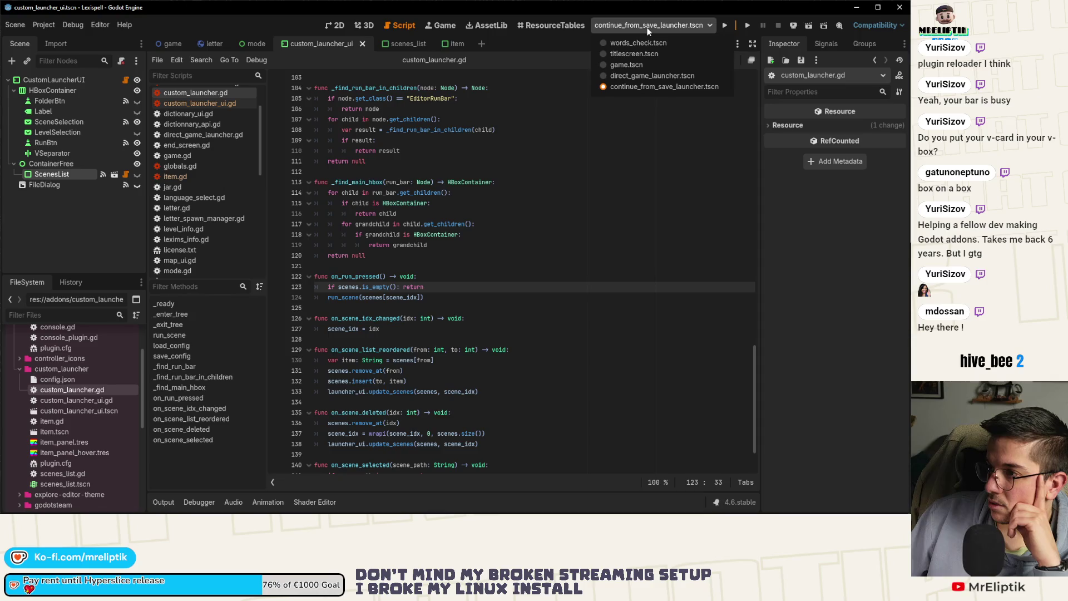
click(648, 31)
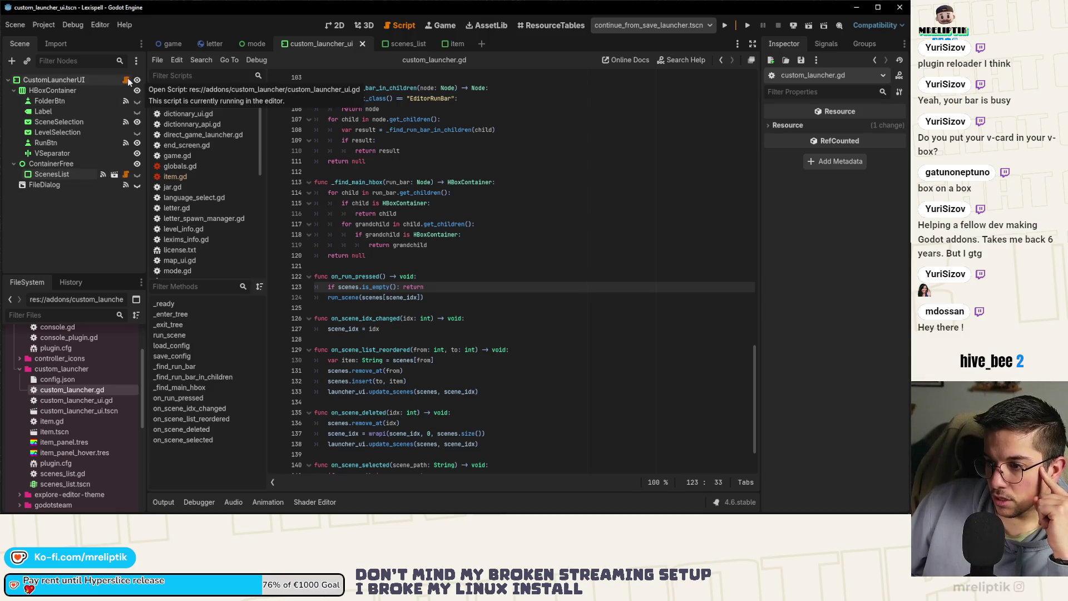
Step: Add a save_config() call after update_scenes in the reorder handler and save
scroll(476, 362, down, 2)
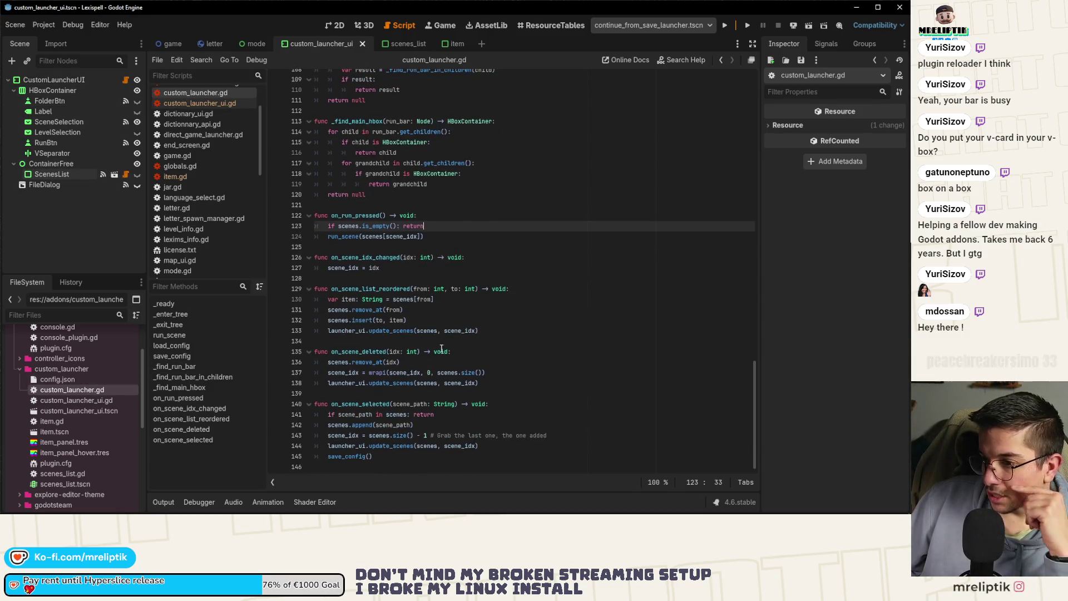
double_click(352, 457)
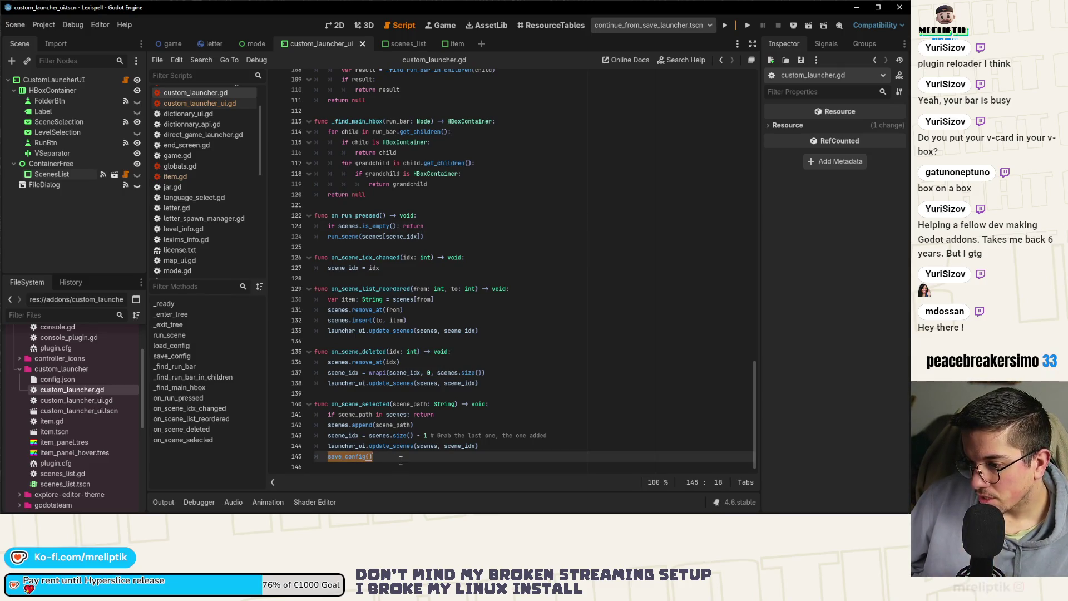
click(498, 379)
key(Return)
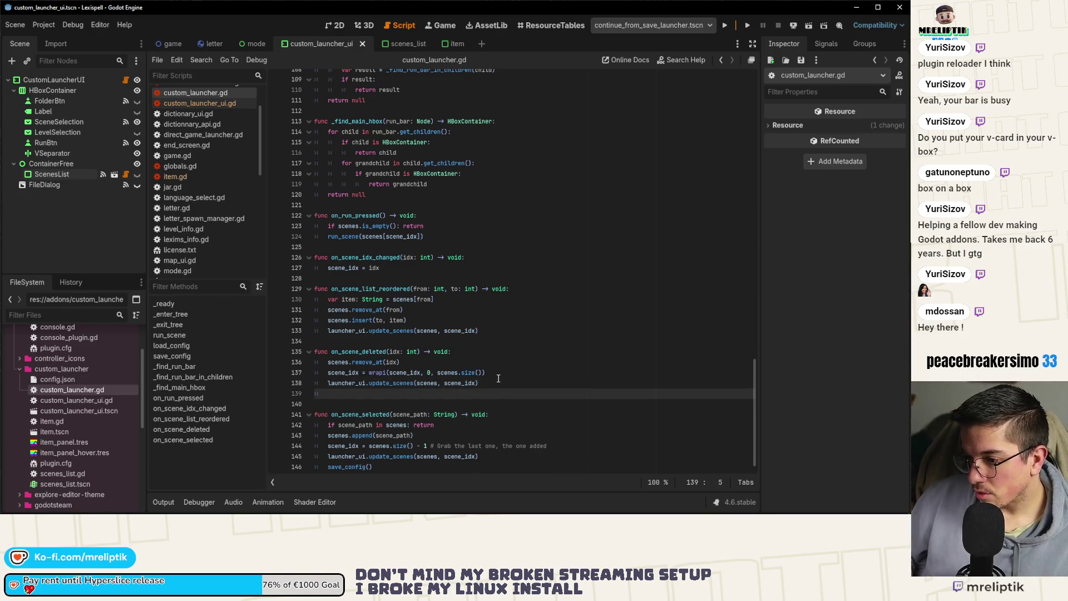
click(497, 330)
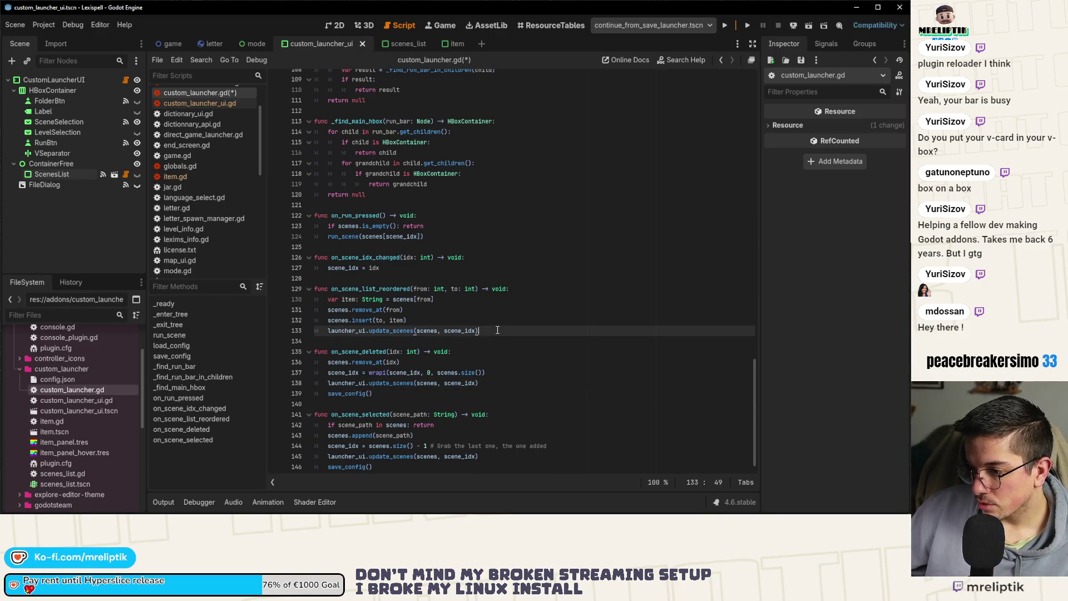
key(Return)
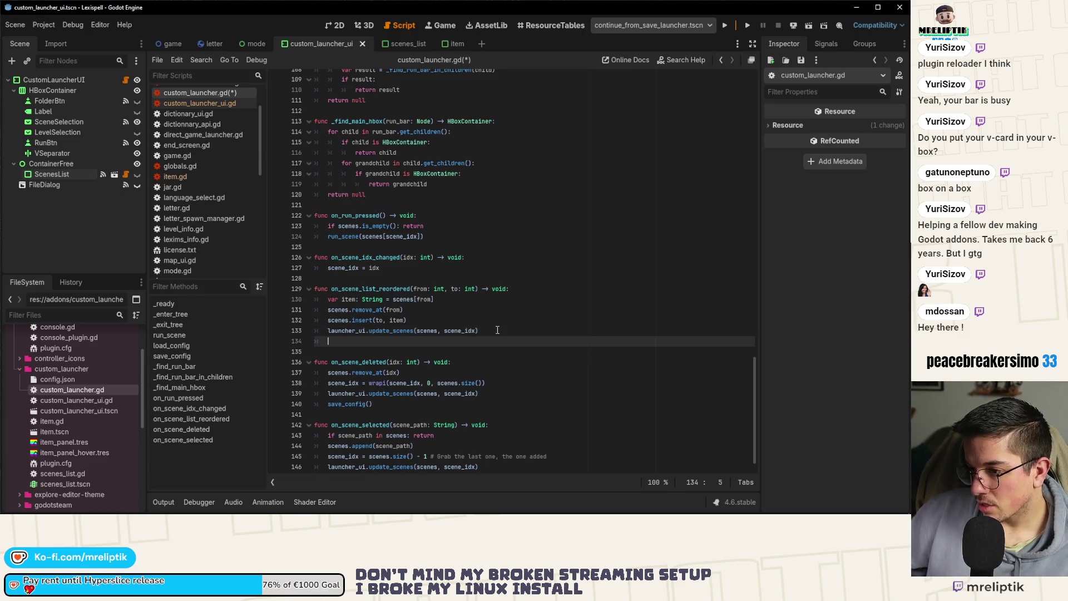
key(ctrl+s)
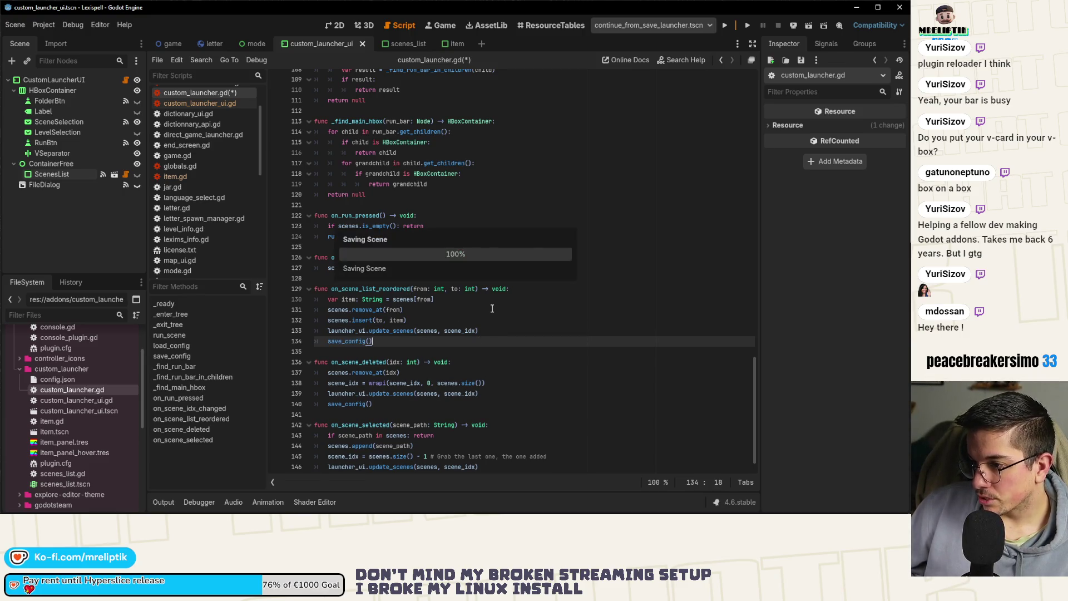
Step: Add save_config() on a new line after scene_idx = idx
click(406, 269)
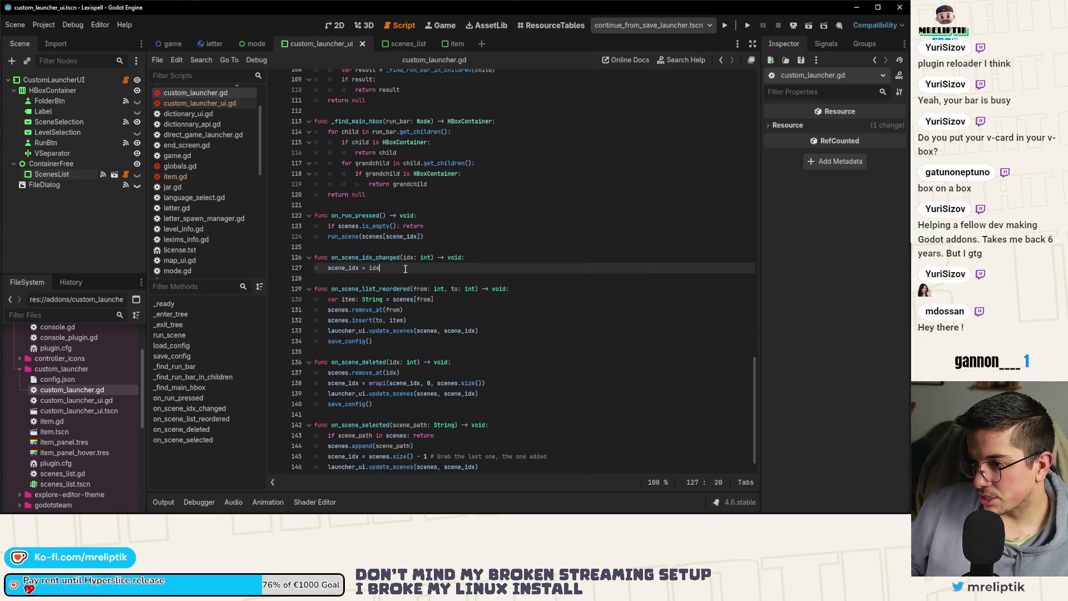
scroll(466, 299, down, 1)
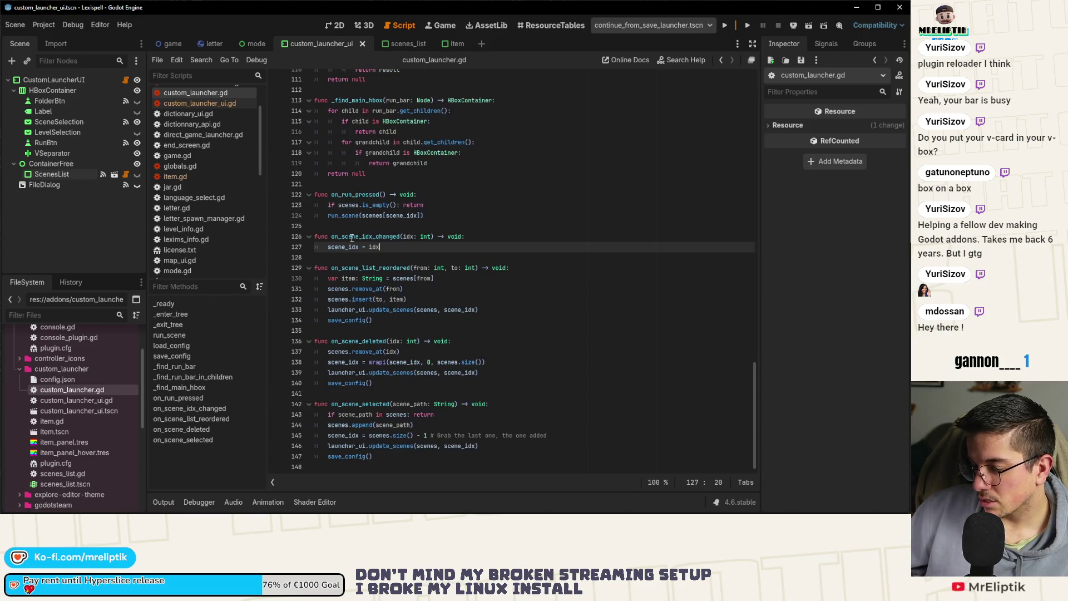
mouse_move(372, 278)
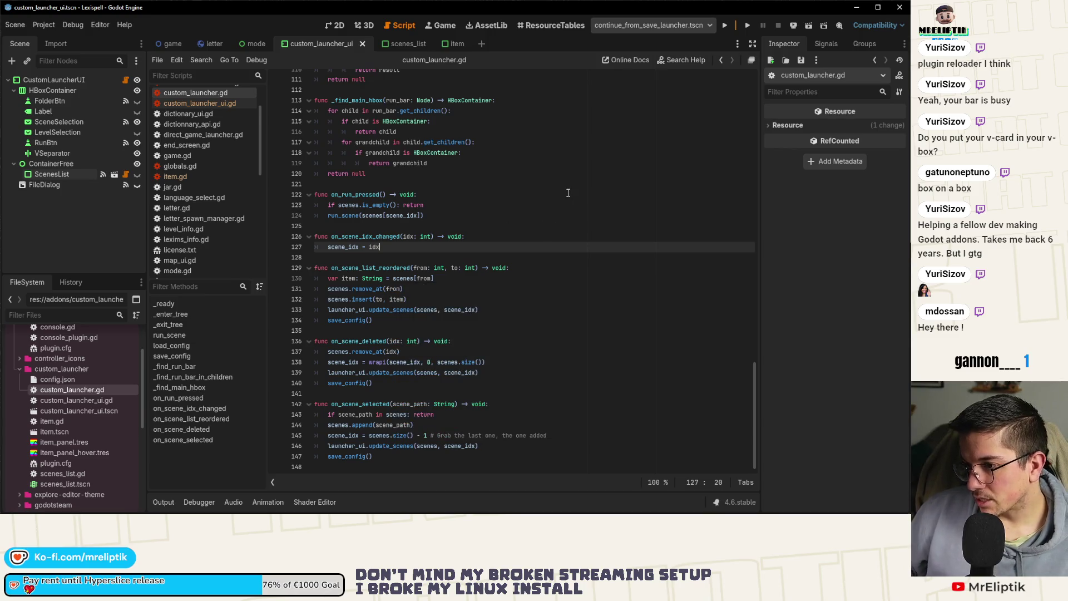
key(Return)
text(save_config())
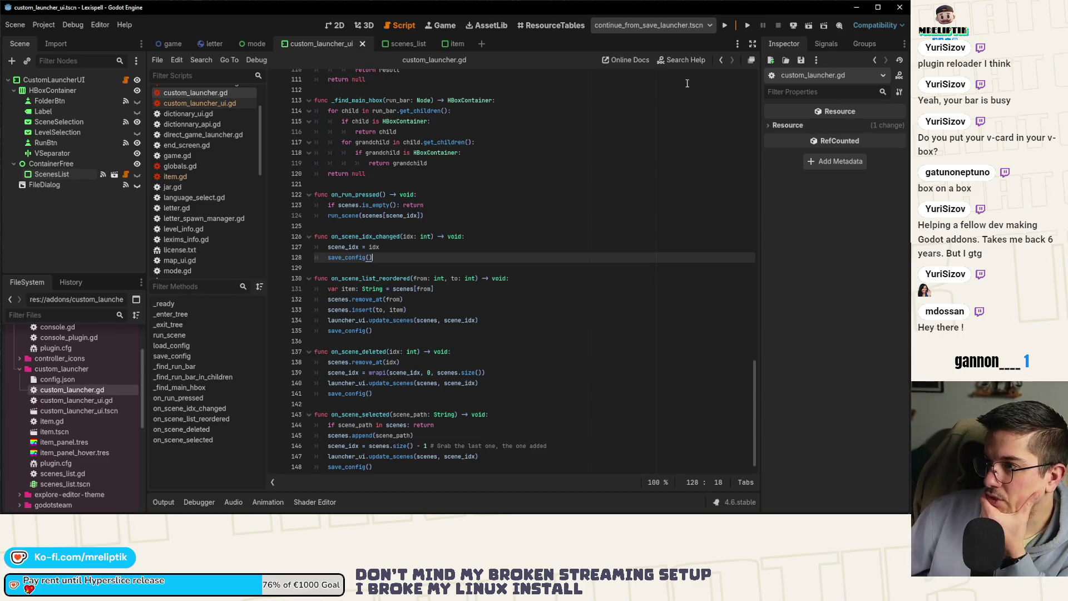
Step: Delete game.tscn from the launcher's scene management list
click(662, 23)
key(Escape)
click(652, 23)
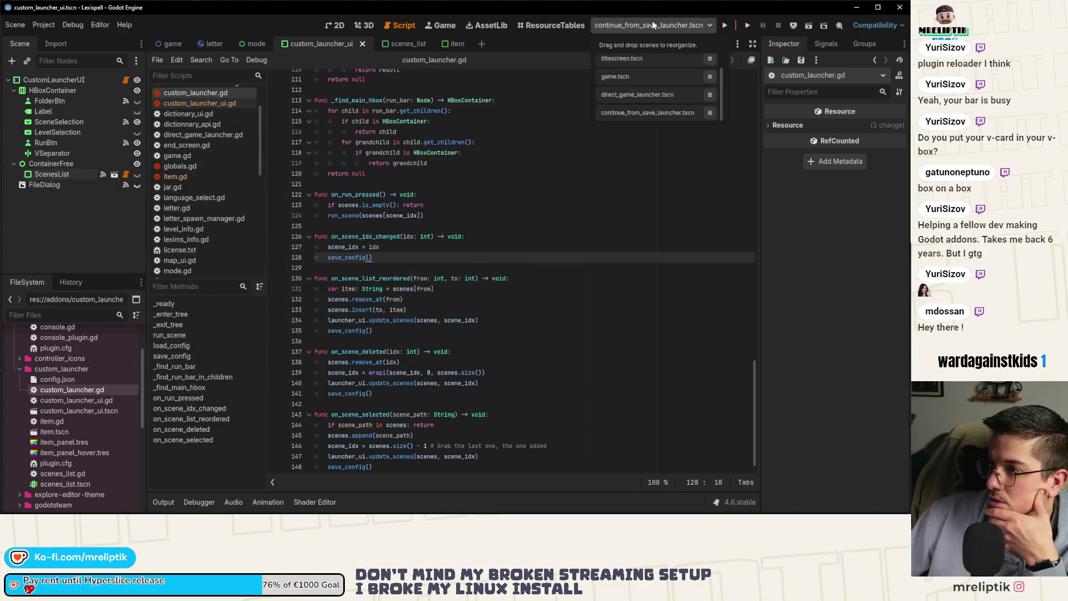
click(710, 76)
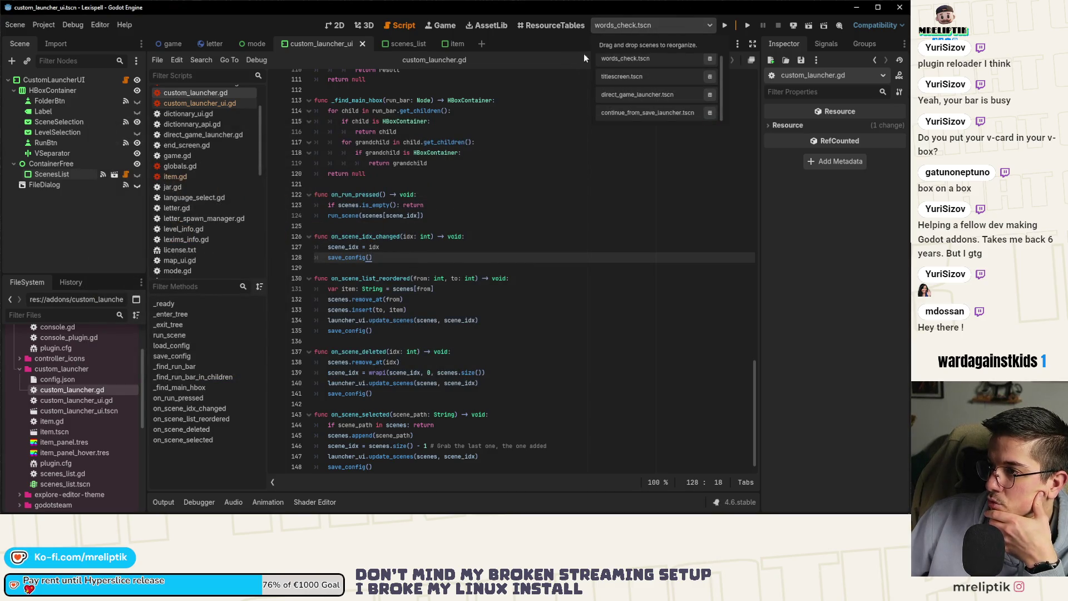
click(644, 28)
click(654, 30)
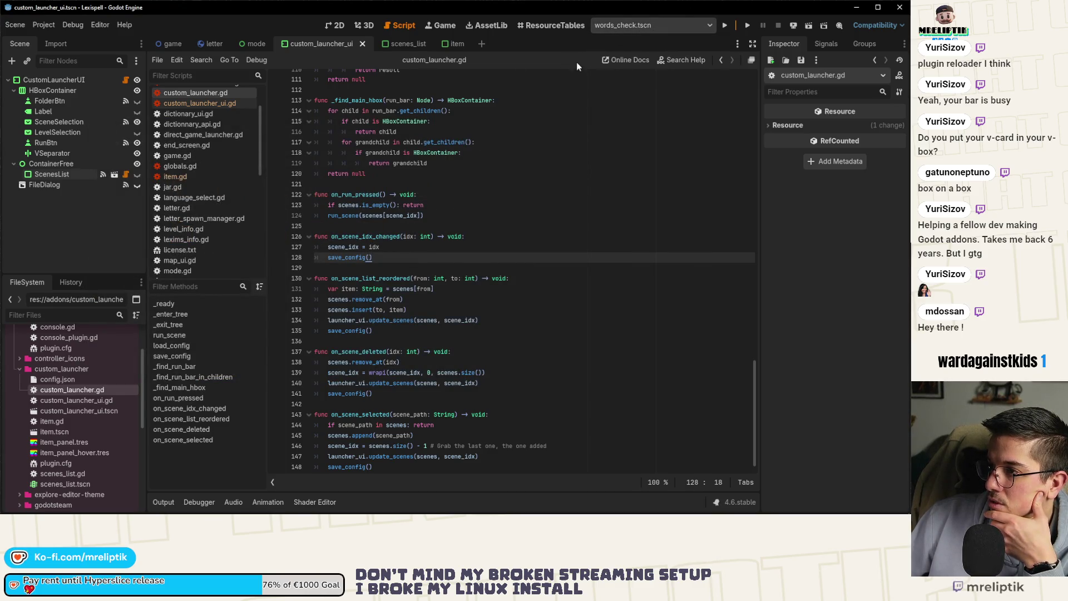
Step: Review the plugins in Project Settings, then confirm words_check.tscn stays the chosen launch scene
click(50, 25)
click(75, 42)
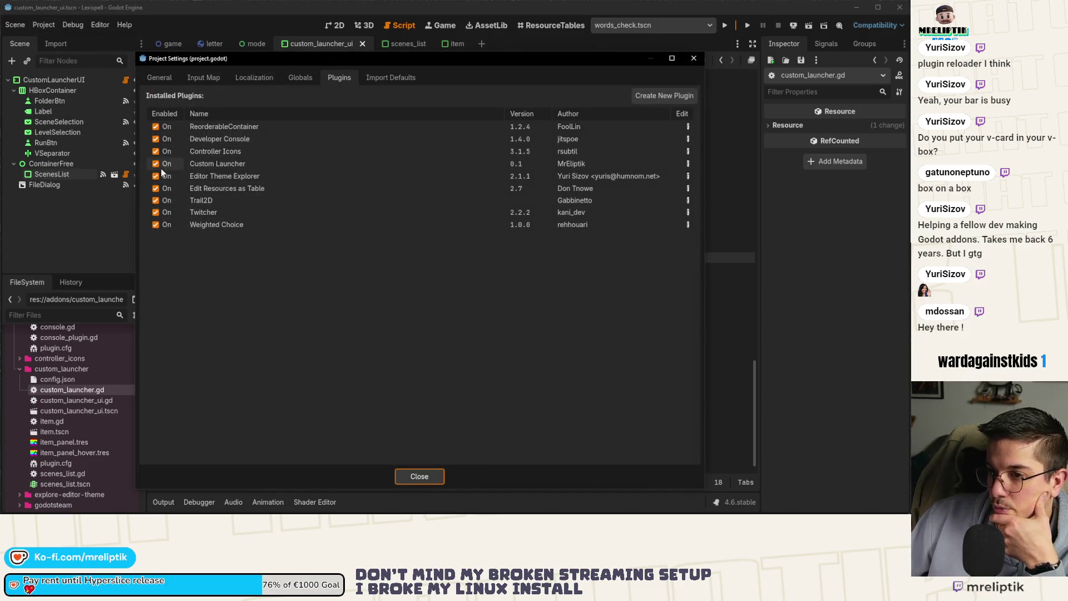
click(420, 477)
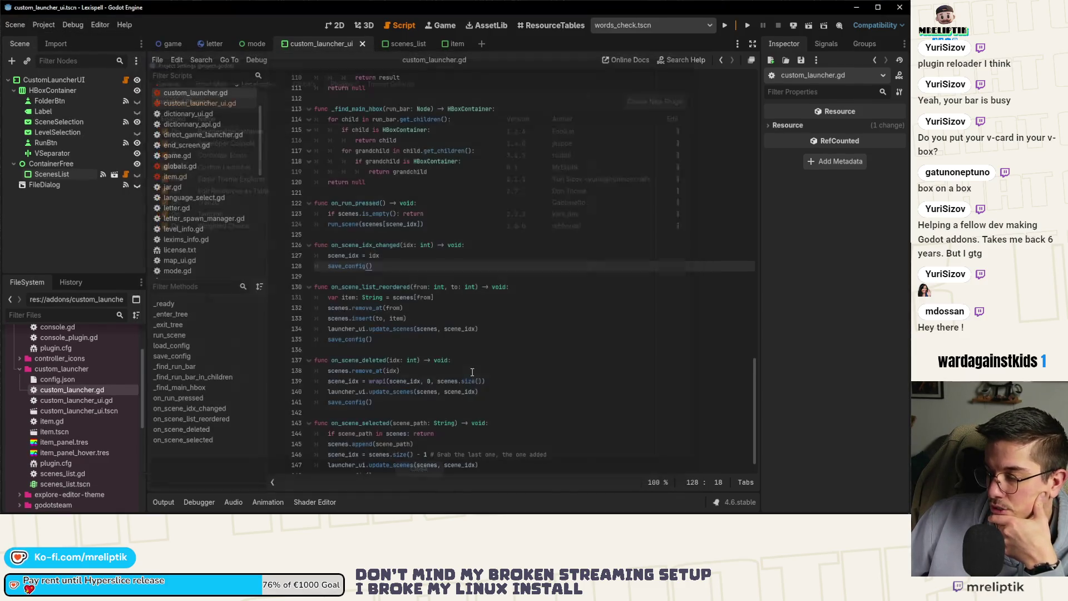
click(659, 29)
click(657, 42)
click(524, 122)
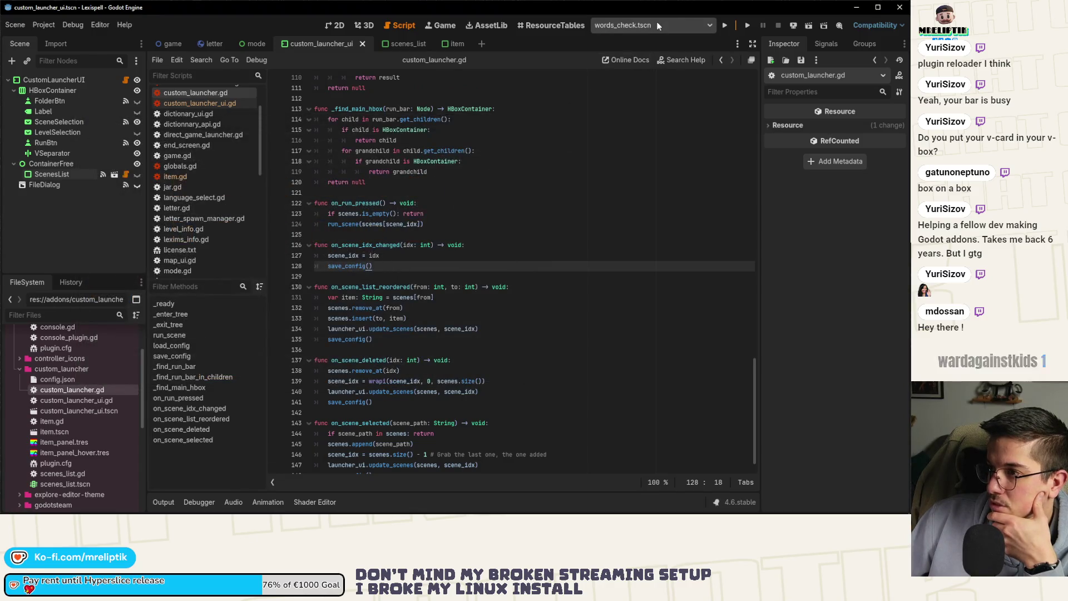
click(650, 25)
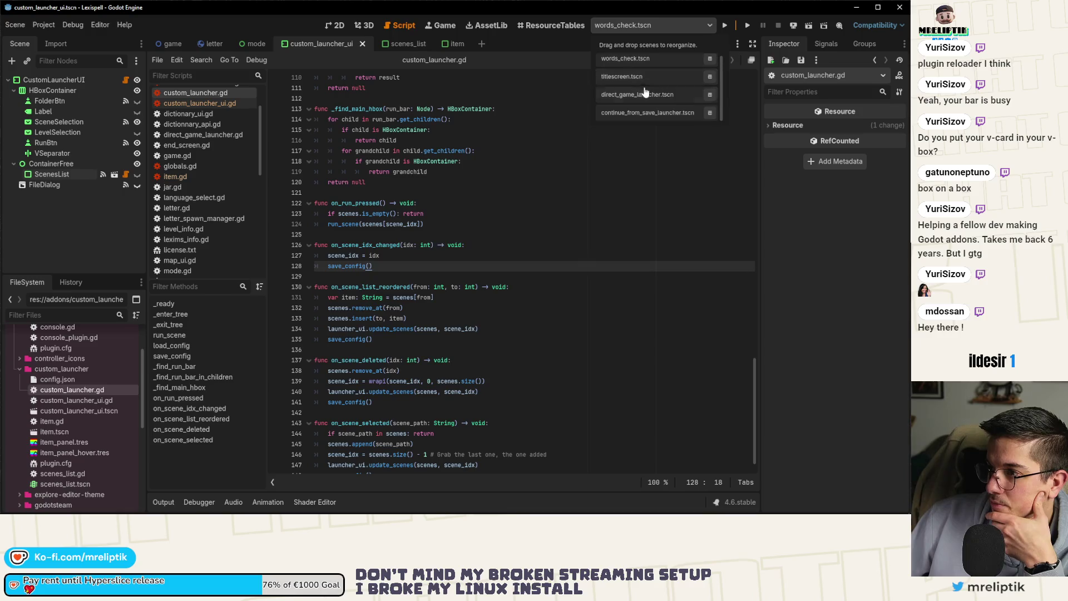
click(674, 29)
click(667, 26)
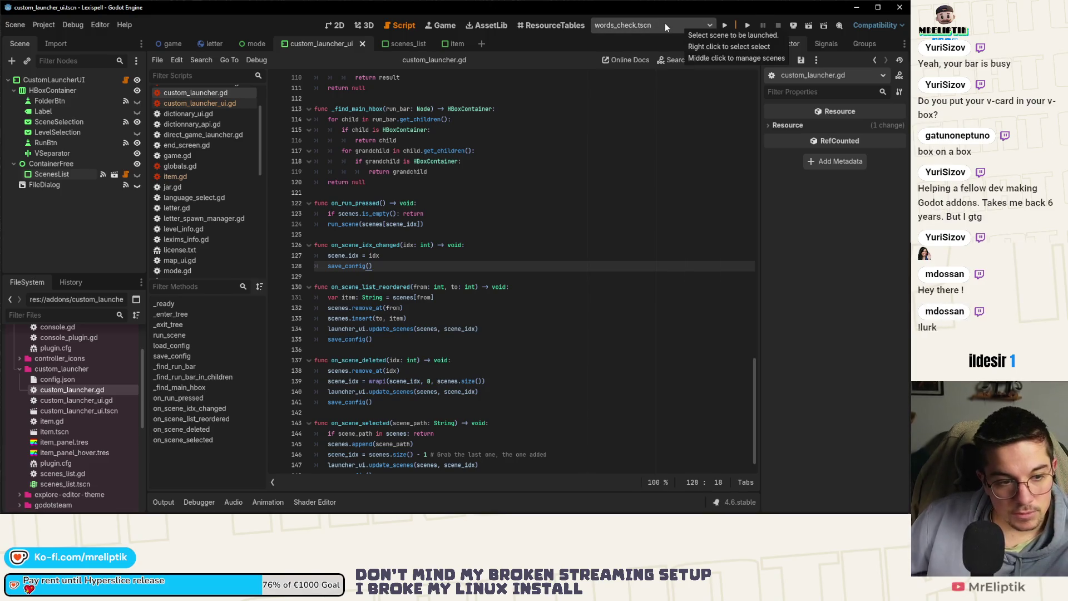
Step: Test drag-reordering in the scene list, moving continue_from_save_launcher.tscn toward the top
middle_click(665, 22)
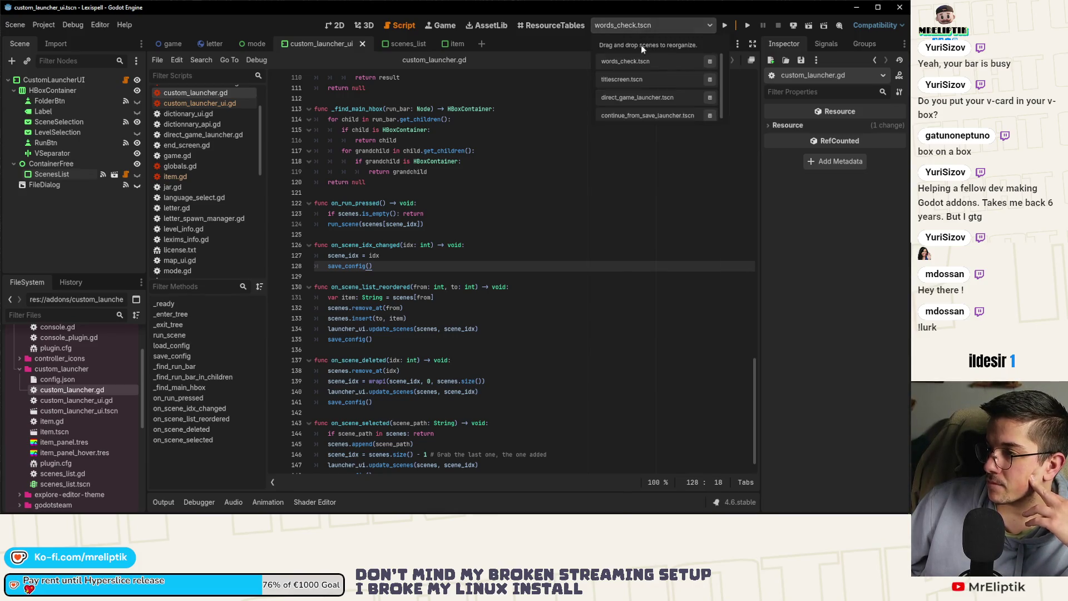
scroll(644, 113, down, 1)
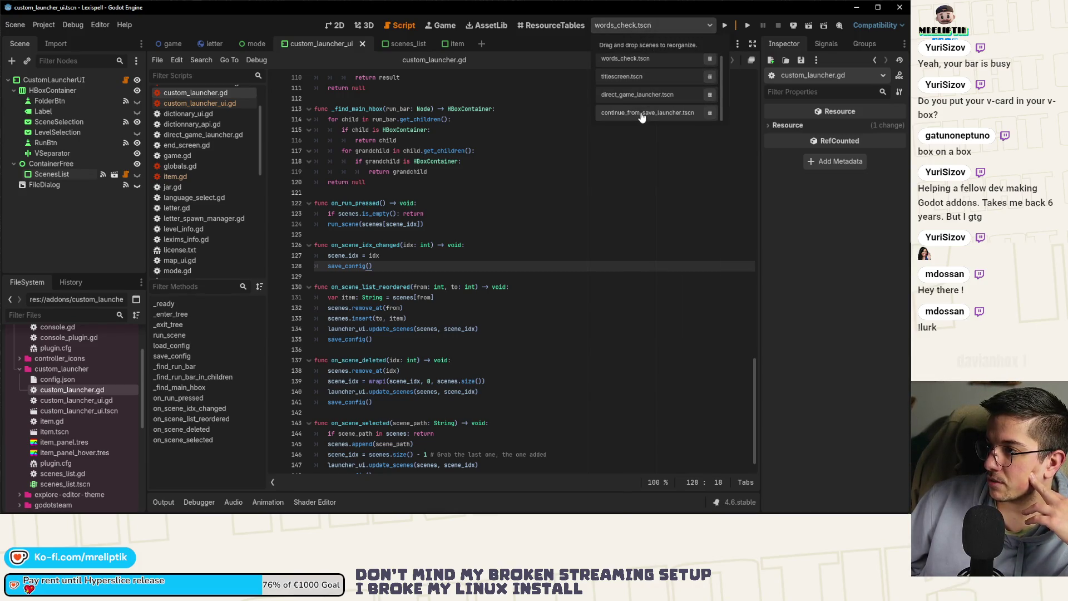
scroll(641, 110, up, 1)
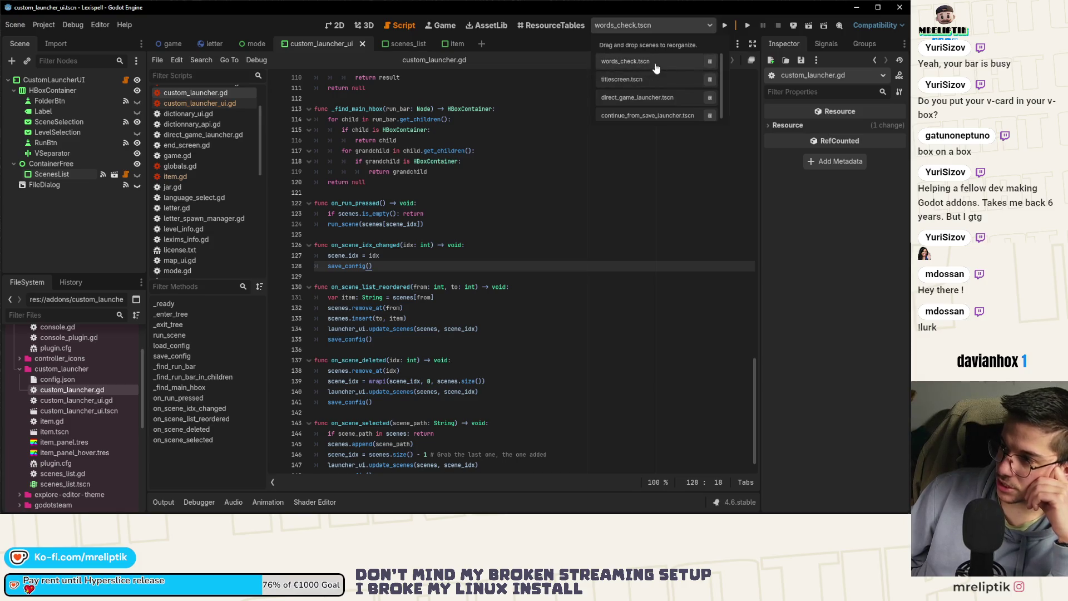
mouse_move(657, 67)
mouse_down()
mouse_move(651, 110)
mouse_move(658, 64)
mouse_up()
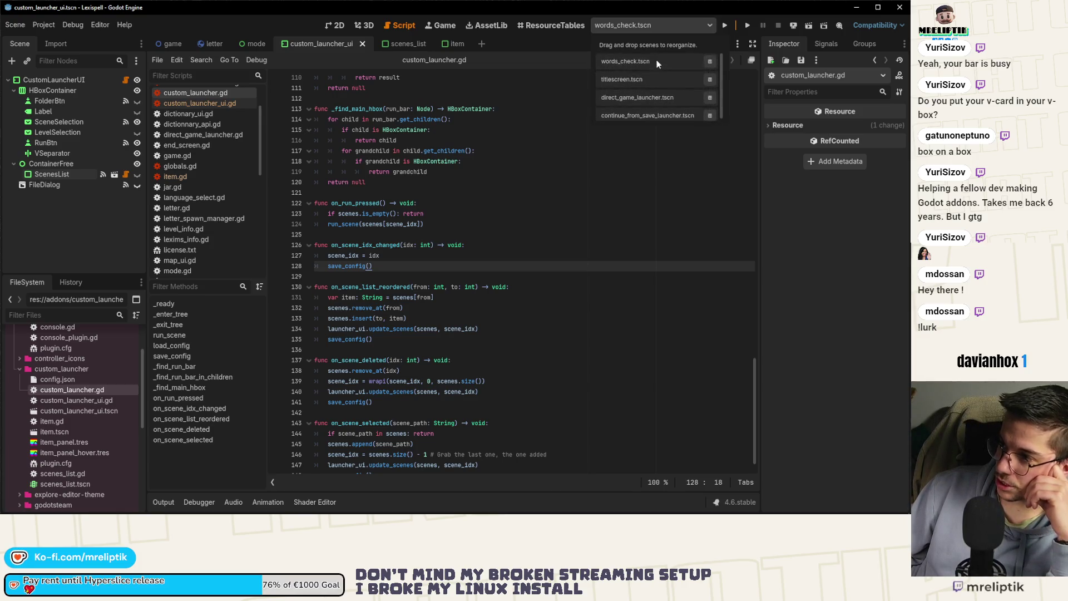
mouse_move(641, 115)
mouse_down()
mouse_move(642, 68)
mouse_move(647, 121)
mouse_move(657, 53)
mouse_up()
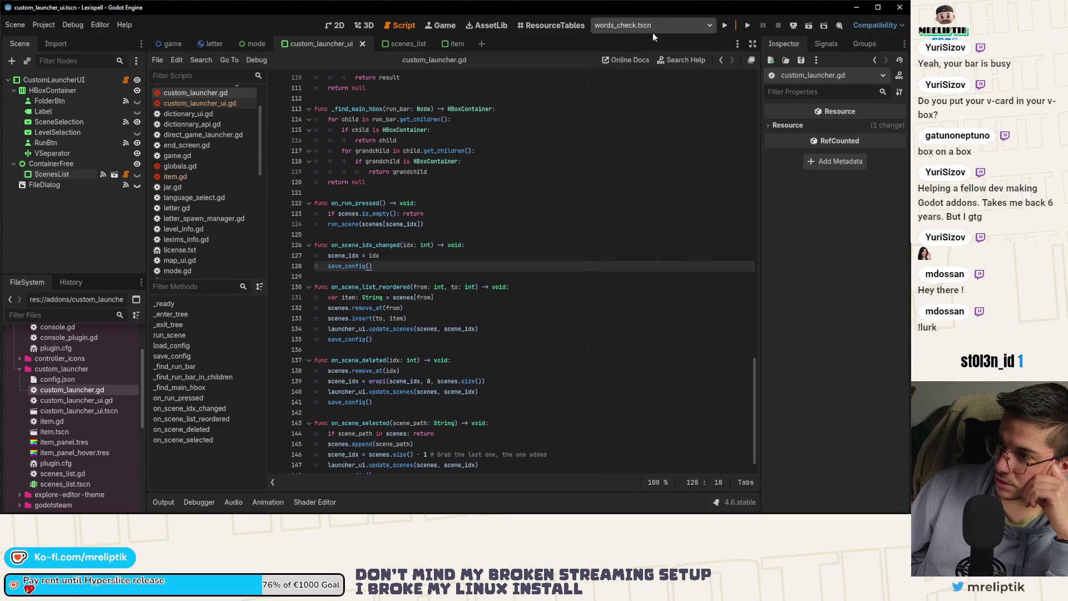
click(643, 26)
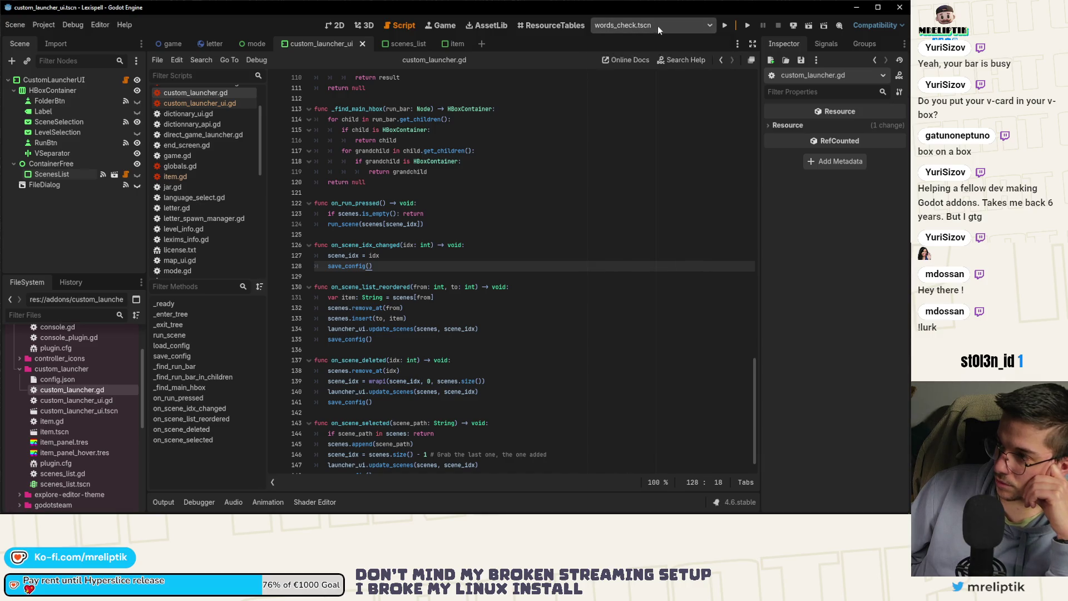
Step: In the file picker, browse to res://scenes/letter and choose letter.tscn as the launch scene
click(640, 26)
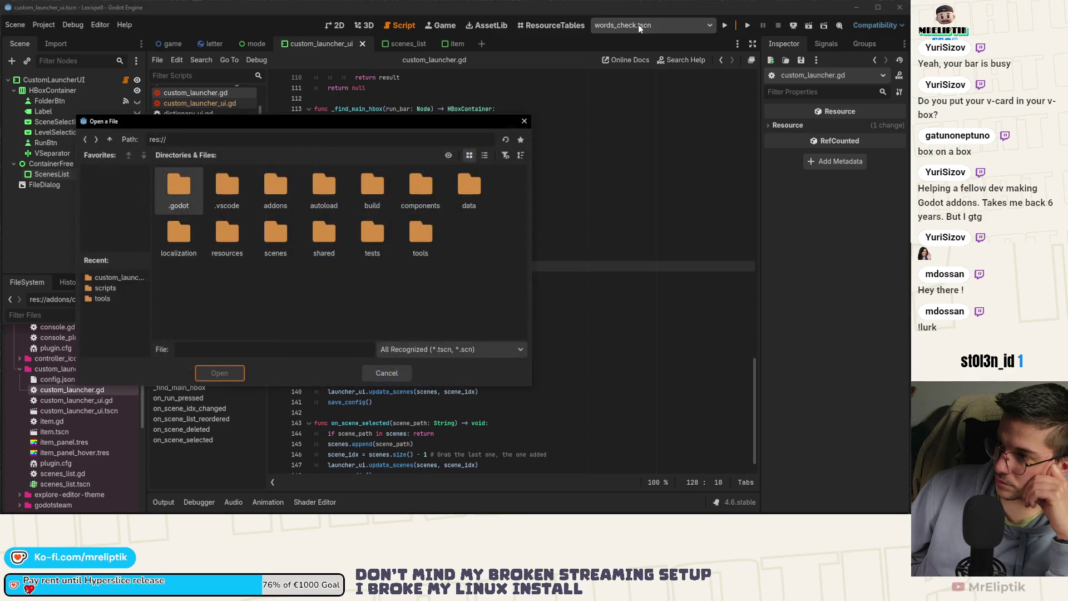
key(Escape)
mouse_move(627, 25)
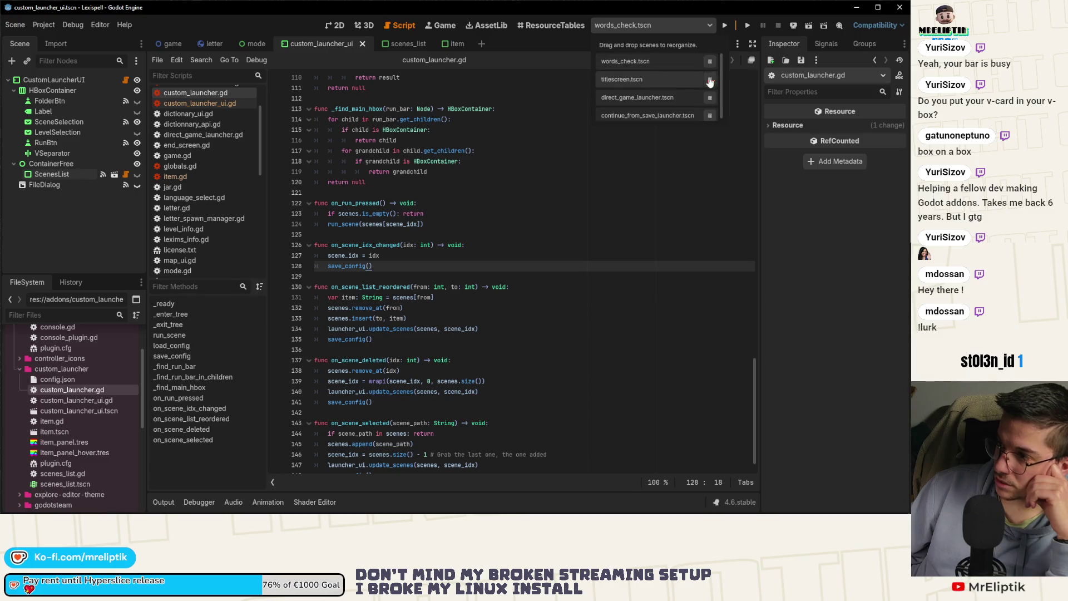
click(652, 24)
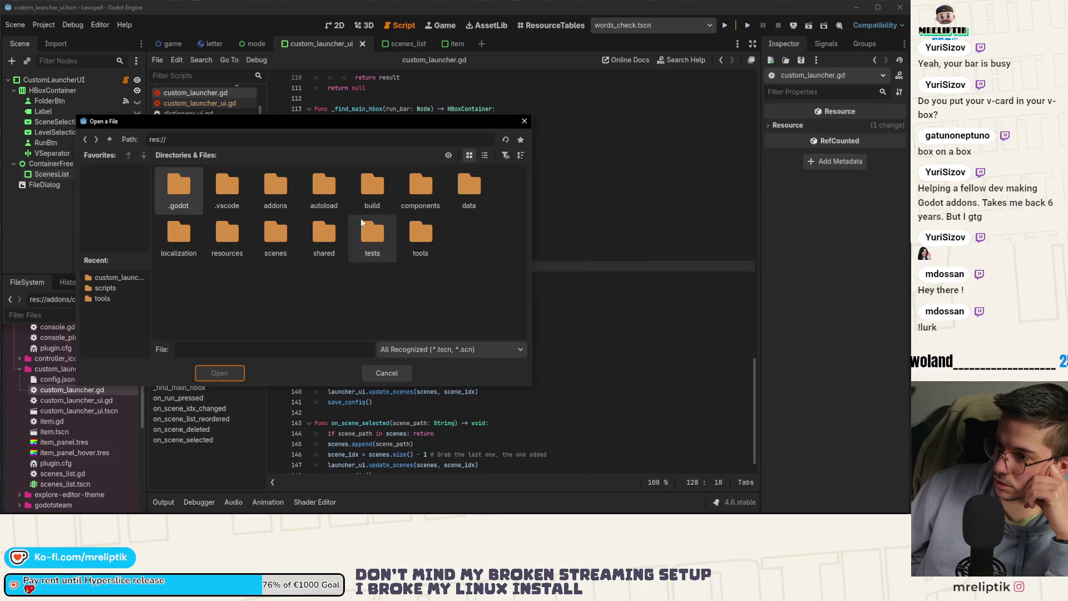
double_click(367, 236)
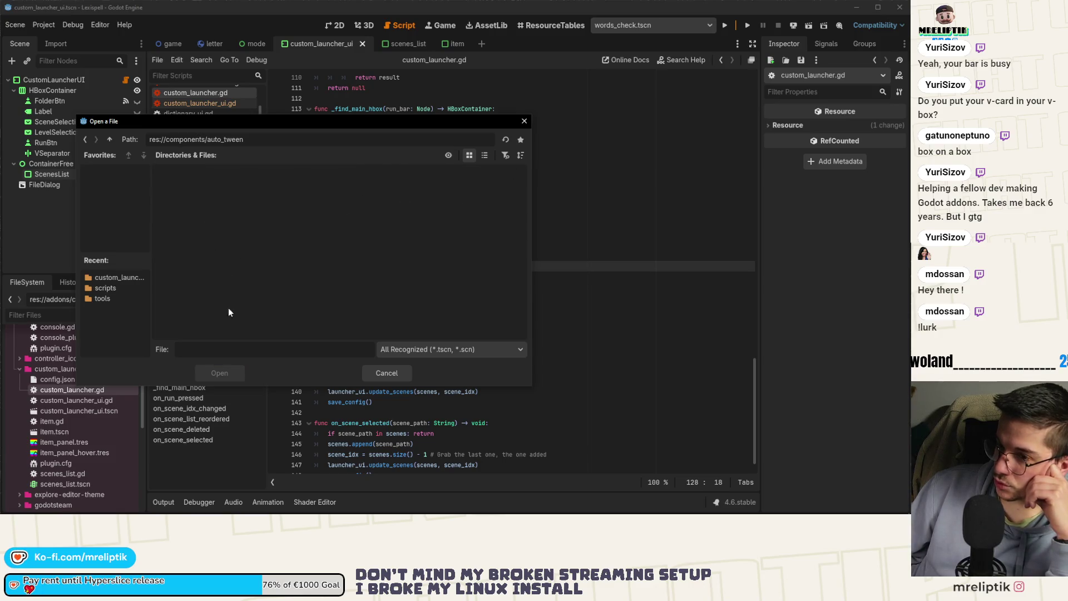
click(109, 139)
click(110, 139)
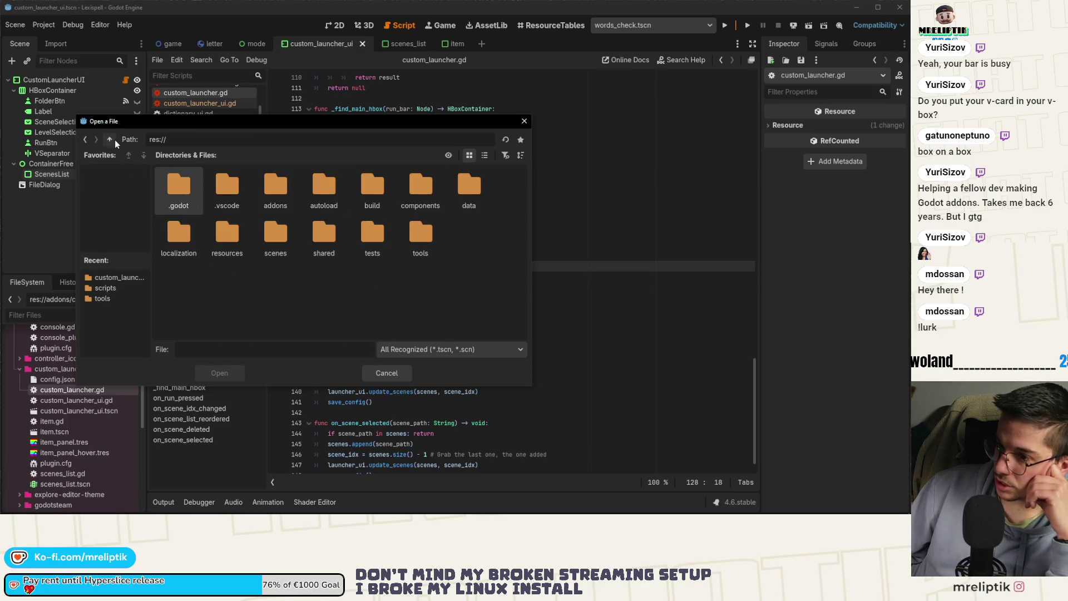
double_click(324, 239)
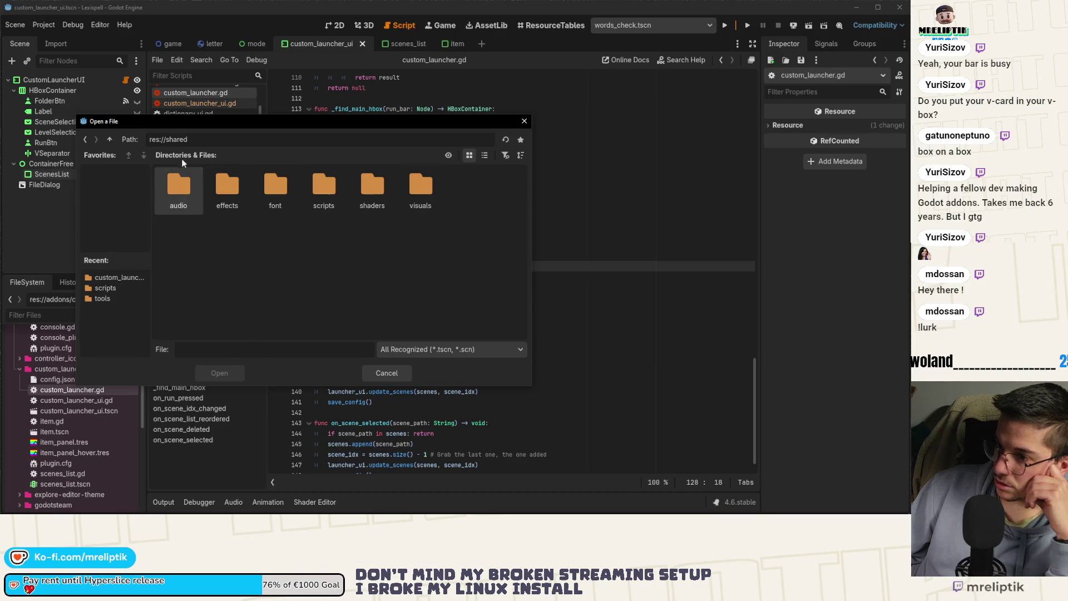
click(111, 139)
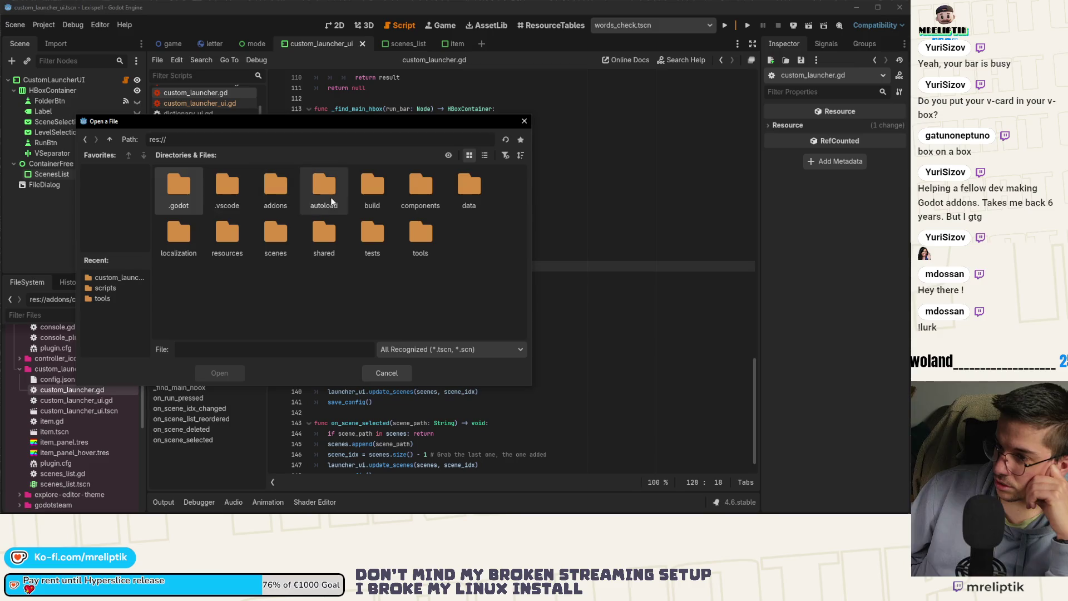
double_click(265, 238)
double_click(221, 239)
double_click(274, 186)
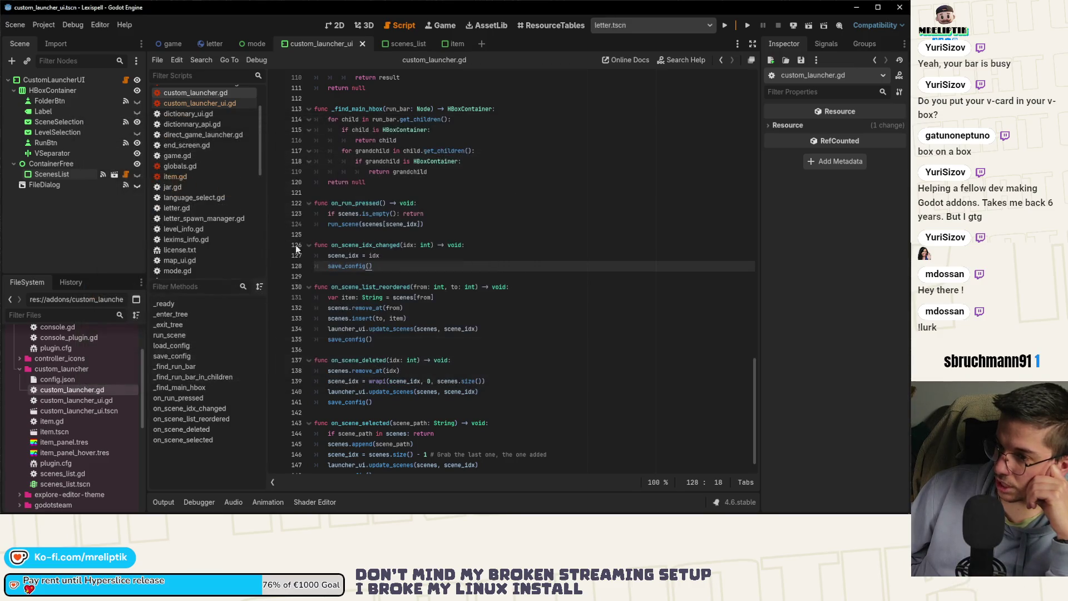
click(625, 28)
Step: Delete letter.tscn from the launcher's scenes and select continue_from_save_launcher.tscn to run
click(640, 86)
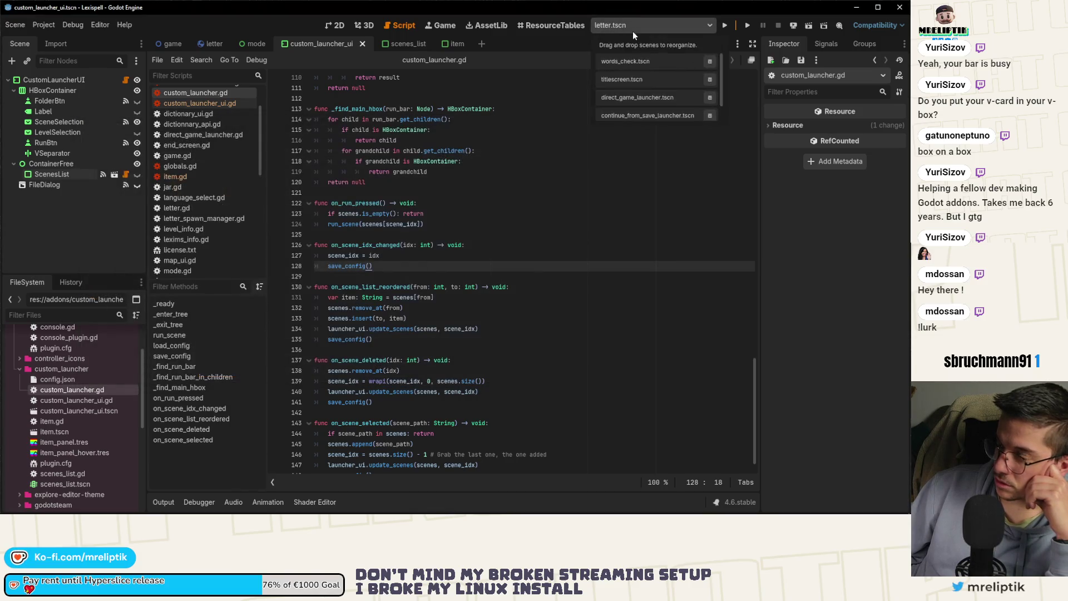
click(635, 25)
click(710, 113)
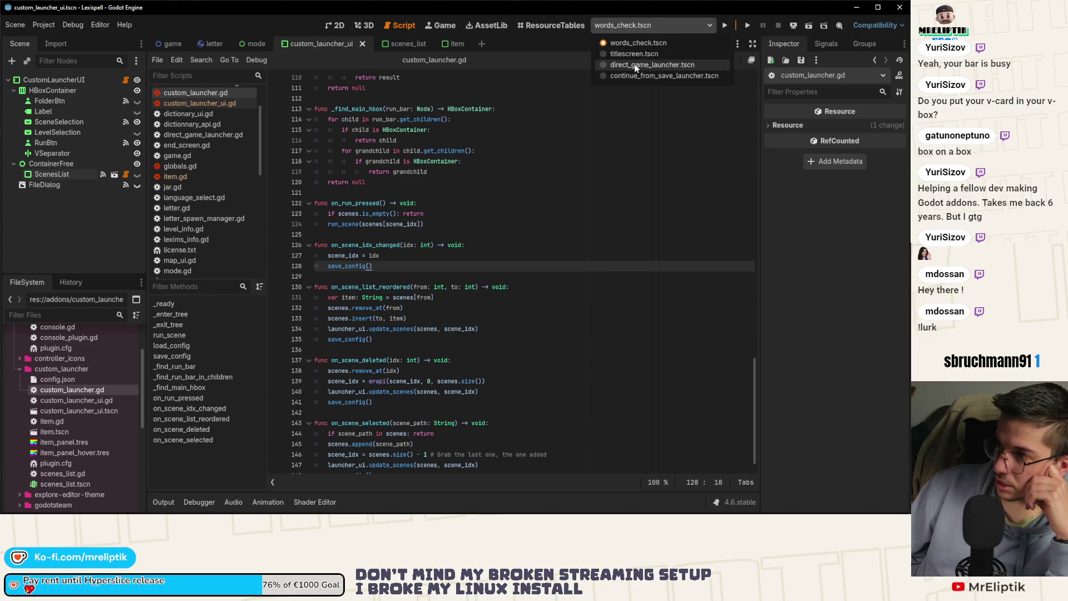
click(637, 97)
click(642, 32)
click(646, 29)
click(647, 29)
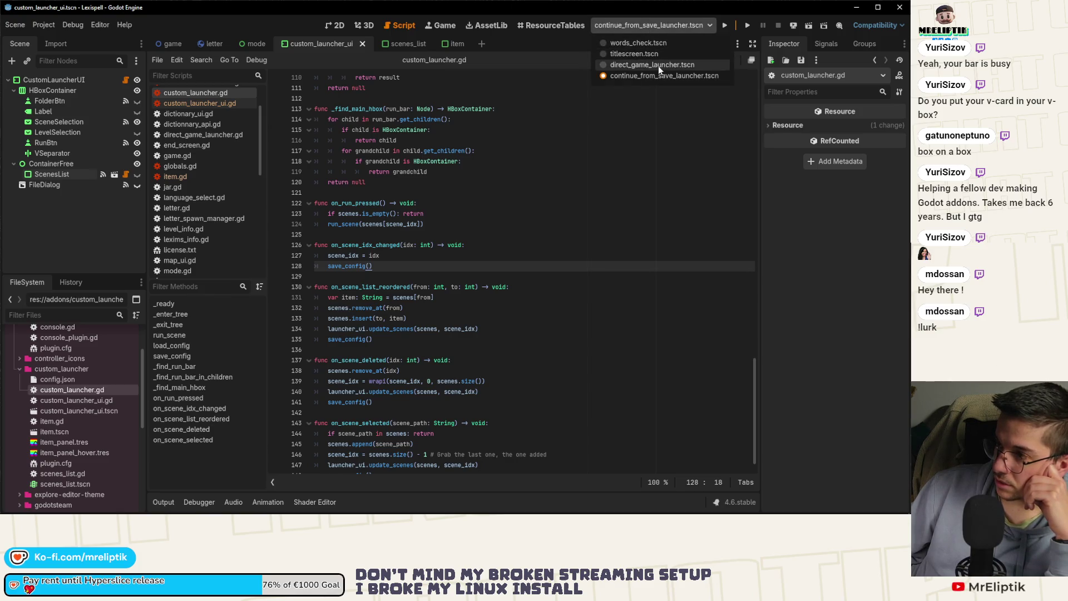
click(656, 66)
click(657, 28)
Step: Run the game from continue_from_save_launcher.tscn, stop it, and switch to the code editor
click(696, 76)
click(726, 25)
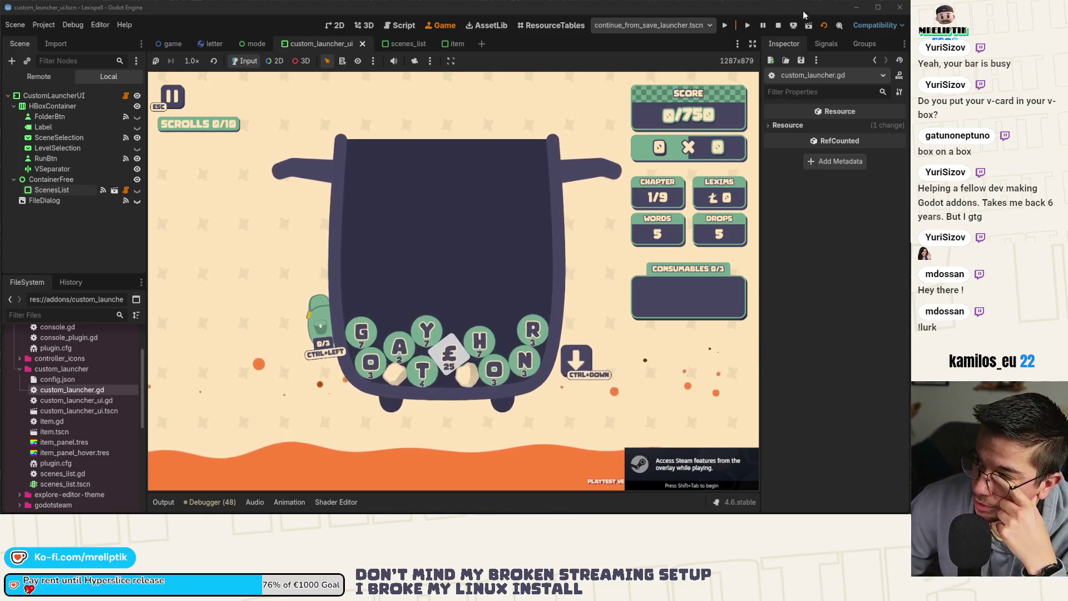
click(779, 25)
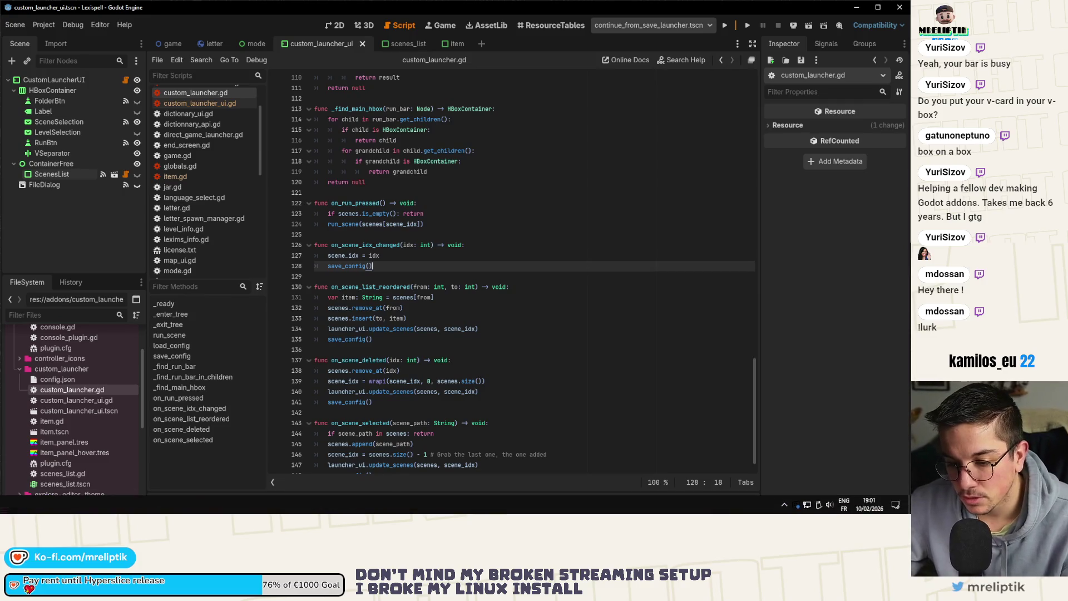
key(alt+Tab)
Step: Review the ExplorerDialog.gd changes and the new color-preview-icon.png file
scroll(123, 237, down, 10)
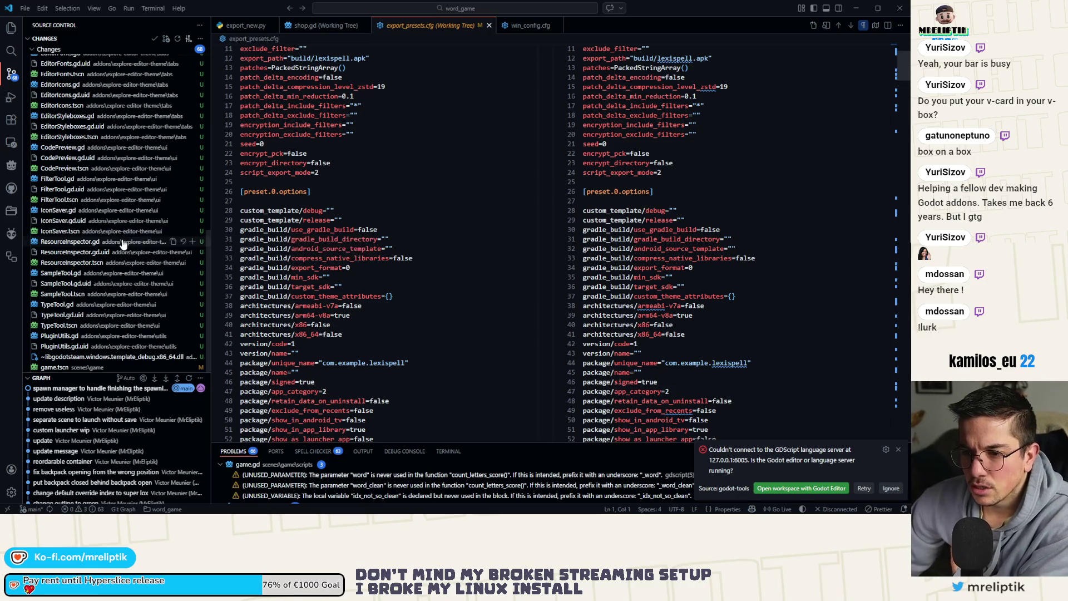
scroll(115, 256, up, 5)
scroll(115, 256, up, 6)
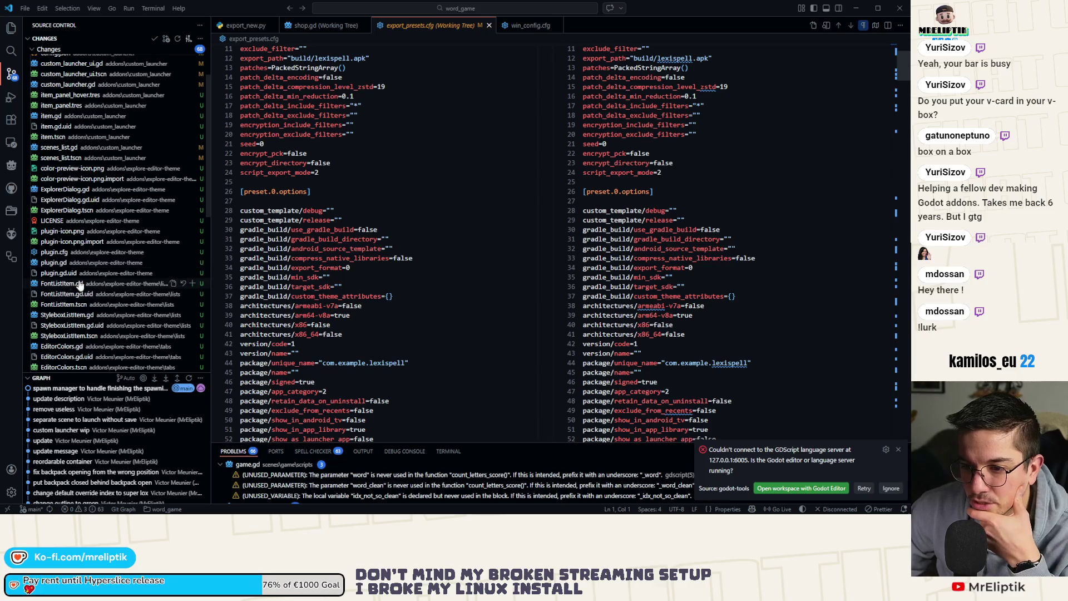
click(142, 190)
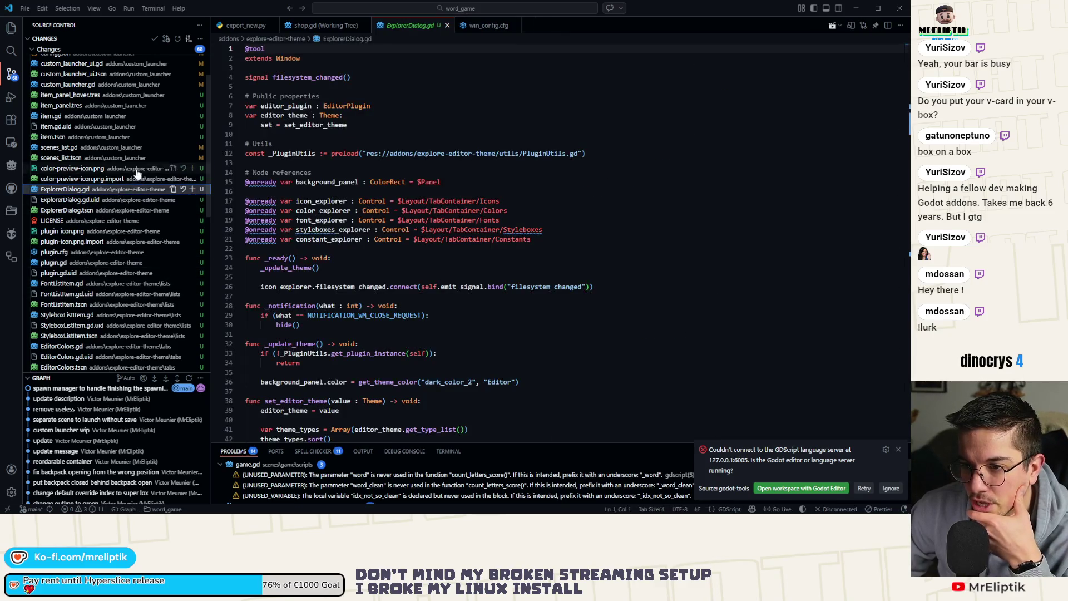
click(131, 169)
scroll(131, 238, down, 7)
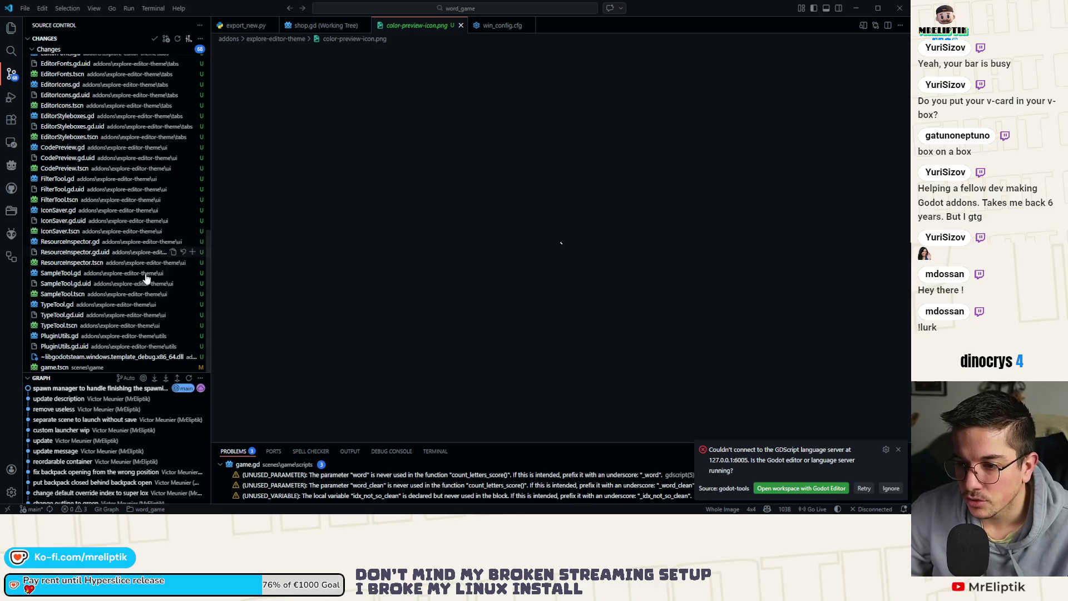
Step: Stage the run of explore-editor-theme addon files and commit them as 'explore editor theme'
click(106, 346)
scroll(111, 334, up, 10)
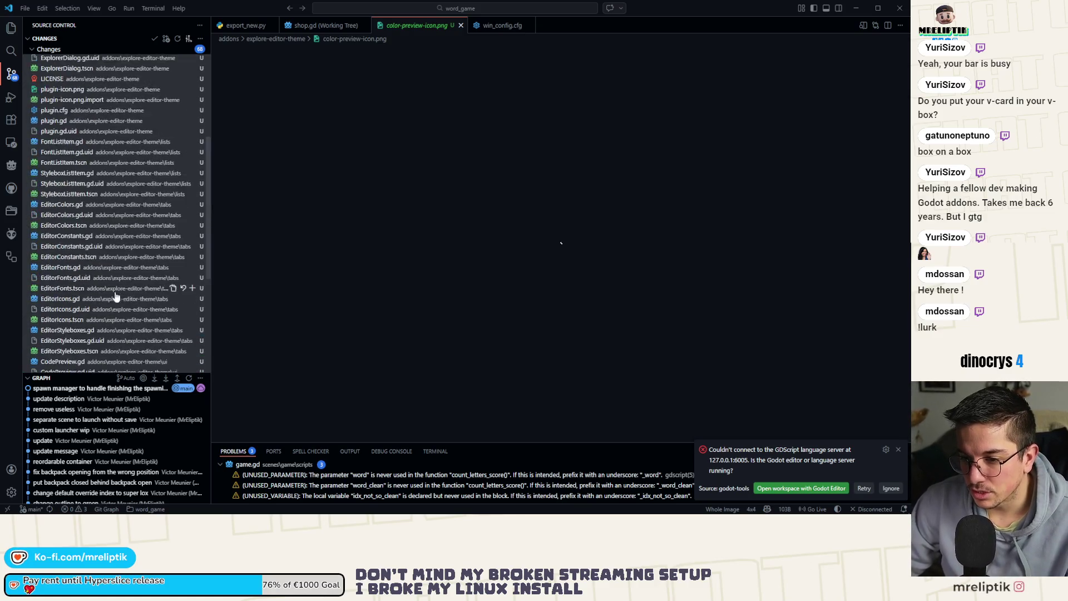
click(193, 240)
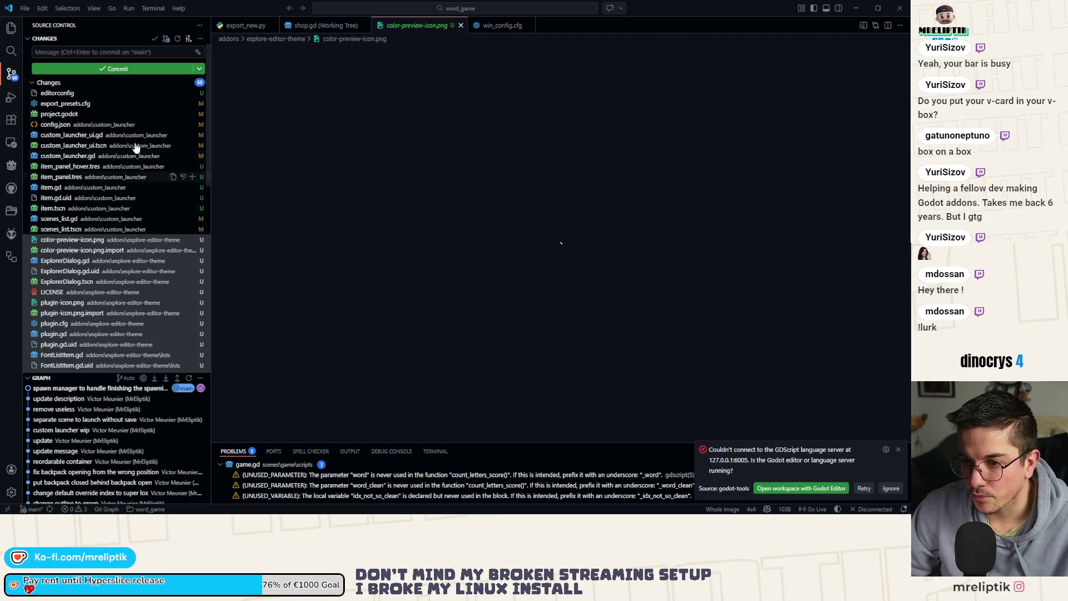
click(72, 50)
text(plore edi)
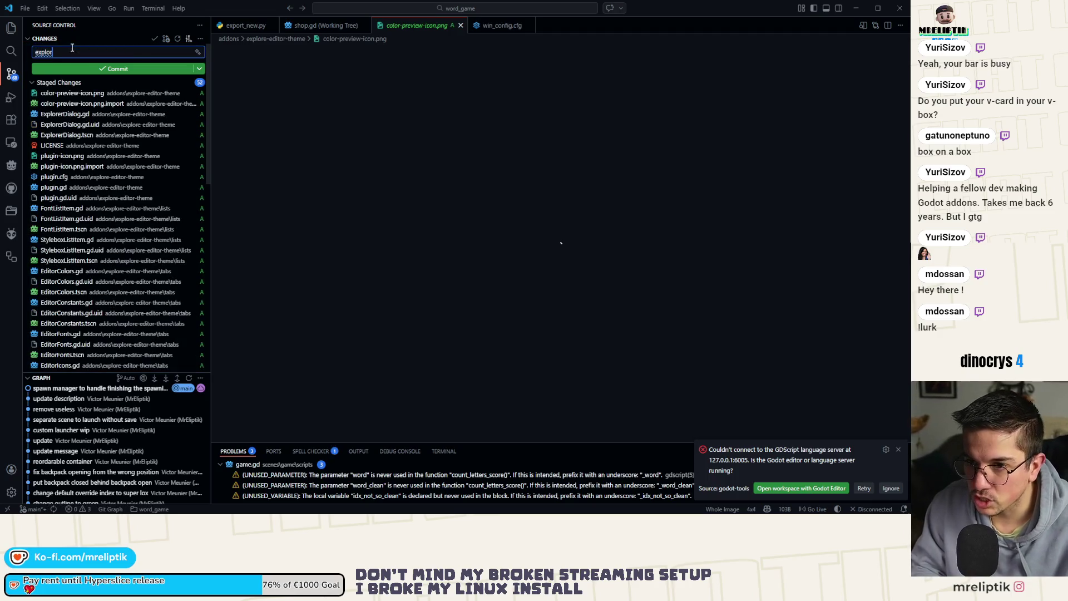
text(tor theme)
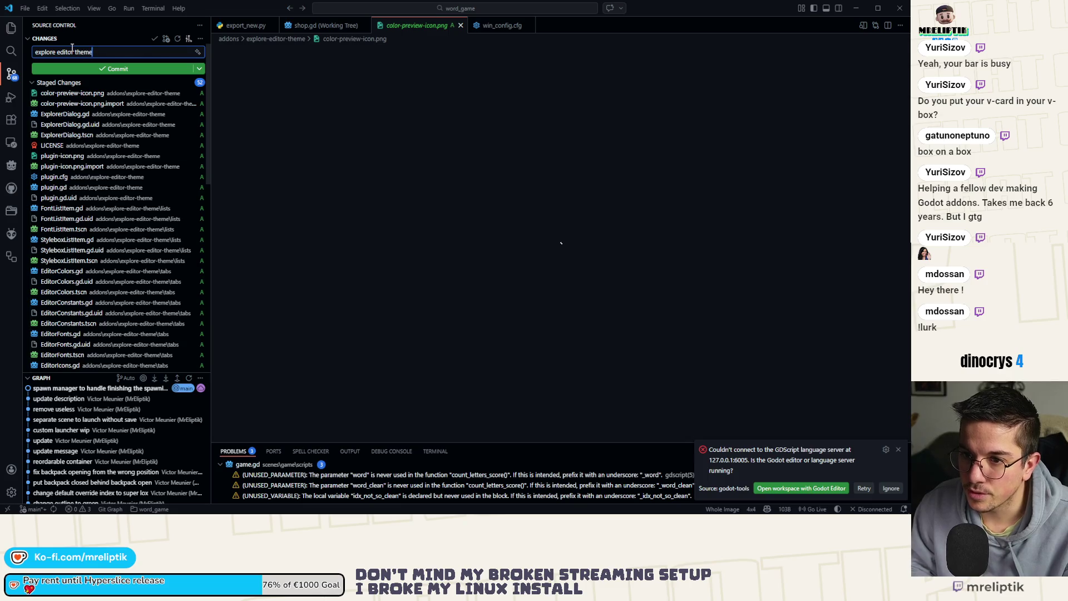
key(ctrl+Return)
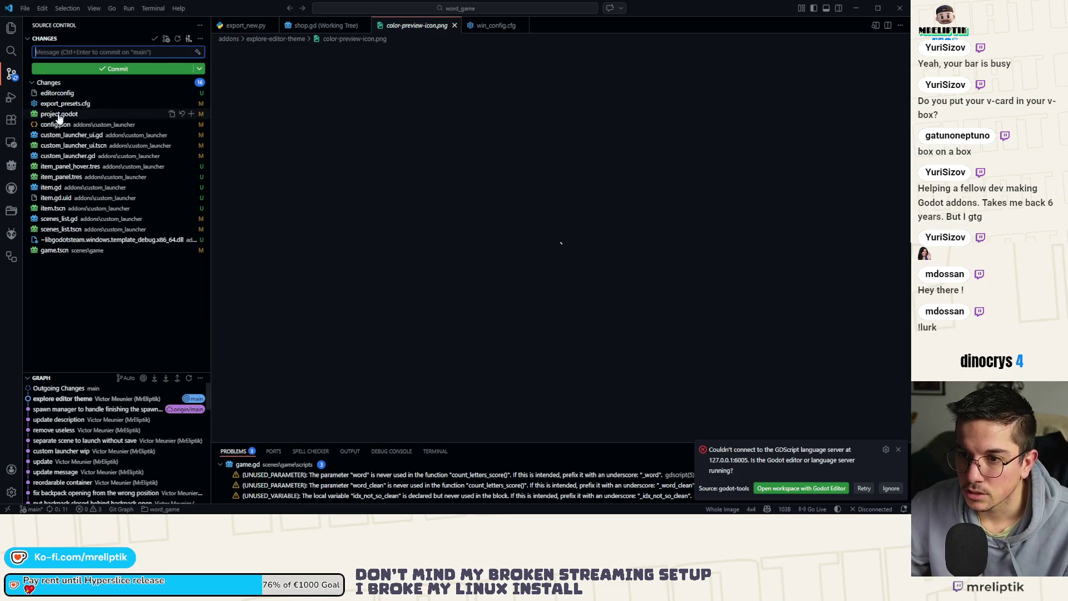
Step: Stage project.godot and config.json, and discard the export_presets.cfg changes
click(54, 125)
click(62, 115)
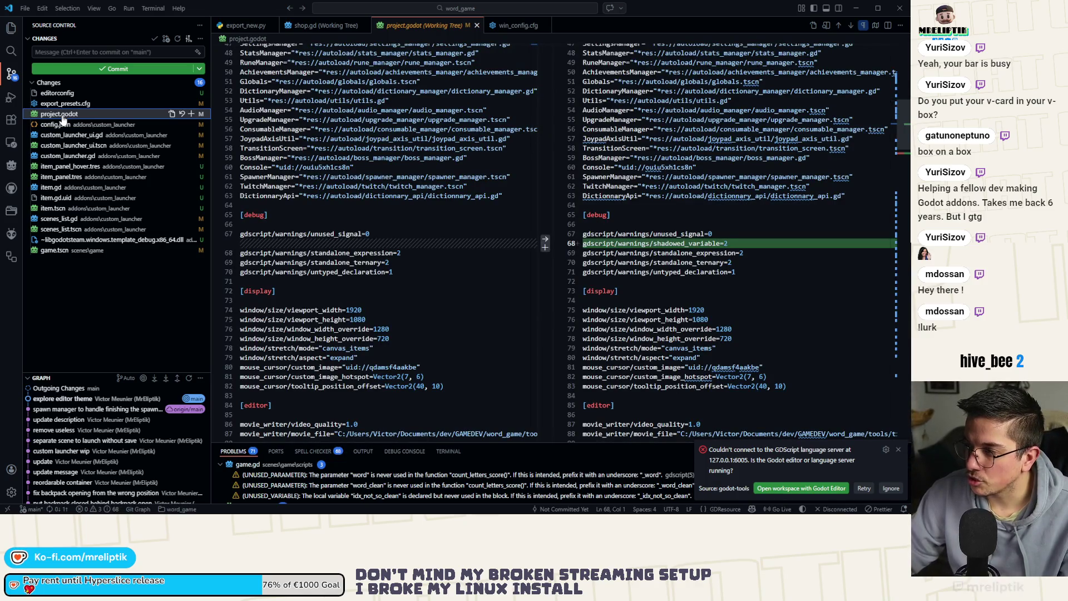
scroll(540, 177, down, 5)
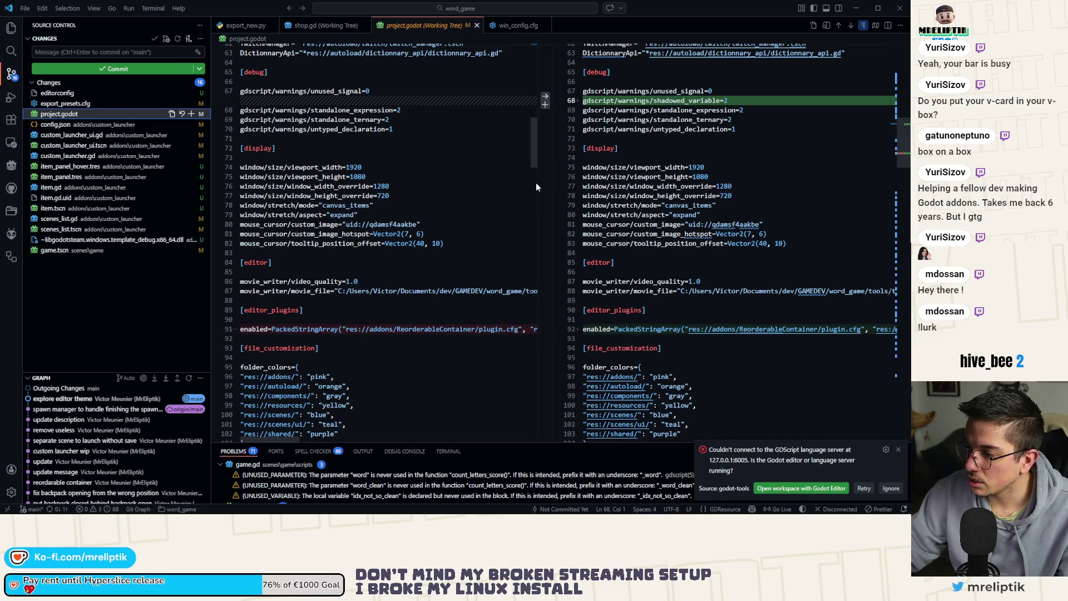
click(191, 114)
click(84, 124)
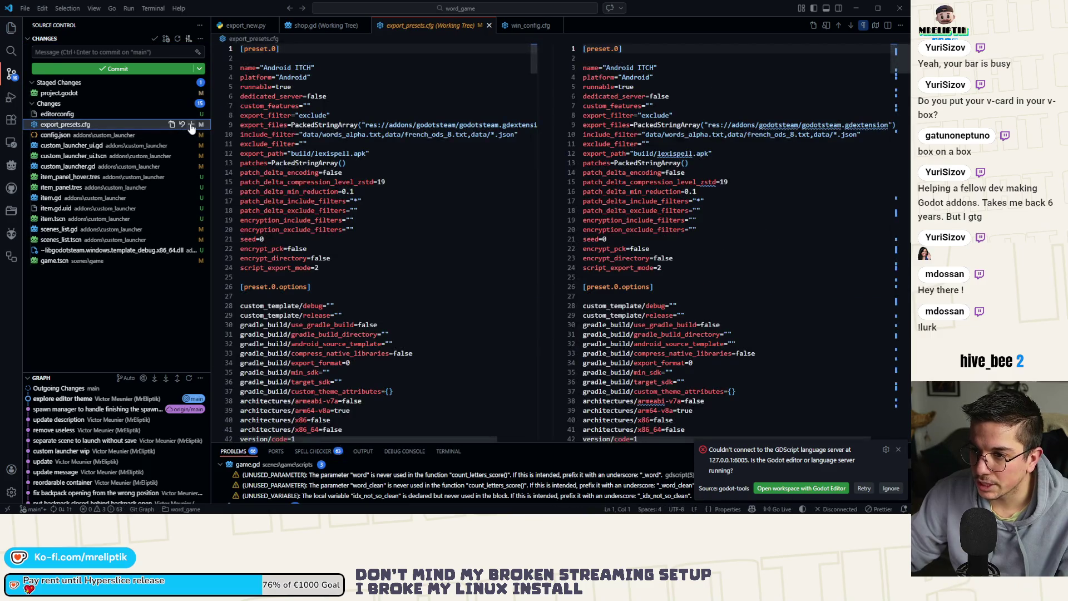
click(191, 125)
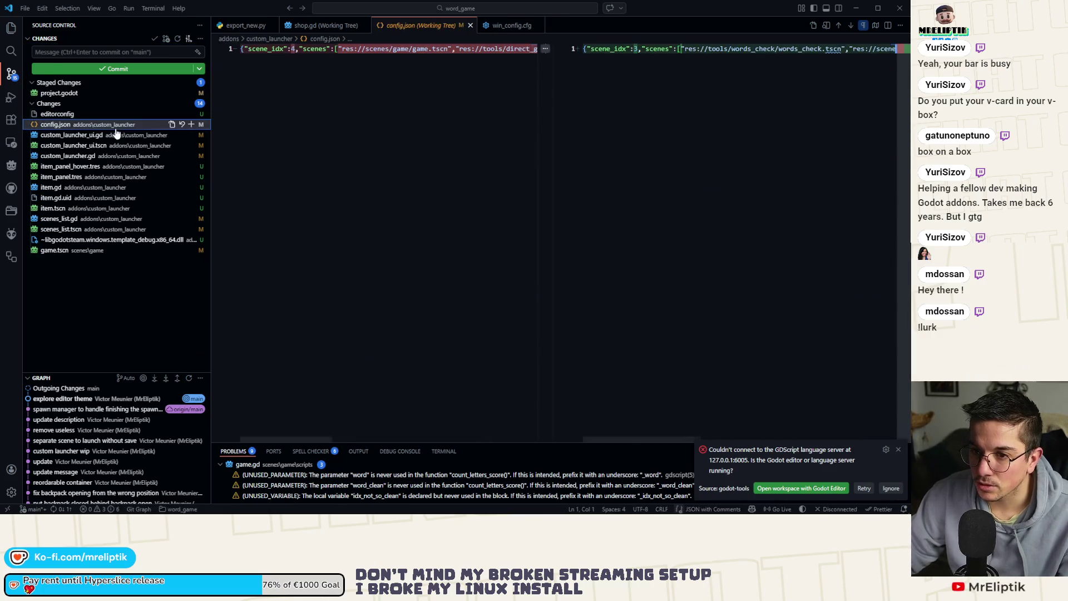
click(191, 125)
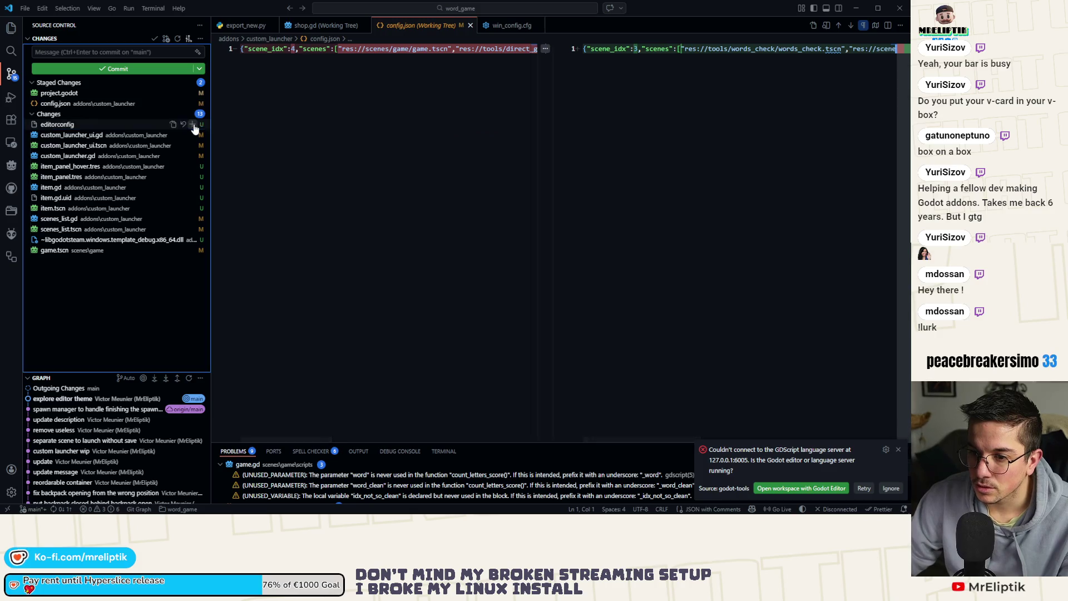
Step: Stage custom_launcher_ui.gd through scenes_list.tscn and commit them with a three-line 'add drag and drop' message
click(71, 135)
shift+click(78, 229)
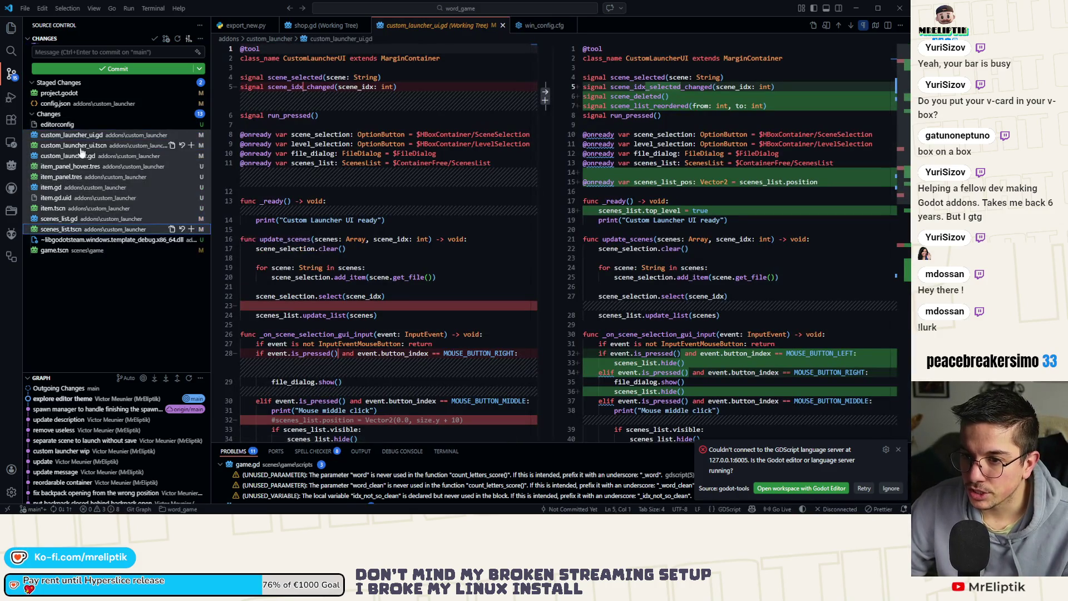
click(71, 52)
text(add drag and drop)
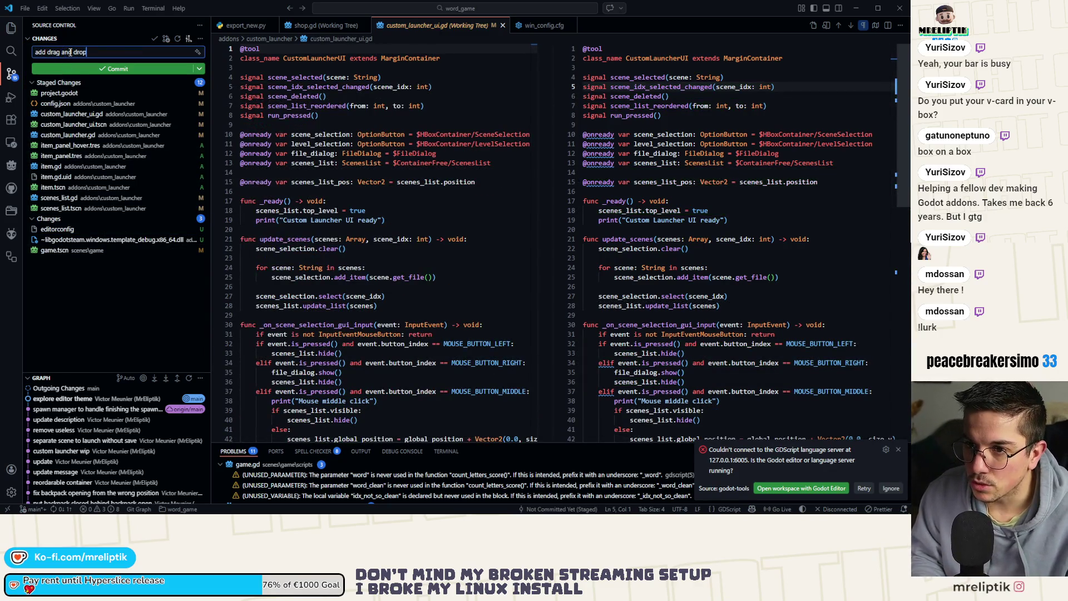
key(Return)
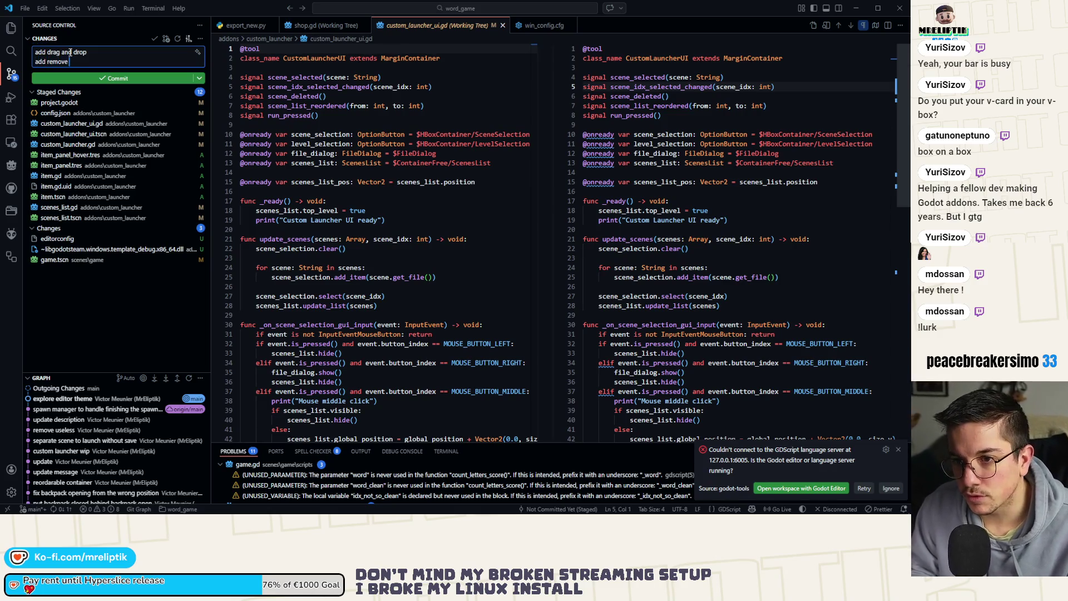
text(n)
key(Return)
text(save cfg)
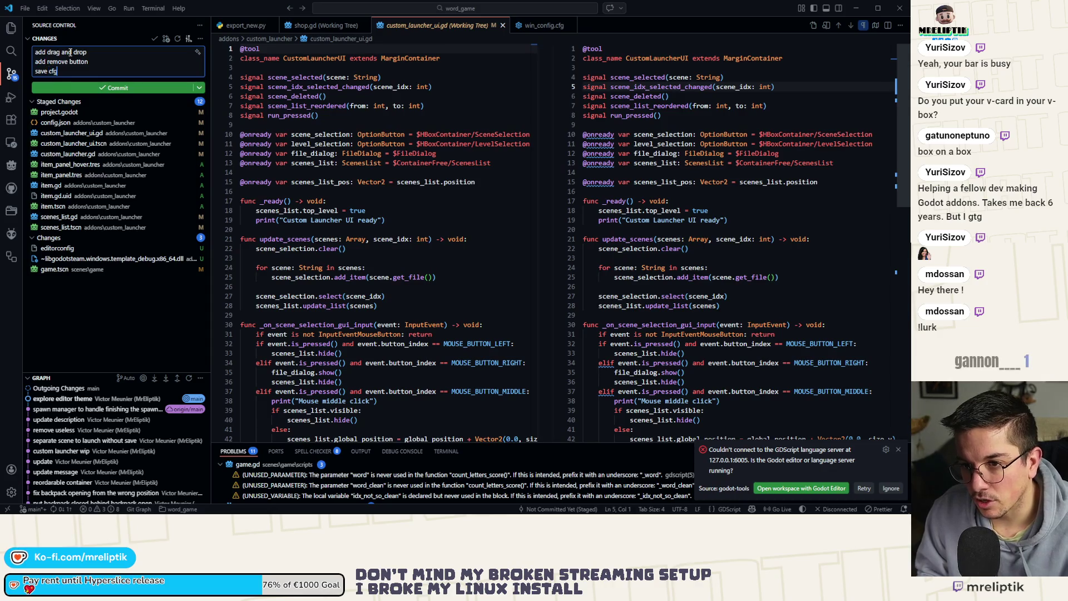
key(ctrl+Return)
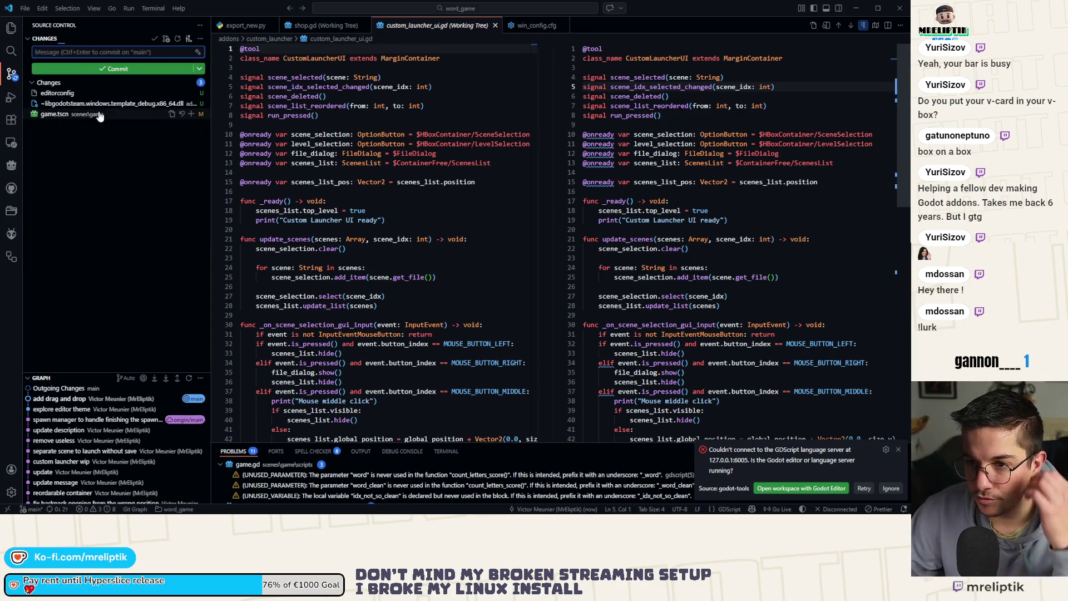
Step: Delete the untracked .editorconfig file from Source Control
click(83, 114)
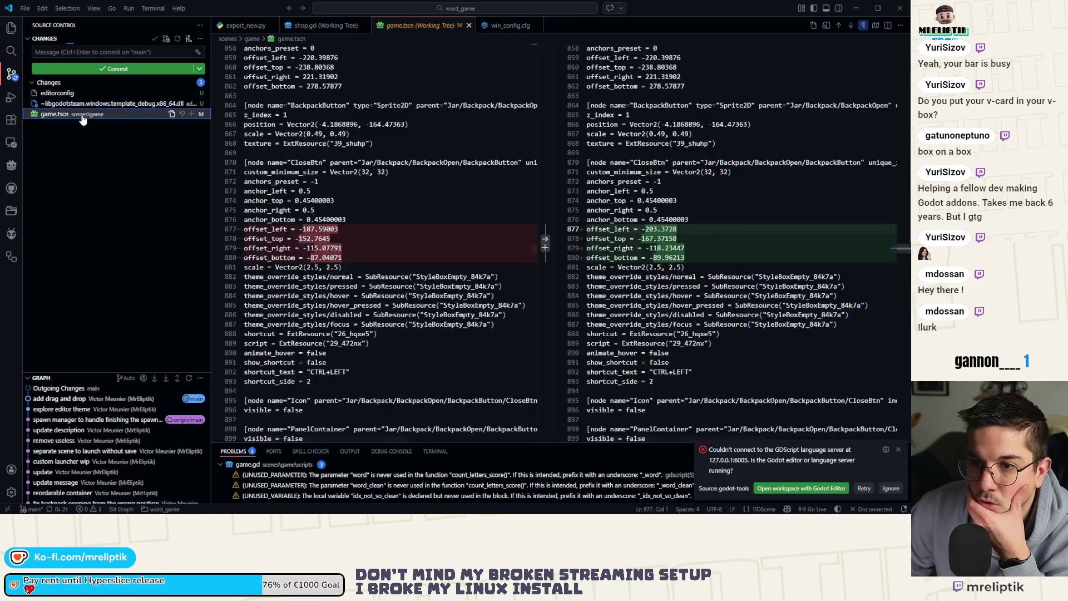
click(81, 95)
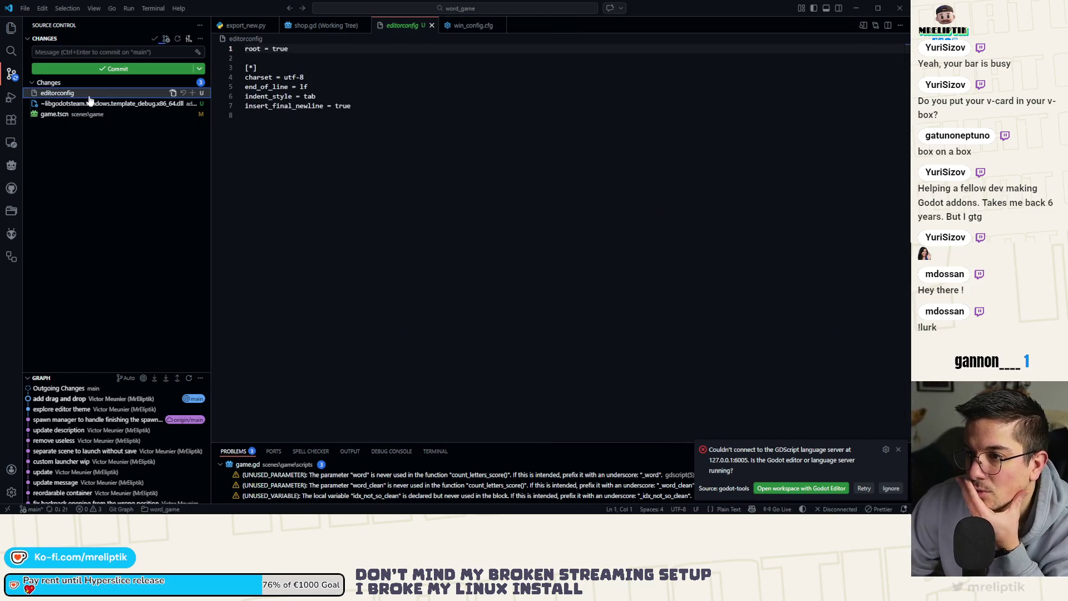
scroll(146, 440, down, 10)
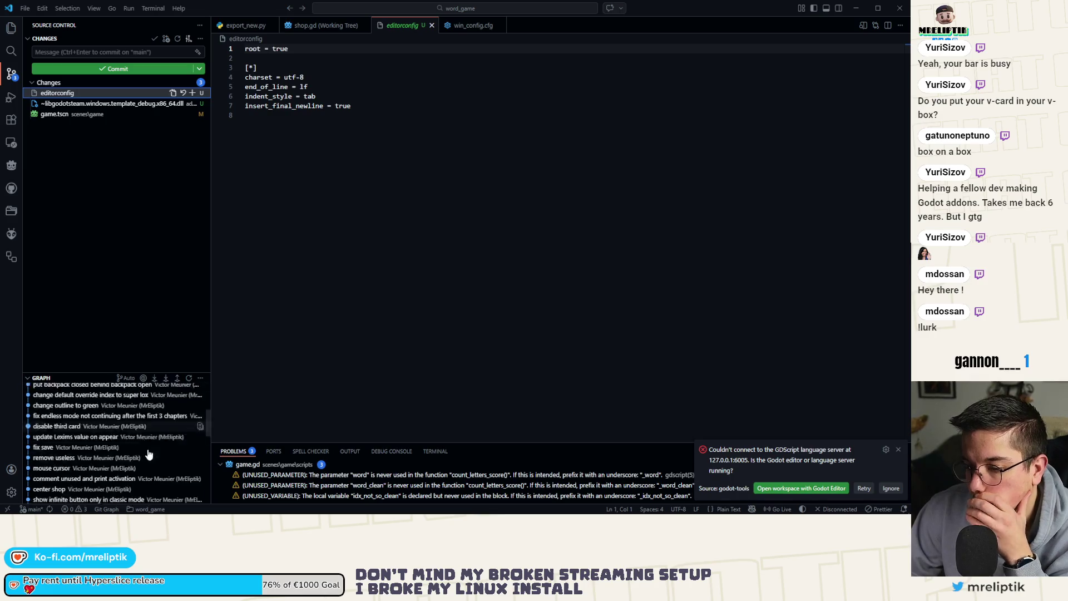
scroll(146, 445, down, 3)
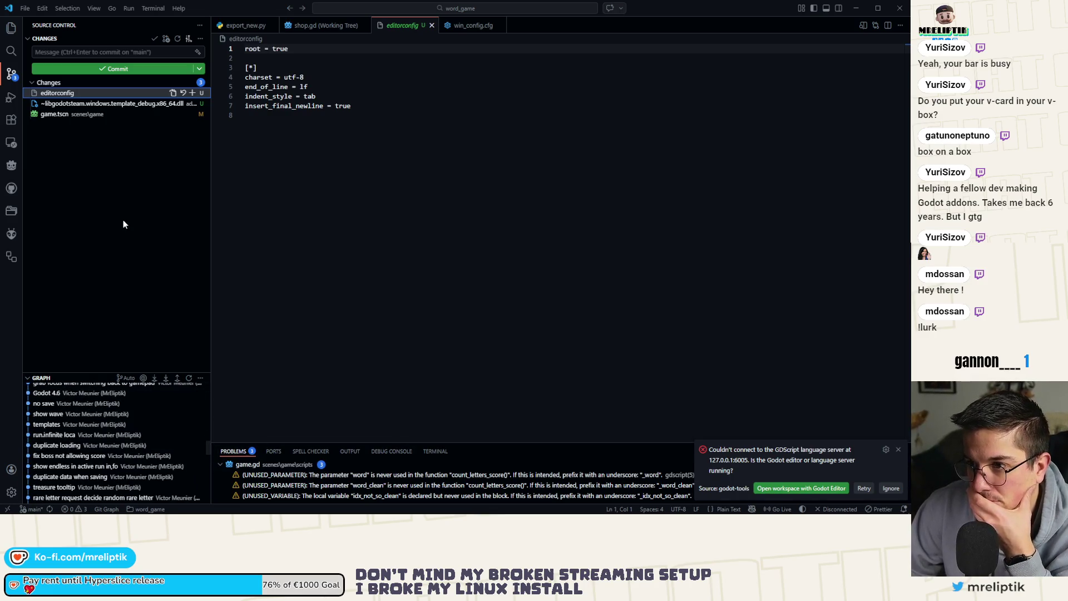
click(182, 94)
click(459, 271)
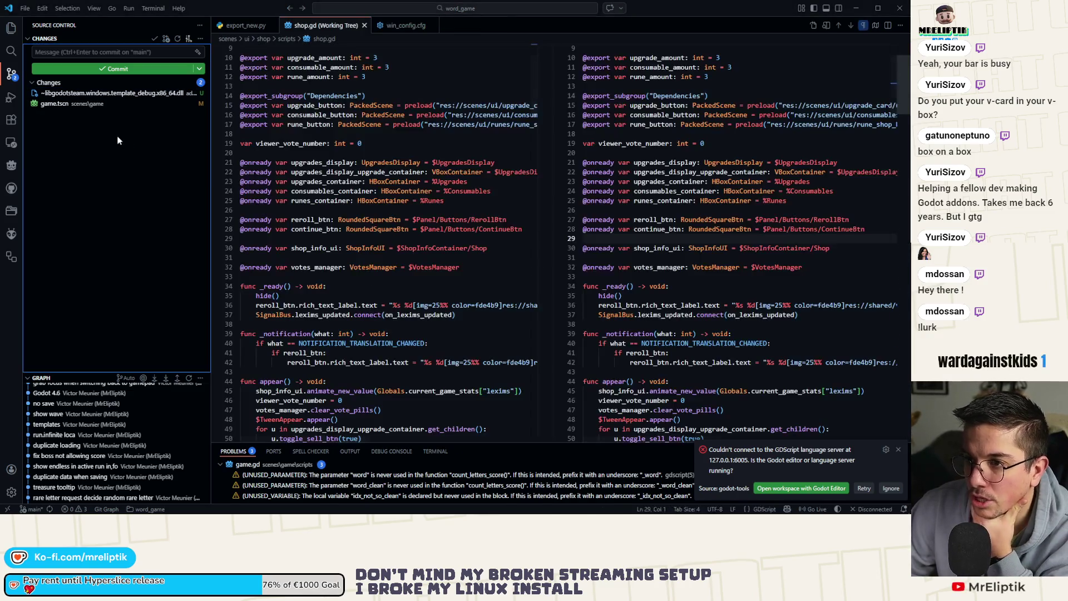
Step: Stage game.tscn and commit it as 'bigger close button'
click(81, 105)
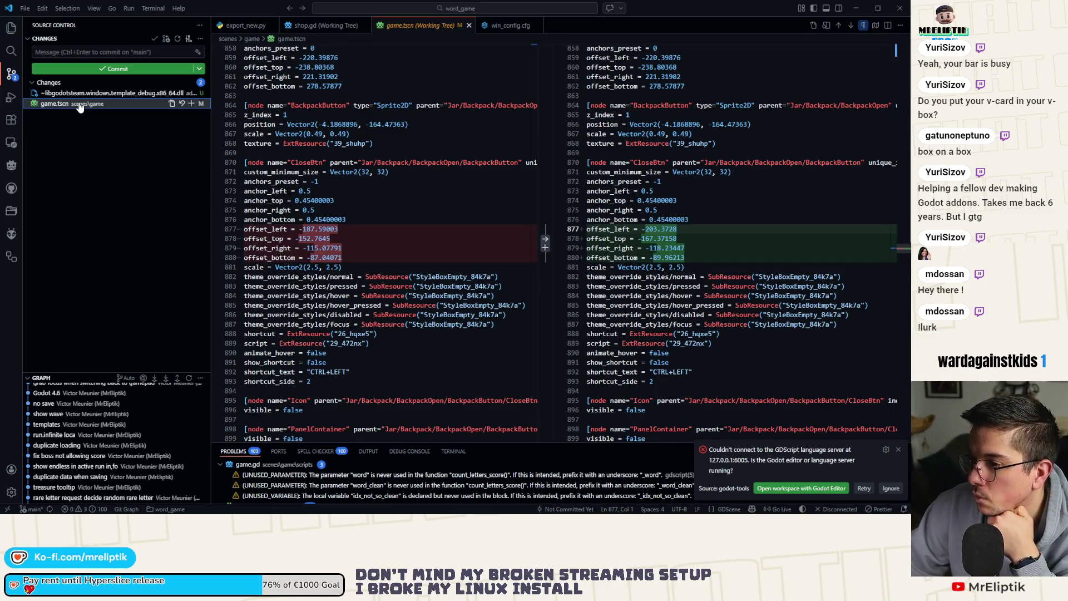
click(191, 104)
click(84, 49)
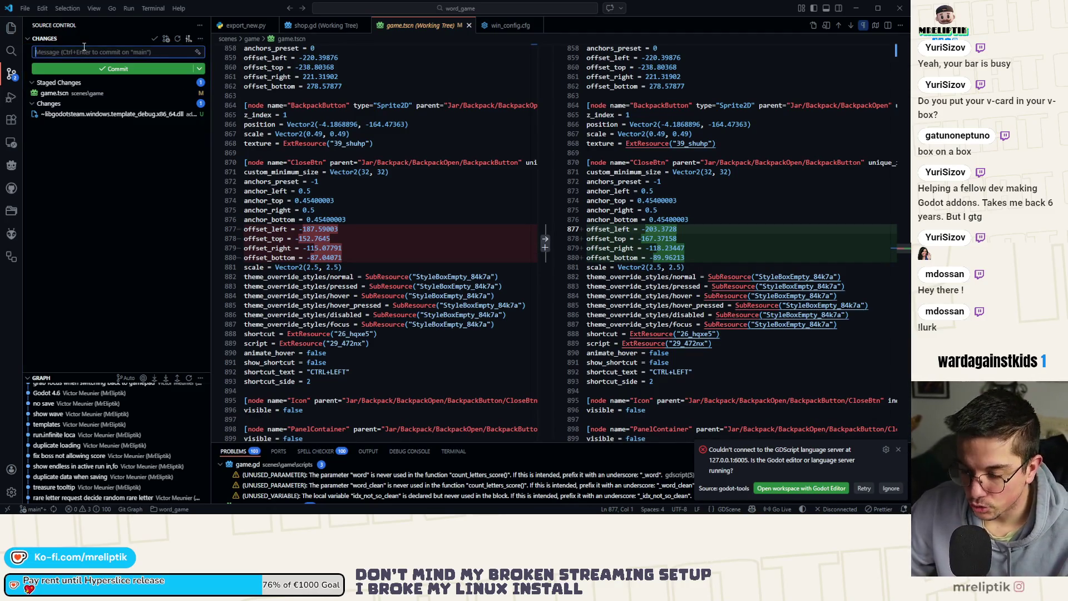
text(igger close button)
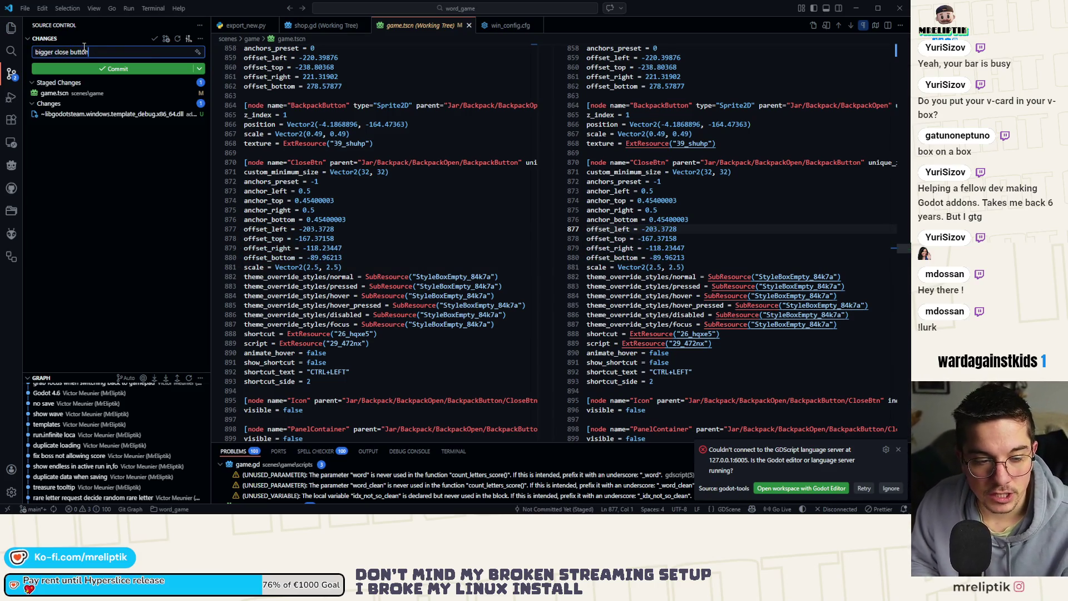
key(ctrl+Return)
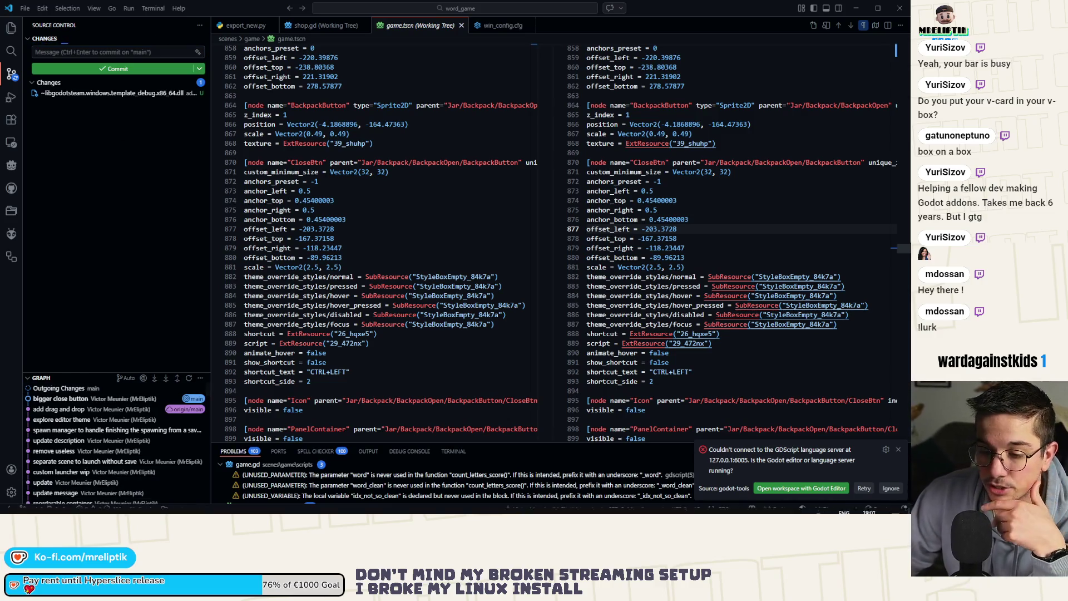
Step: In Godot's Game view, open and close the launcher's scene dropdown, keeping the current scene
click(56, 507)
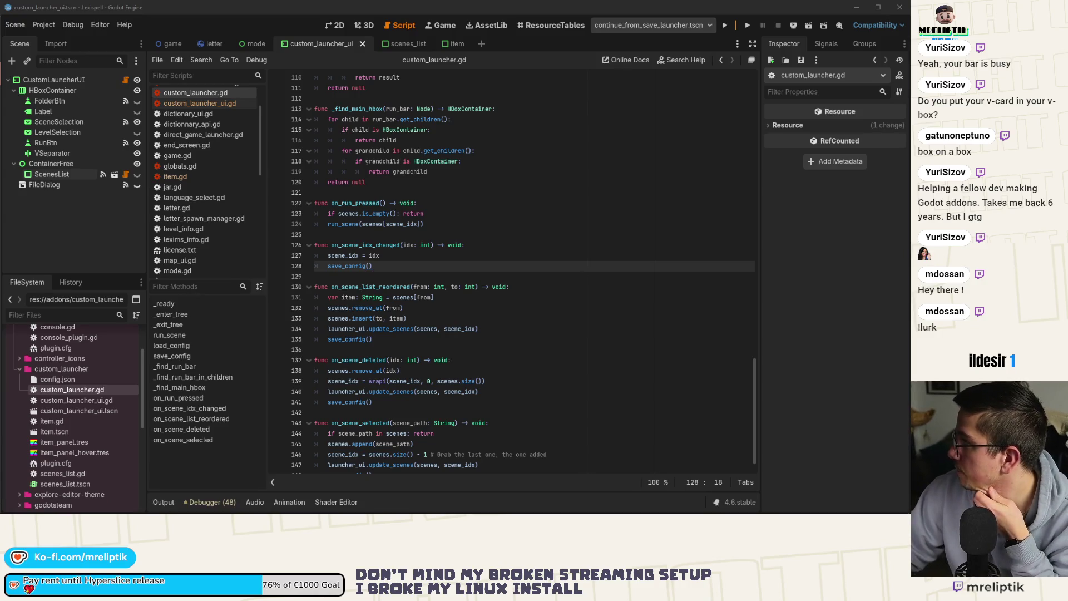
click(442, 26)
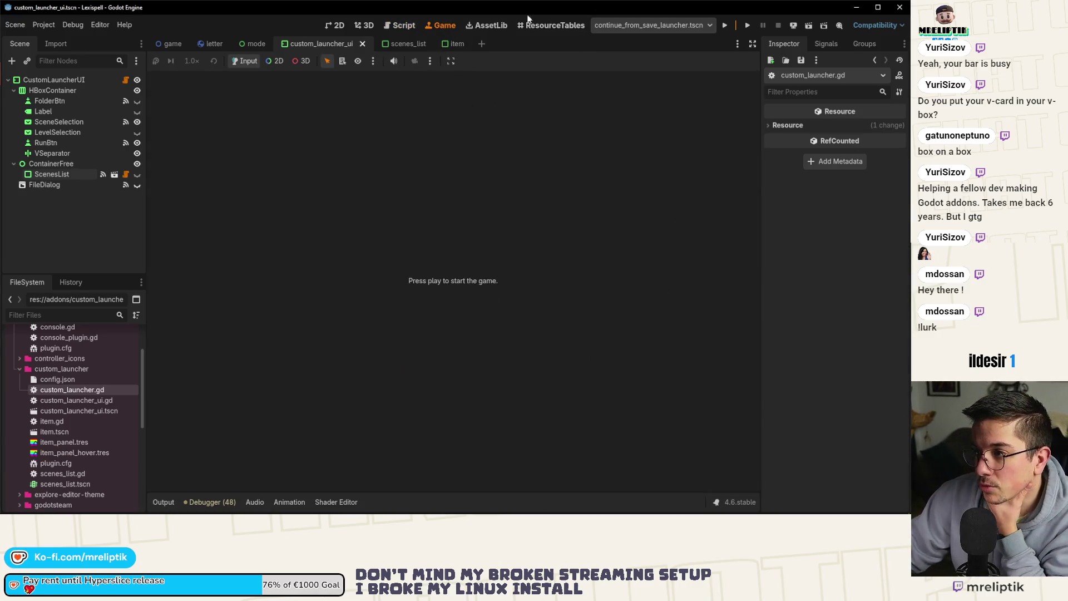
click(647, 26)
click(650, 24)
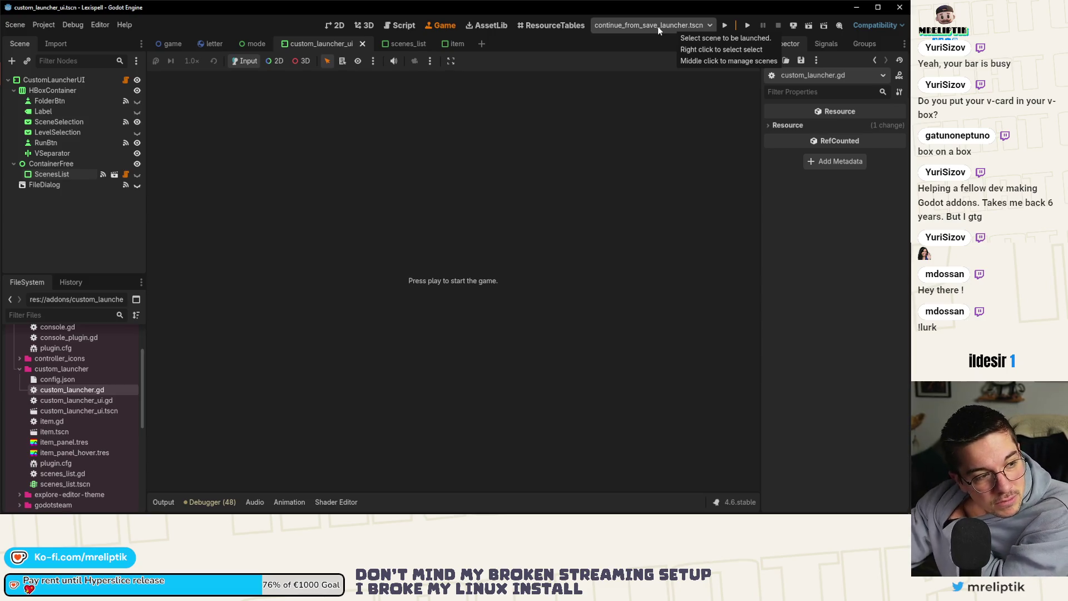
click(628, 28)
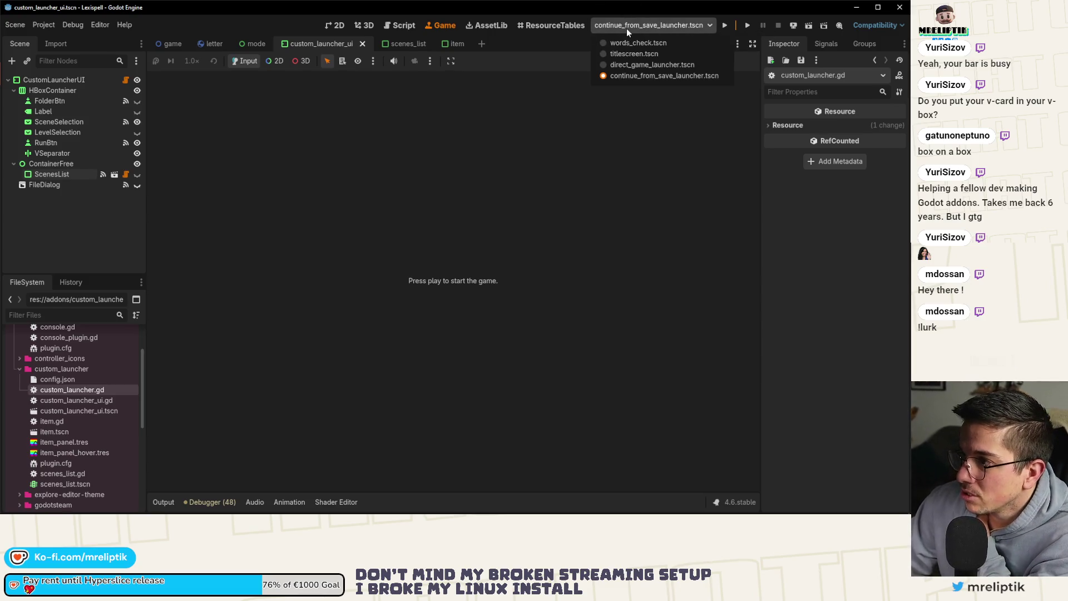
click(663, 75)
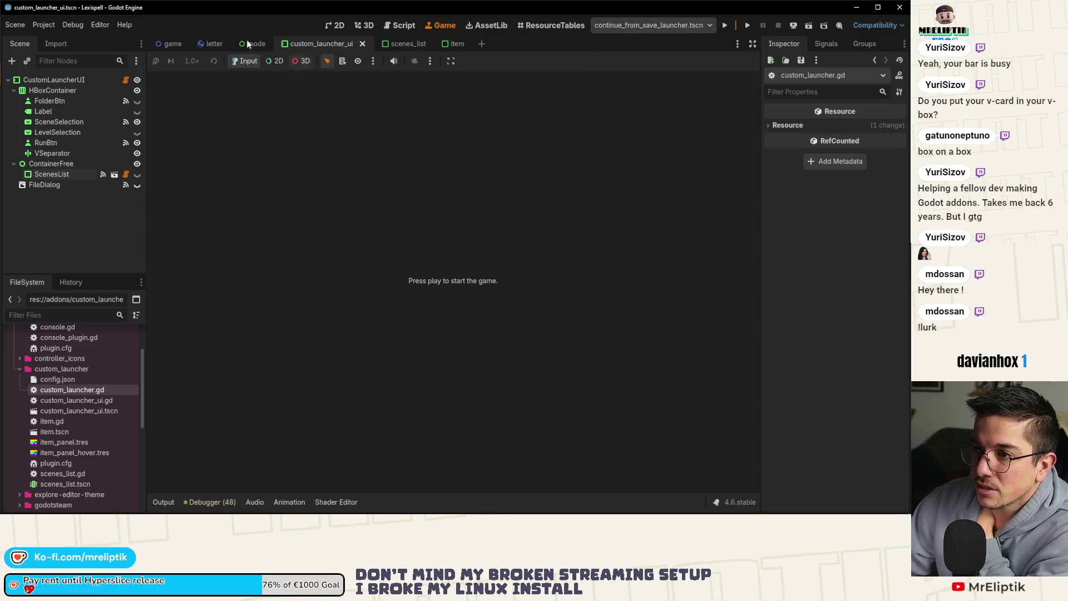
Step: In the 2D view, try the add-scene picker and scene management list, then close the launcher scene tabs
click(338, 25)
click(658, 24)
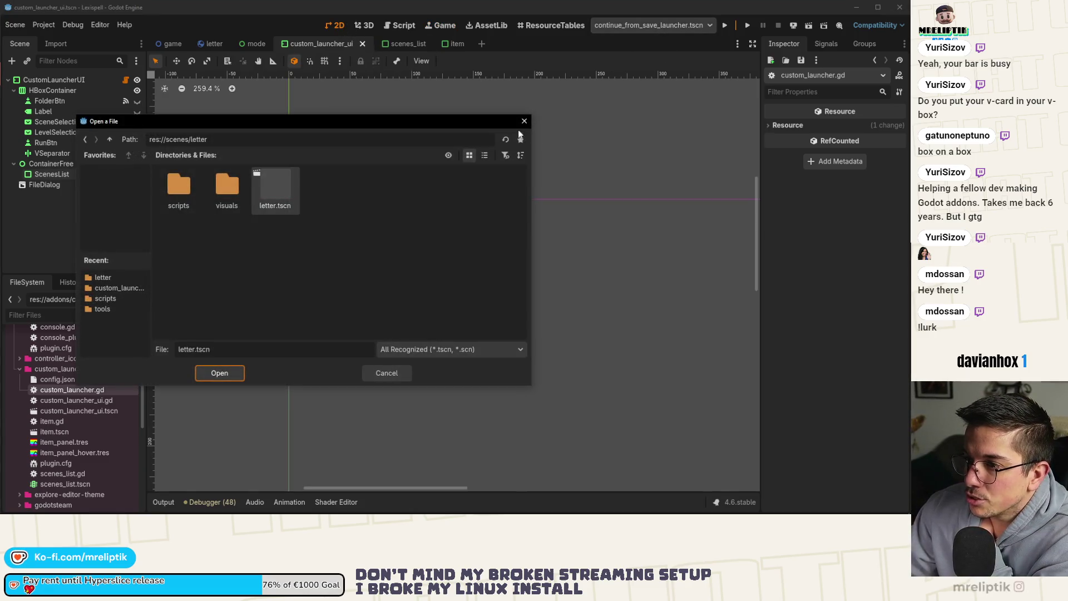
key(Escape)
click(632, 28)
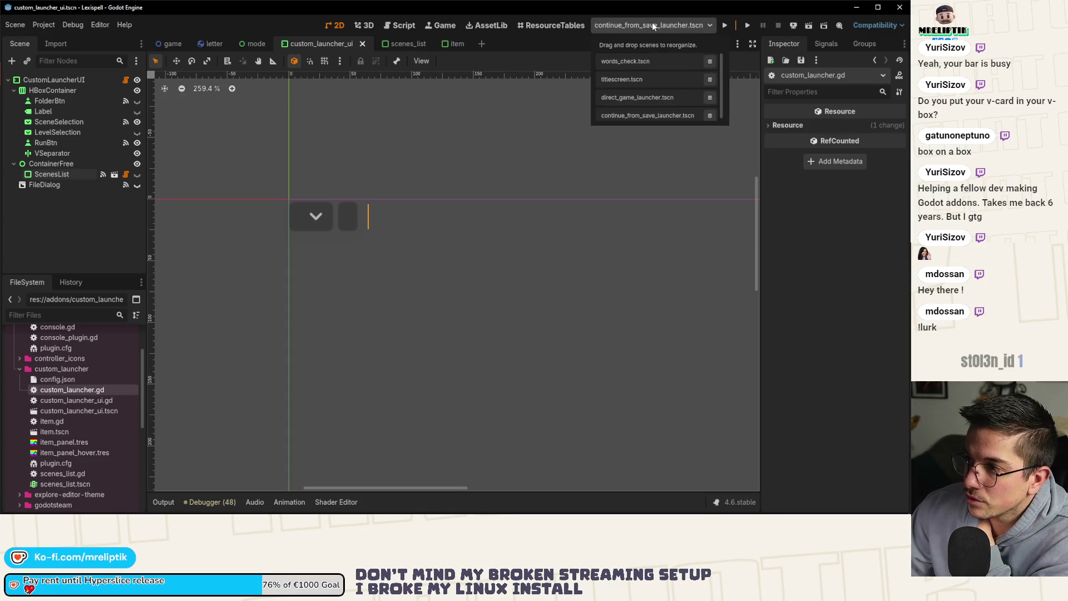
click(677, 48)
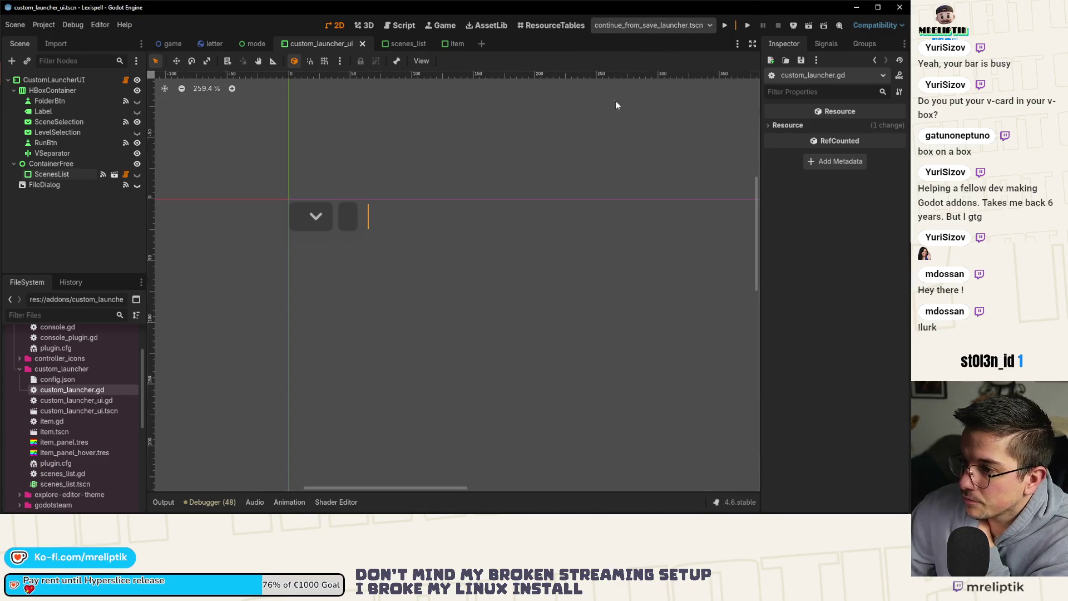
middle_click(316, 46)
middle_click(316, 47)
middle_click(316, 47)
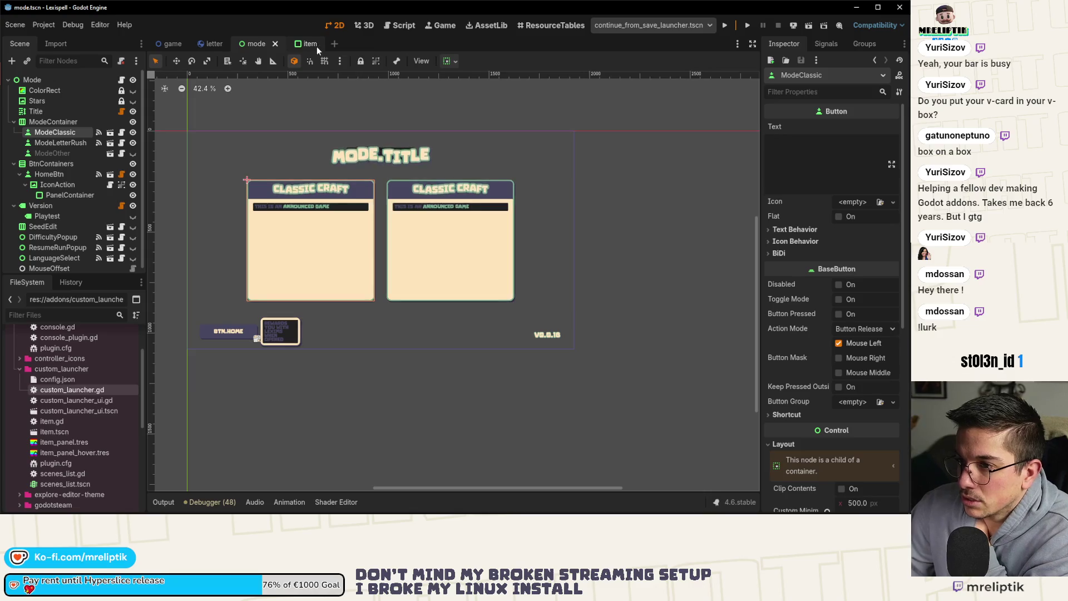
Step: Preview the mode scene with another editor theme from the canvas view options
scroll(316, 128, up, 4)
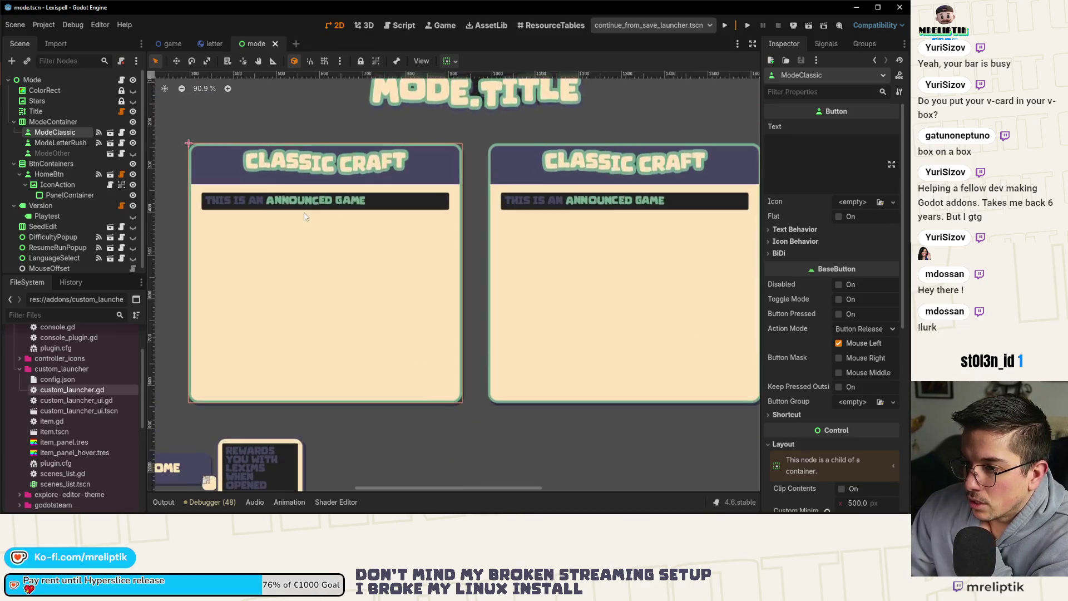
scroll(316, 128, down, 2)
click(416, 62)
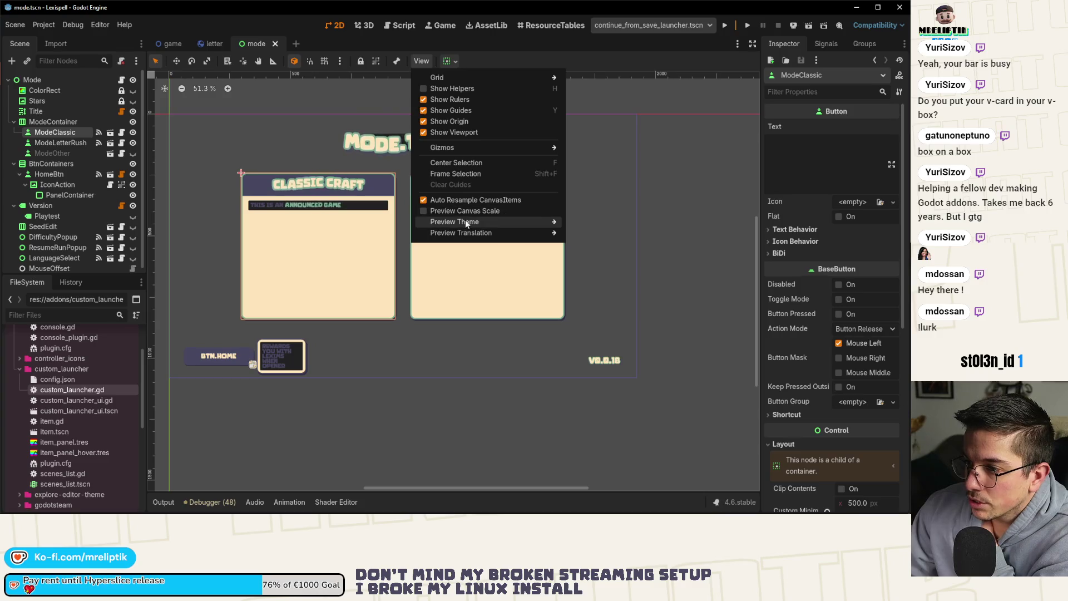
mouse_move(466, 219)
click(600, 220)
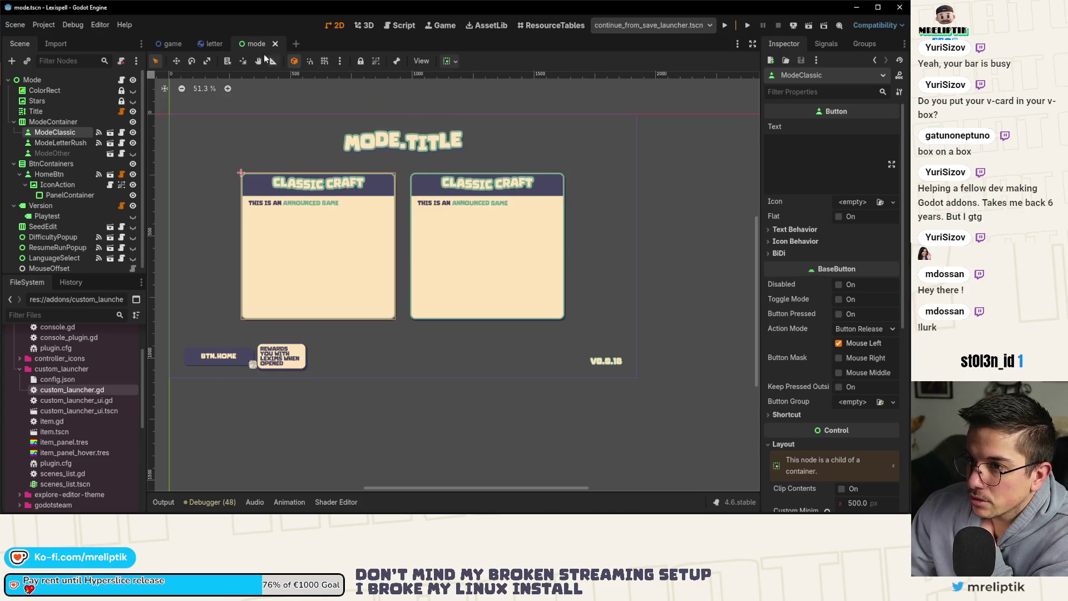
Step: Run the game from direct_game_launcher.tscn, start Chapter 1, then switch to the browser
click(430, 26)
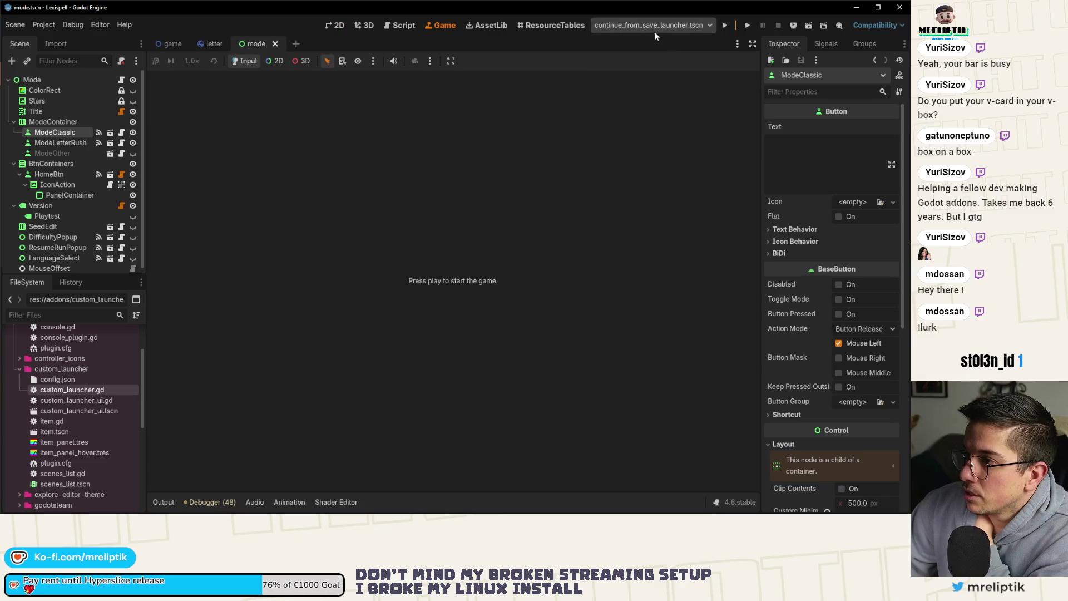
click(655, 28)
click(653, 64)
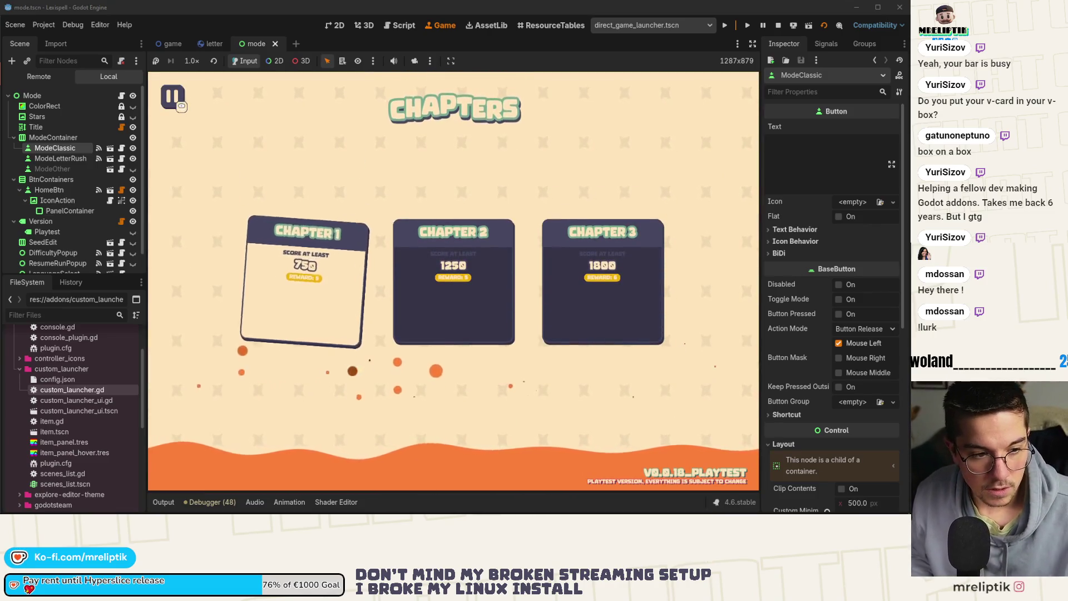
click(284, 356)
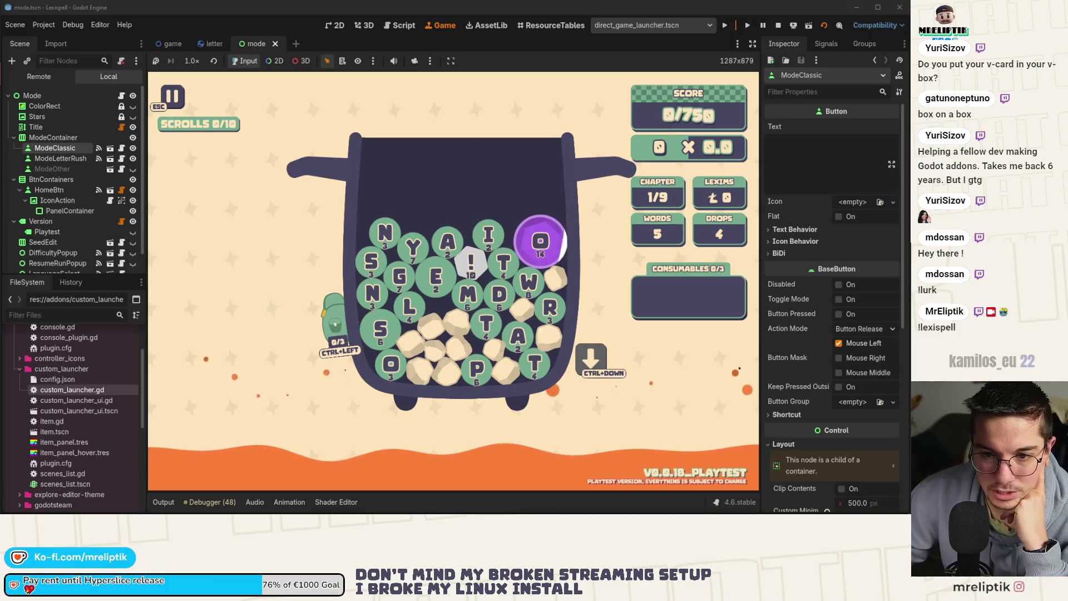
key(alt+Tab)
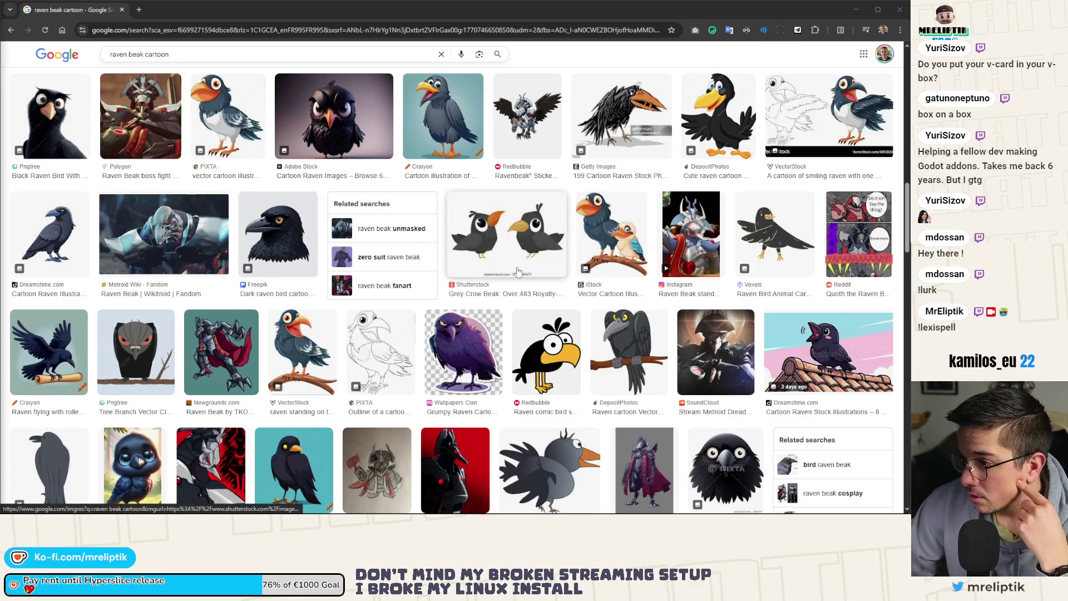
Step: Scroll through the 'raven beak cartoon' image results, then close the browser to return to the game
scroll(504, 251, down, 3)
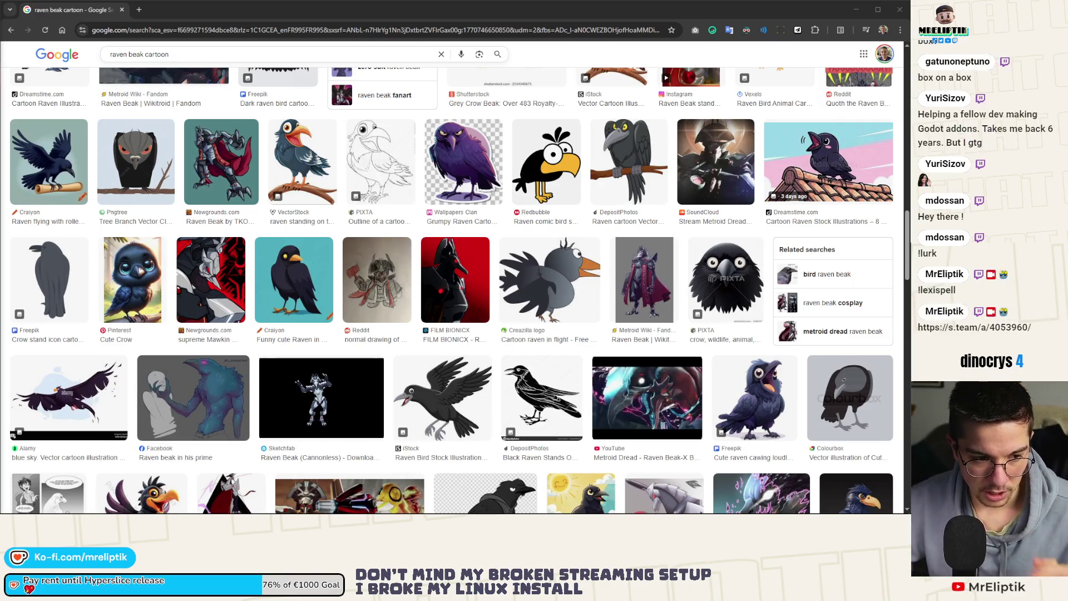
scroll(646, 398, down, 5)
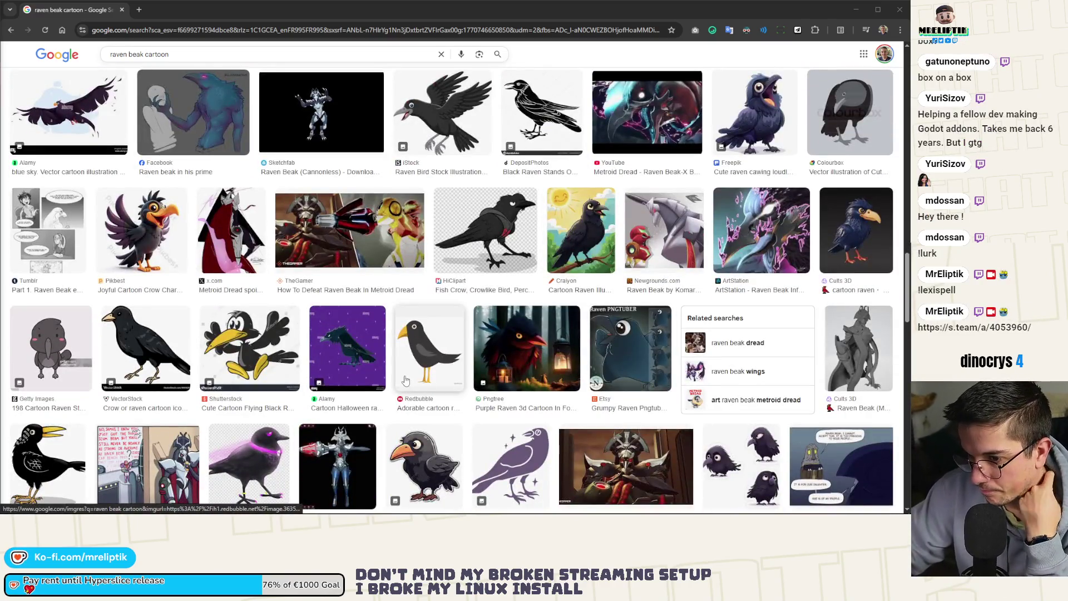
scroll(405, 380, down, 4)
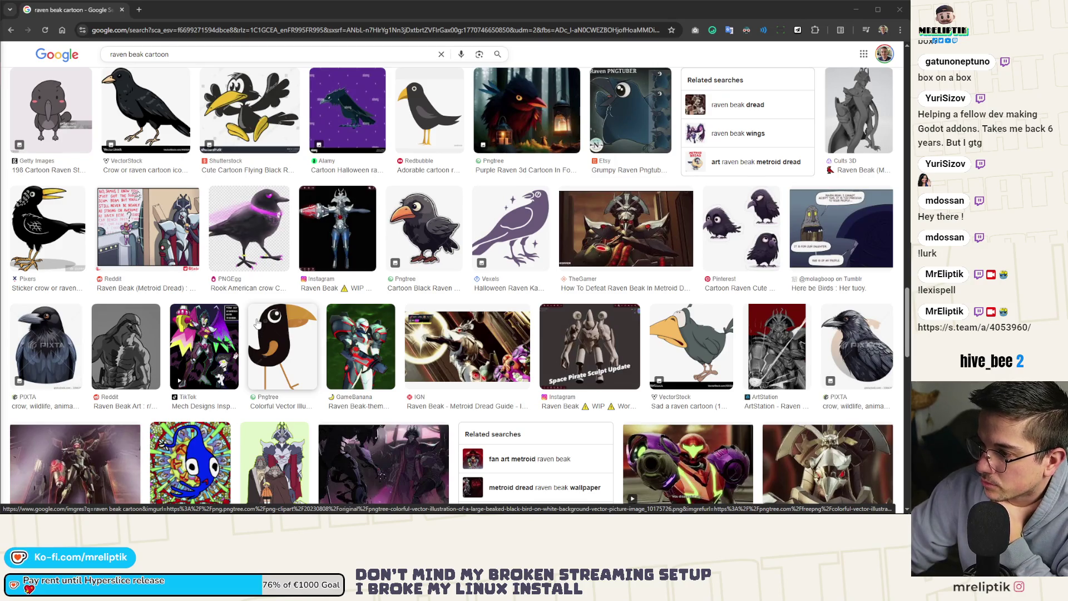
scroll(439, 300, down, 6)
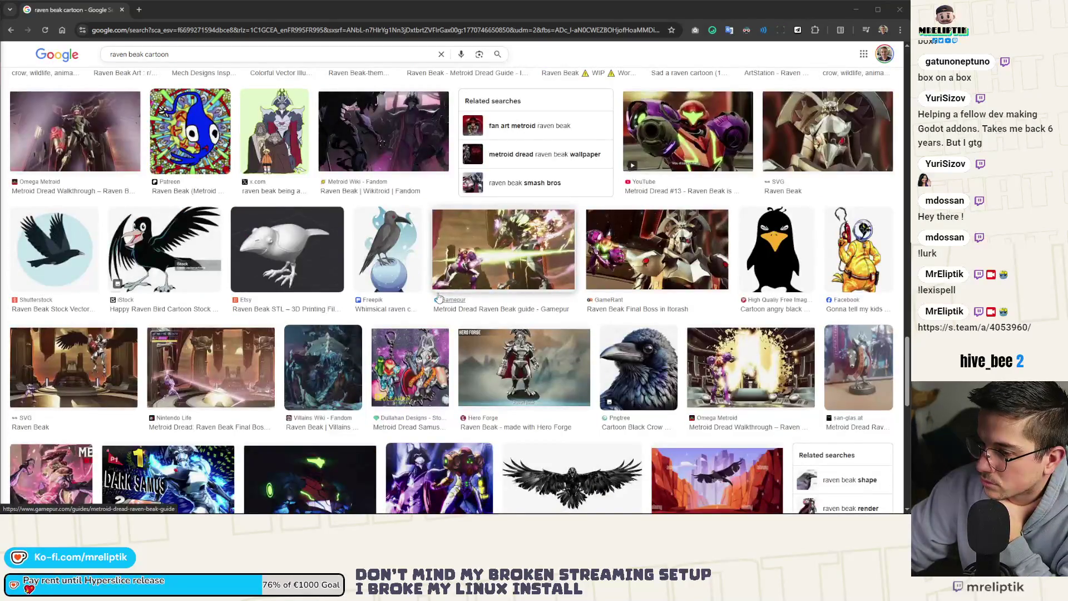
scroll(439, 298, down, 10)
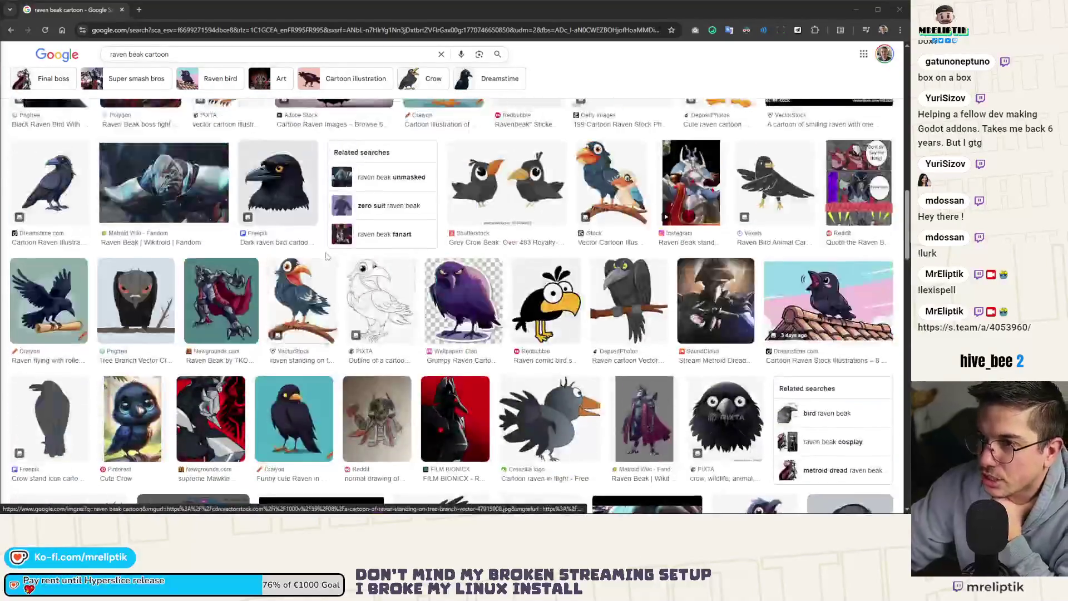
scroll(326, 255, down, 5)
click(121, 10)
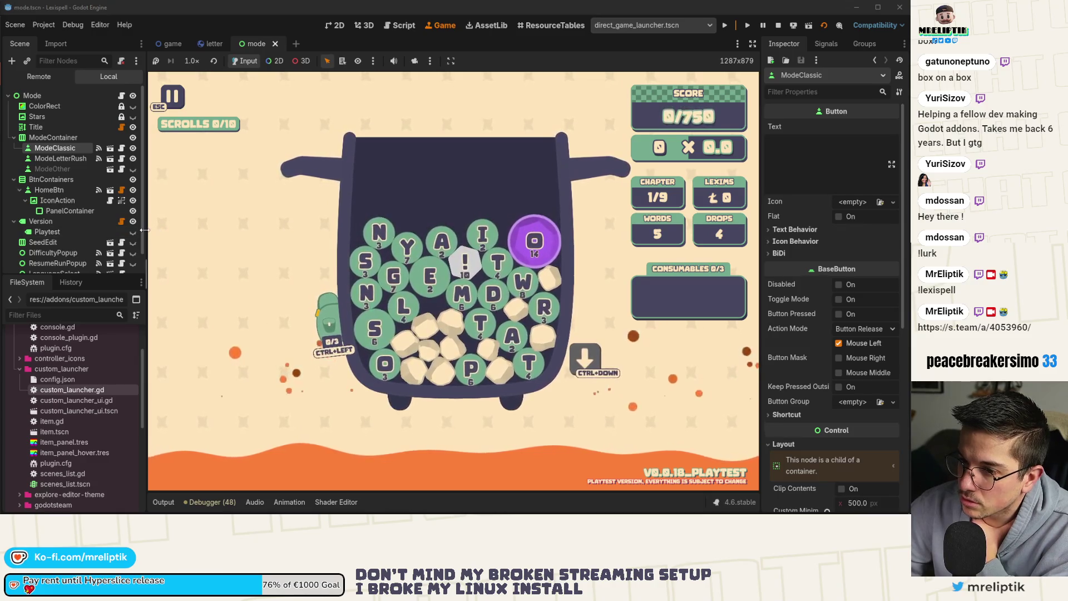
Step: Widen the left dock, toggle the purple O gem letter, and open the backpack beside the pot
mouse_move(143, 230)
mouse_down()
mouse_move(107, 231)
mouse_move(165, 234)
mouse_up()
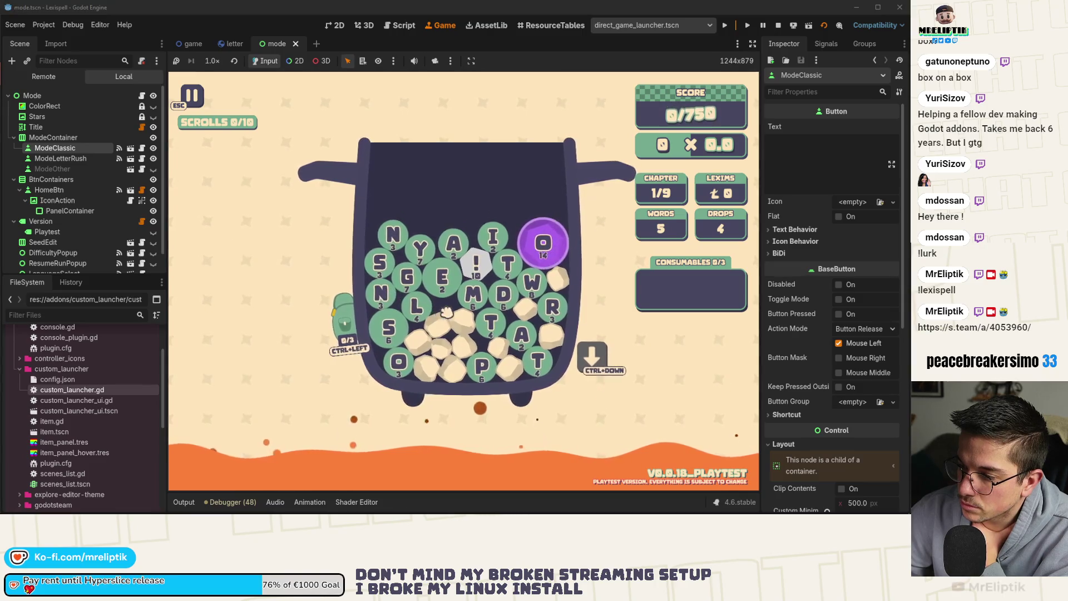
click(542, 242)
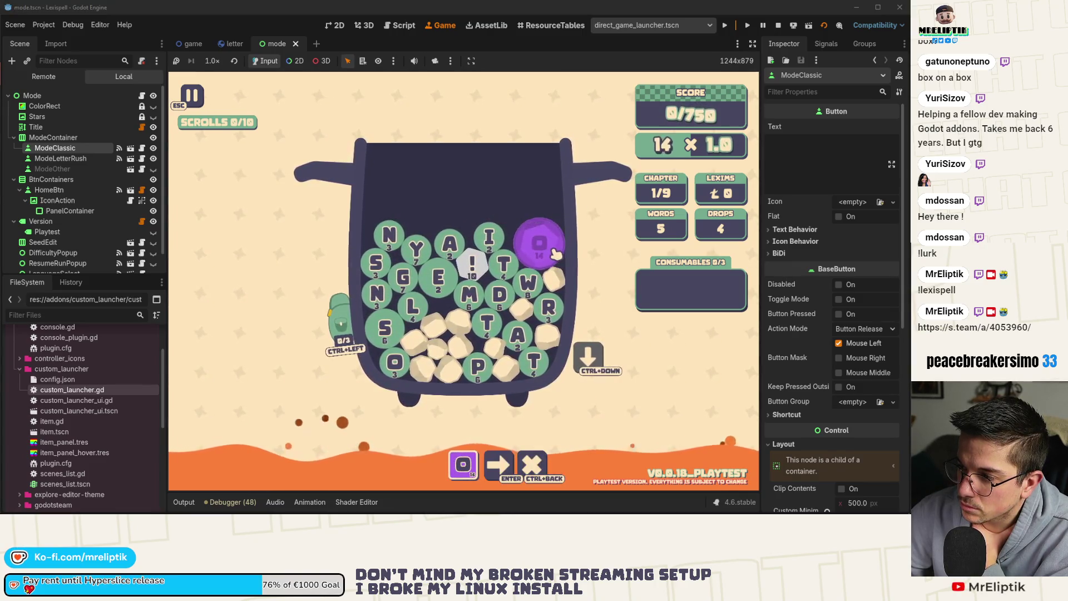
click(541, 242)
click(343, 326)
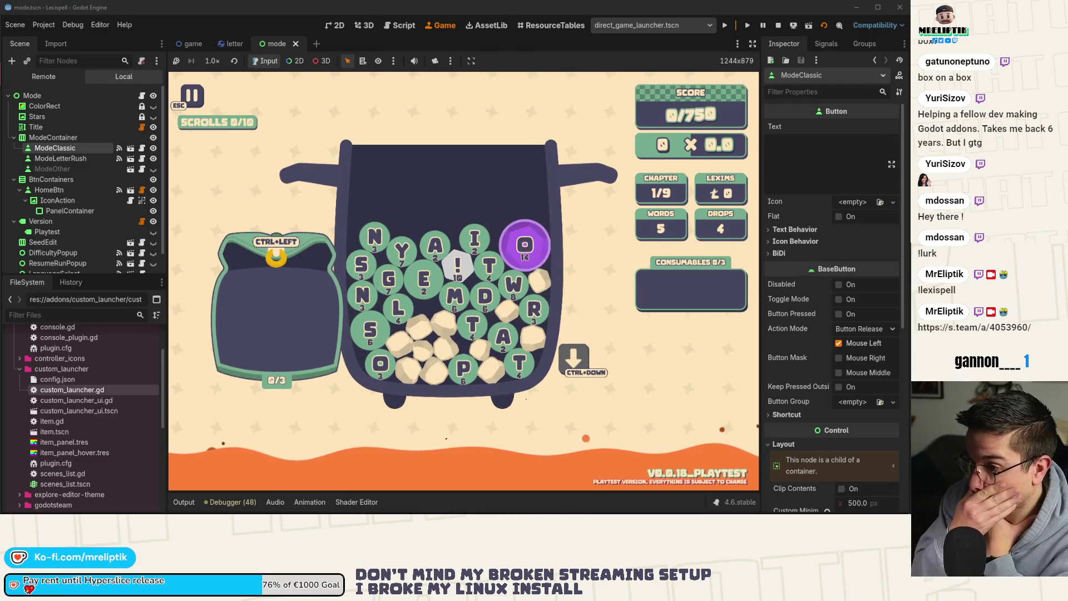
Step: Collapse the letter bag with Ctrl+Left, narrow the side docks, and bring the X browser window forward
mouse_move(532, 254)
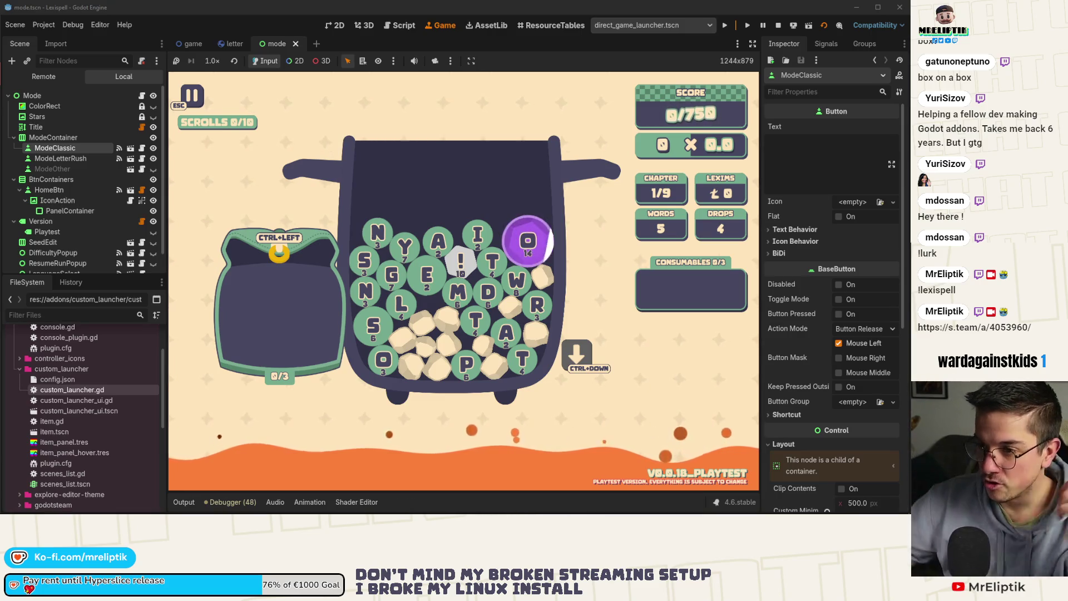
key(ctrl+Left)
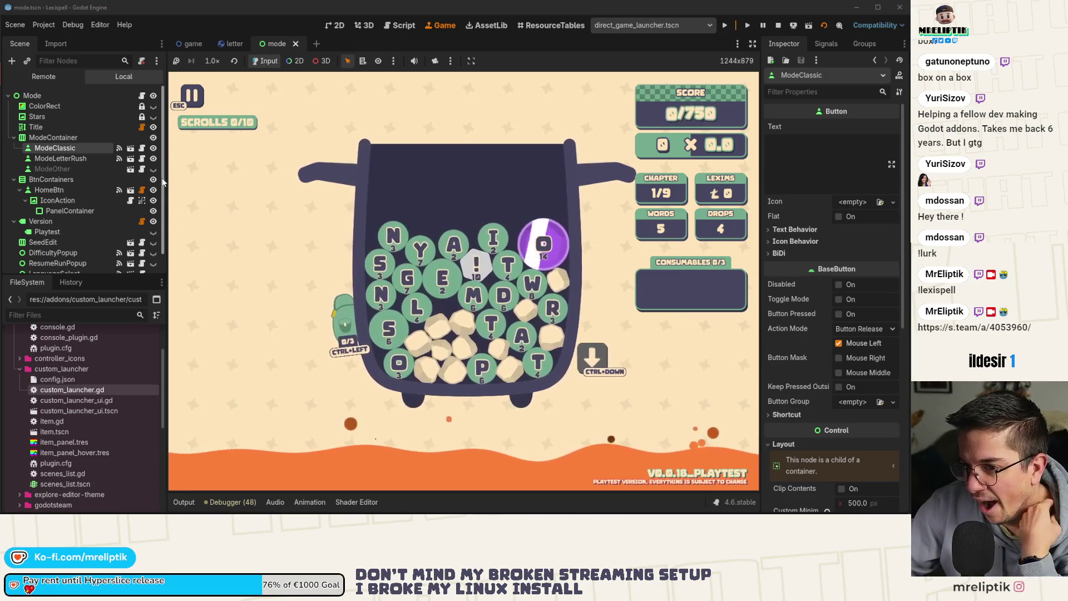
drag(164, 182, 82, 182)
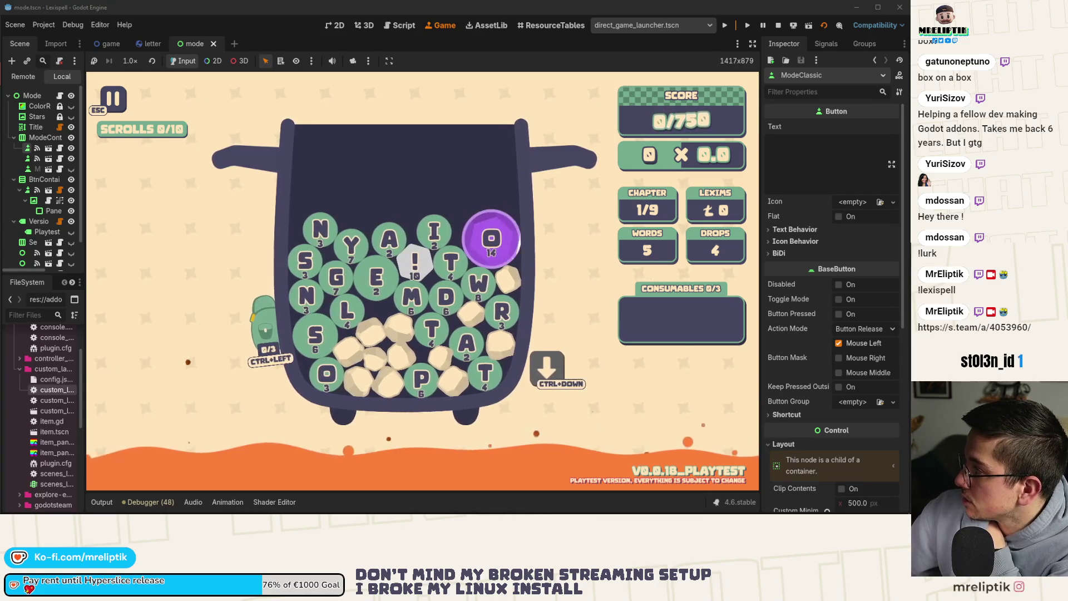
mouse_move(0, 17)
mouse_down()
mouse_move(128, 12)
mouse_move(234, 78)
mouse_up()
Step: Maximize the browser and repost itch.io's Hyperslice post
double_click(234, 77)
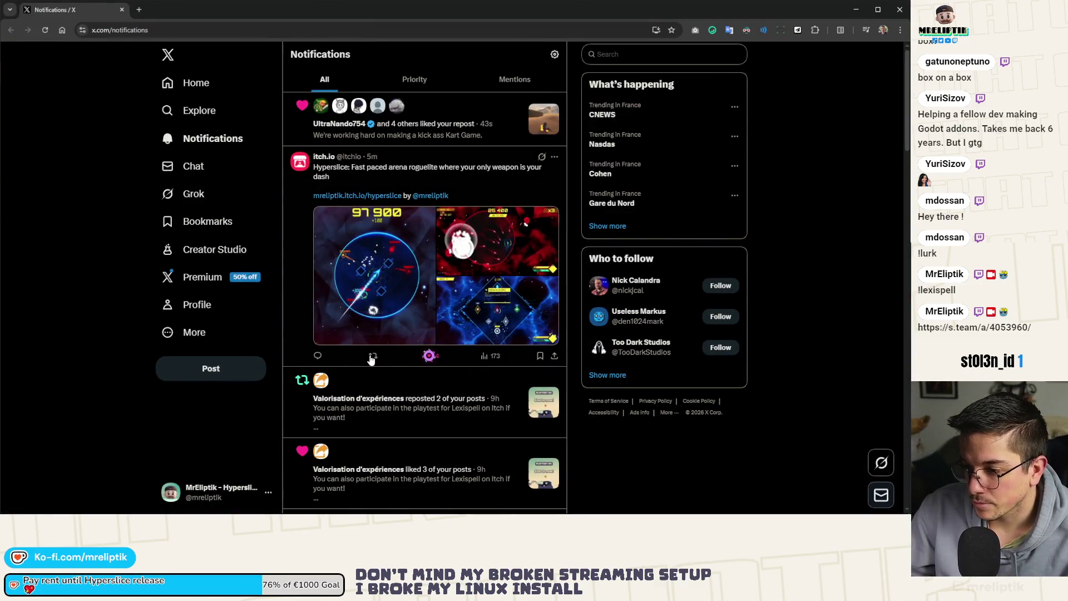
click(374, 355)
click(356, 361)
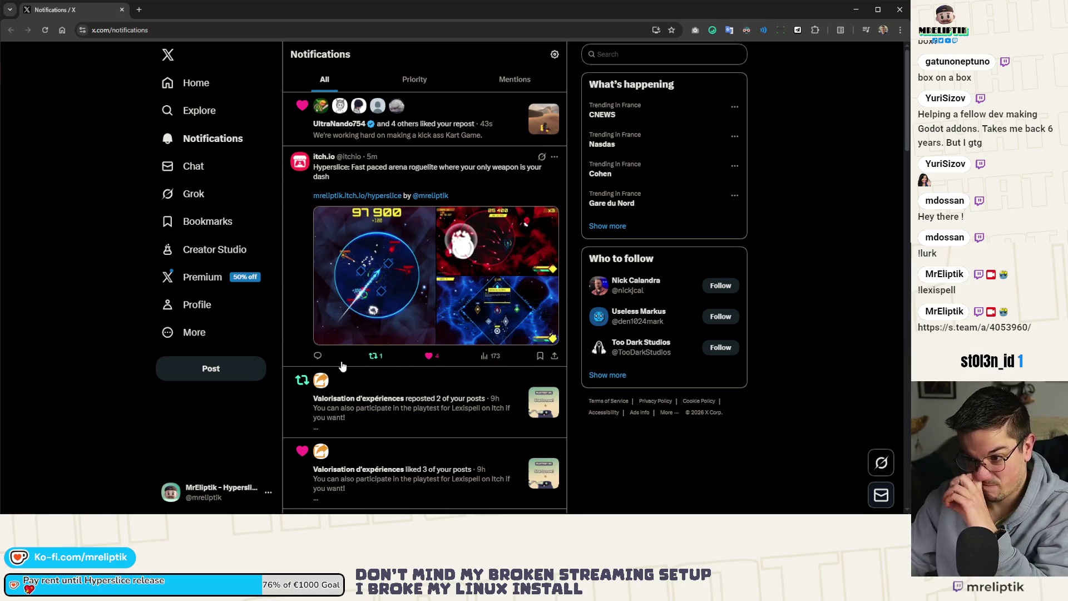
Step: Reply 'Thanks for the shoutout' with a heart emoji to the itch.io post
click(318, 356)
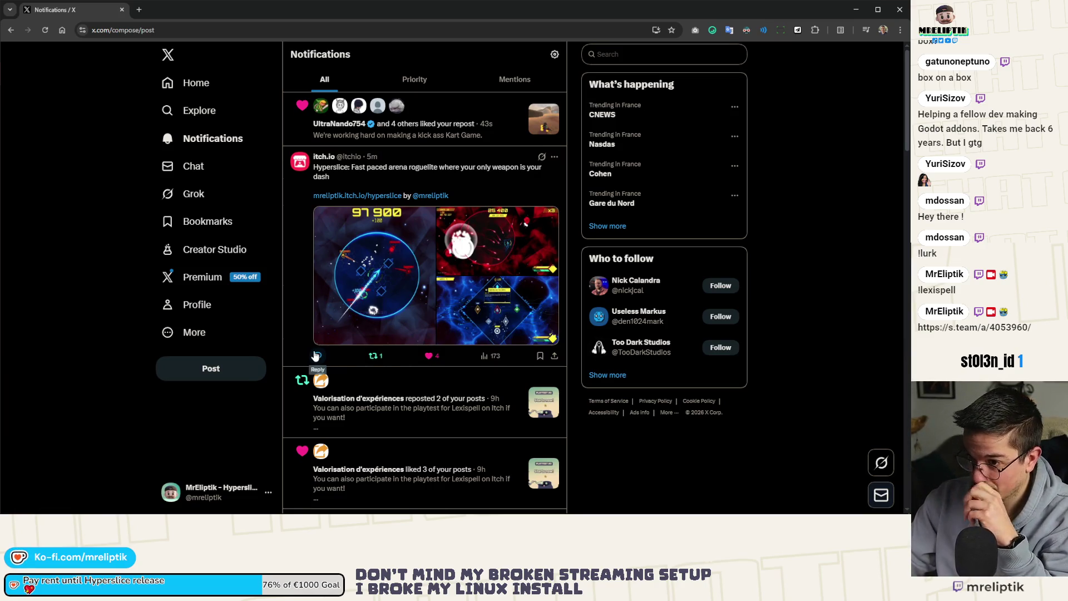
text(Thanks for the s)
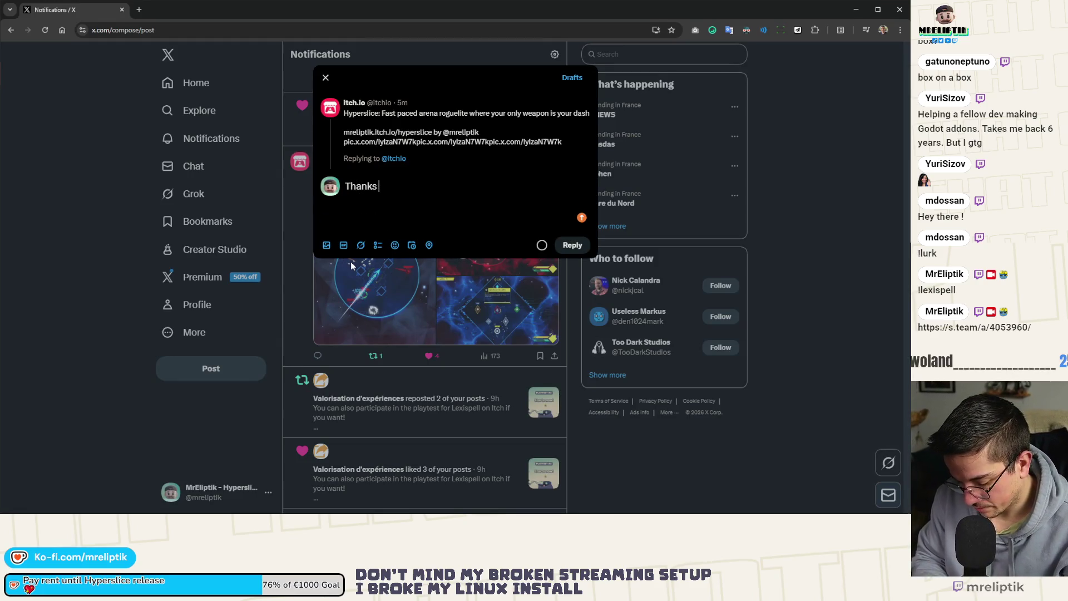
text(houtout)
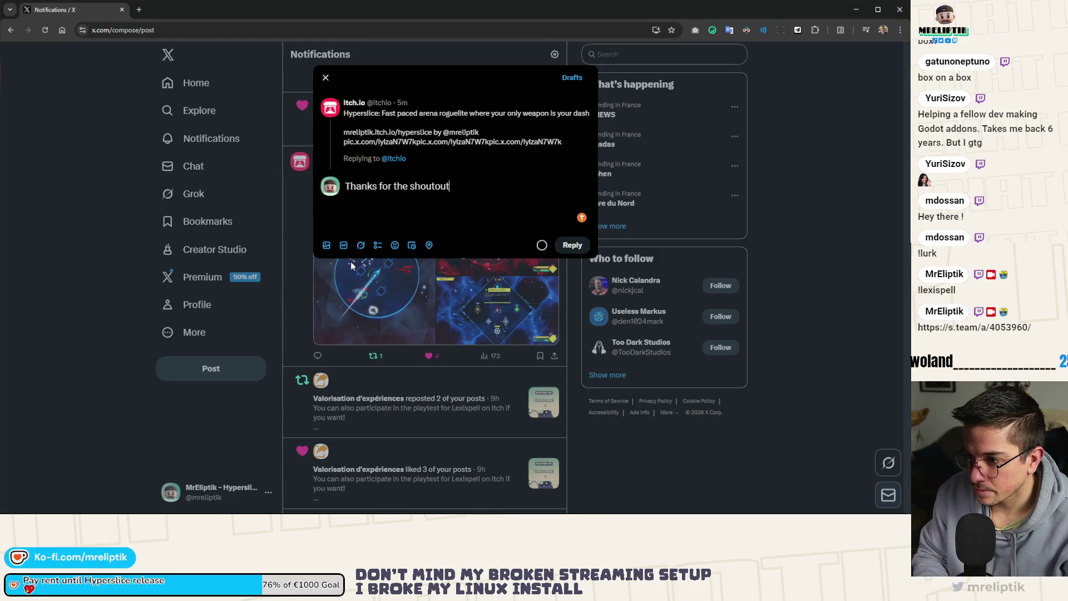
key(super+period)
key(Right)
key(Return)
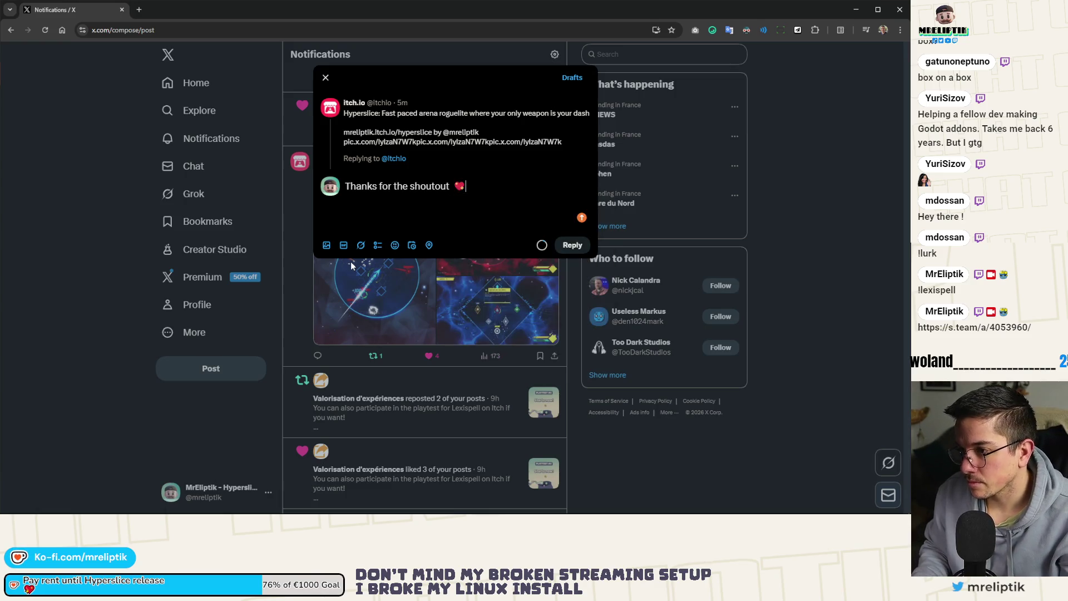
key(ctrl+Return)
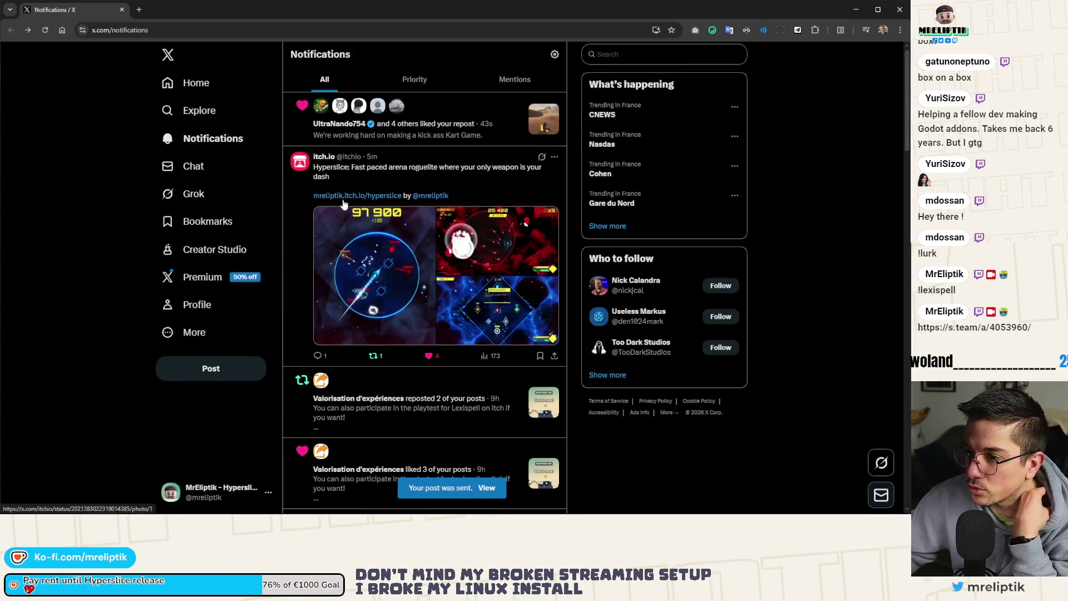
Step: Open the Hyperslice post on its own page and open a new tab
triple_click(468, 192)
click(485, 174)
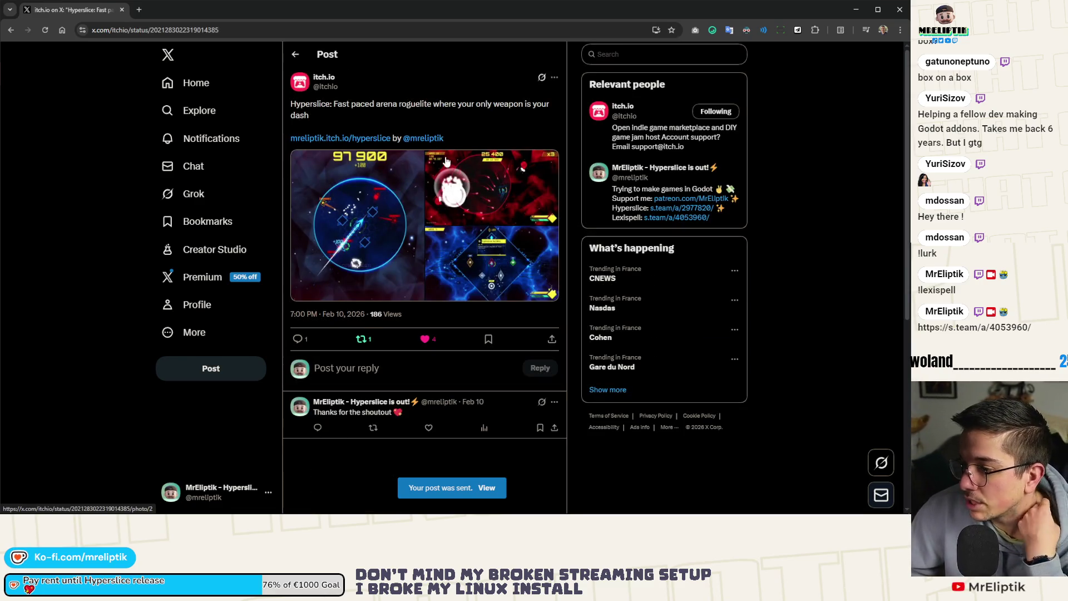
key(ctrl+t)
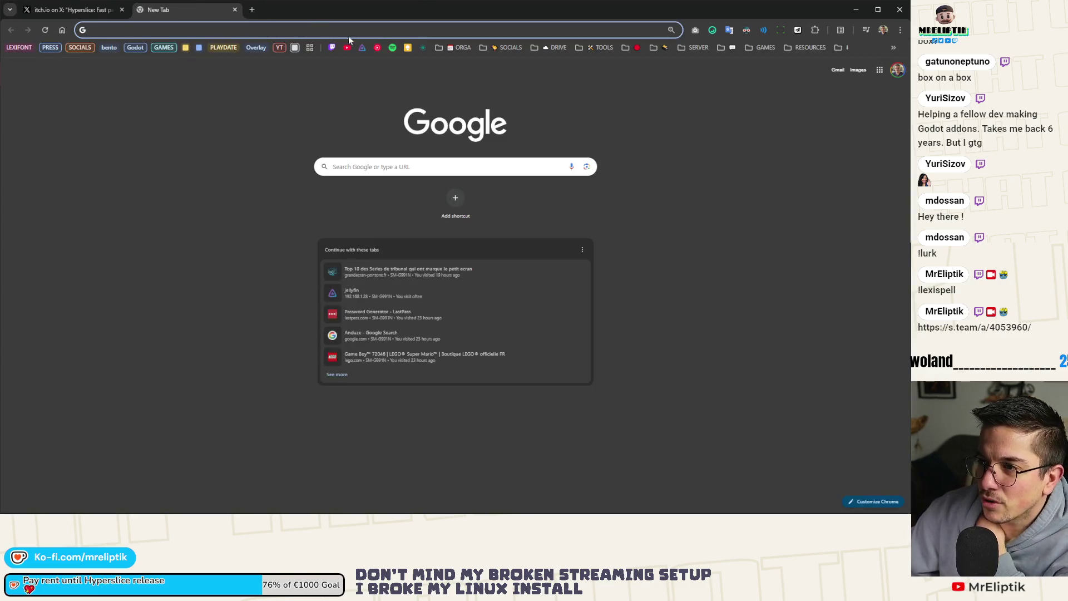
Step: Load itch.io, go to the Feed, and open the account's notifications
text(itch.io)
key(Return)
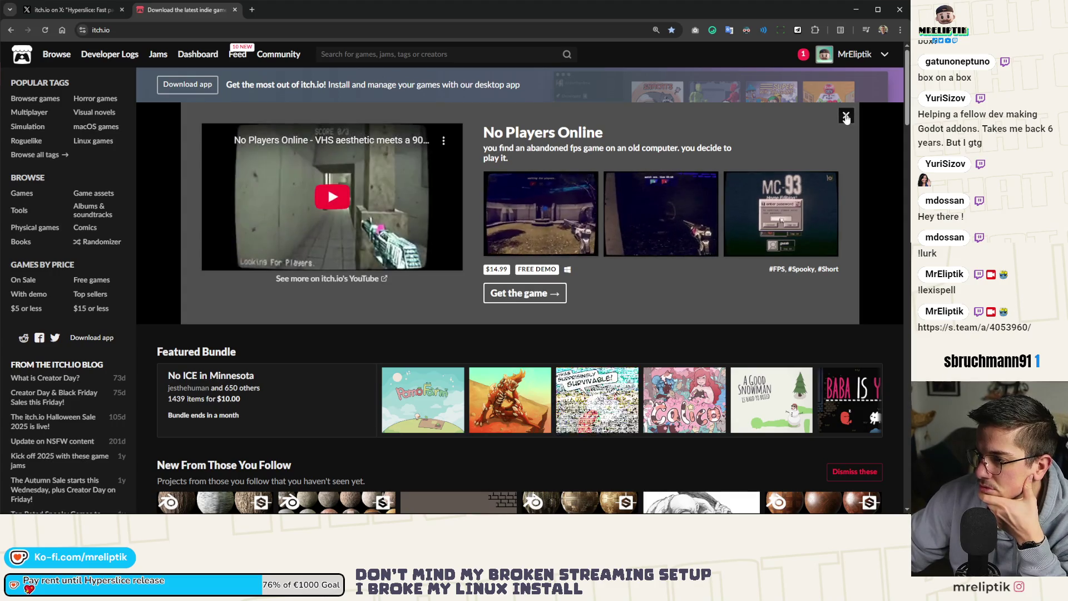
scroll(398, 266, down, 1)
scroll(398, 266, down, 4)
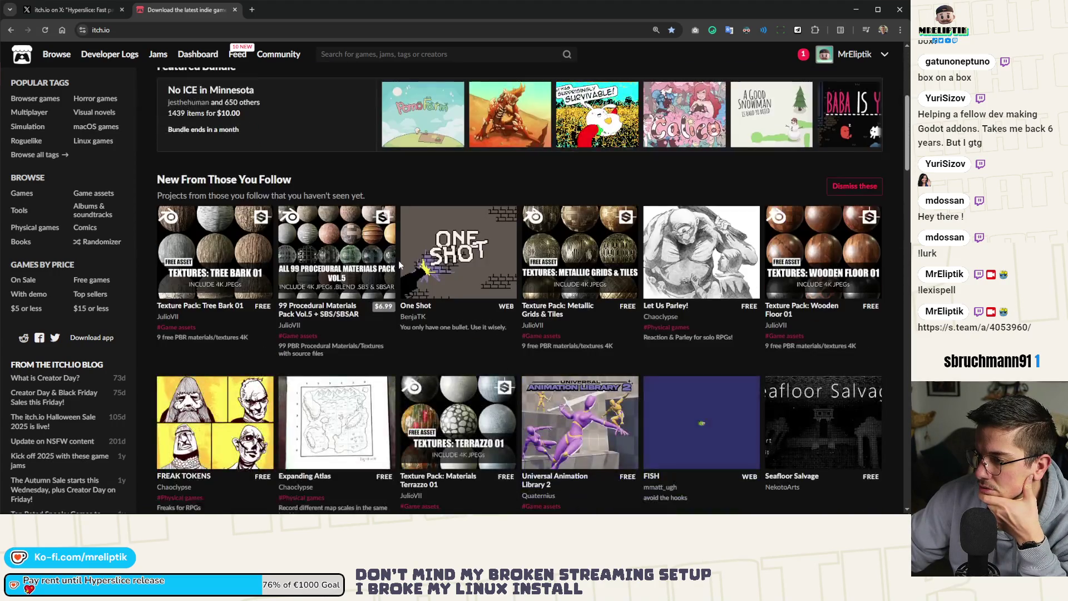
scroll(493, 311, up, 5)
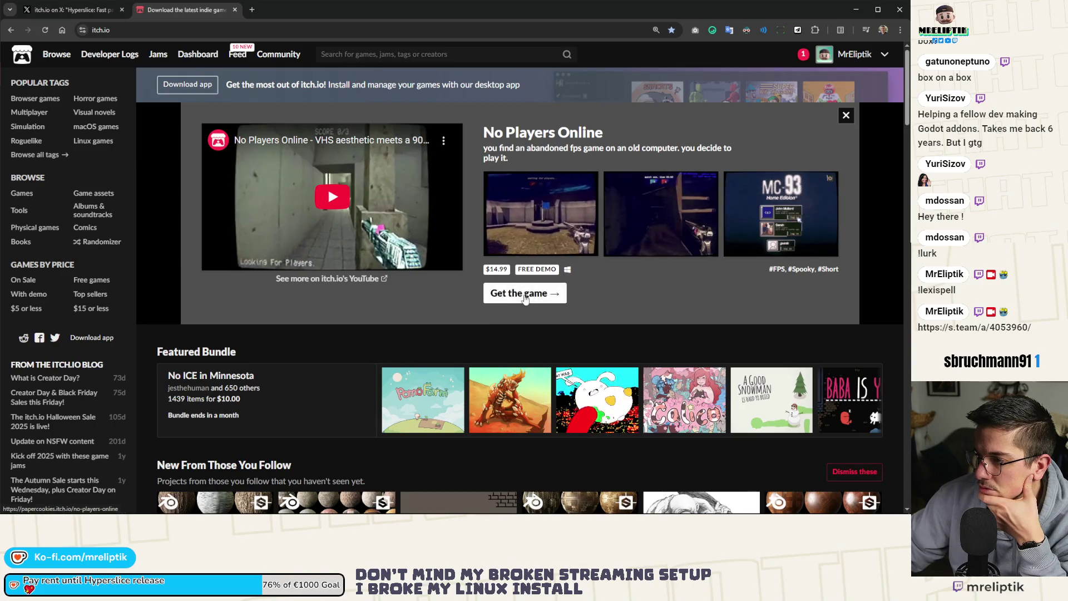
click(237, 53)
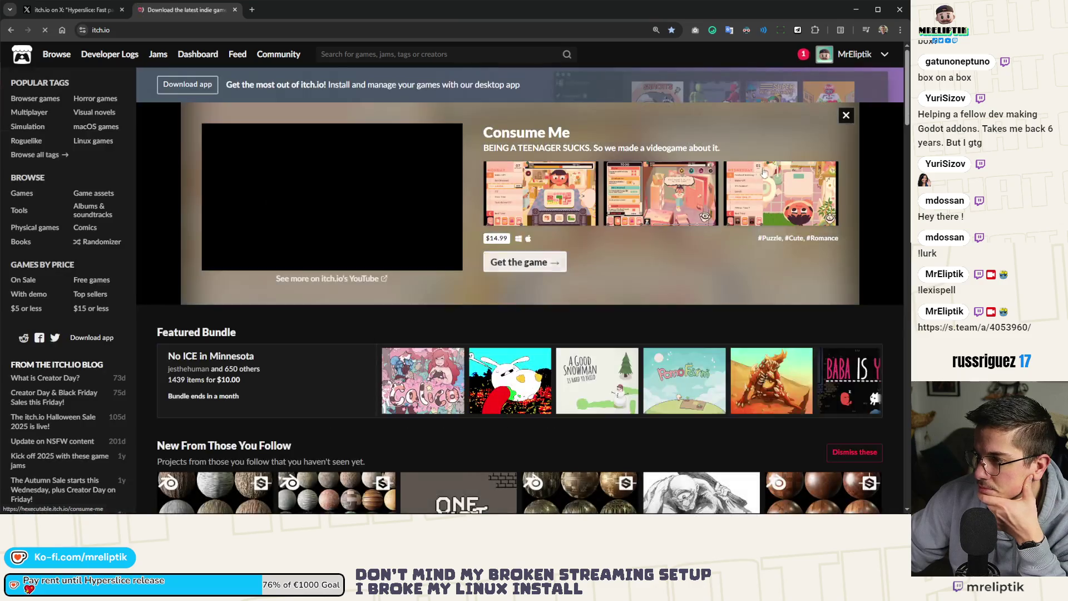
click(801, 57)
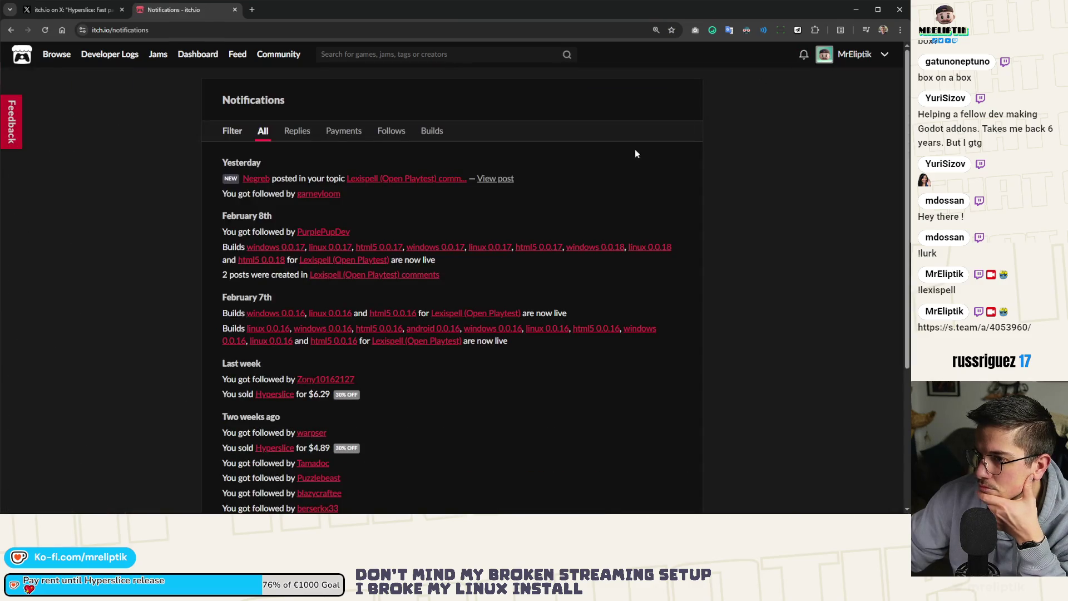
Step: Open the Lexispell comments in a background tab and browse the itch.io homepage
middle_click(382, 179)
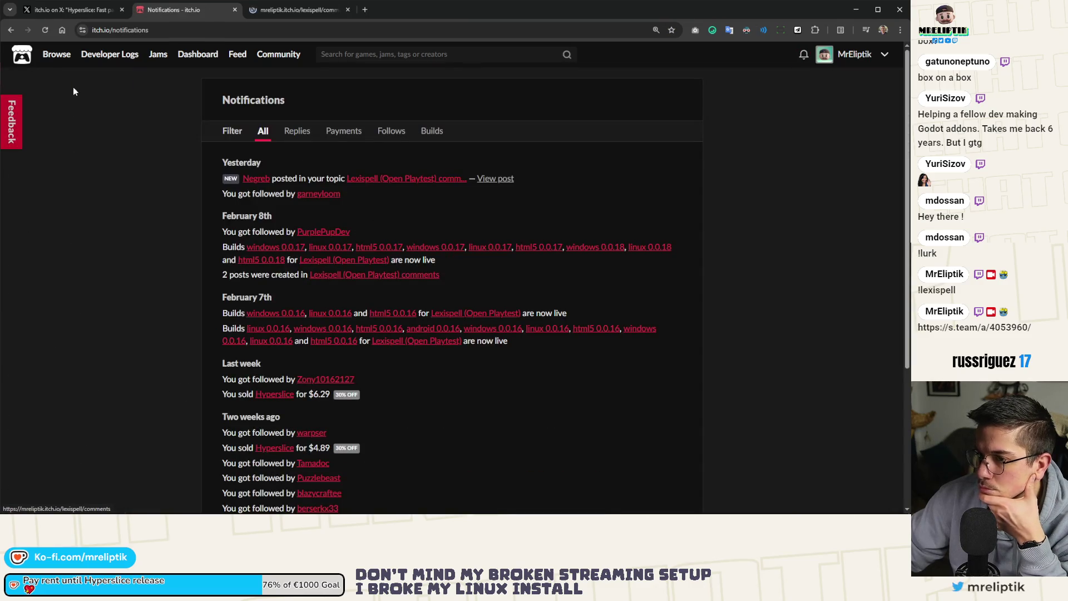
click(11, 29)
scroll(405, 275, down, 8)
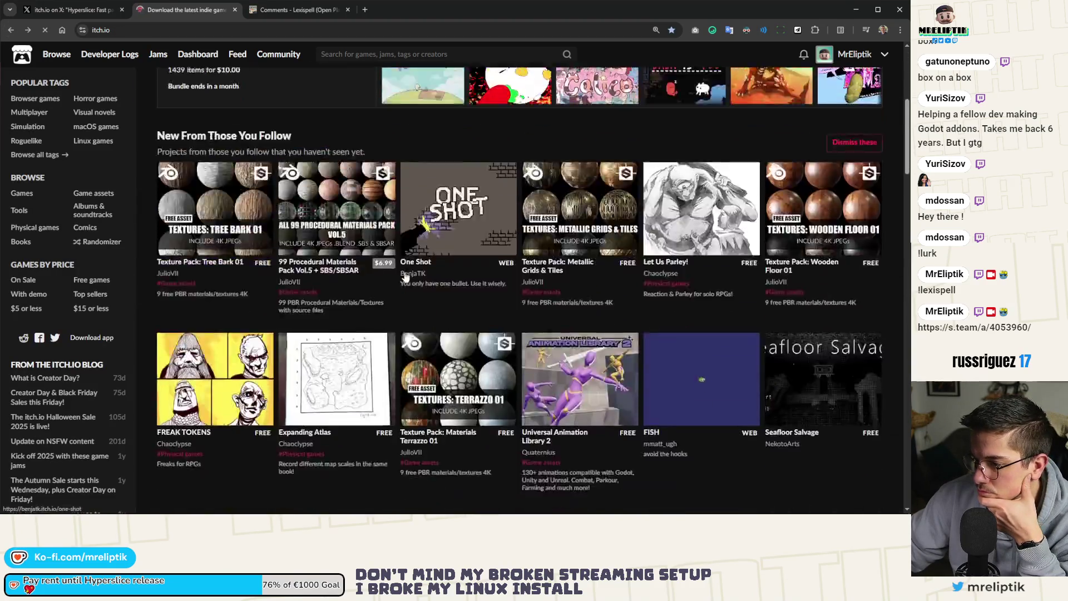
scroll(405, 273, down, 3)
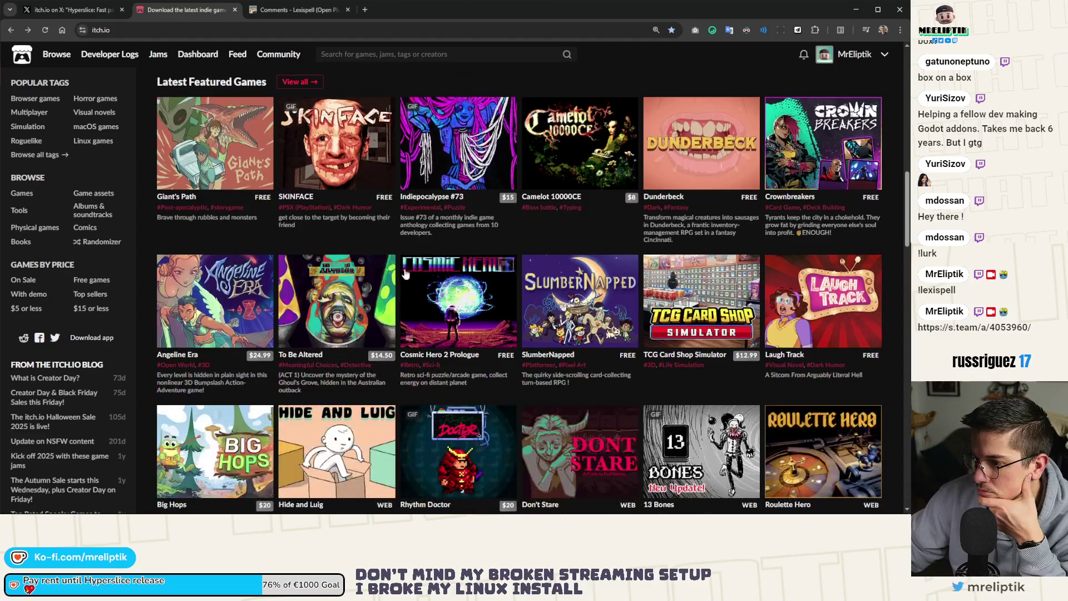
scroll(396, 270, down, 4)
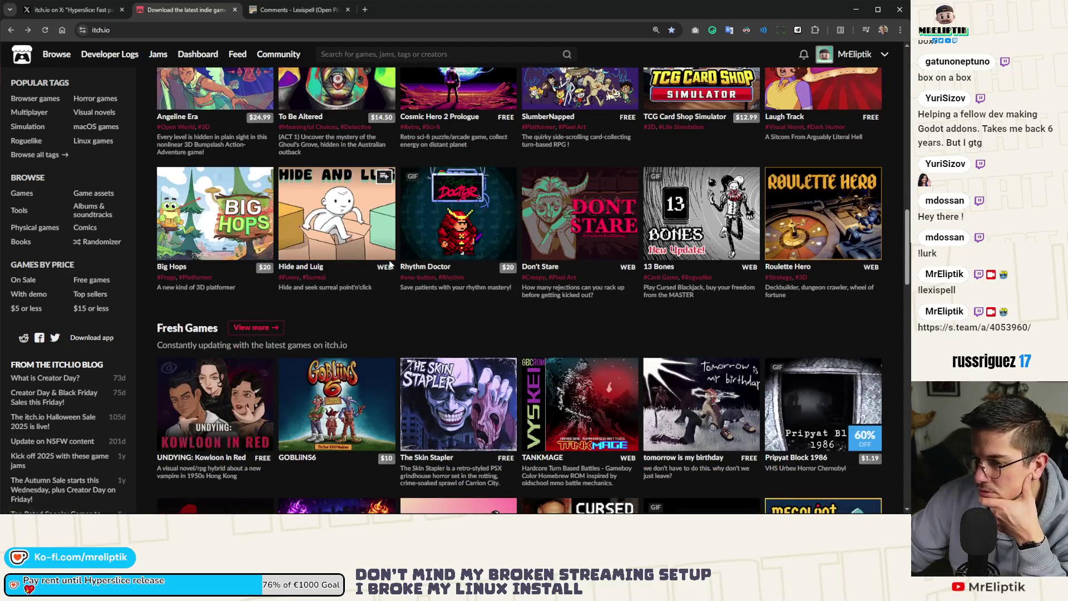
scroll(390, 262, down, 8)
scroll(392, 260, up, 3)
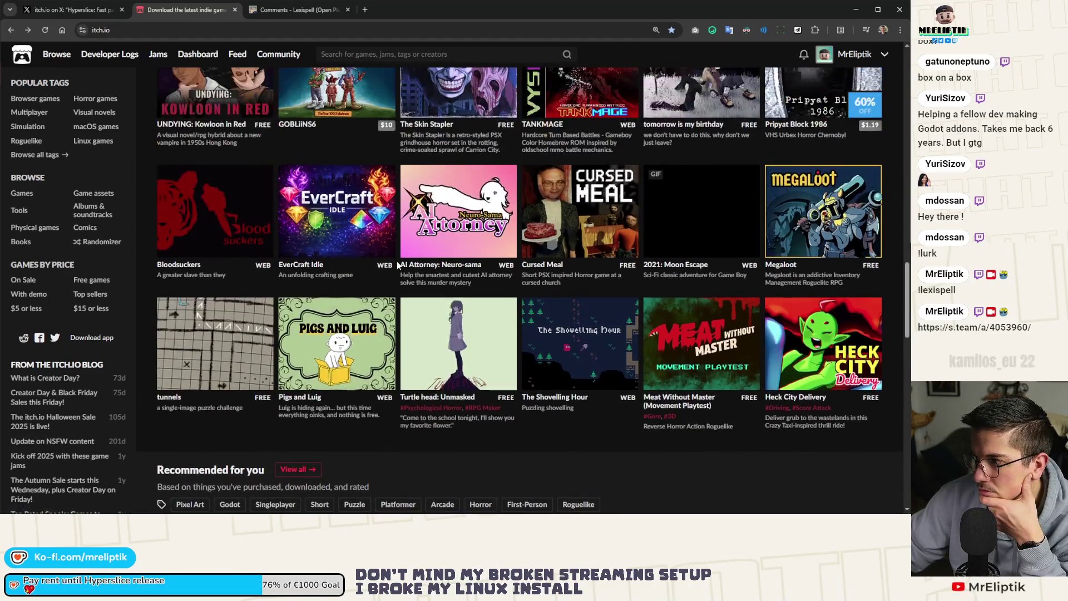
scroll(668, 219, down, 8)
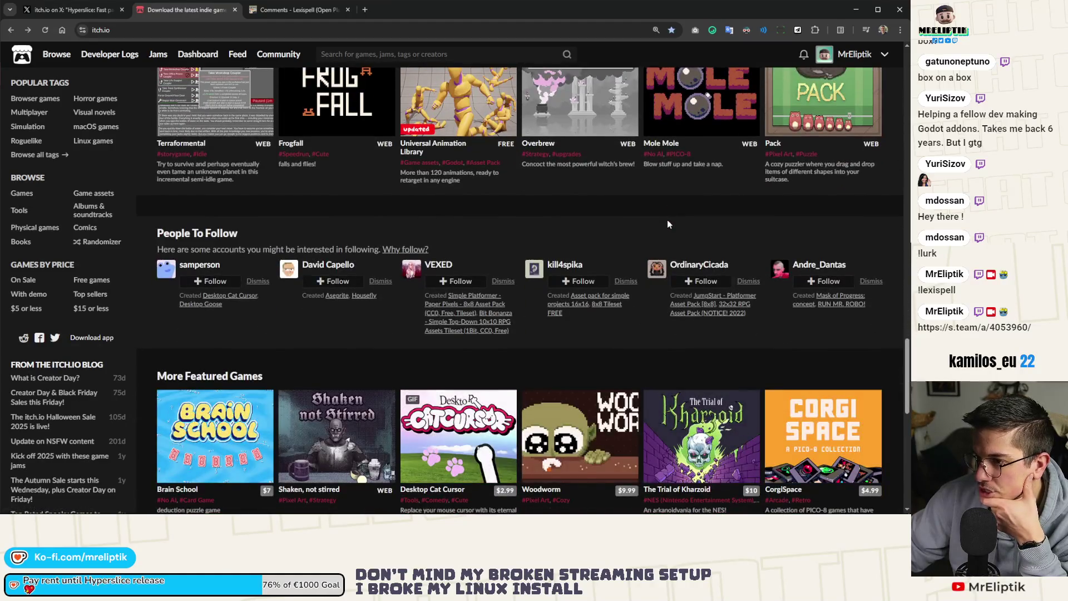
scroll(666, 219, down, 4)
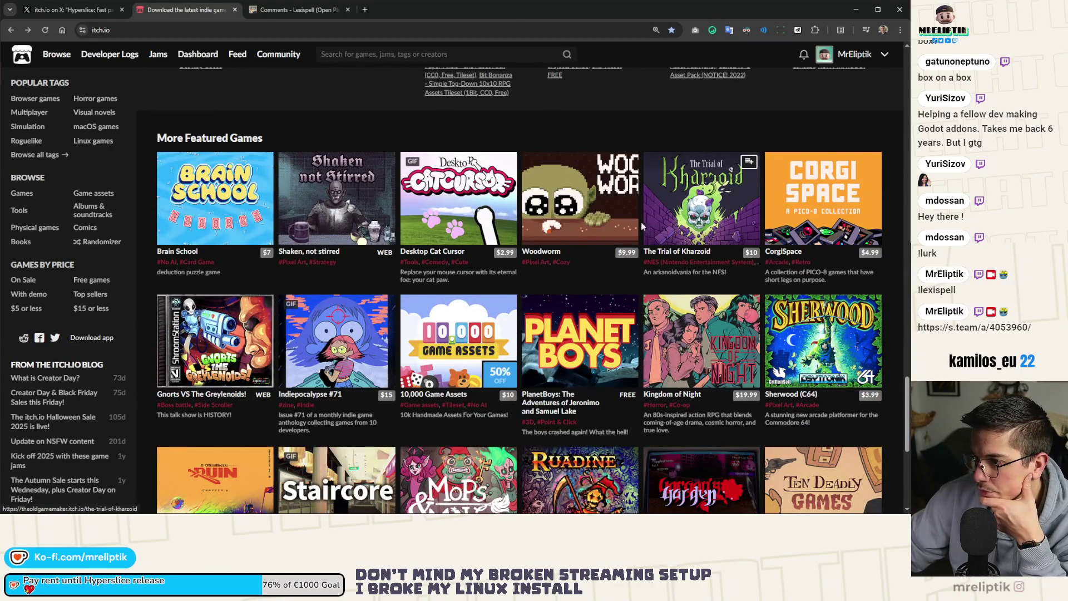
scroll(646, 228, down, 4)
scroll(448, 248, up, 8)
scroll(449, 248, up, 15)
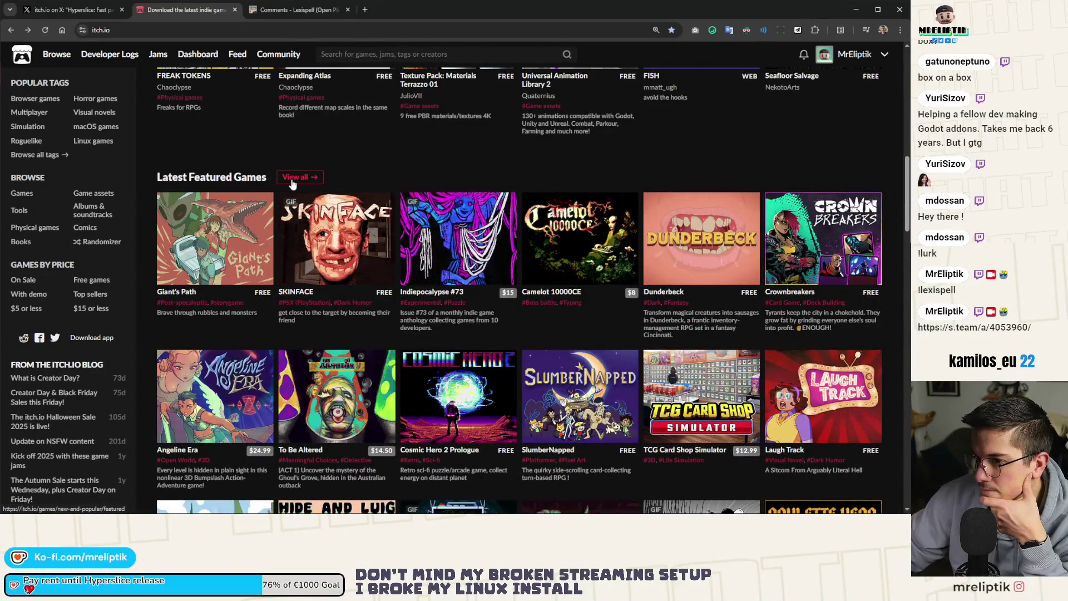
scroll(432, 269, up, 12)
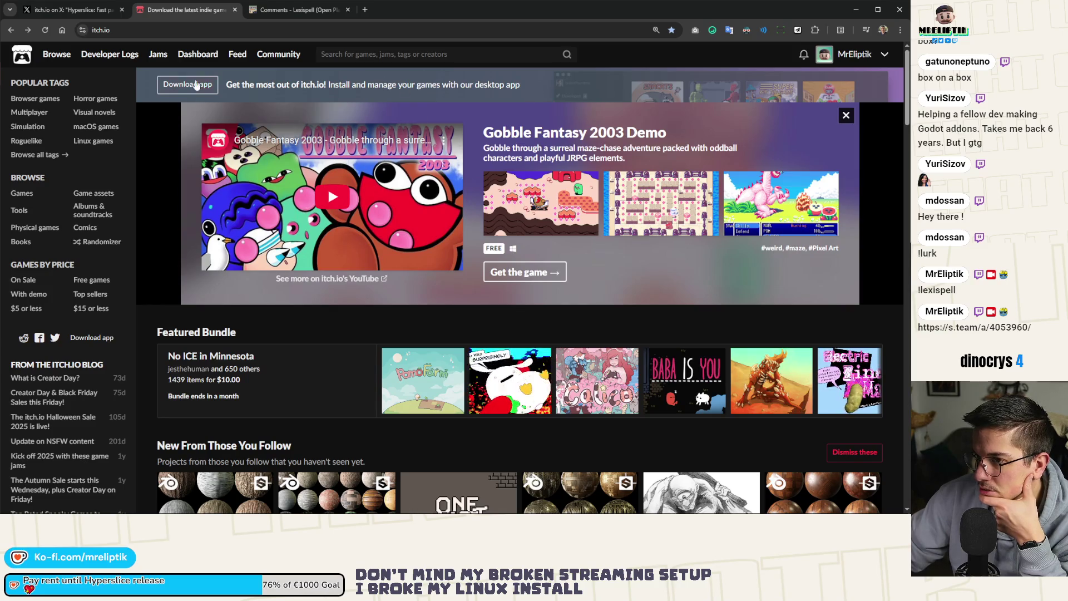
Step: Reload the itch.io homepage several times, then switch to the Lexispell comments tab
click(44, 32)
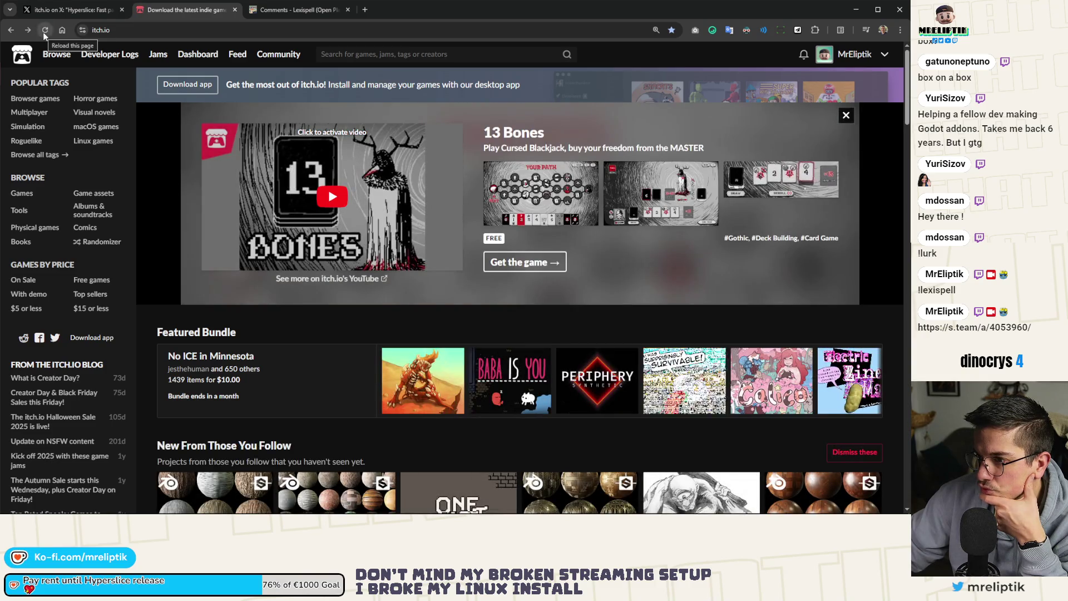
click(44, 35)
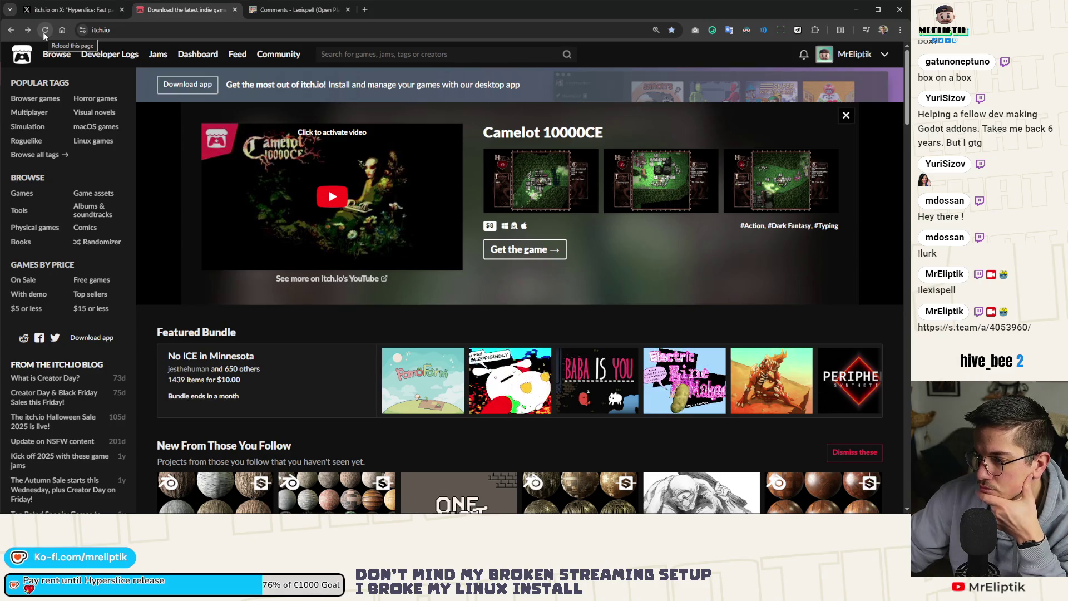
click(45, 31)
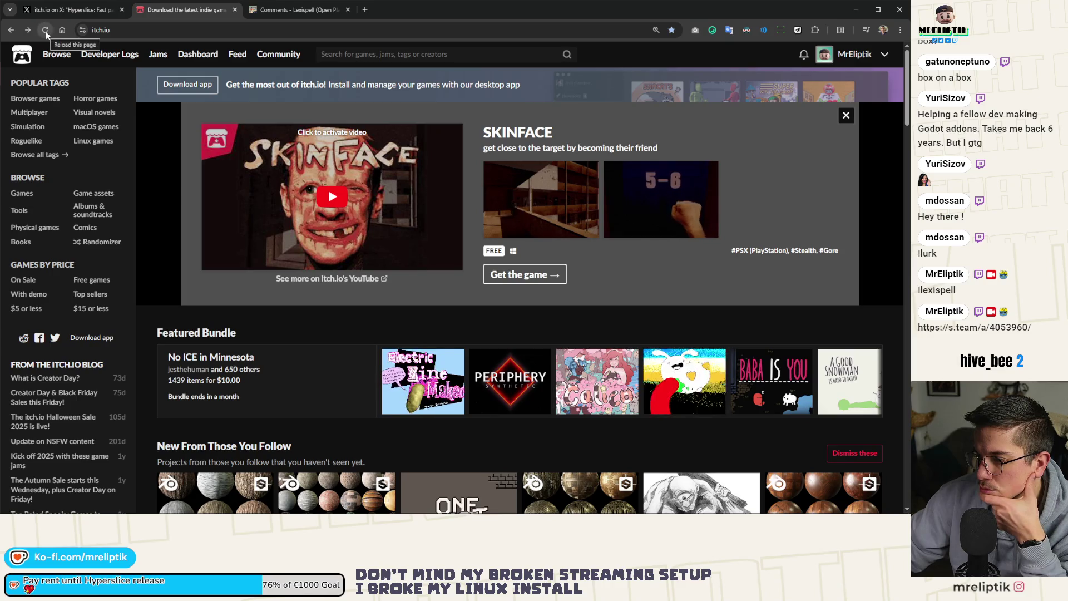
click(46, 32)
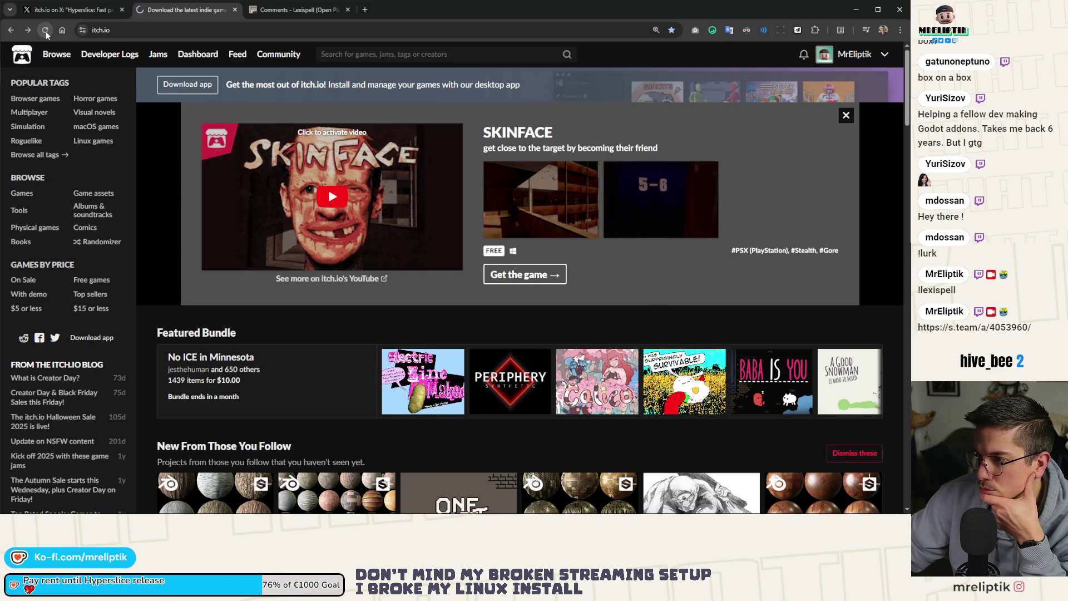
click(267, 12)
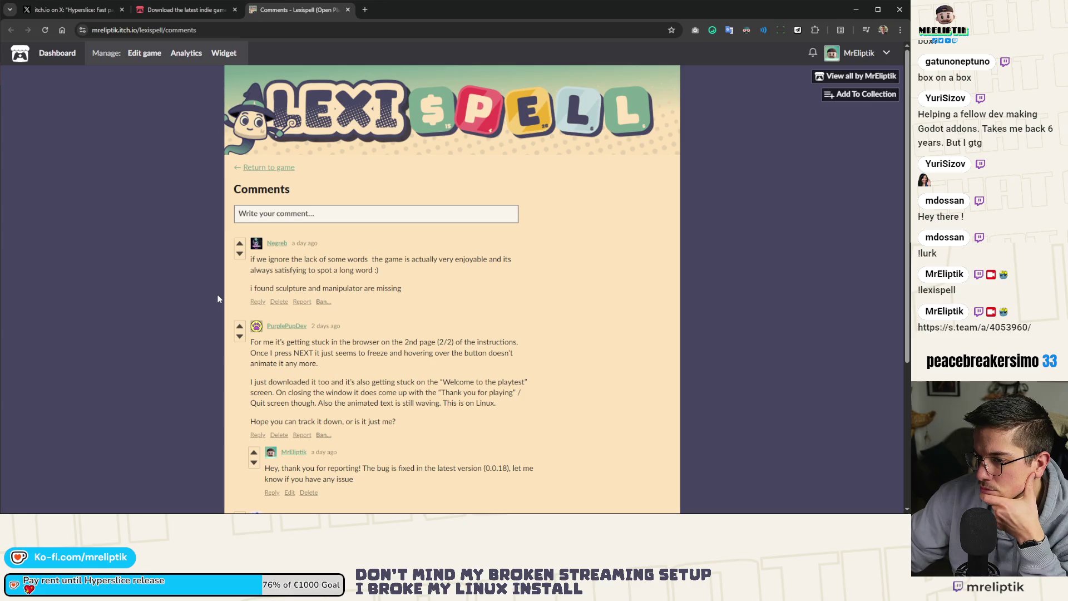
Step: Draft a reply to the missing-words comment explaining that a letter-merging bug may have blocked scoring
click(257, 304)
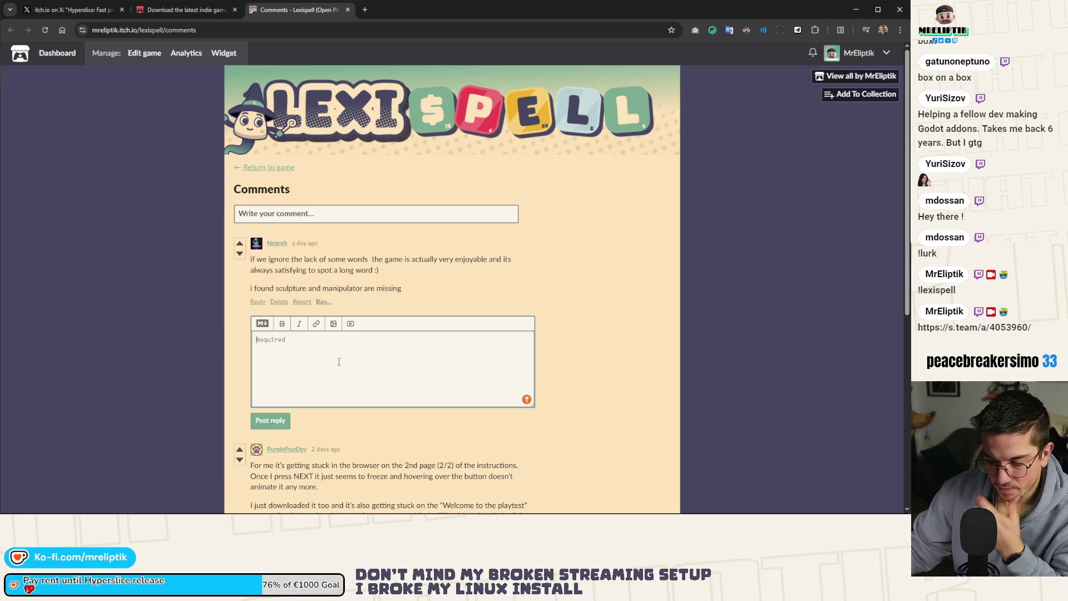
text(Thank you! Don't hesitate t)
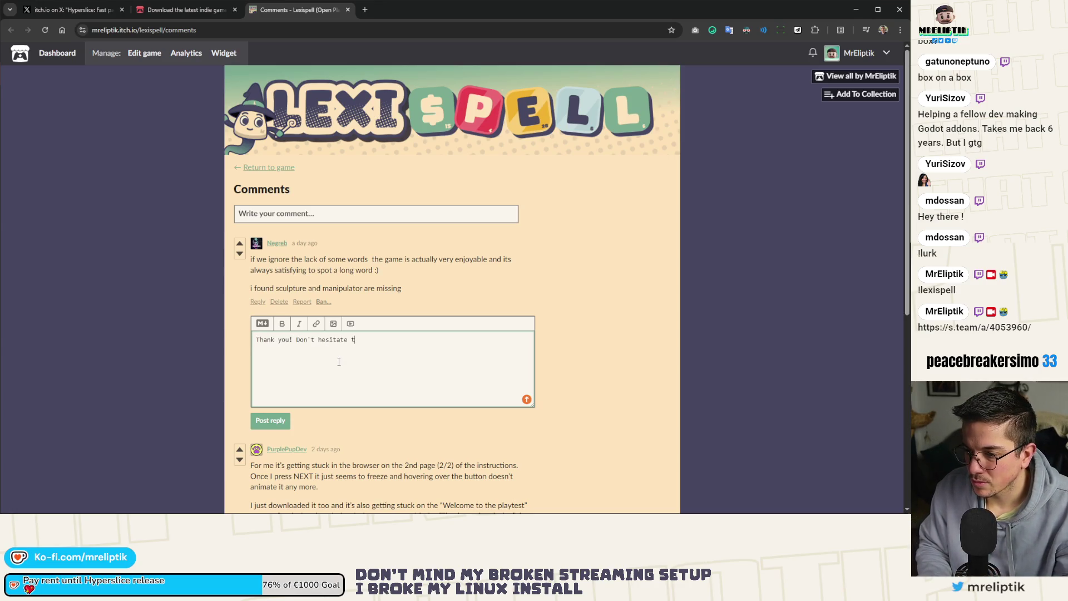
text(hel)
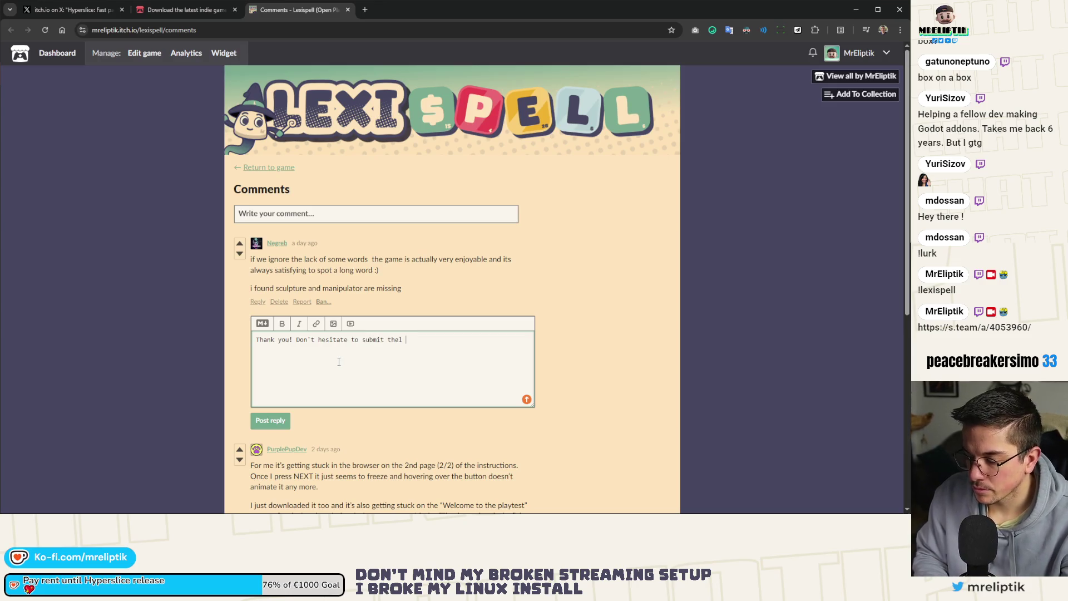
text(sing the tool in the pause menu.)
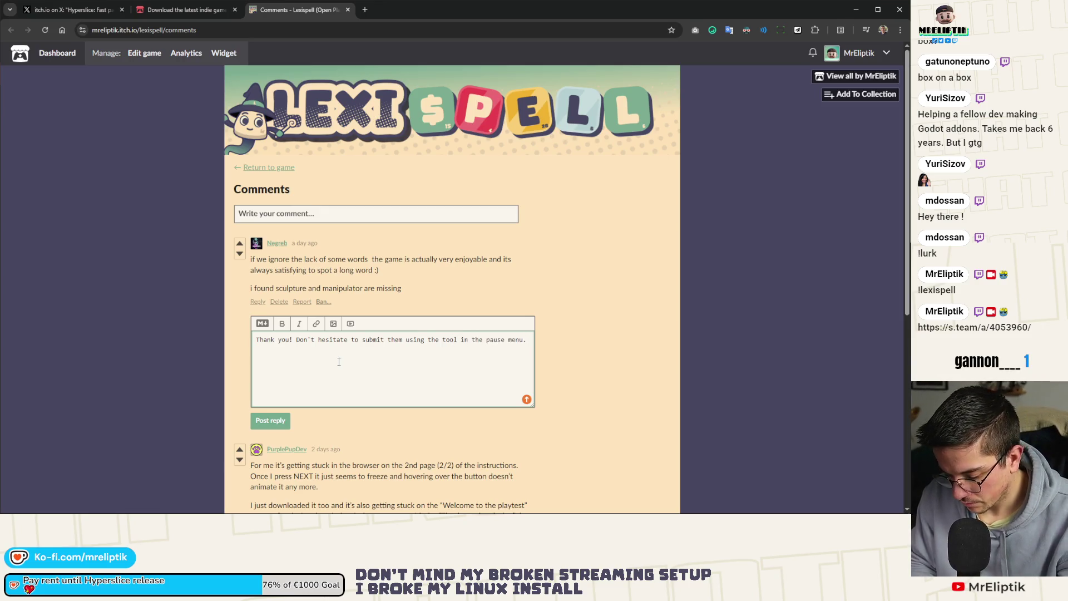
key(Return)
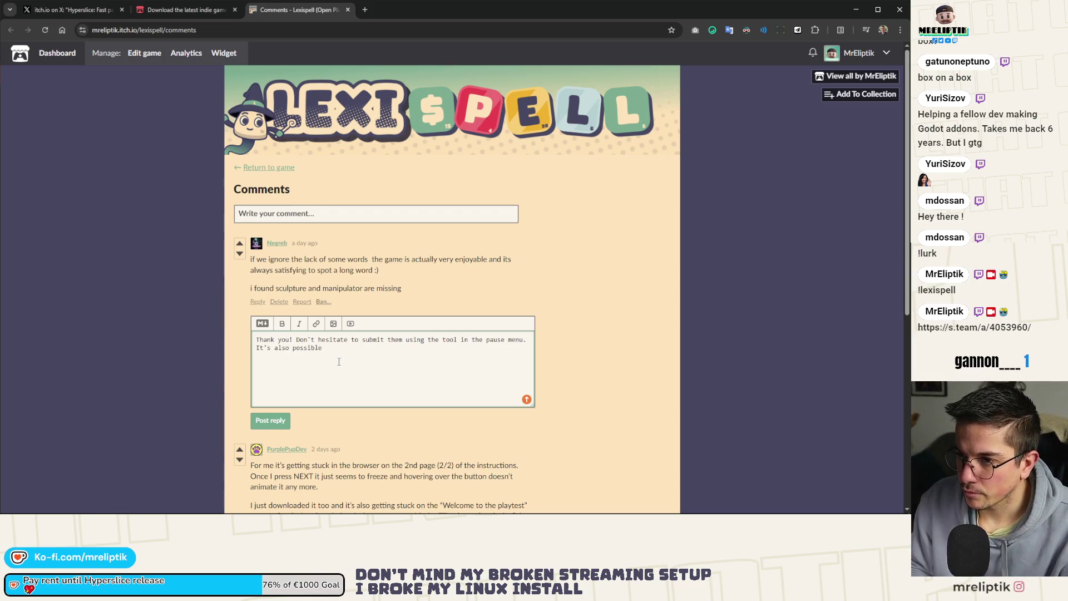
key(BackSpace)
key(BackSpace)
key(BackSpace)
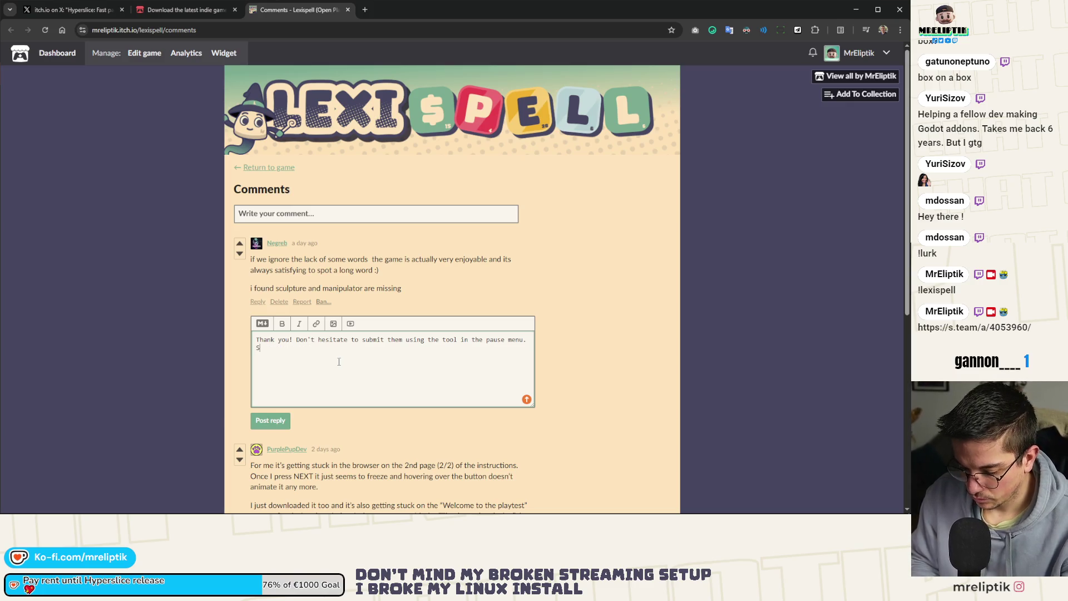
text(mes there's a small bug)
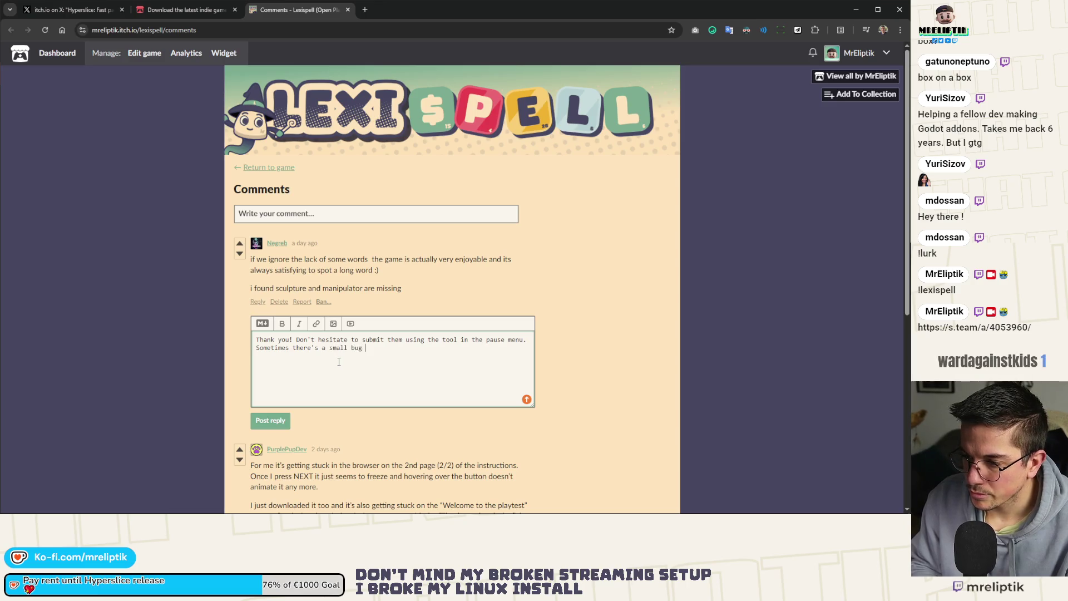
text(ou already)
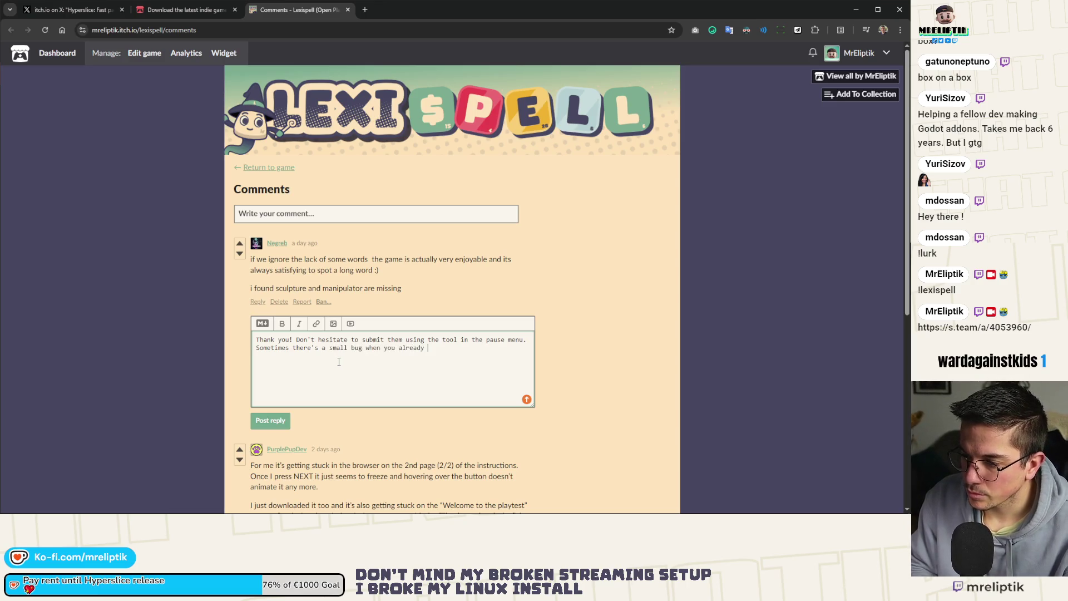
text(ja)
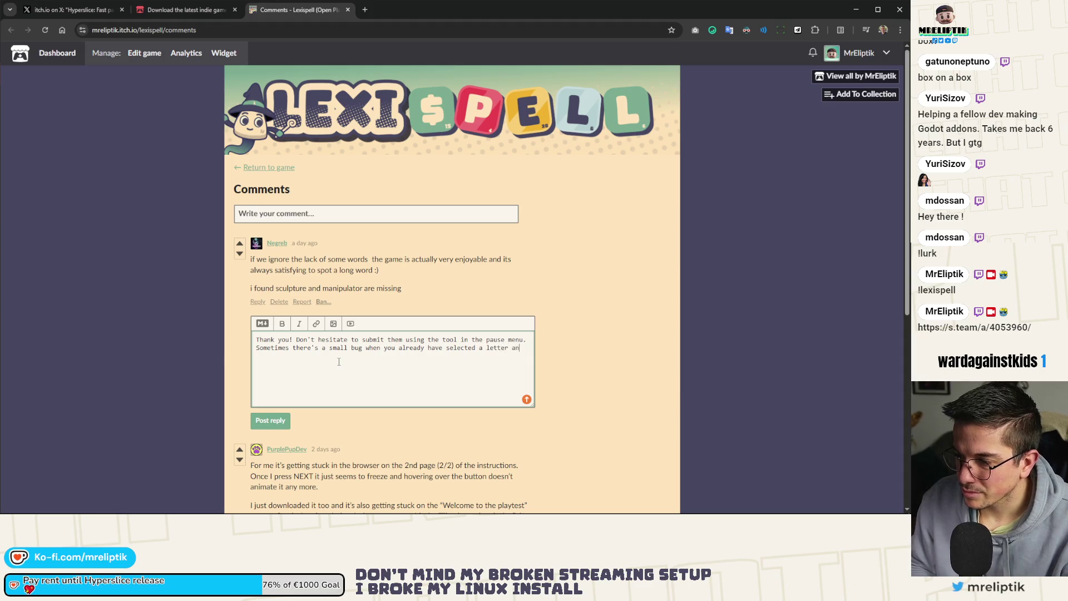
text(rges with another one. This)
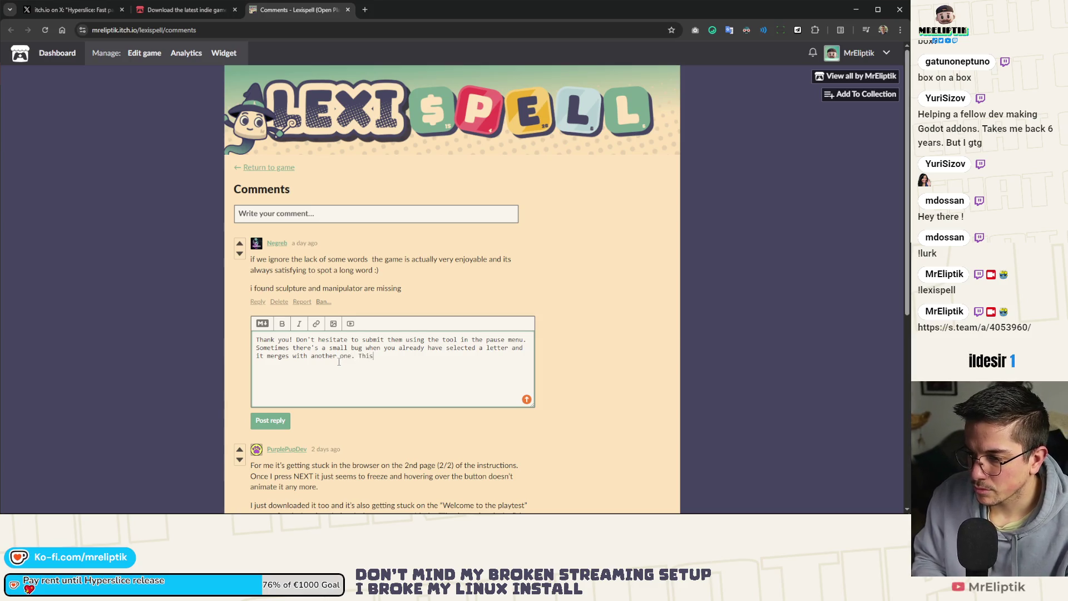
text(reates a discrepency)
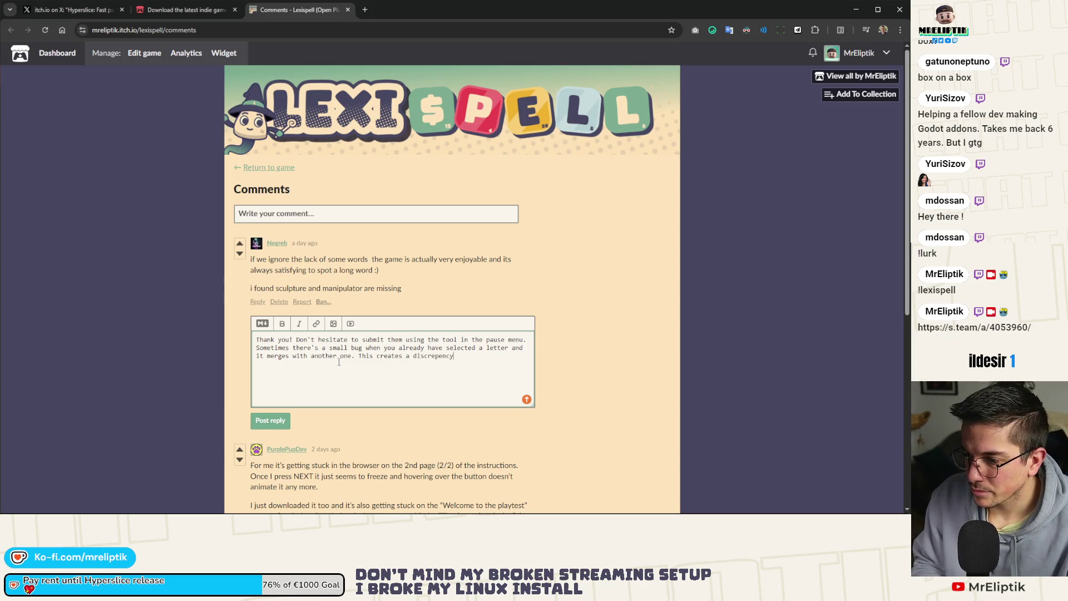
text(n what you)
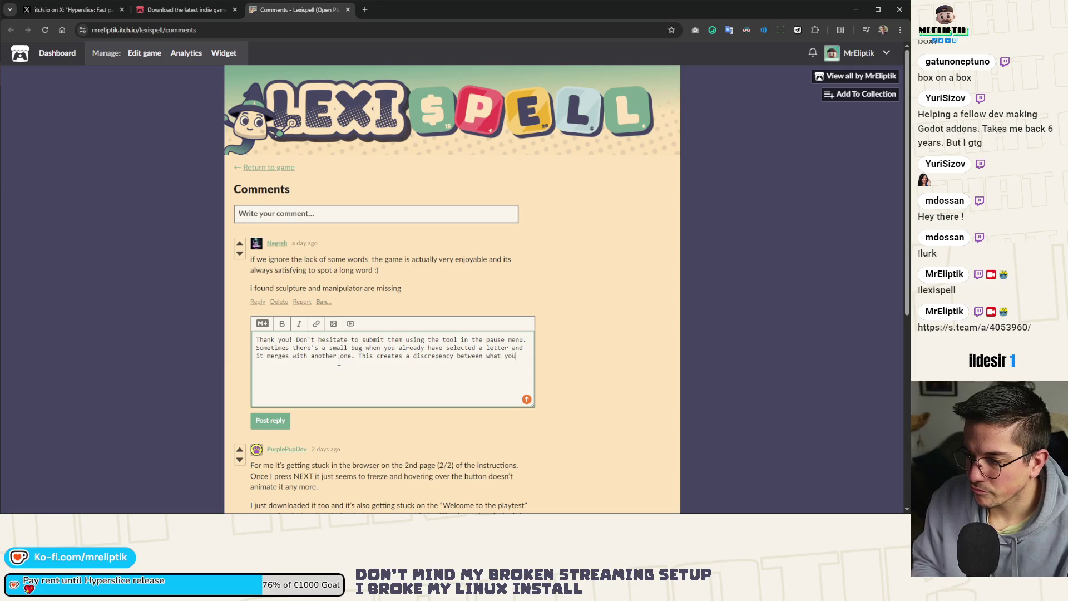
text( wh)
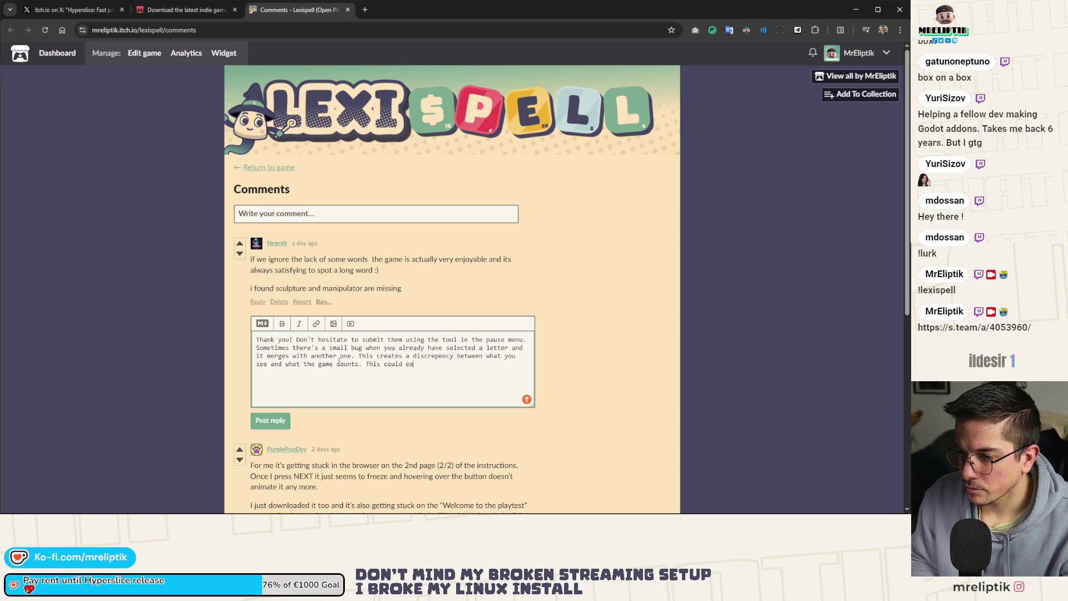
text(why sculpture and ma)
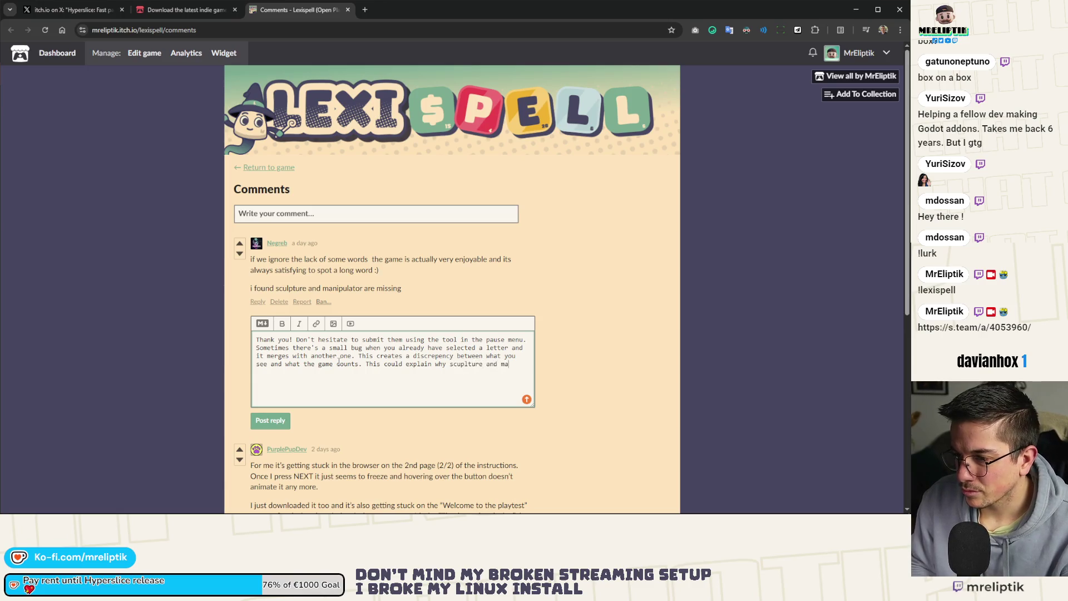
text(ula)
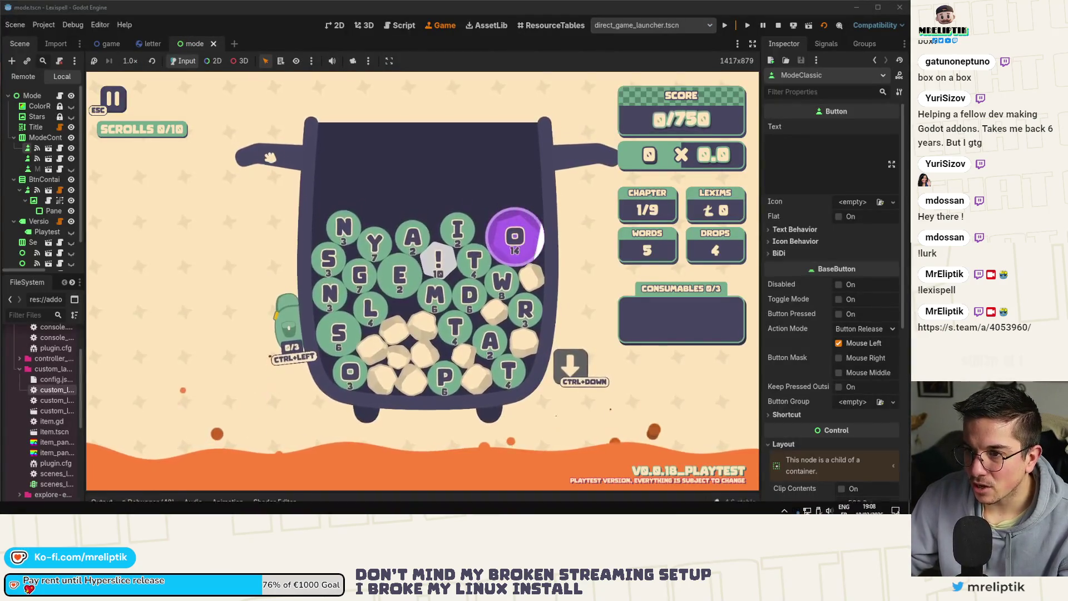
Step: In the running game's dev console, run 'validate sculpture' to confirm it is a valid word
key(Escape)
key(Escape)
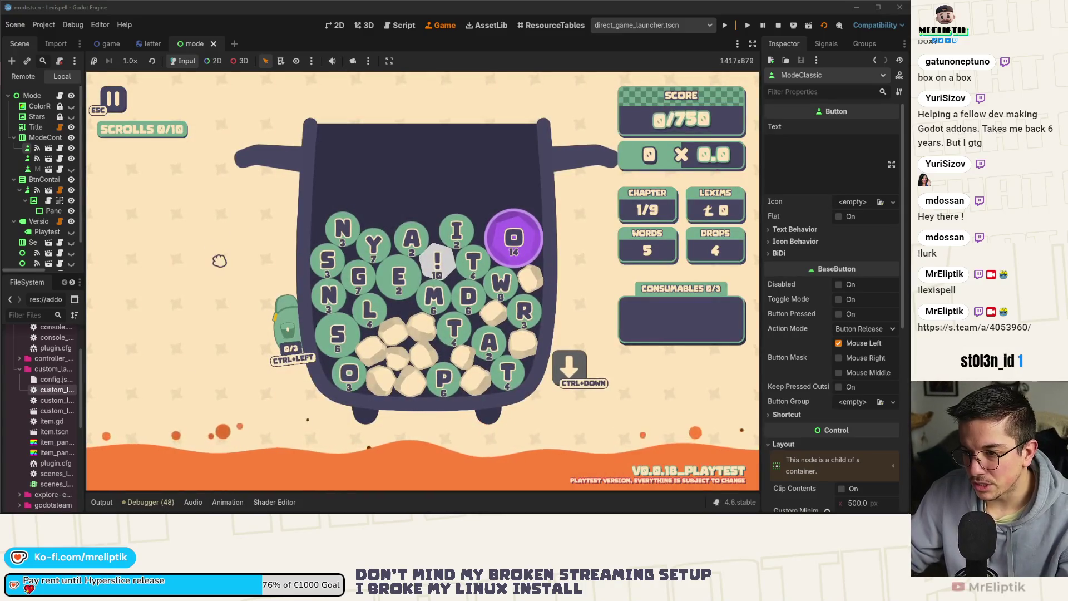
key(grave)
click(185, 289)
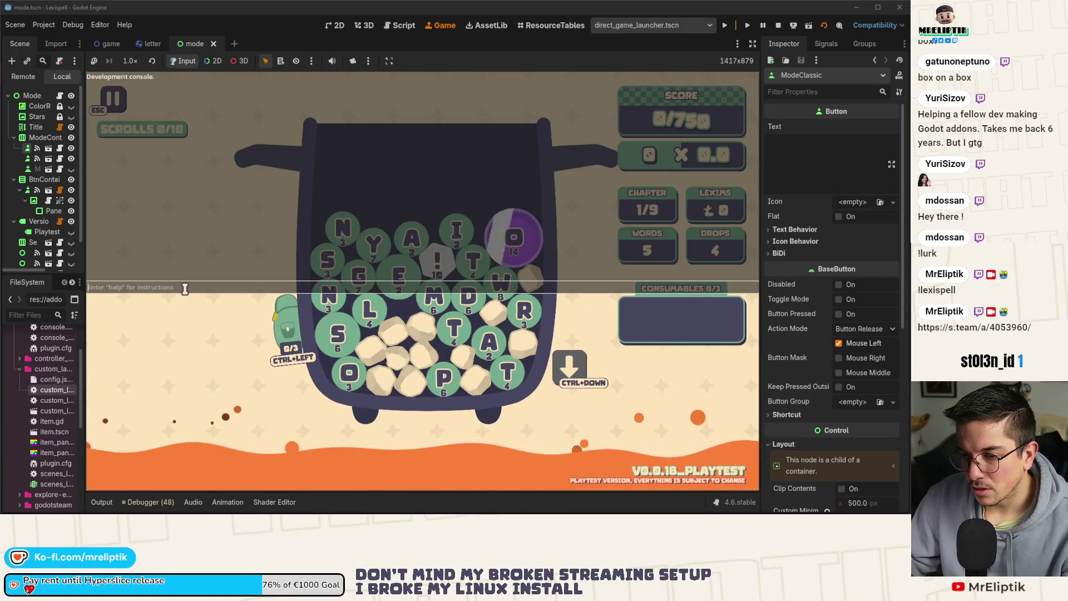
text(validate sculptu)
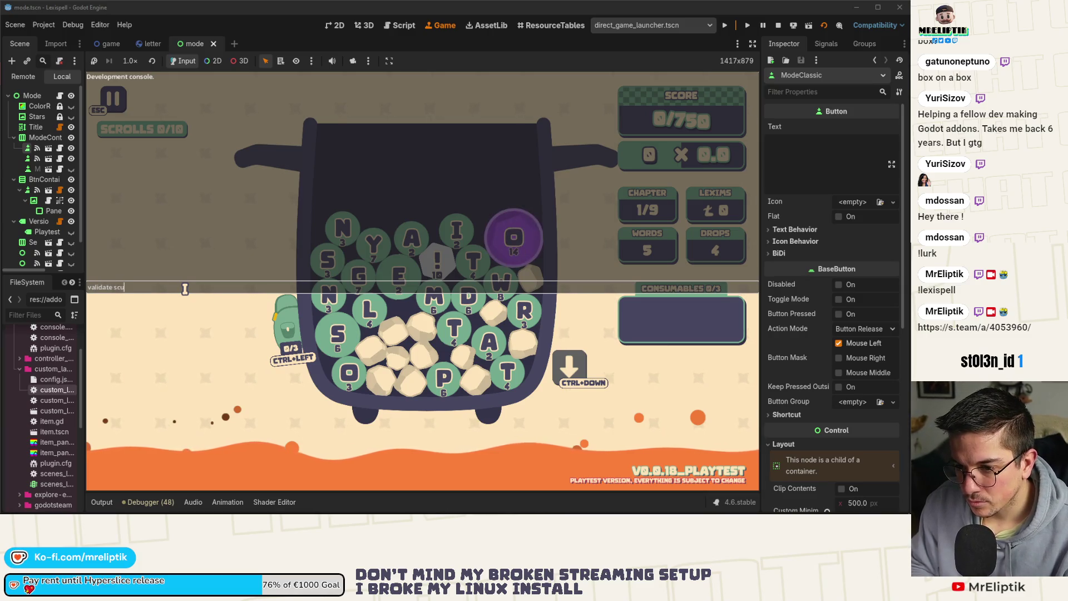
text(re)
key(Return)
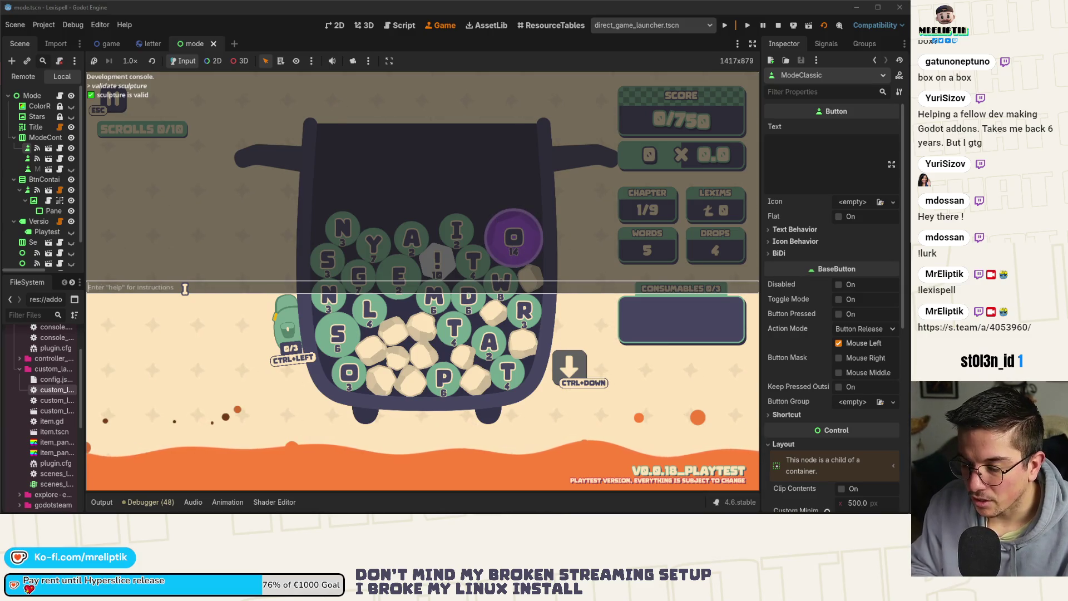
Step: Validate 'manipulator' after fixing the typo, then close the console and return to the browser
text(validatre manip)
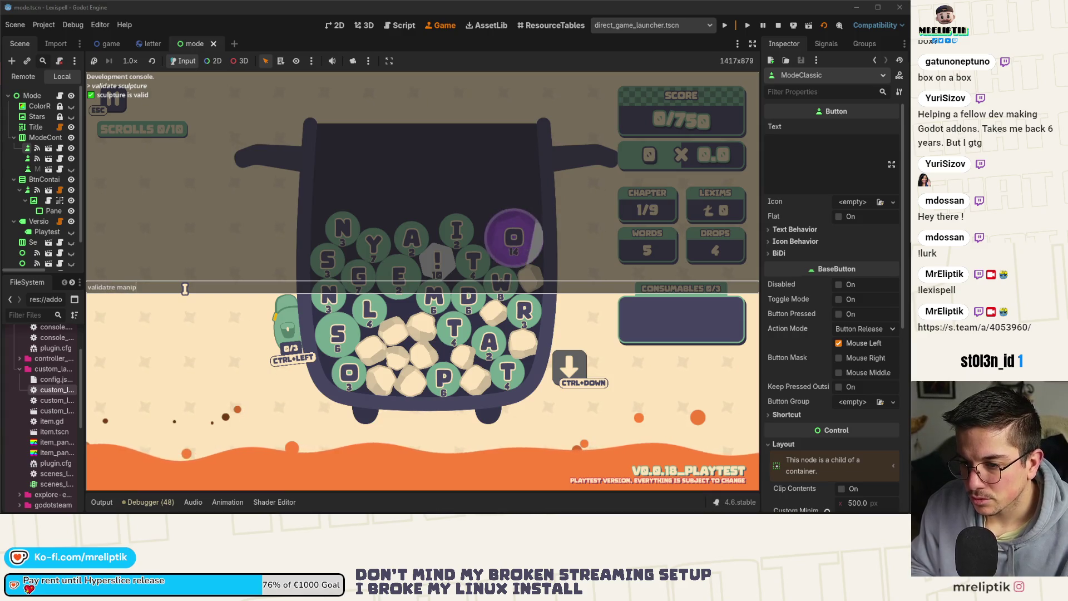
text(ulator)
key(Return)
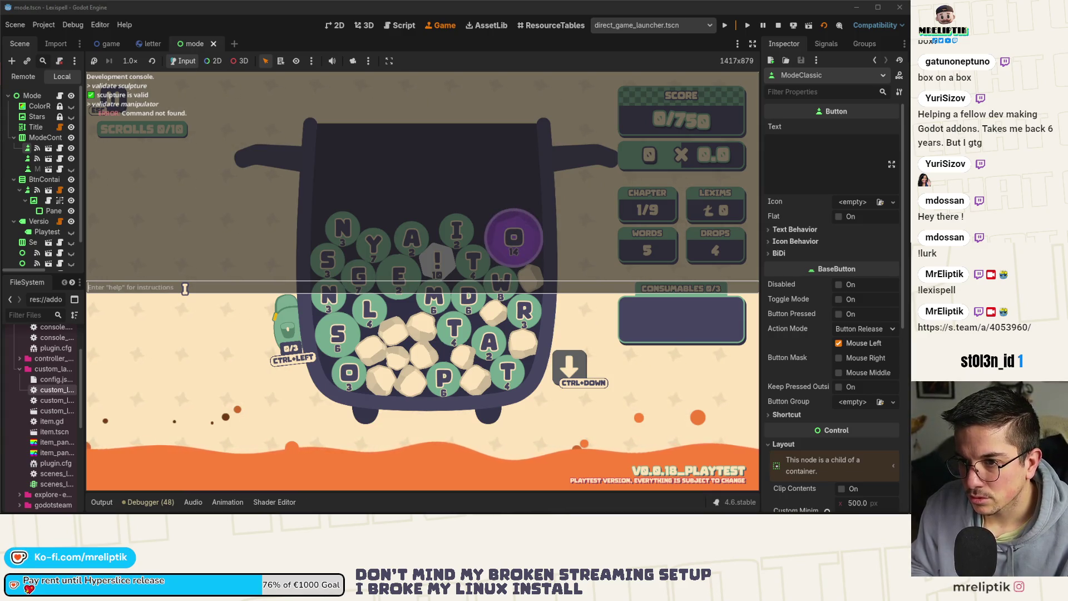
key(Up)
key(Left)
key(Left)
key(Left)
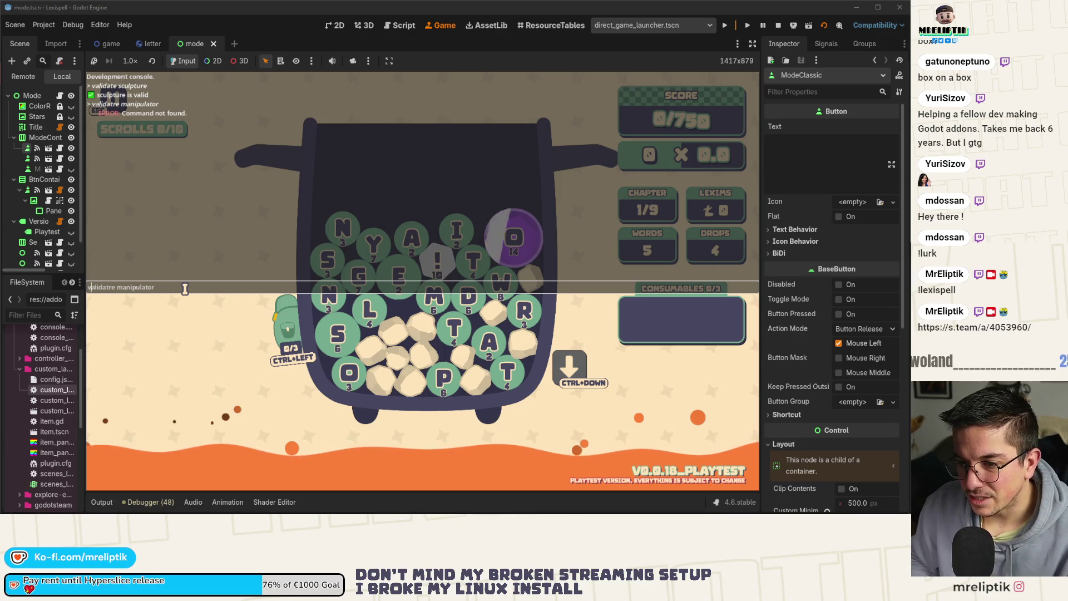
key(BackSpace)
key(Return)
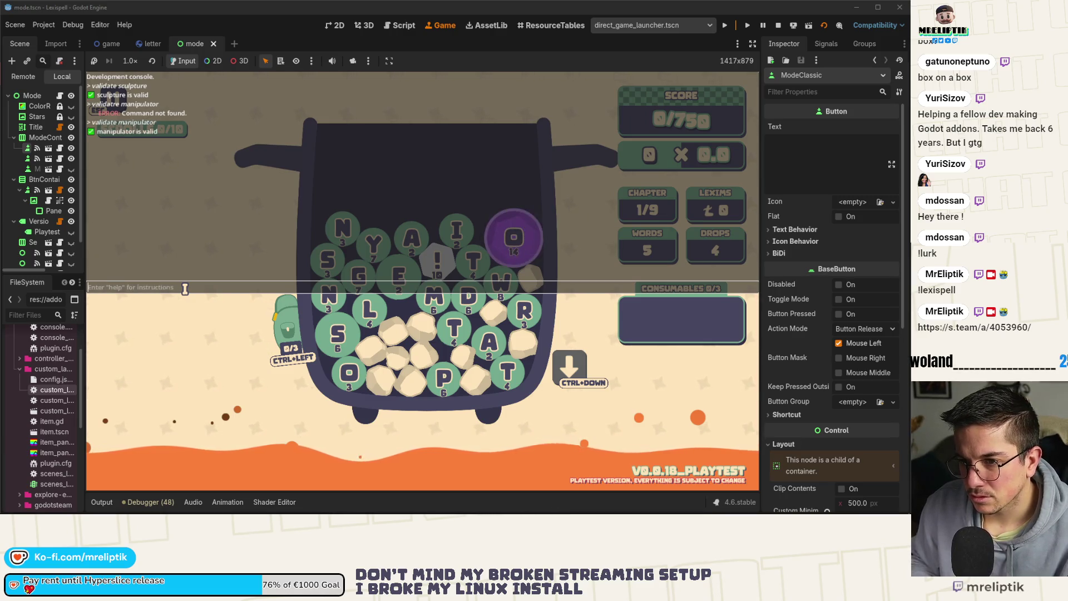
key(Escape)
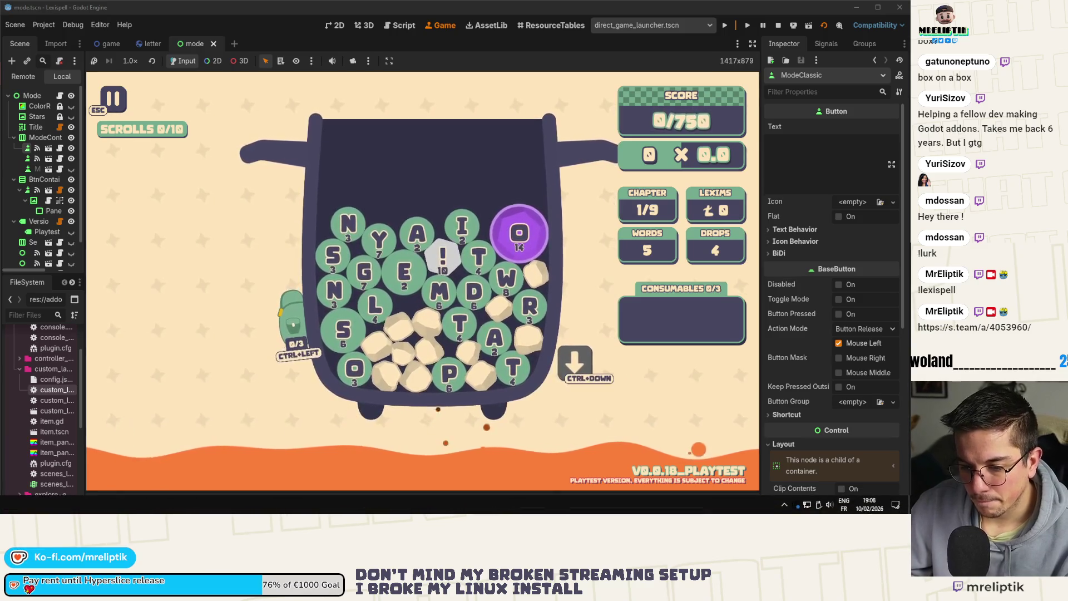
key(alt+Tab)
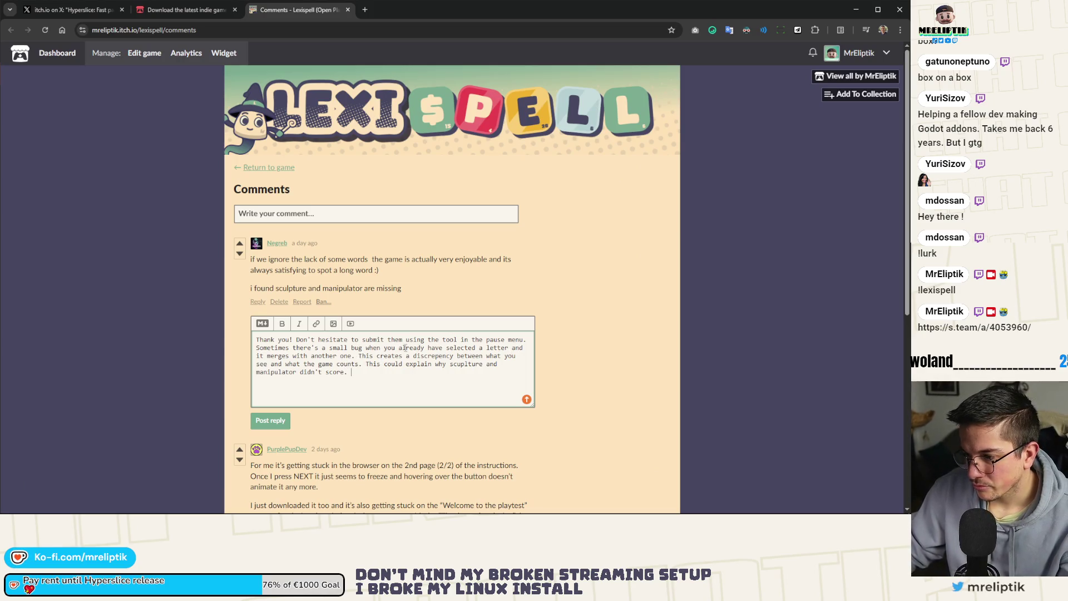
Step: Replace the pause-menu sentence with an explanation that sculpture and manipulator are valid words
text(words)
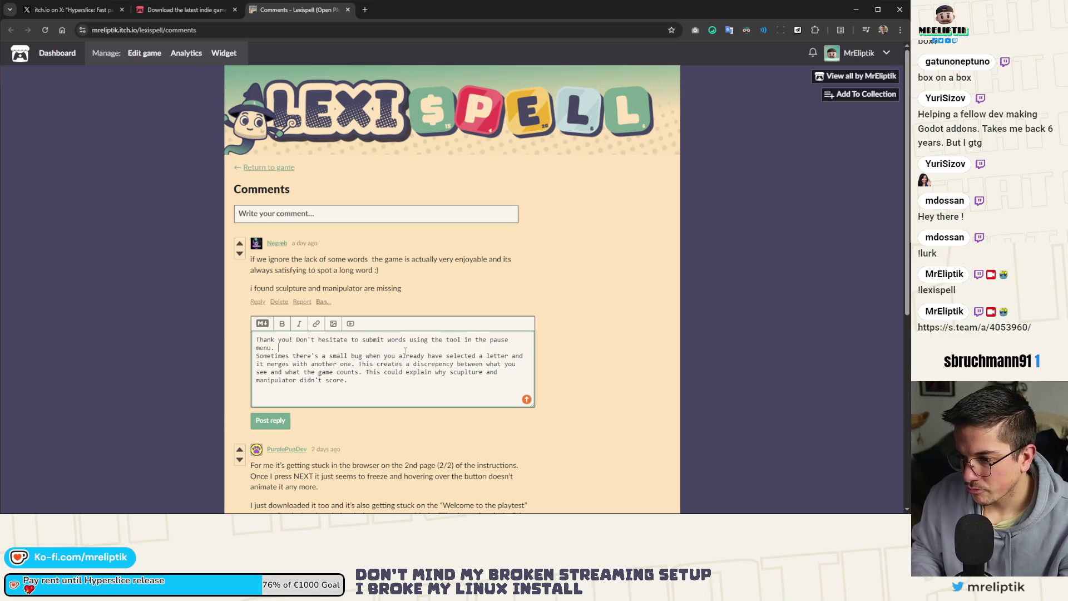
shift+click(301, 341)
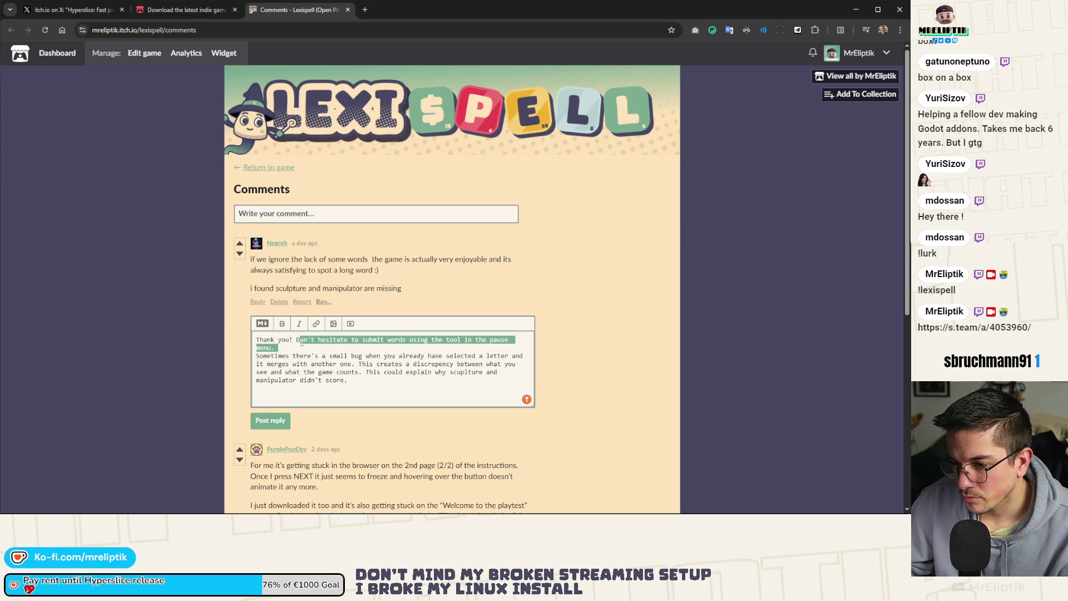
key(BackSpace)
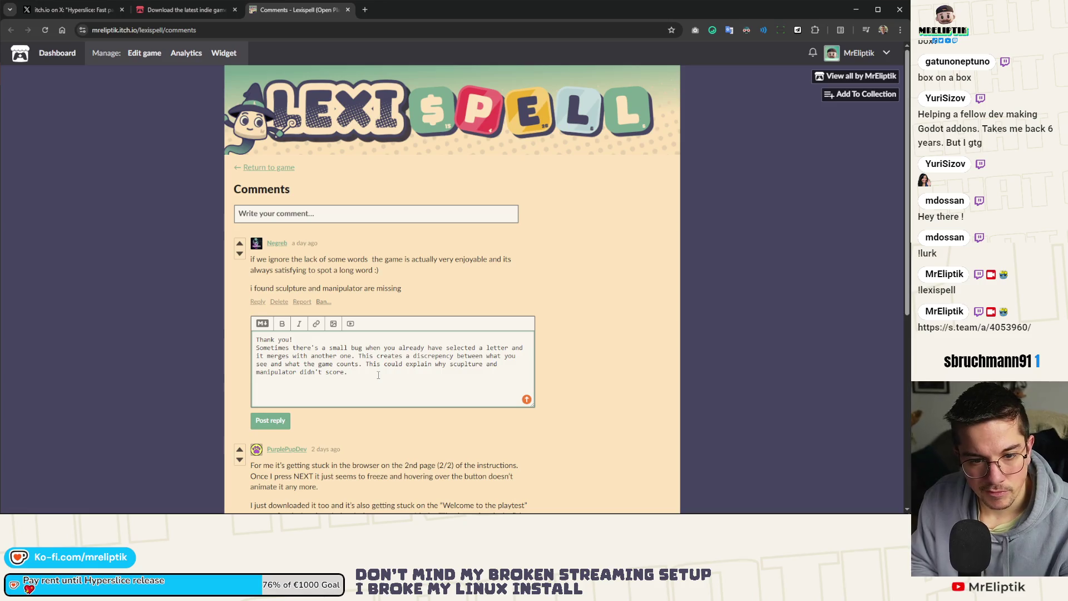
text(think this is what)
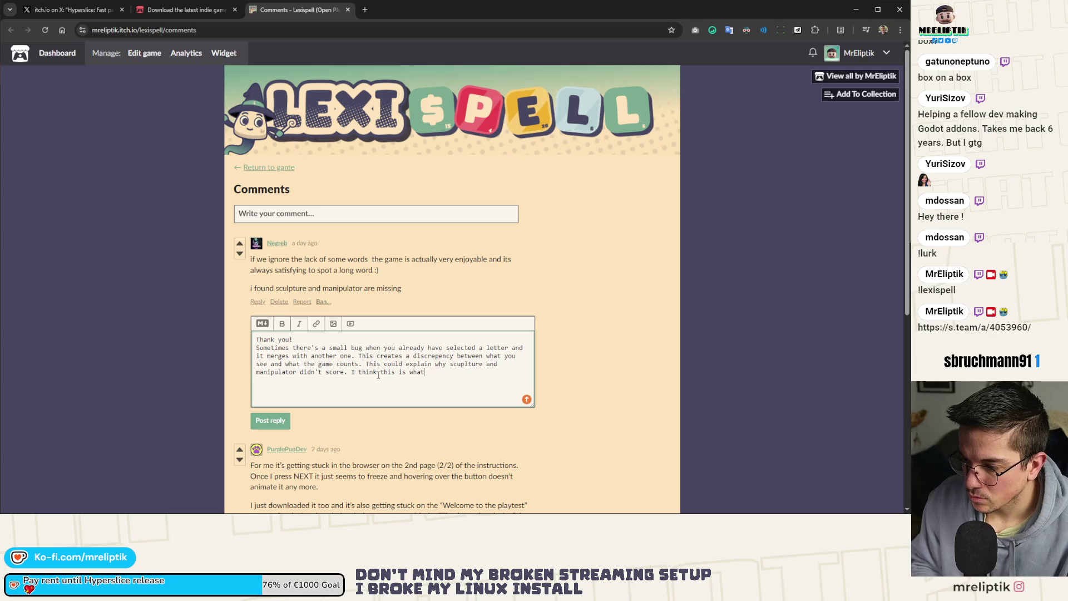
text( happened here be)
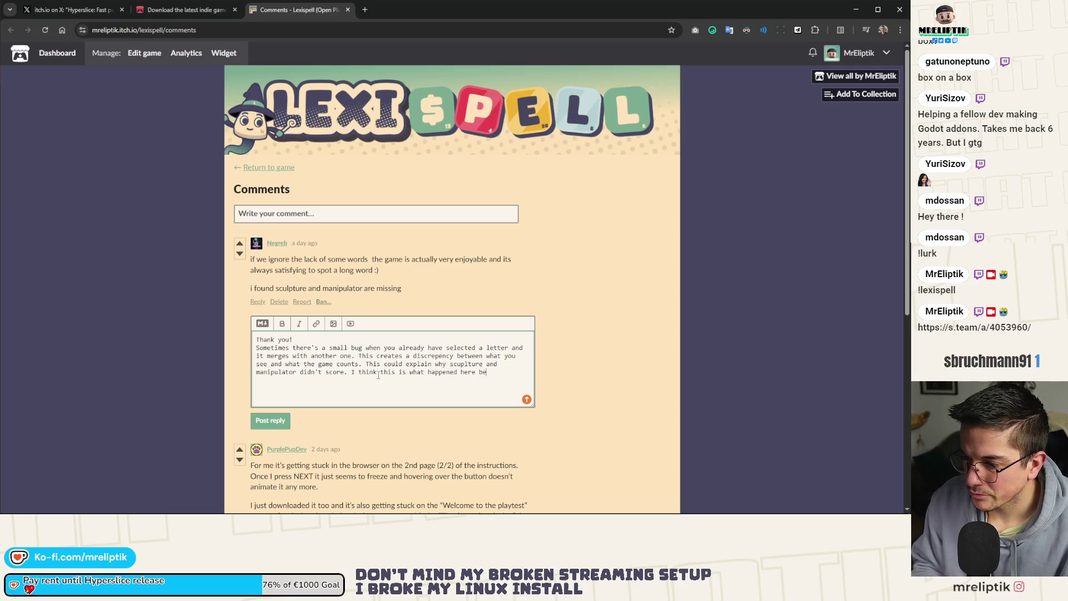
text(cause both scu)
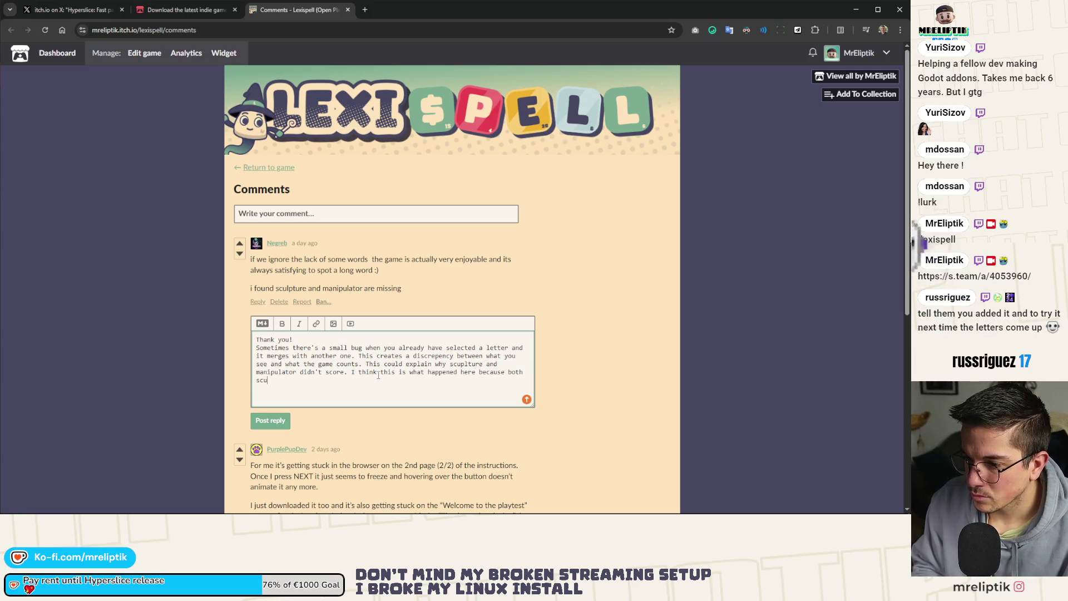
text(lpture and man)
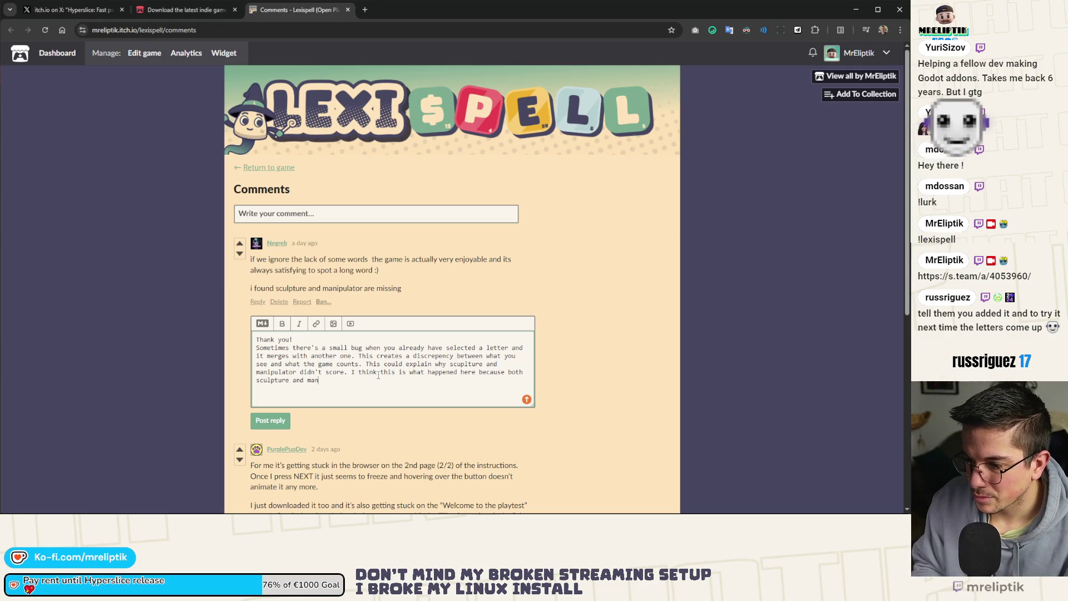
text(ipualtore are valide wor)
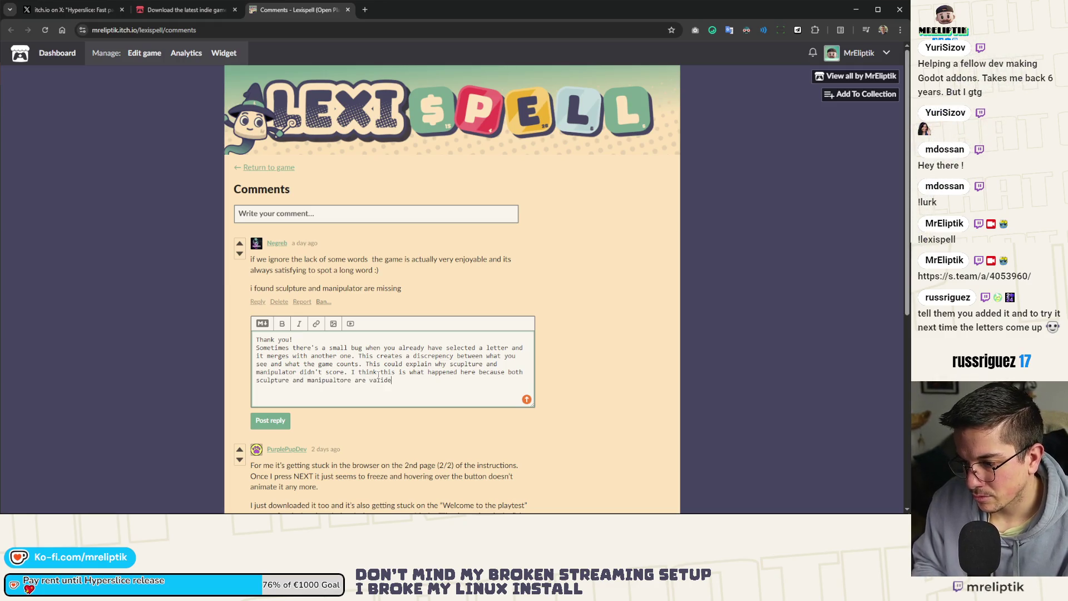
text(ds.  In any case, )
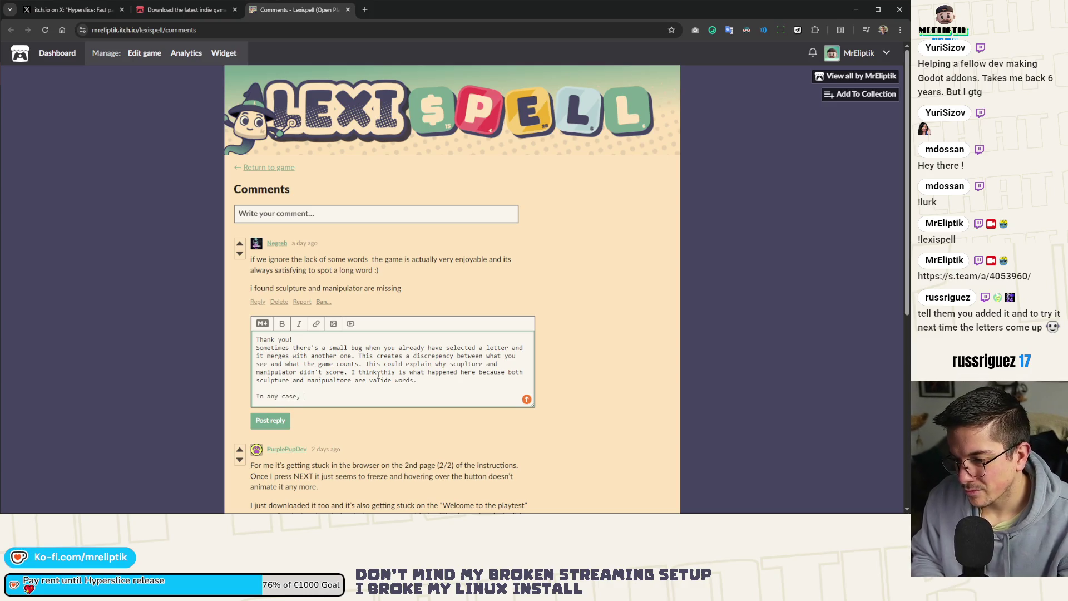
text(Don't hesitate to submit words using the tool in the pause menu.)
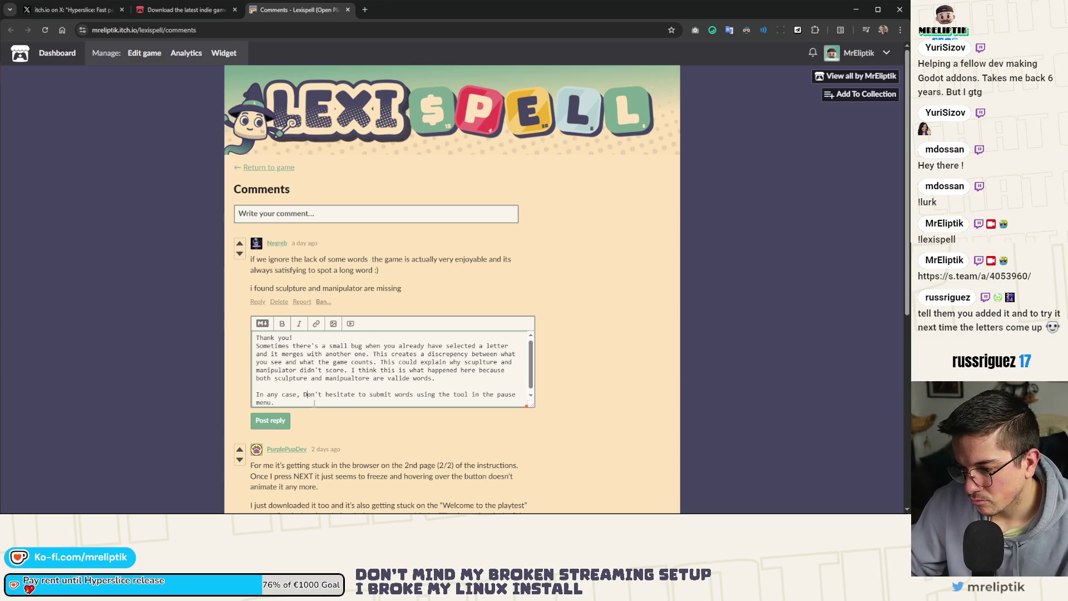
key(BackSpace)
text(d)
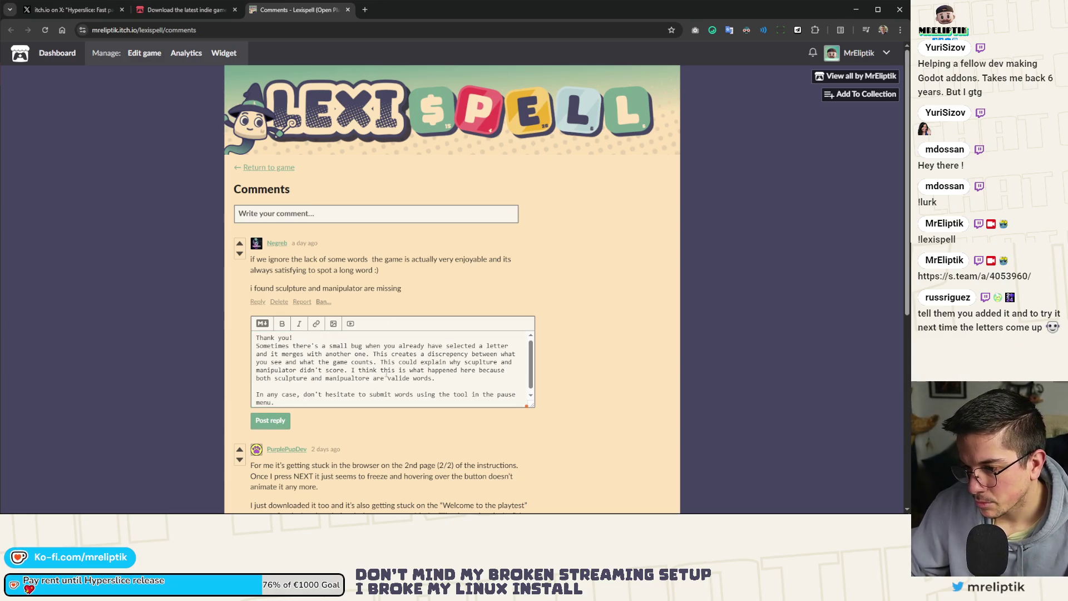
Step: Post the reply and close the Lexispell comments tab
key(ctrl+Return)
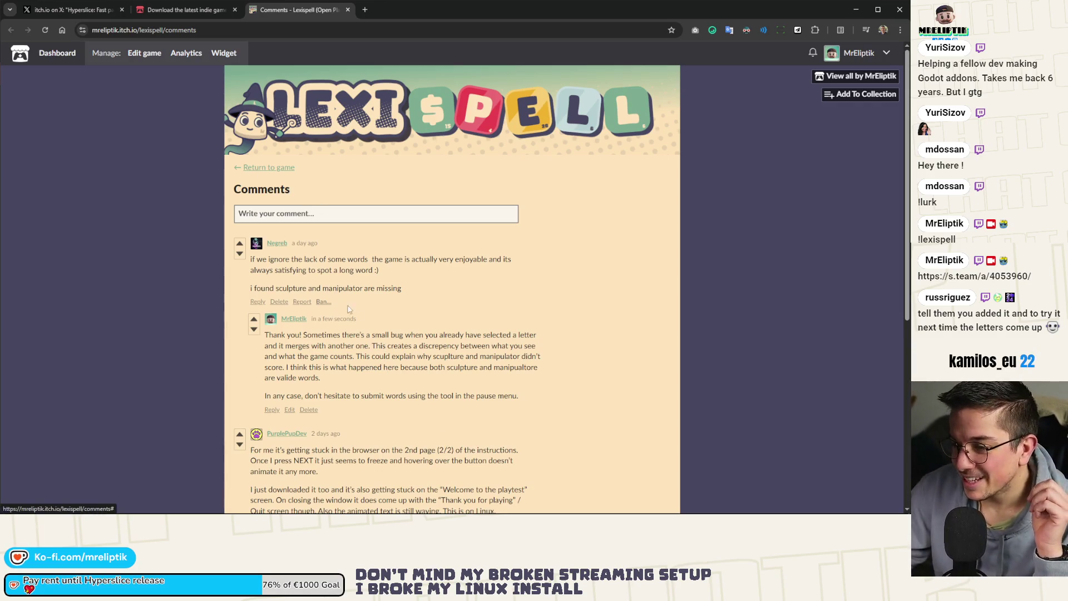
scroll(349, 309, down, 2)
click(348, 10)
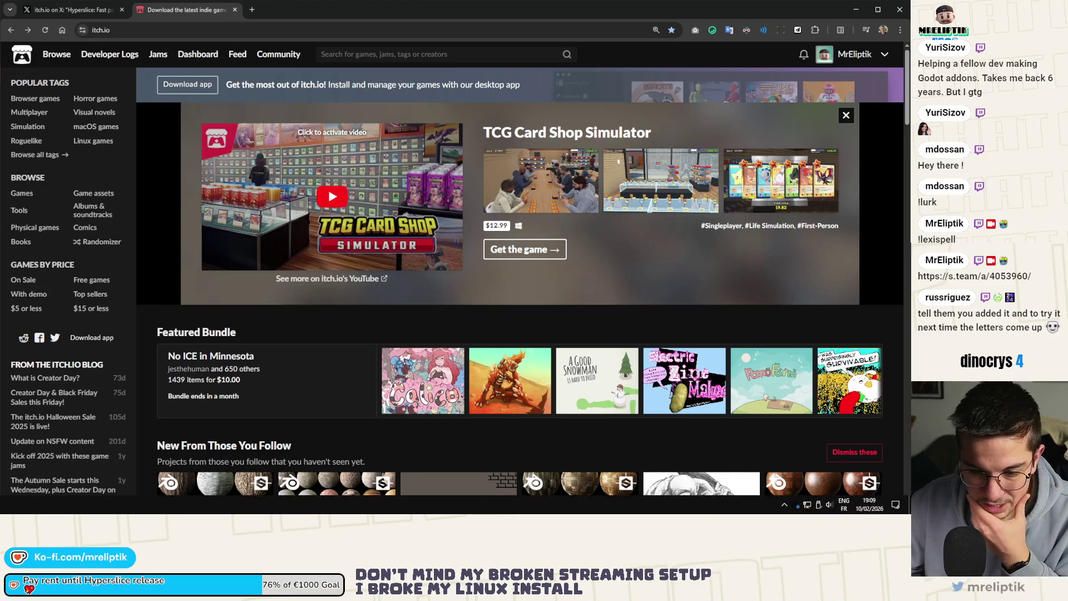
Step: In the running game, try submitting the word TMD, which is rejected
key(alt+Tab)
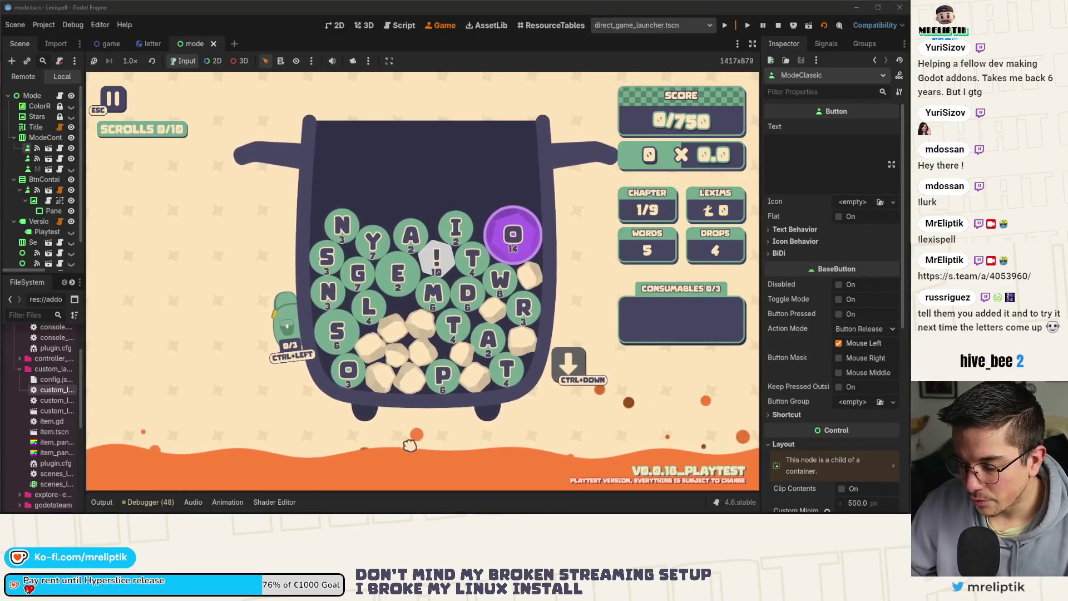
click(451, 324)
click(430, 292)
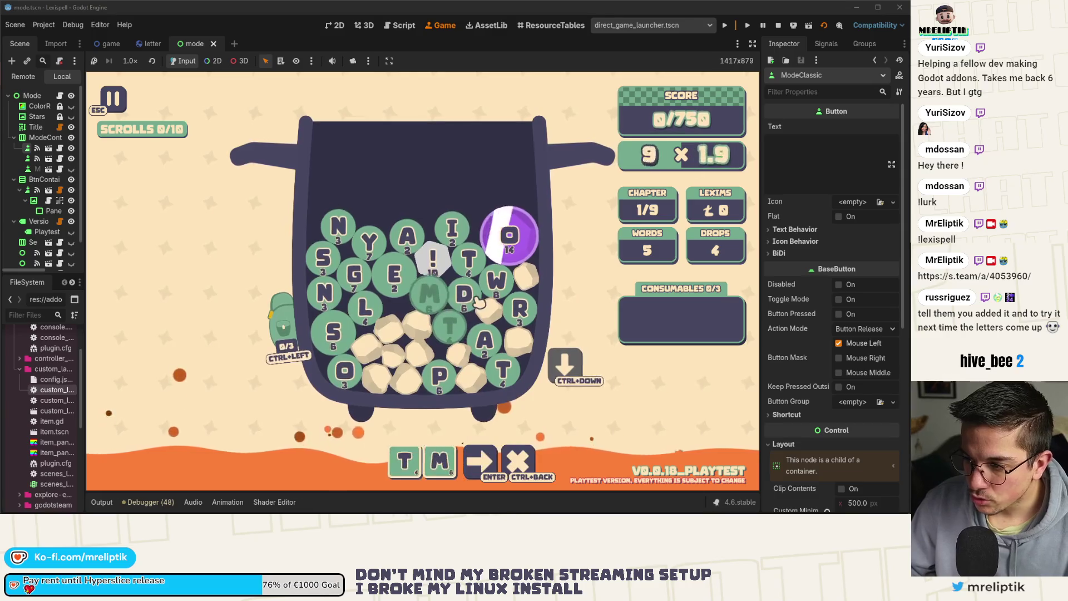
click(465, 292)
click(496, 465)
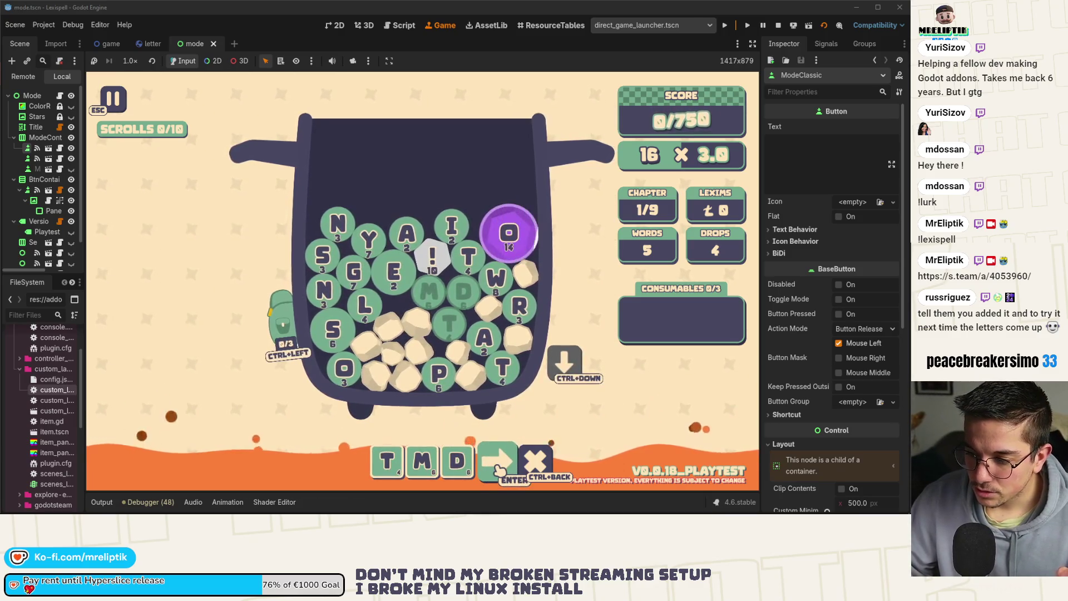
click(493, 459)
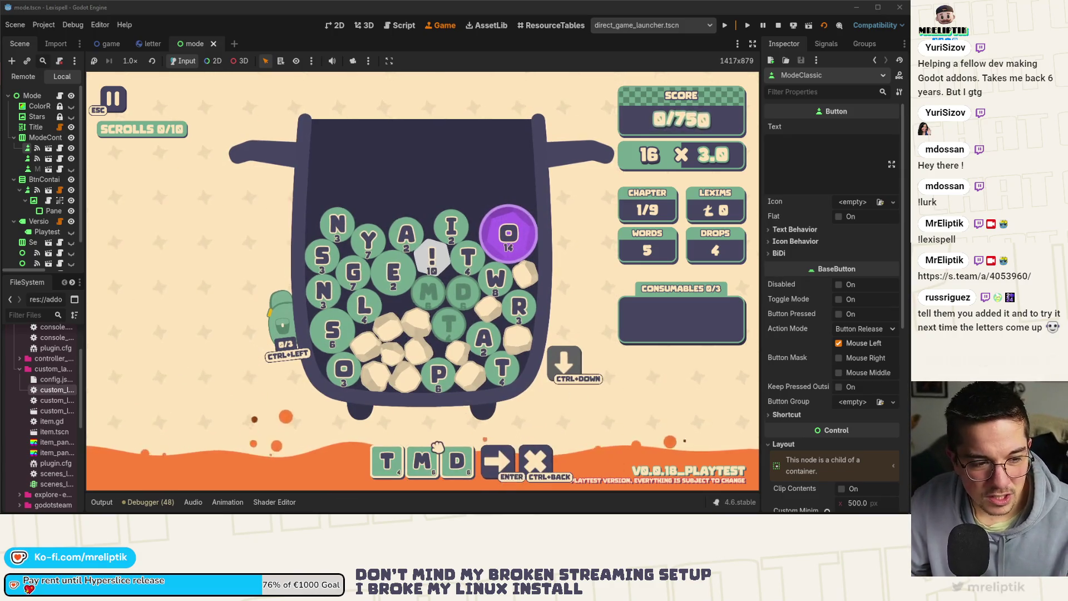
Step: Clear the selection and submit the word GES, leaving four words remaining
key(ctrl+BackSpace)
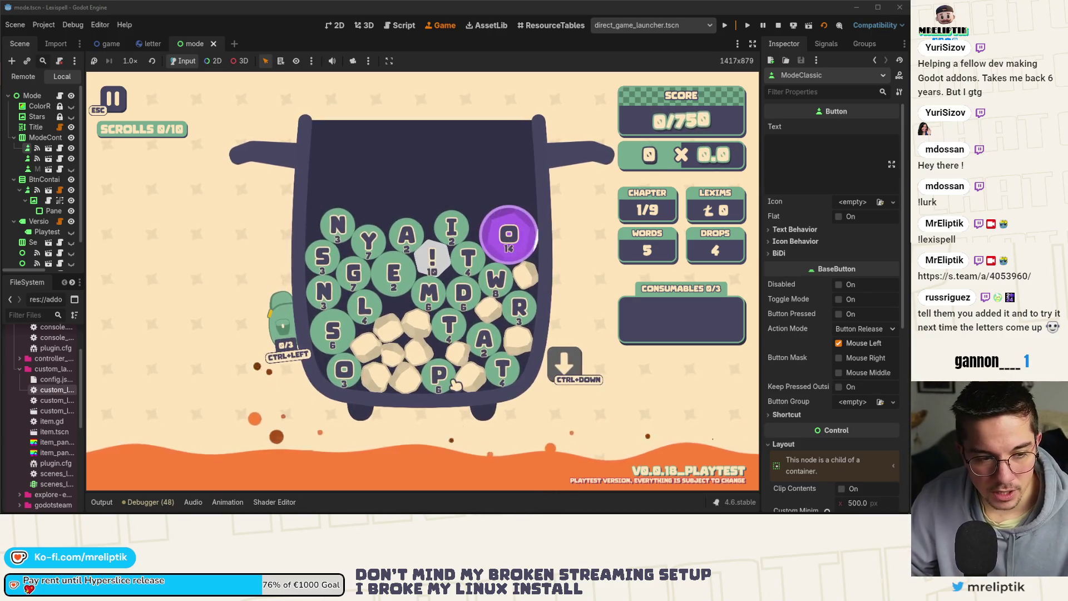
click(329, 259)
click(329, 259)
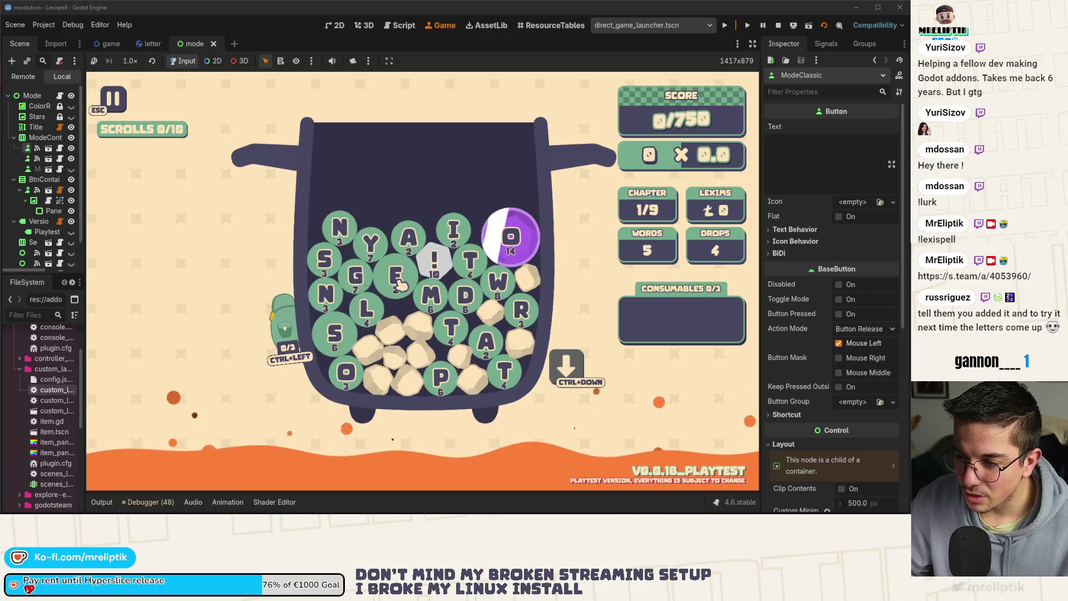
text(ges)
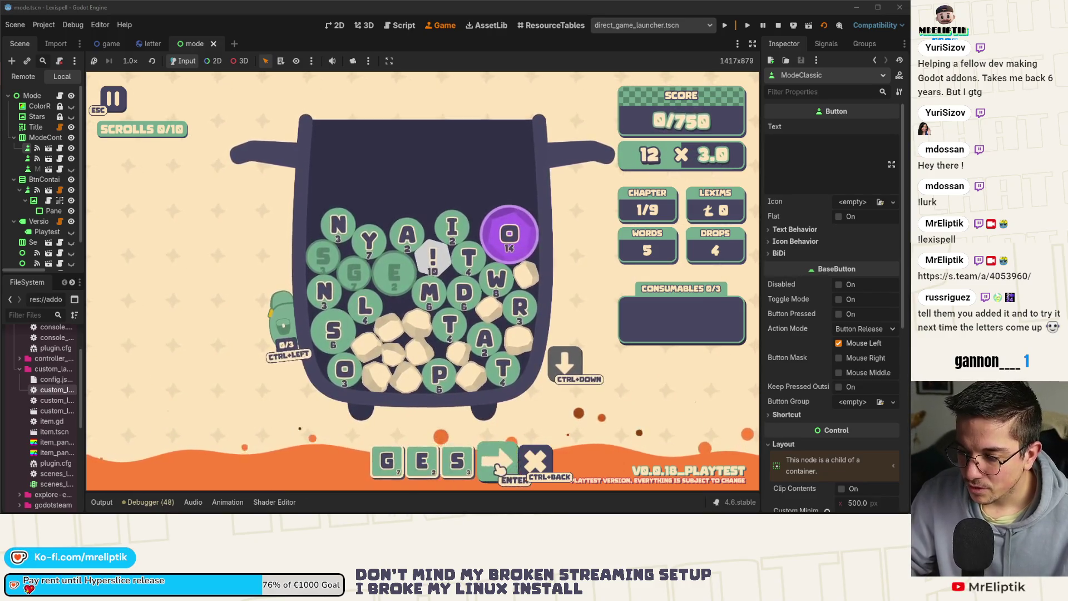
click(497, 466)
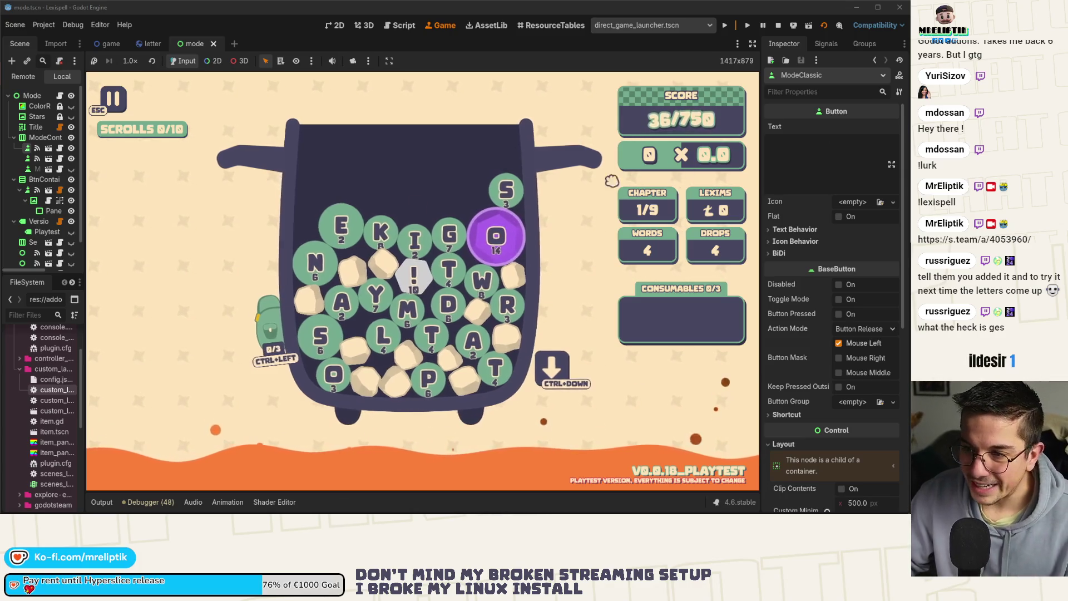
key(Escape)
Step: Look up GES in the Wiktionary panel, then GE, the name of a Cyrillic letter
text(ge)
click(309, 258)
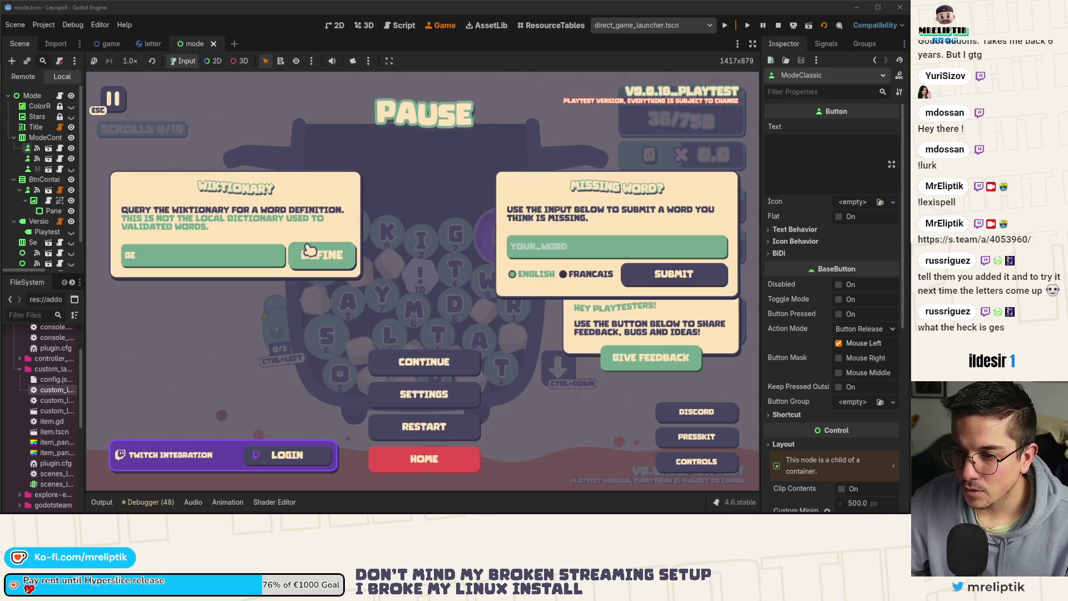
click(211, 260)
text(s)
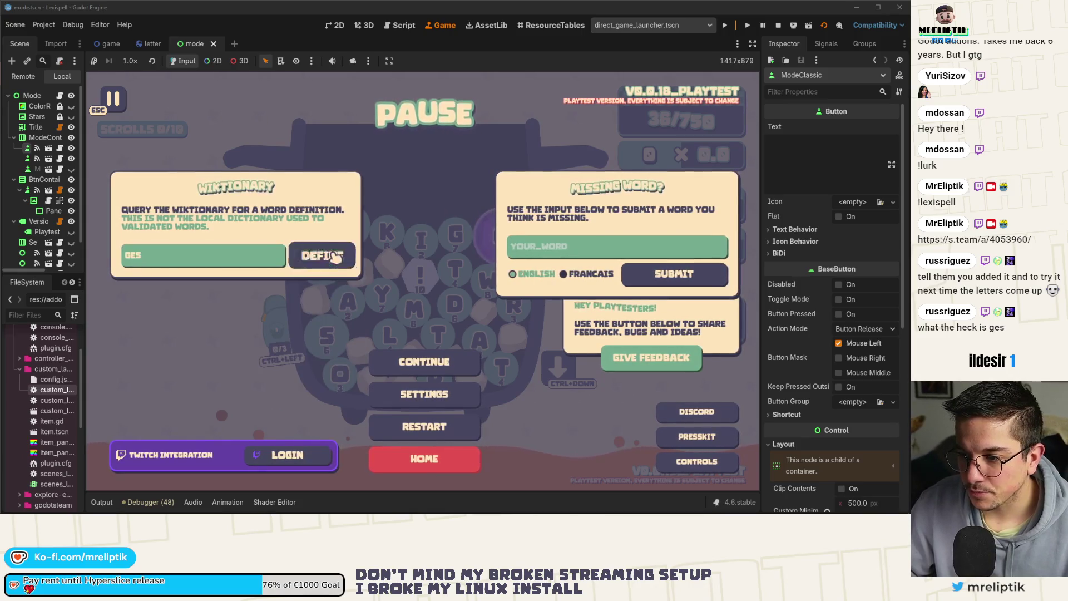
click(314, 257)
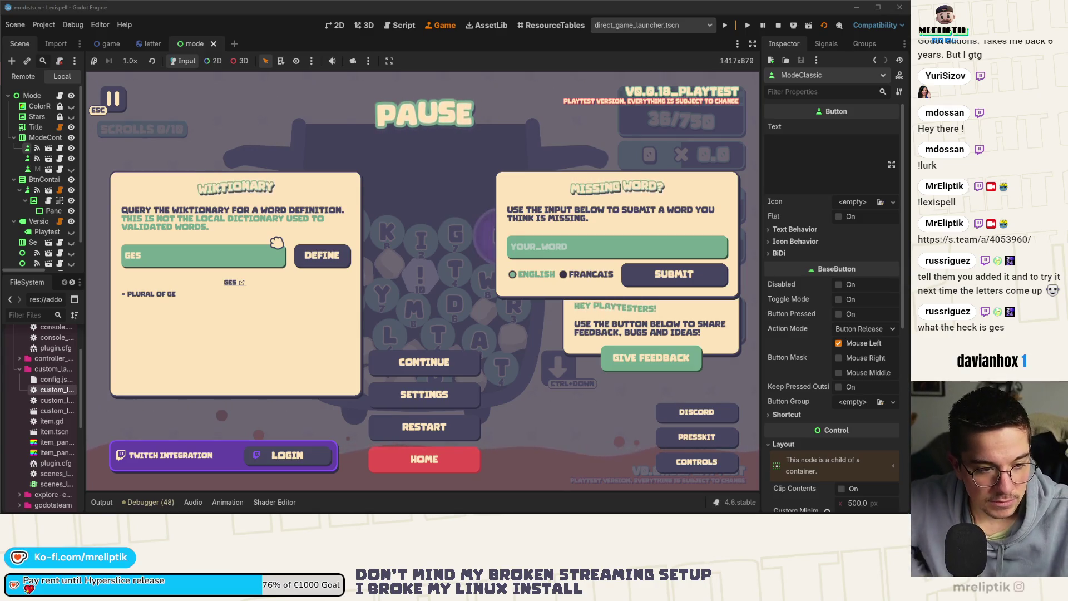
click(239, 258)
key(BackSpace)
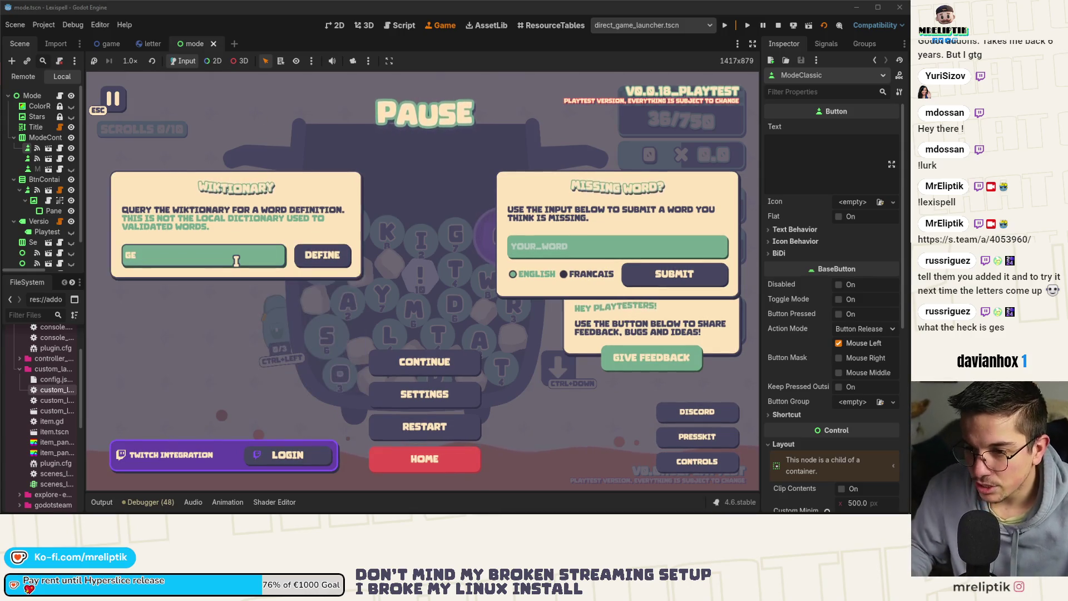
click(328, 255)
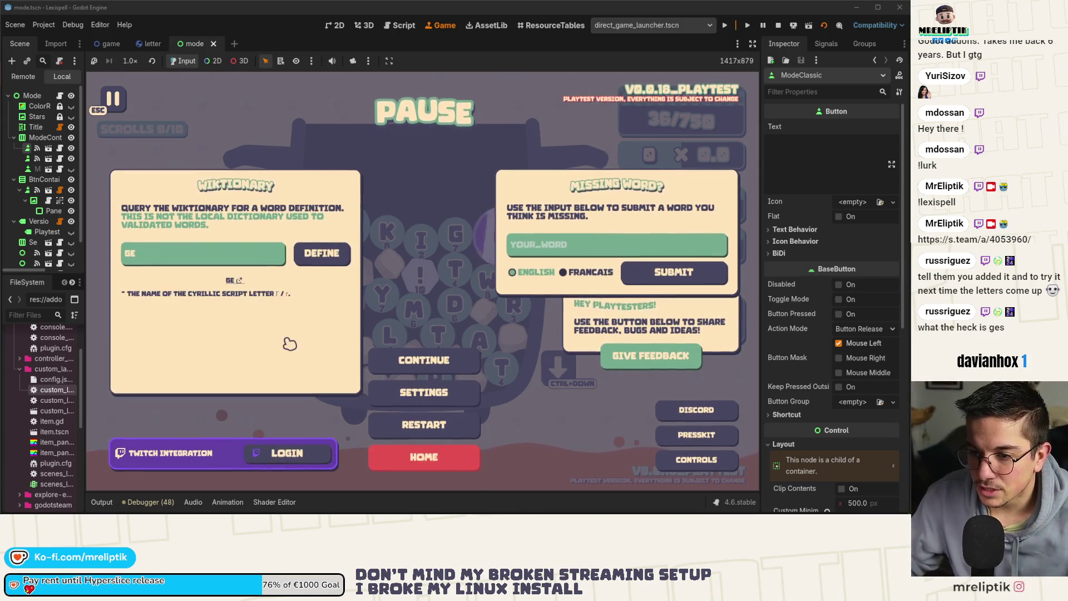